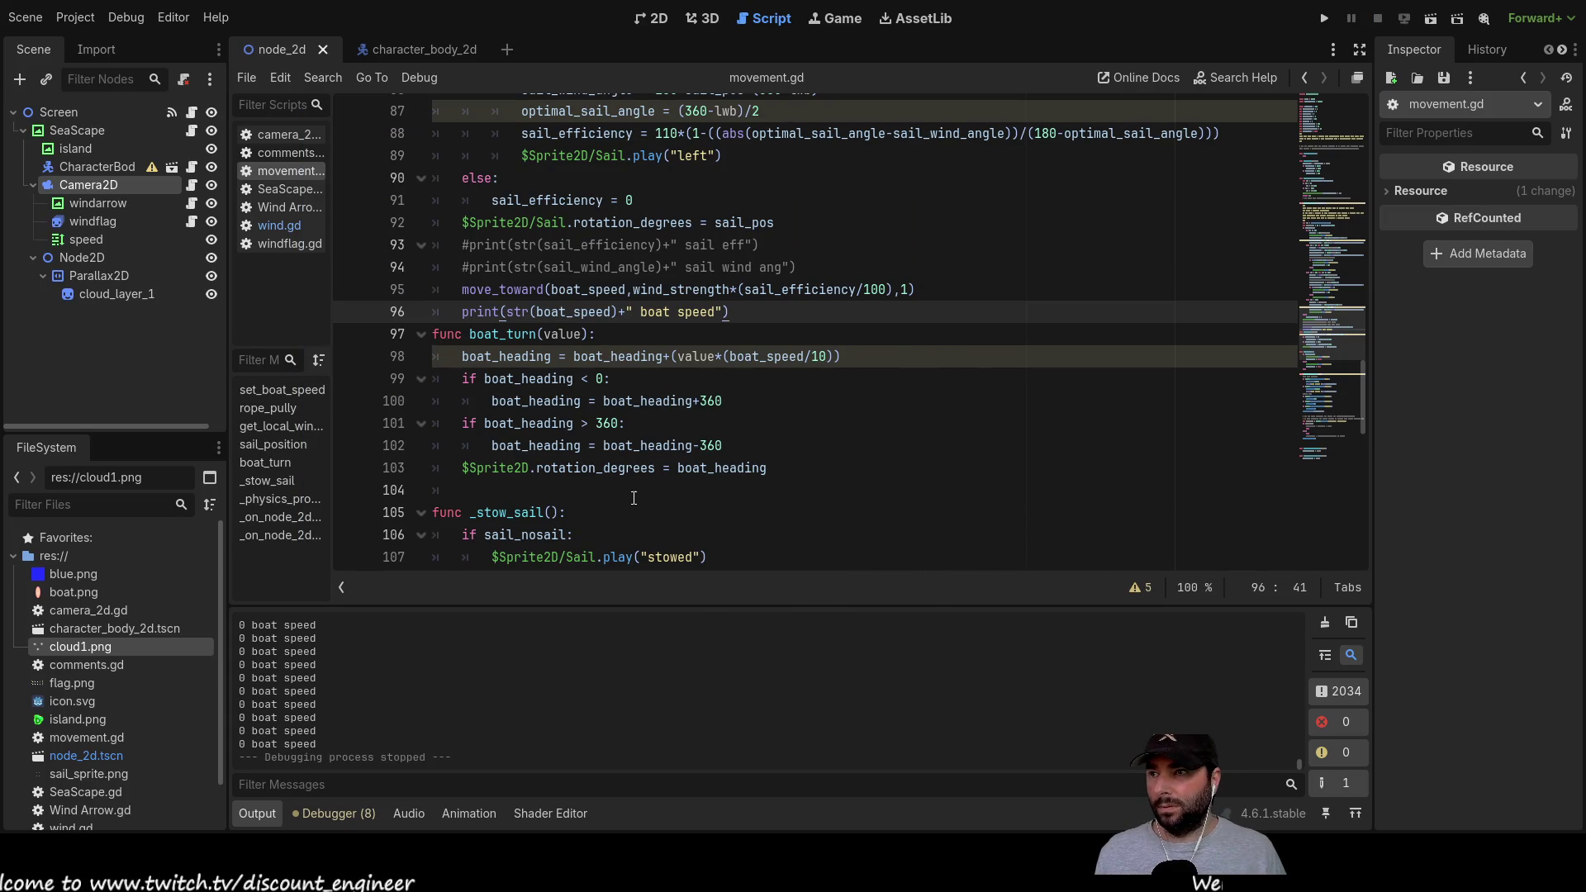
Step: Prefix line 95's move_toward call with 'boat_speed =' and run the game to test it
left_click(637, 490)
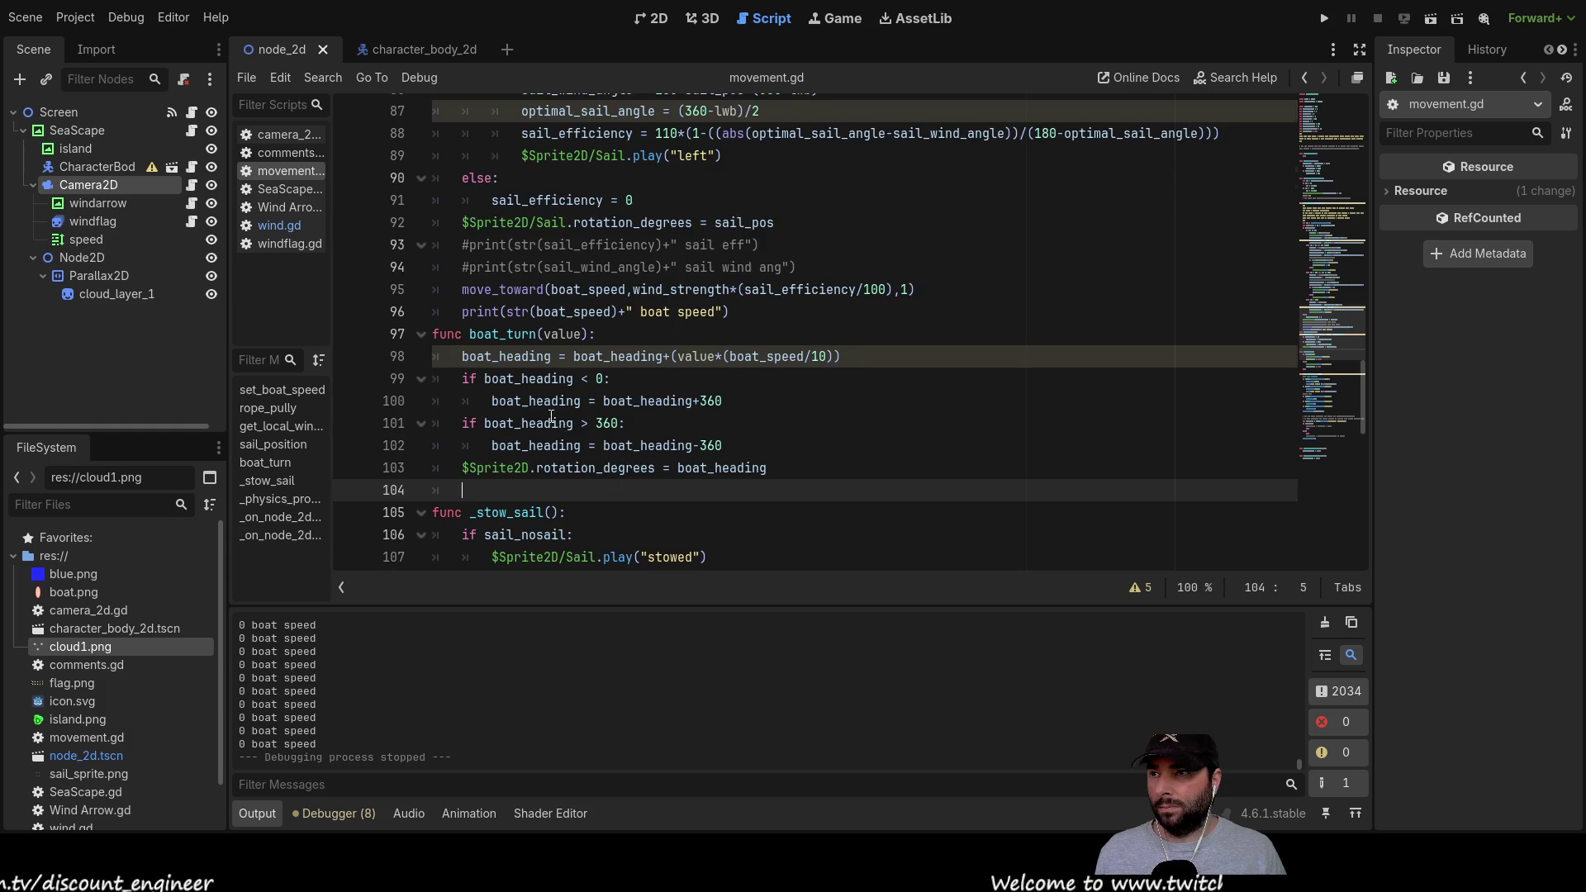
scroll(608, 480, "up", 1)
left_click(493, 356)
double_click(596, 356)
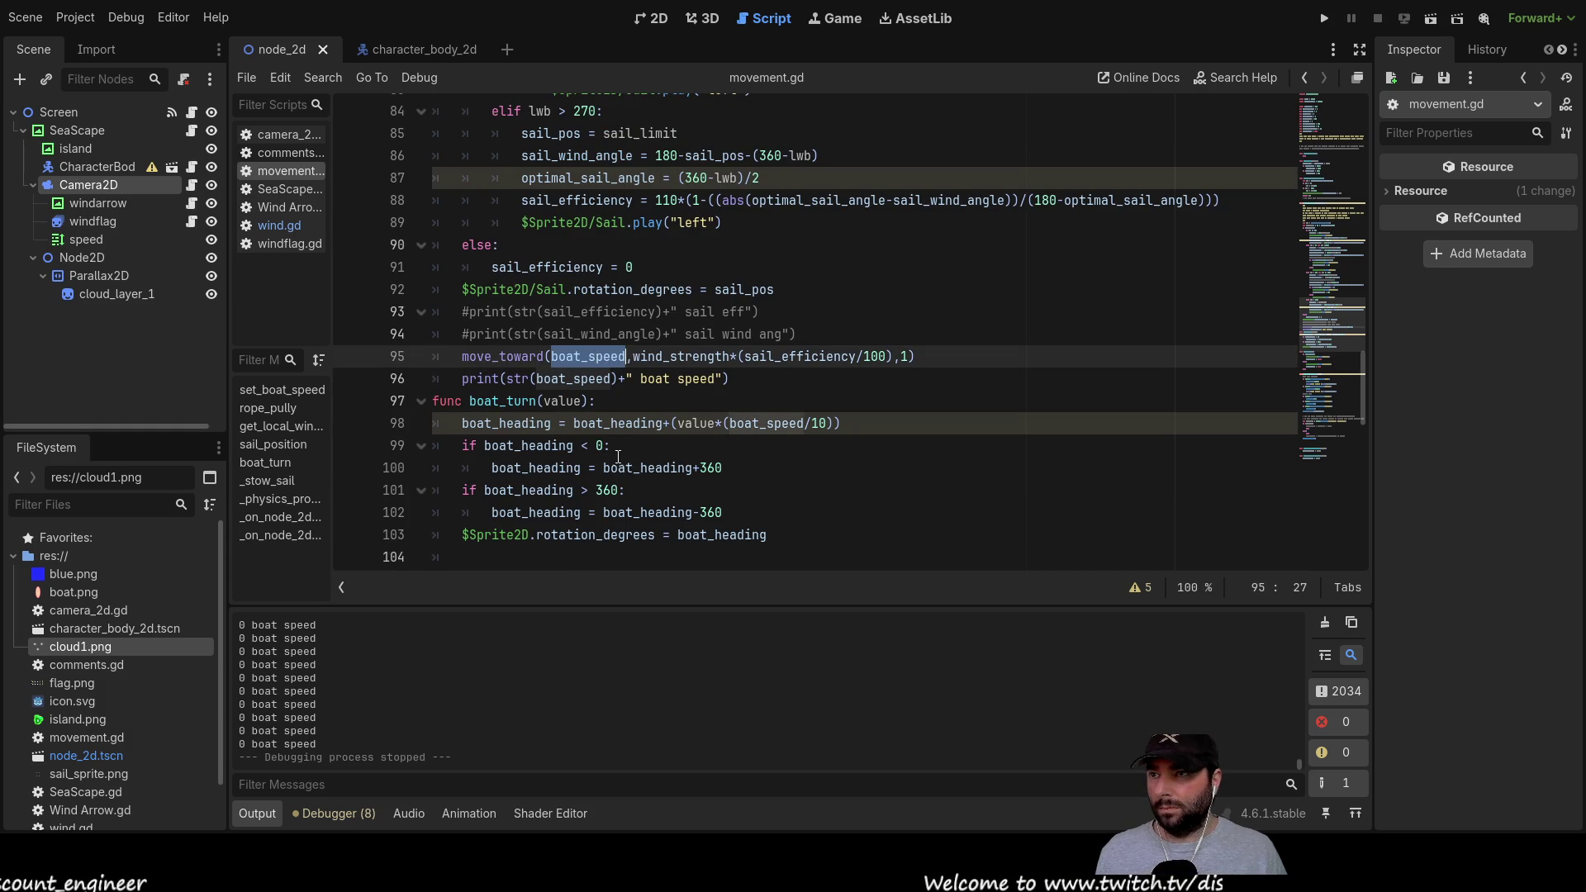
left_click(463, 356)
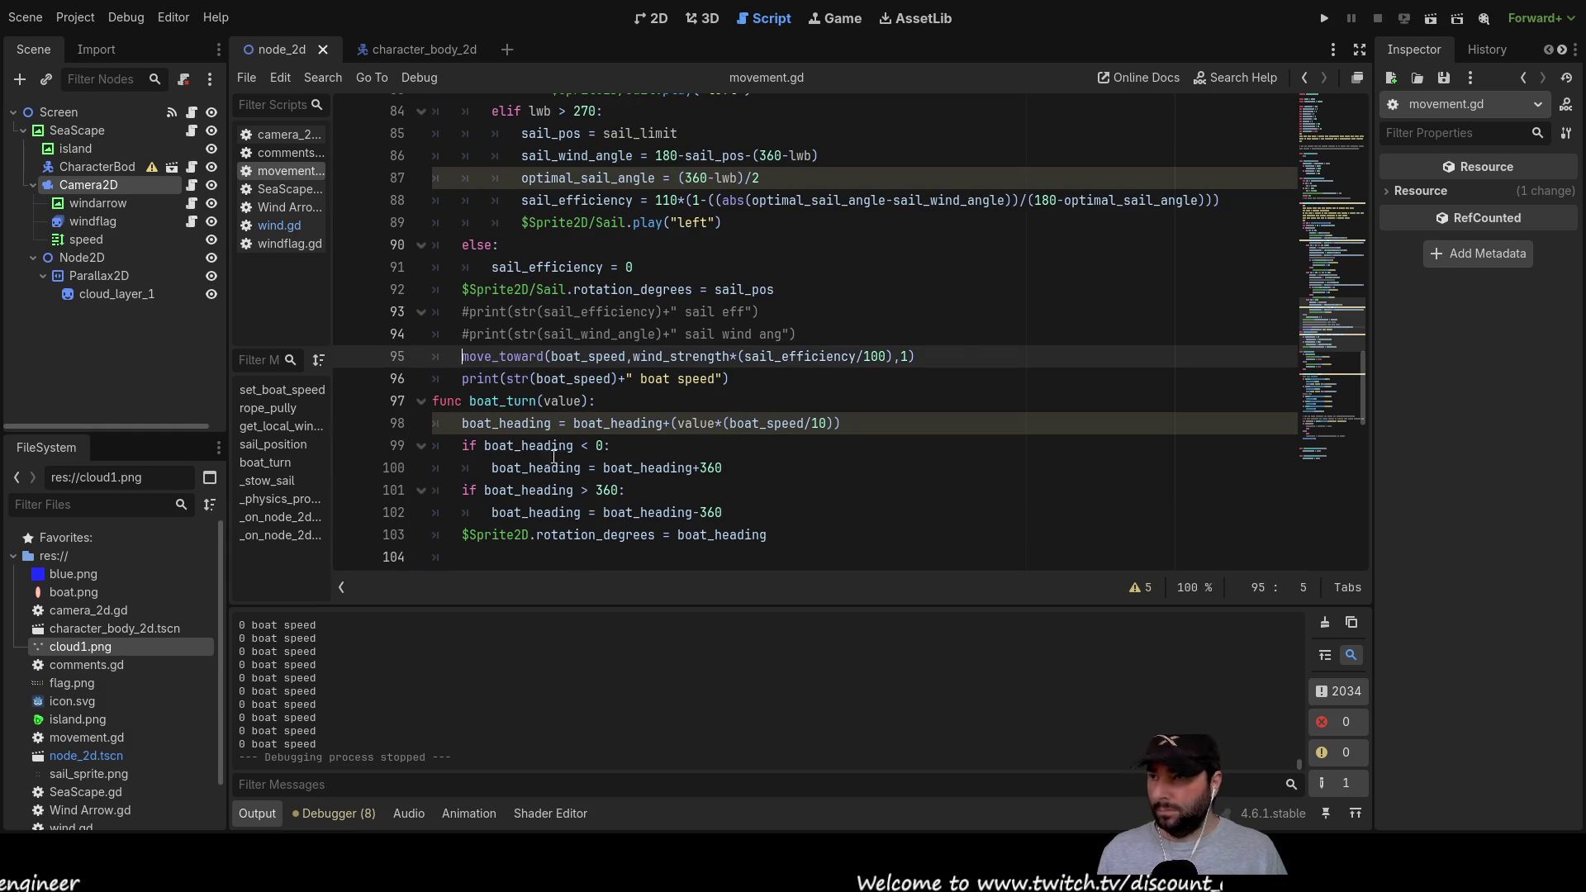
type("boat_speed ")
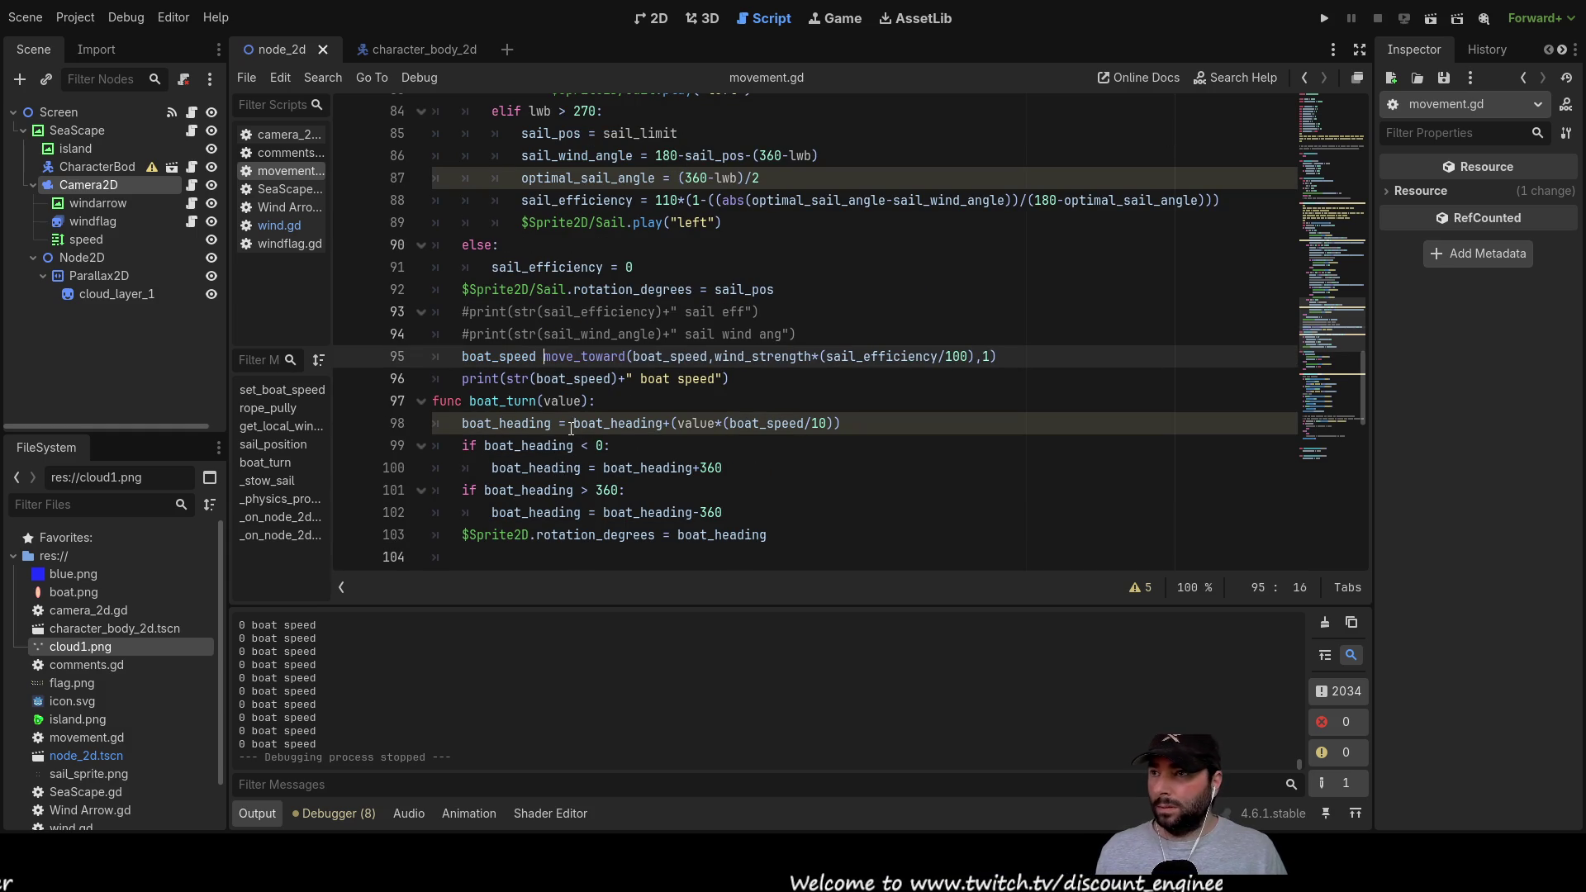
type("=")
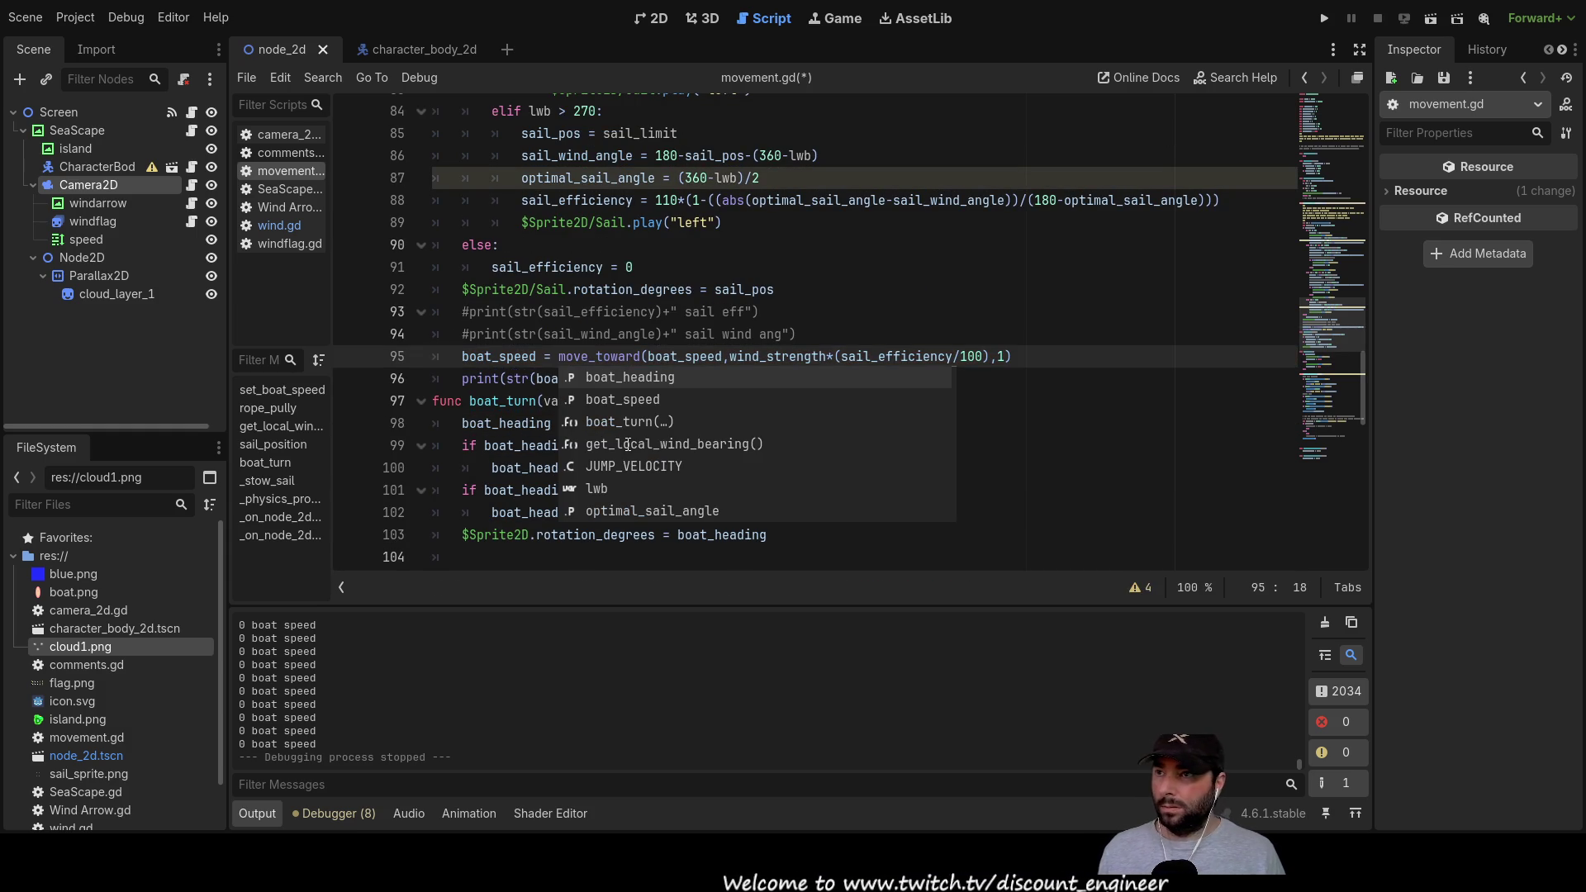
left_click(941, 313)
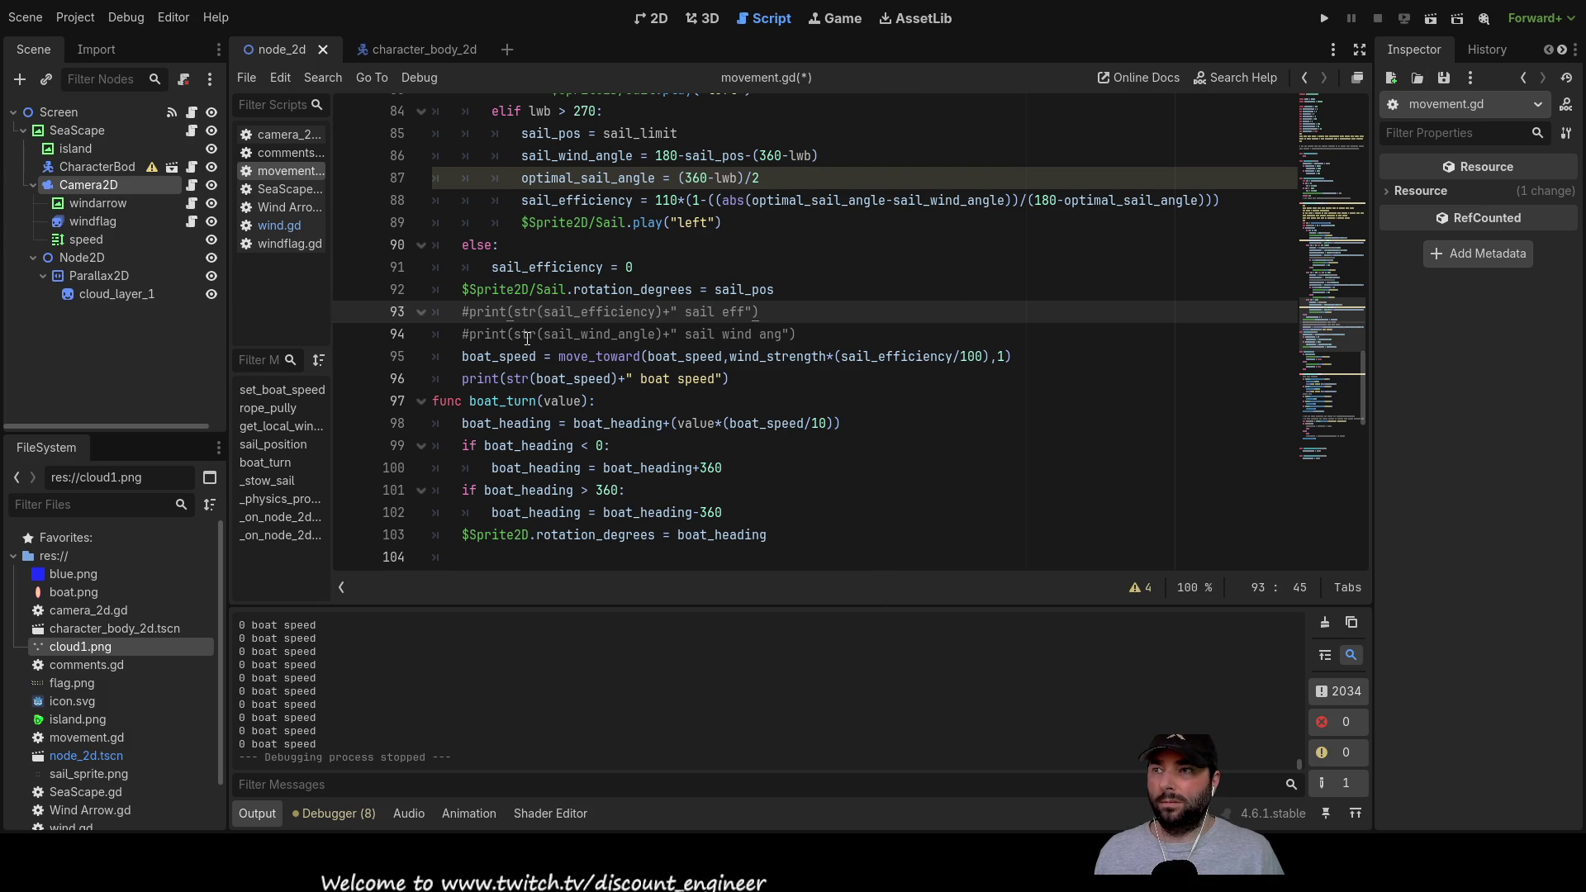
left_click(1326, 22)
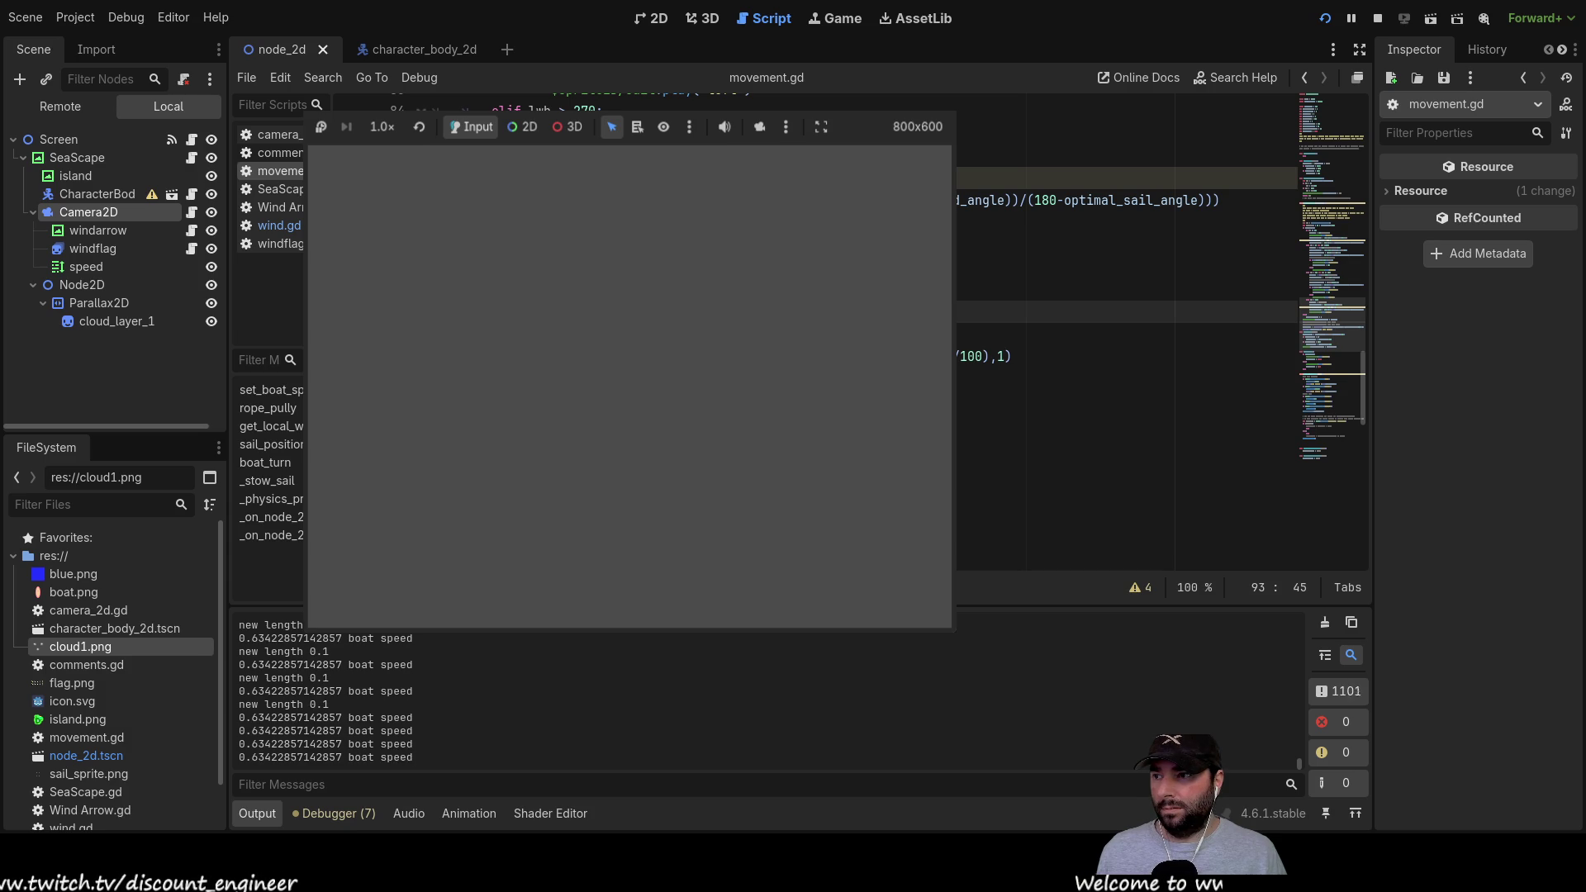
Step: Change the wind strength in the running game with the Up key
key("Up")
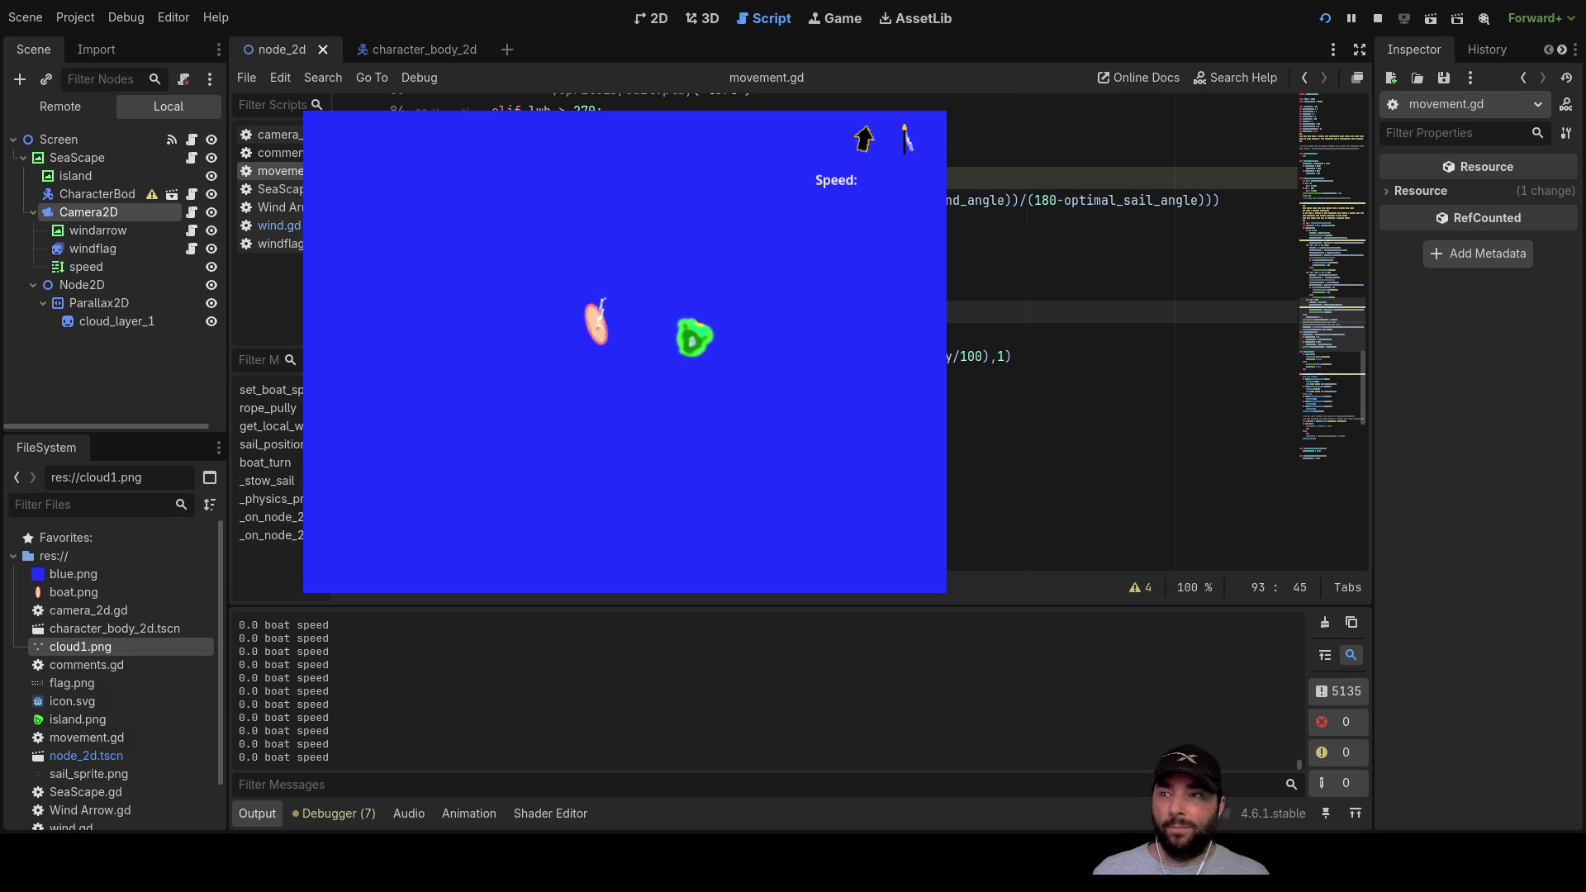
Step: Turn the boat left step by step, from horizontal through straight up to down-left
key("Left")
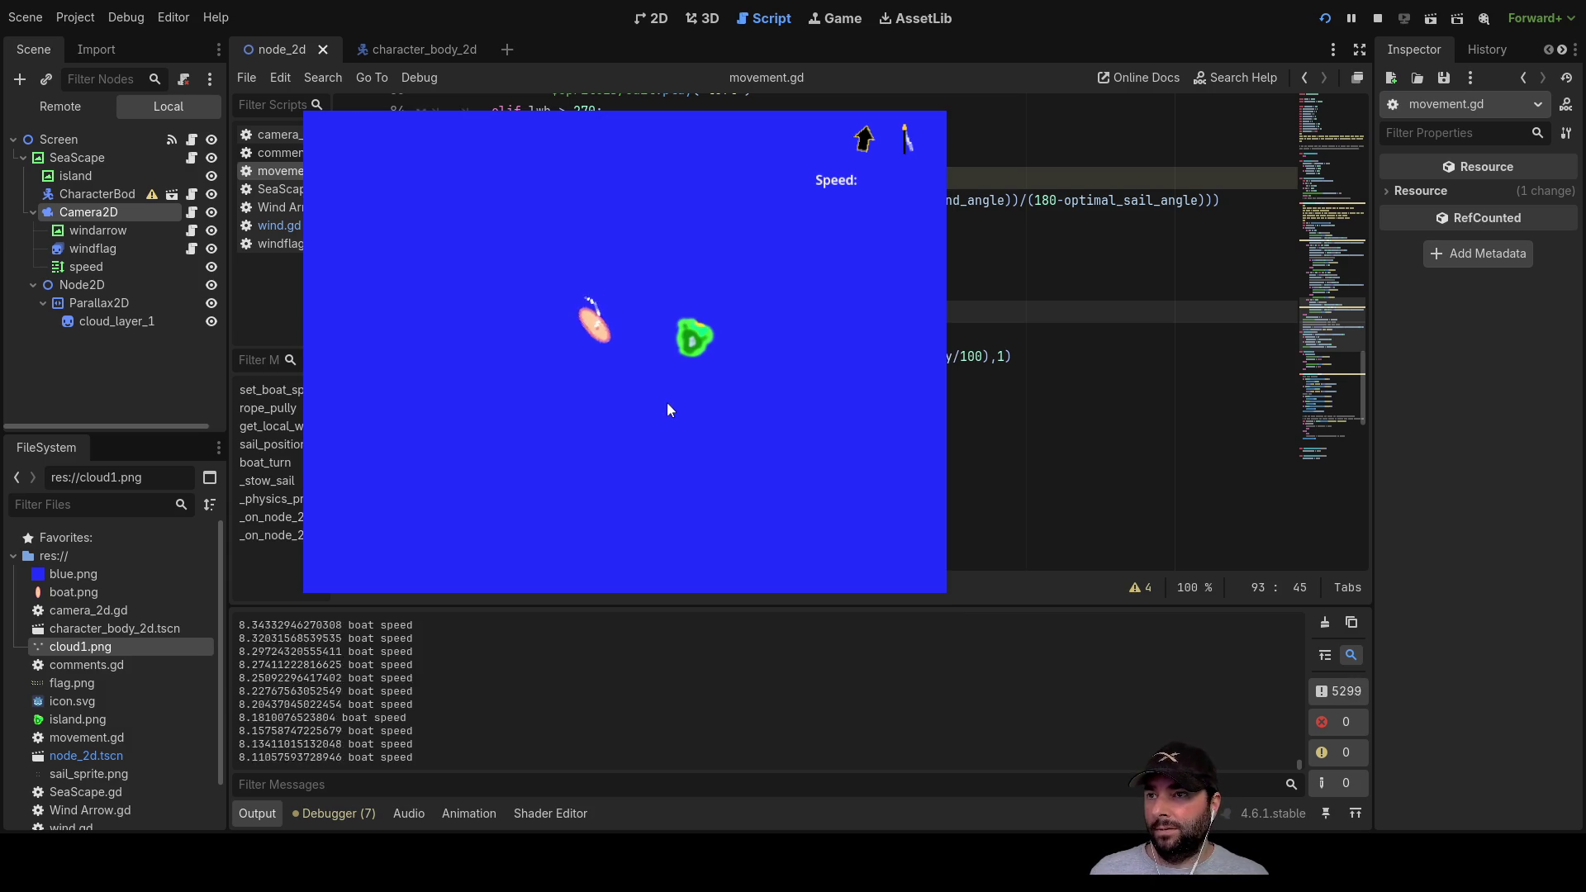
key("Left")
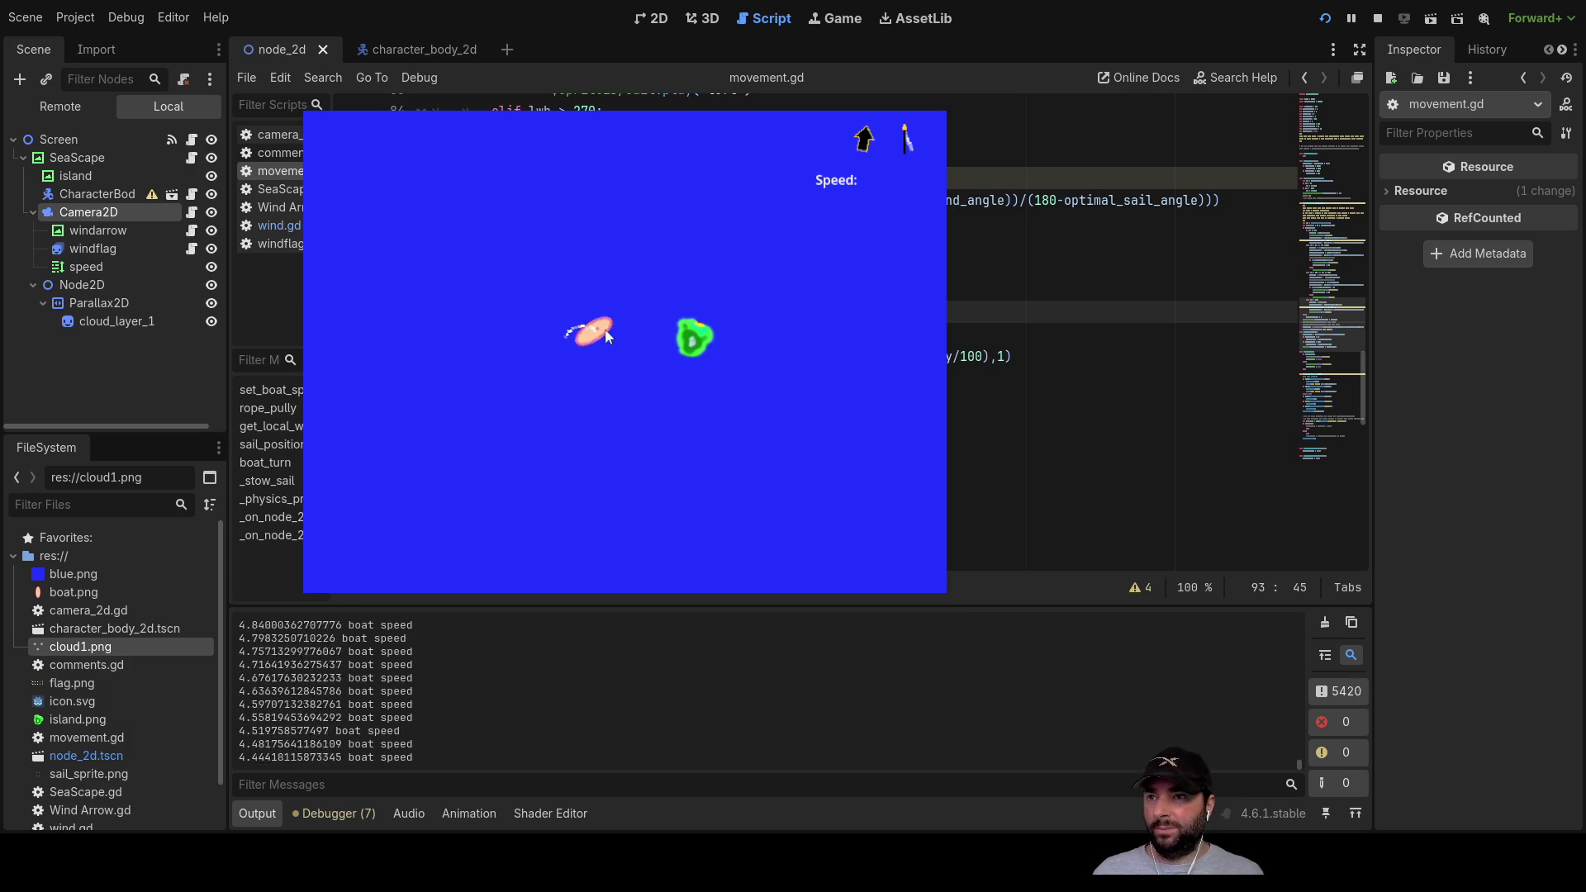
key("Left")
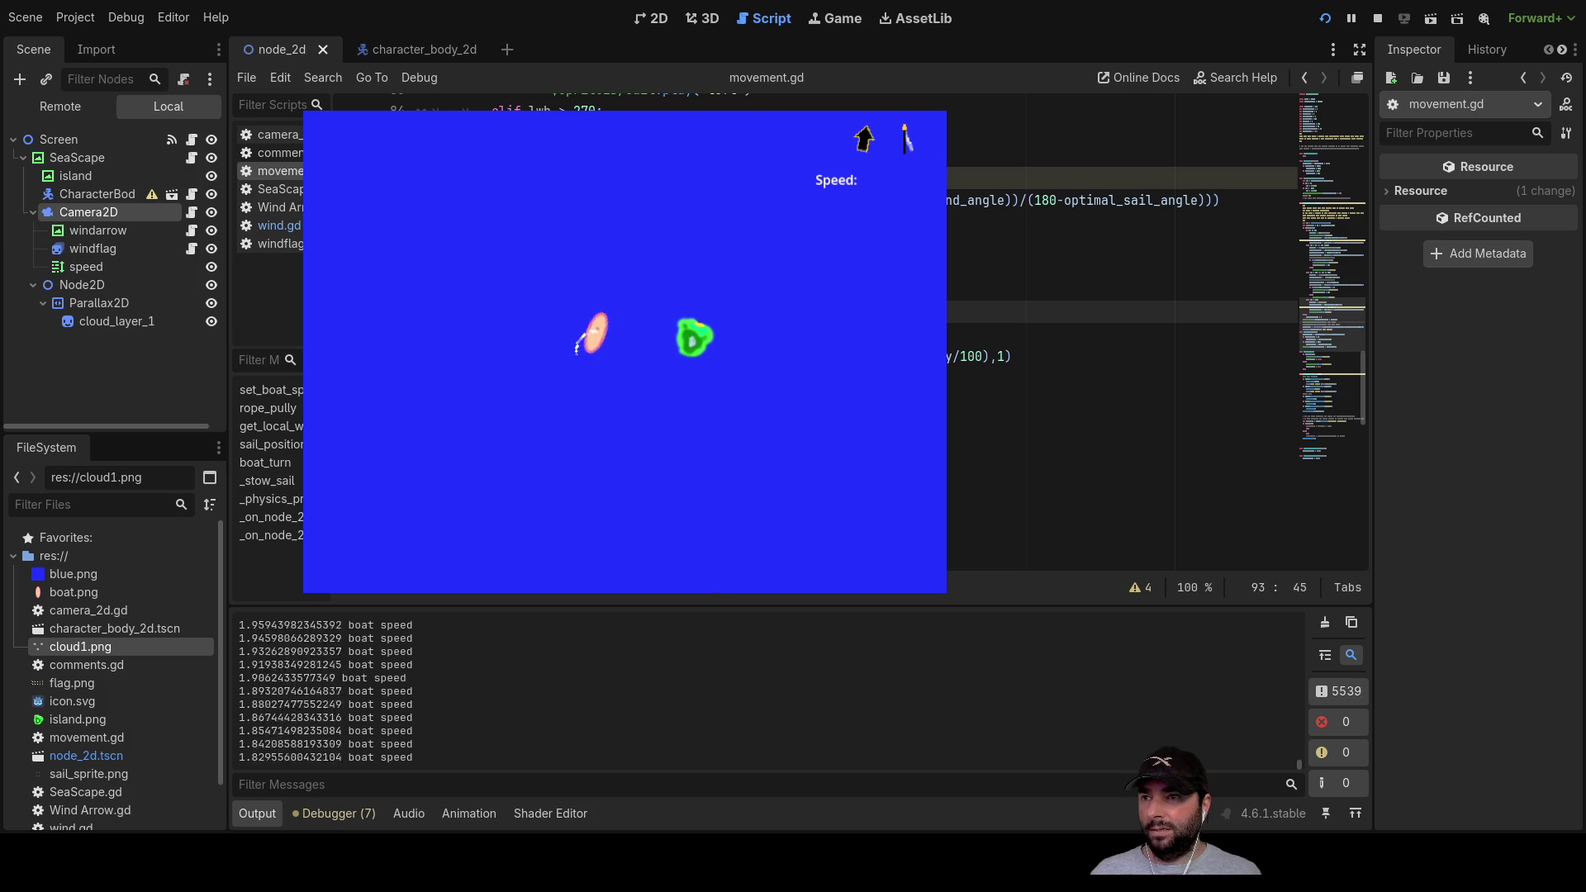
key("Left")
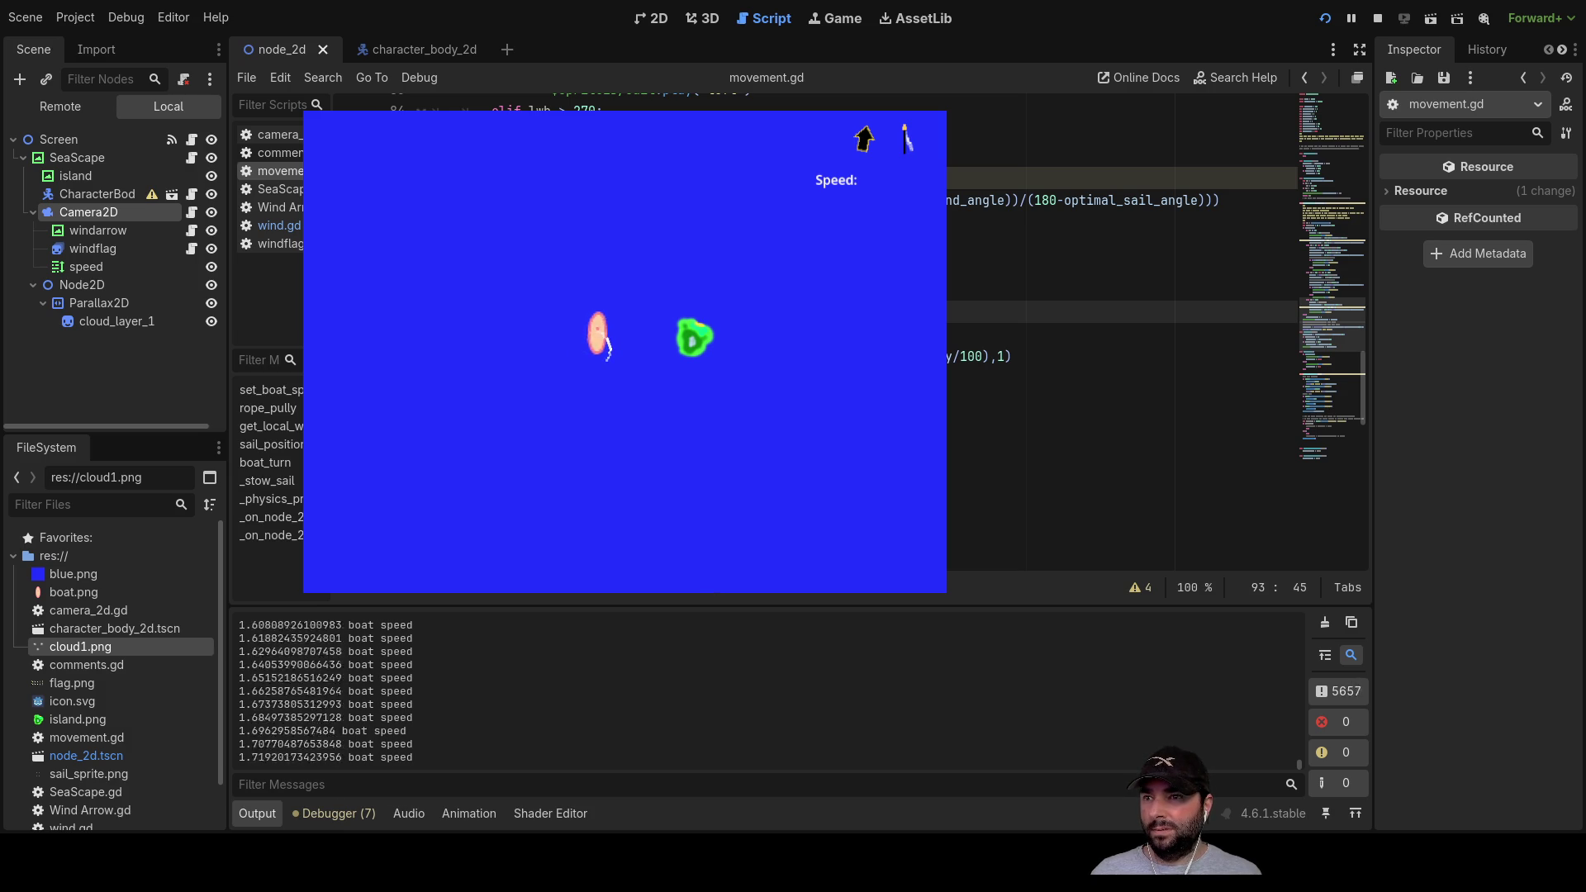
key("Left")
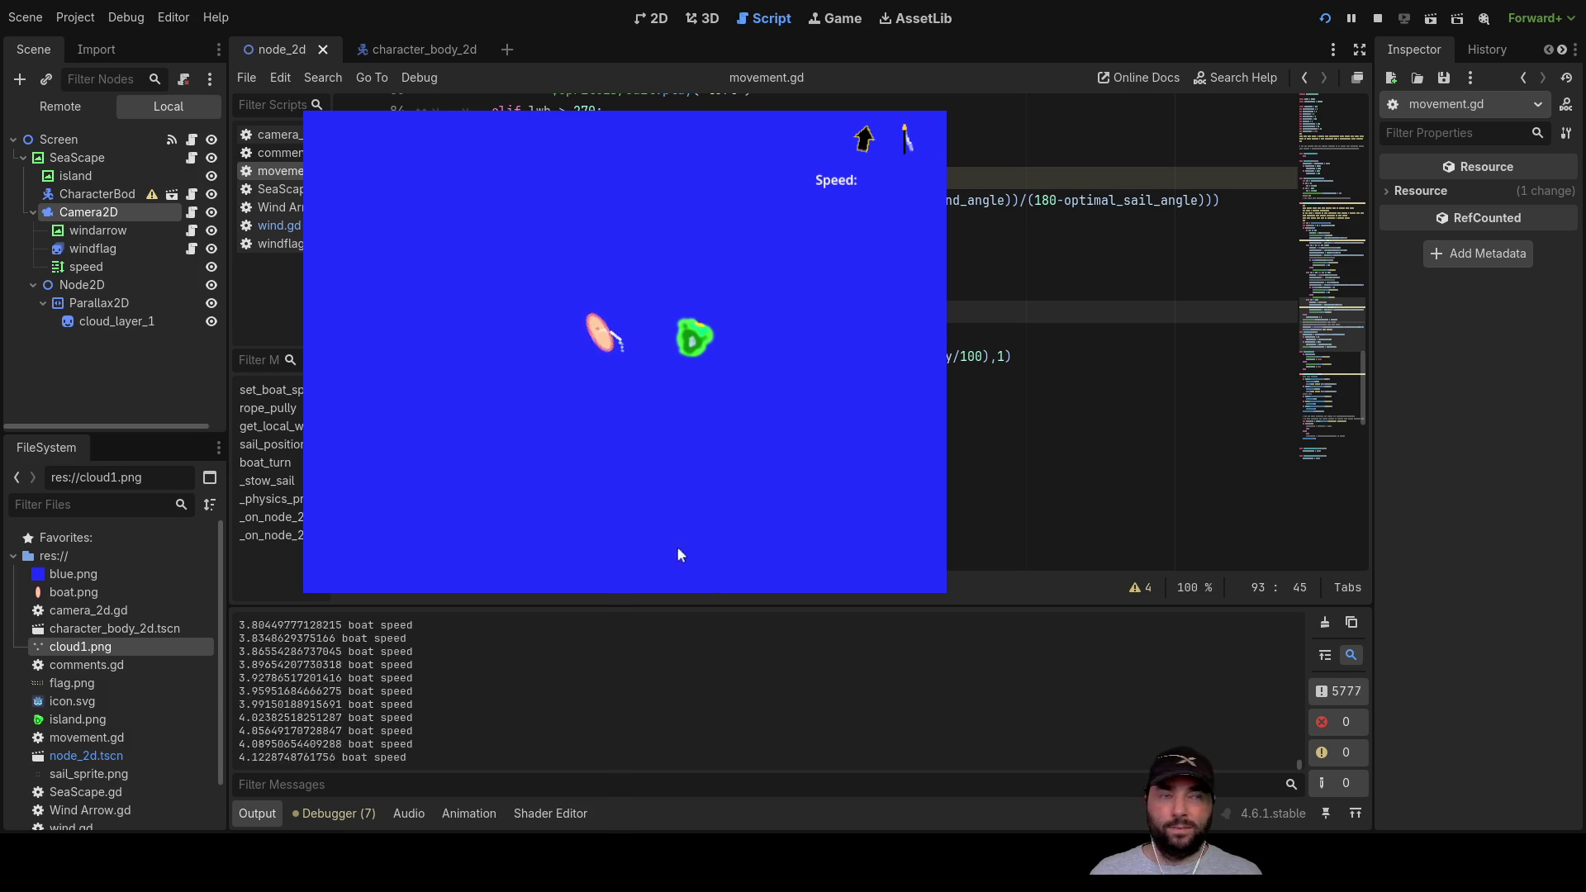
key("Left")
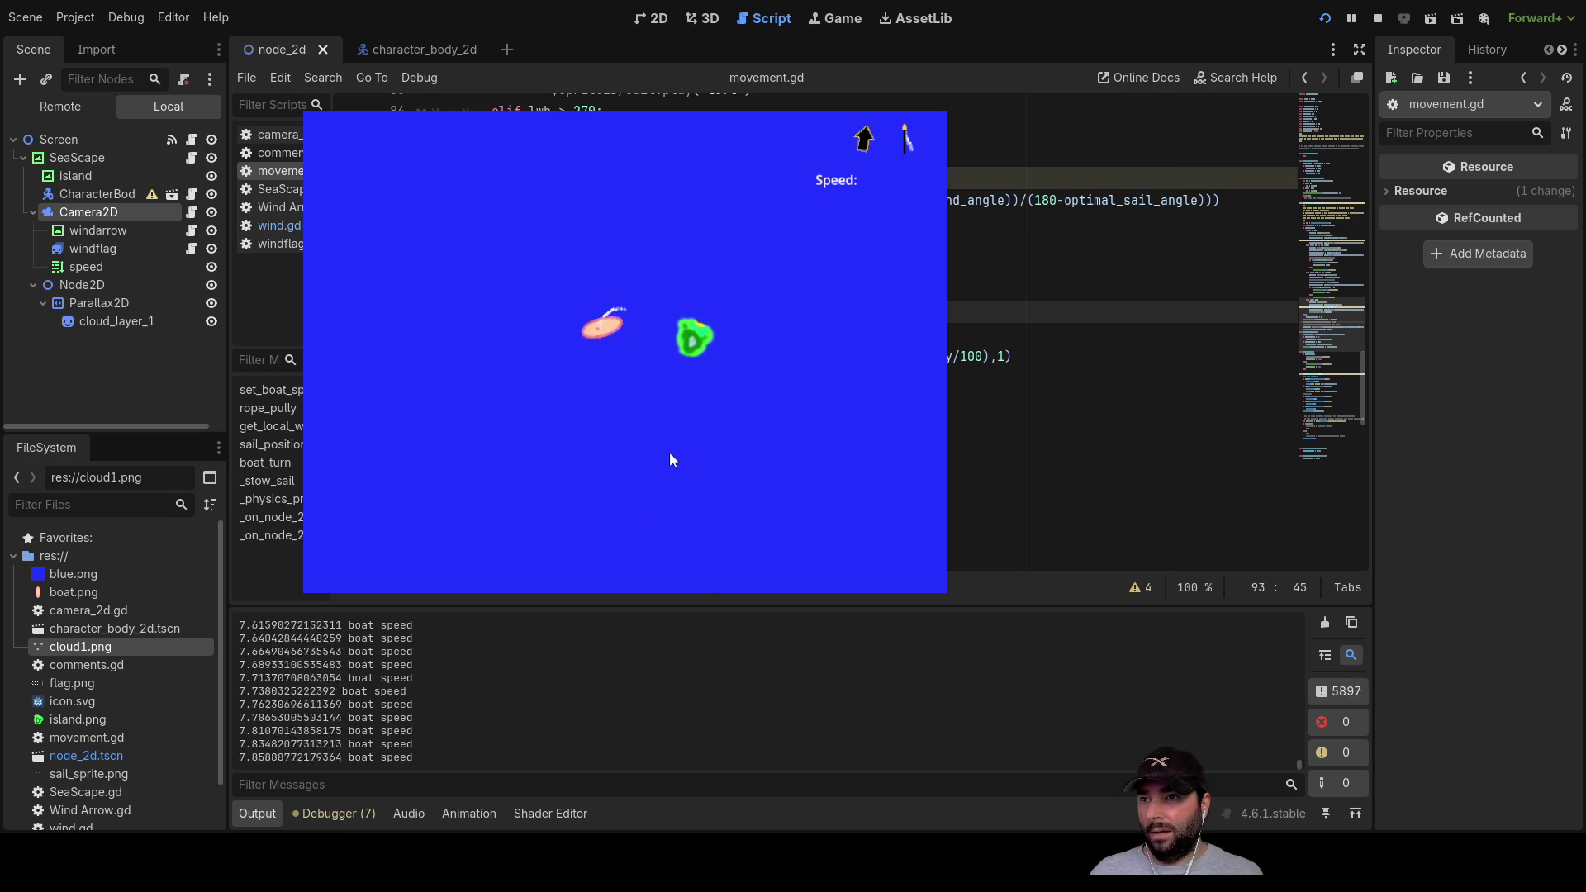
Step: Stow and raise the sail, adjust the wind length, then stop the game
key("Down")
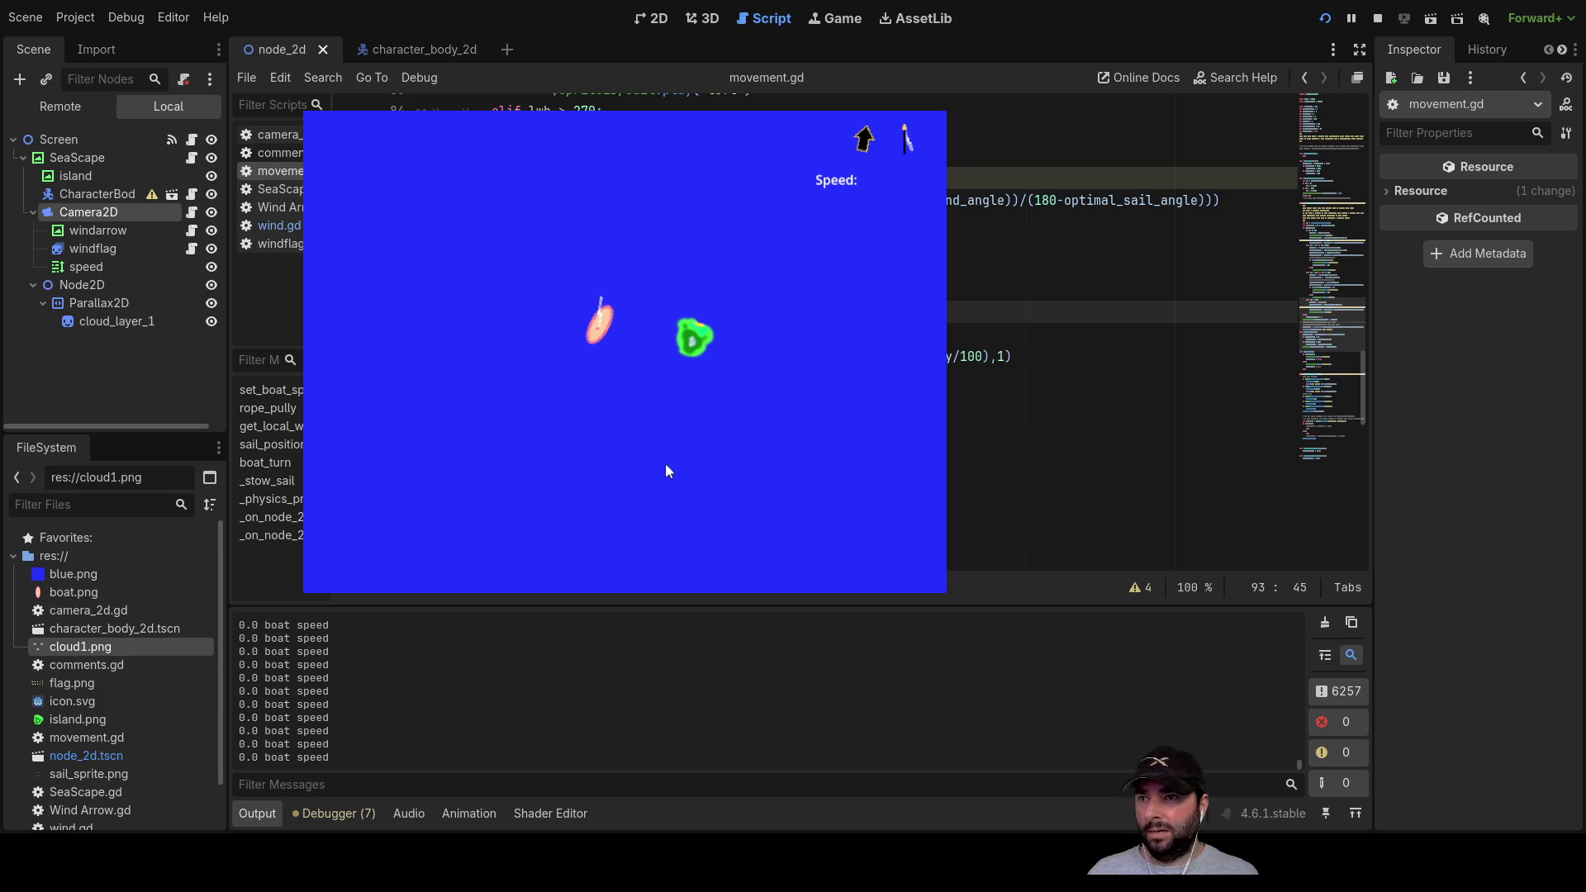
key("Up")
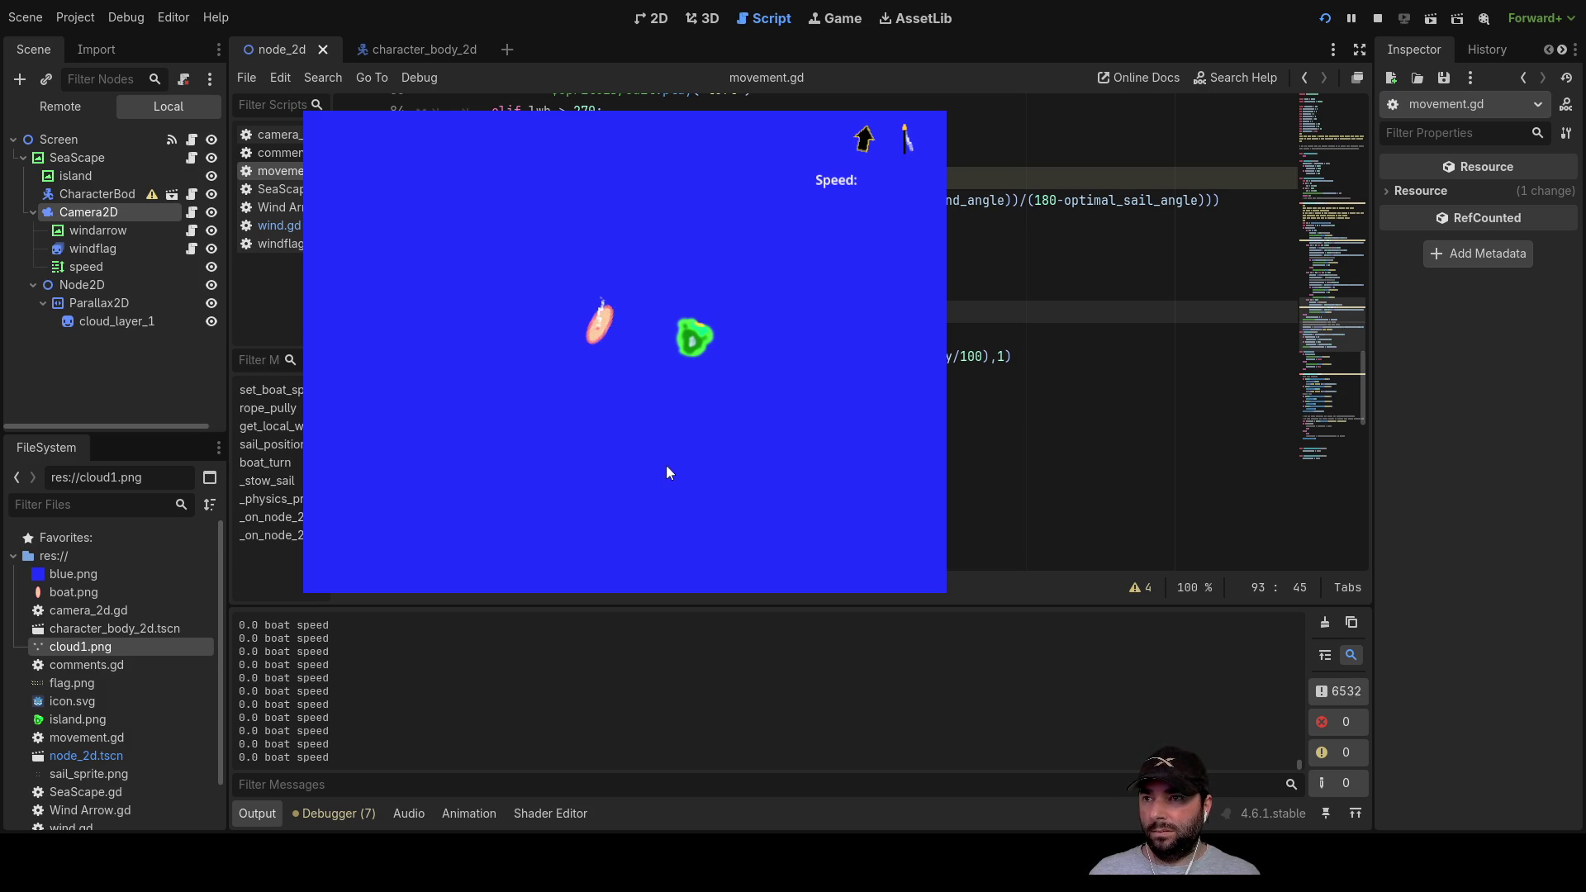
key("Up")
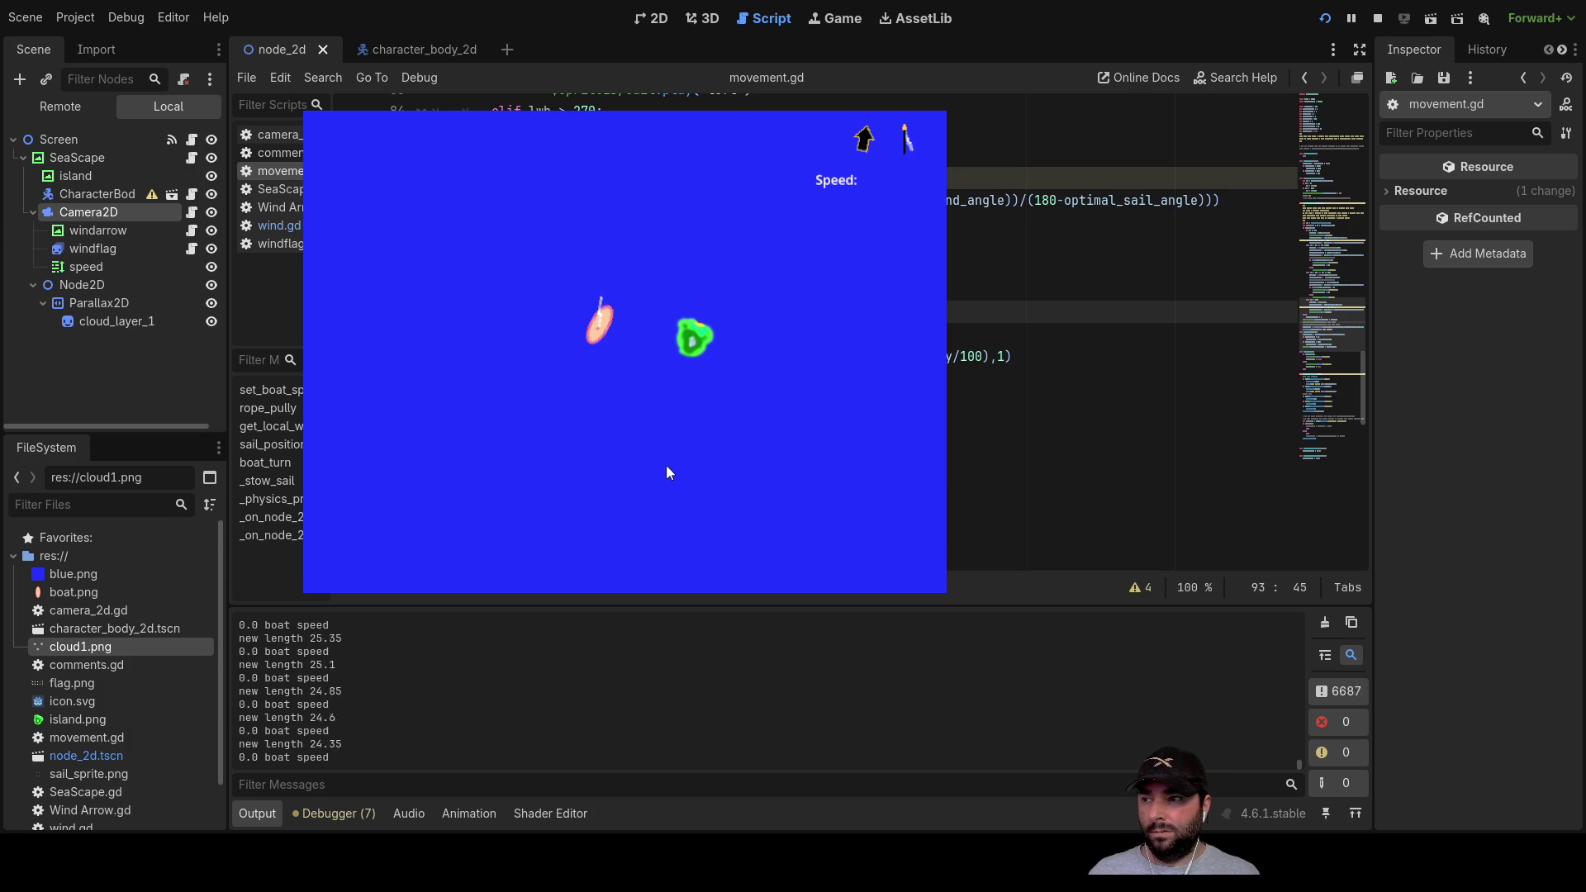
key("Down")
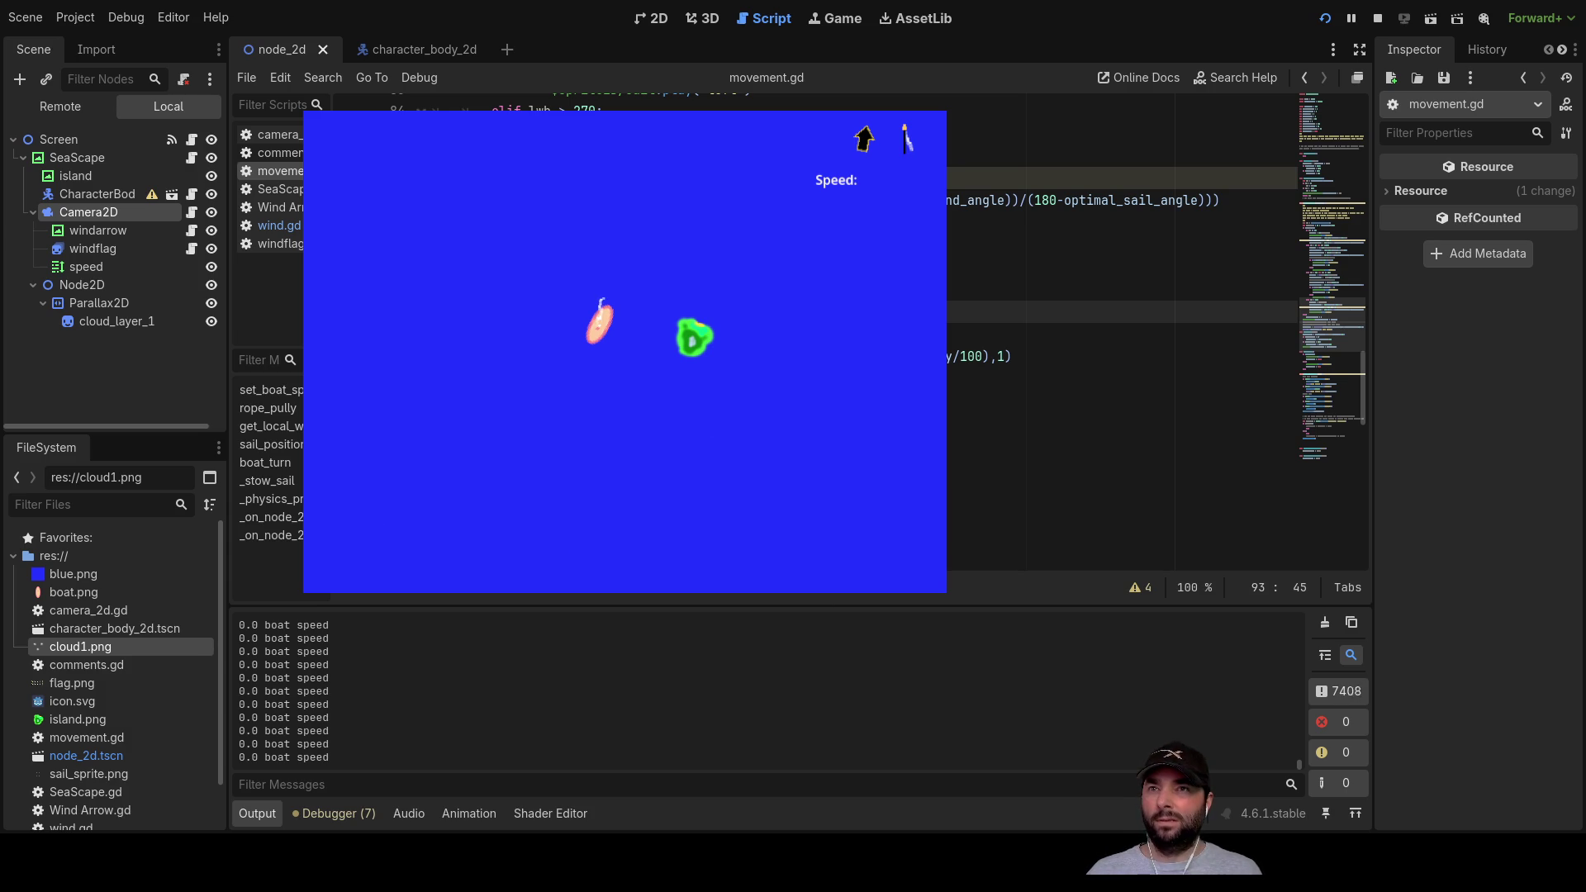
left_click(1377, 18)
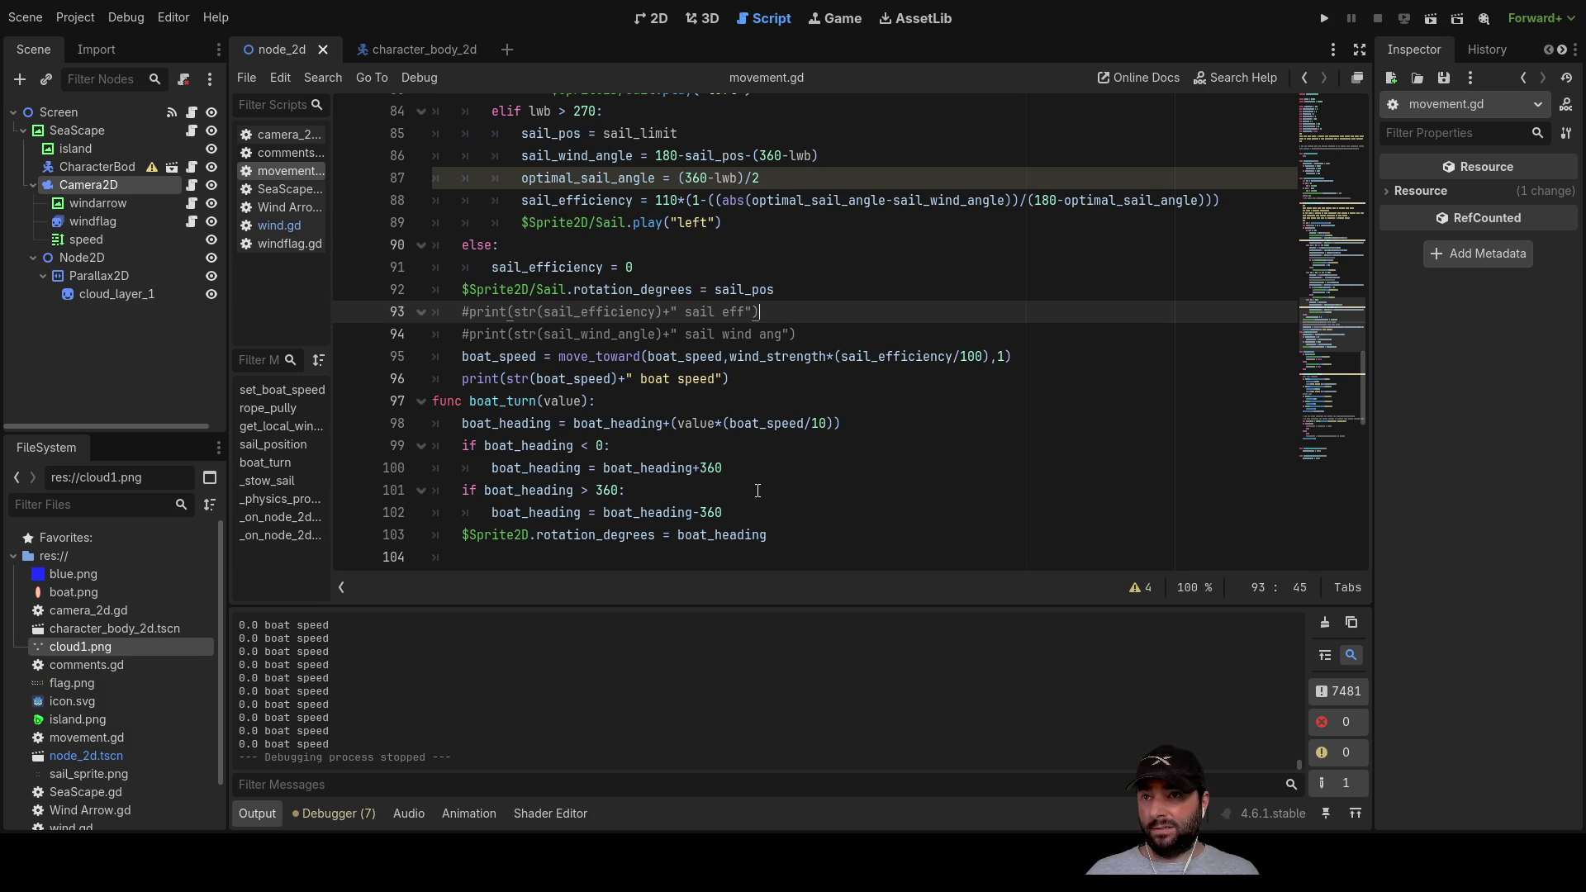
scroll(678, 476, "up", 3)
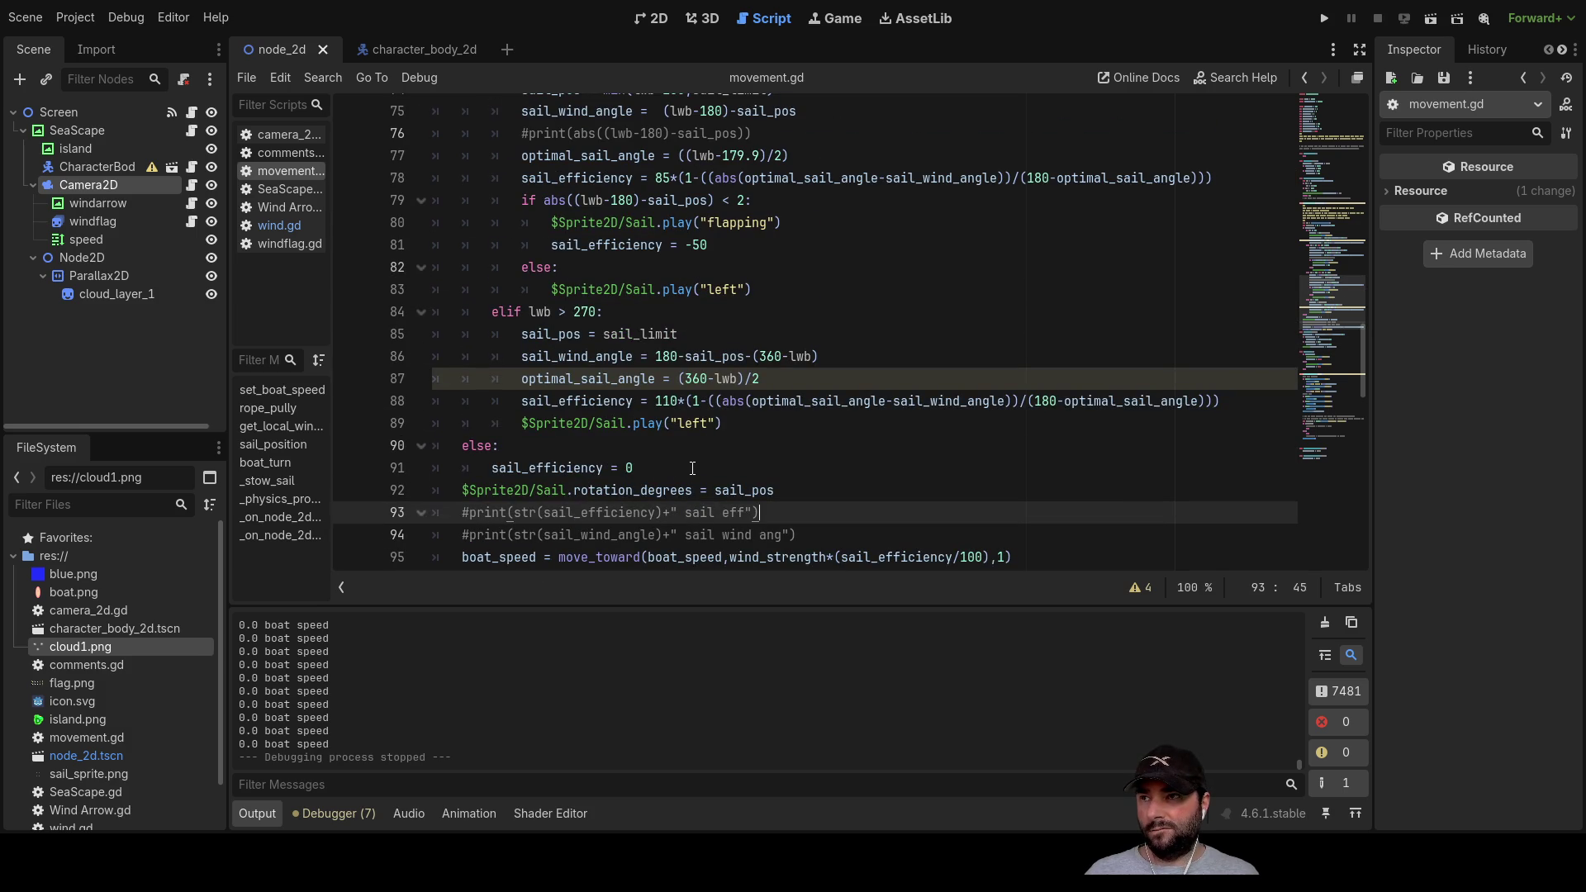
double_click(599, 246)
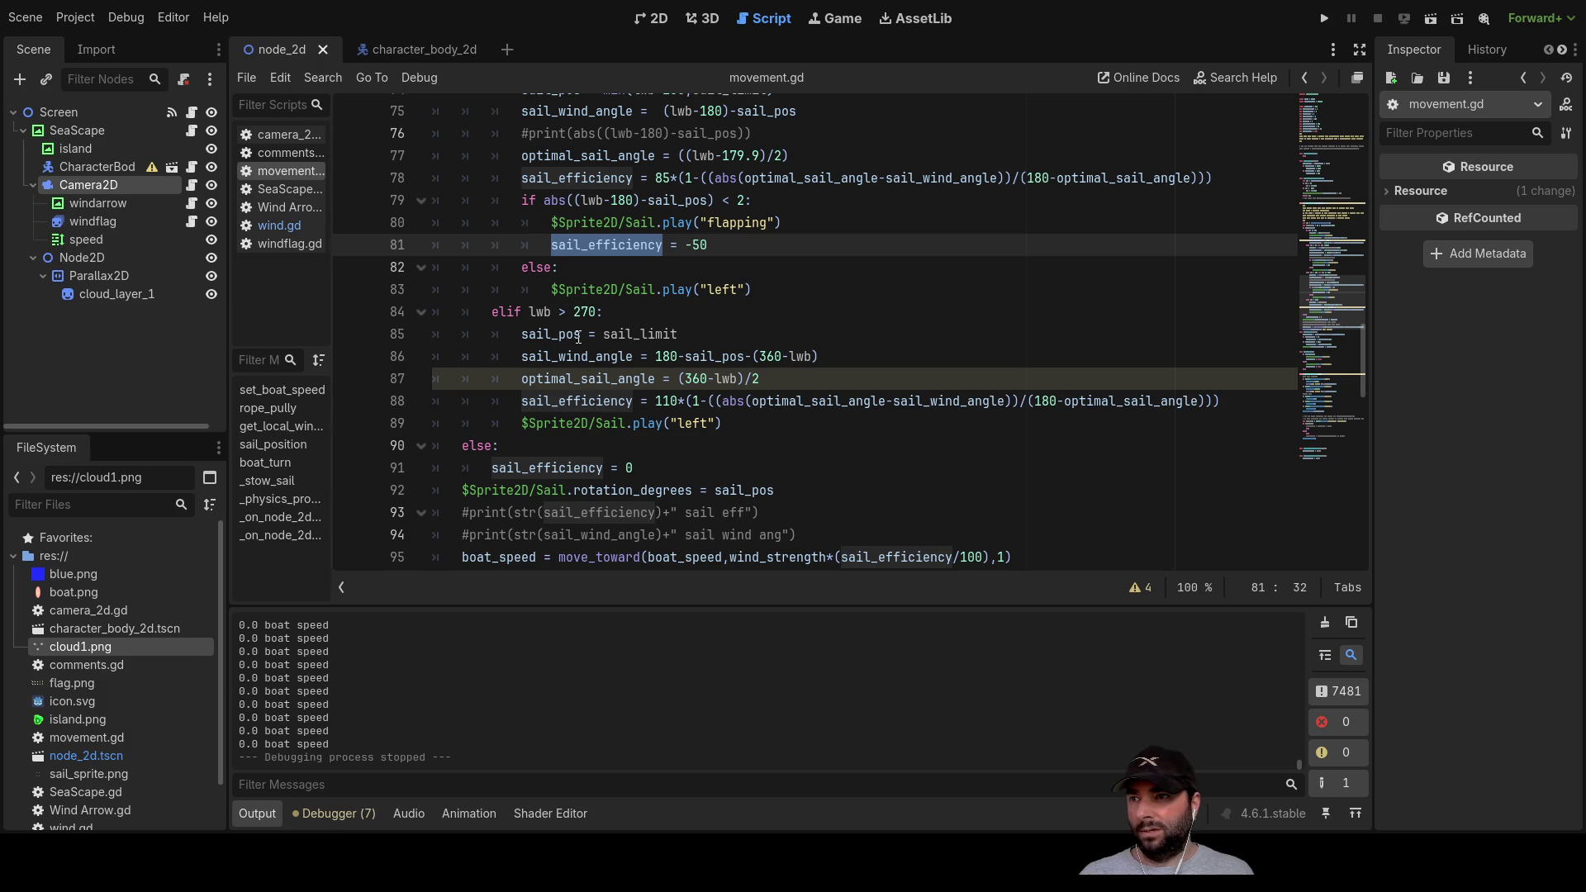
scroll(652, 324, "down", 3)
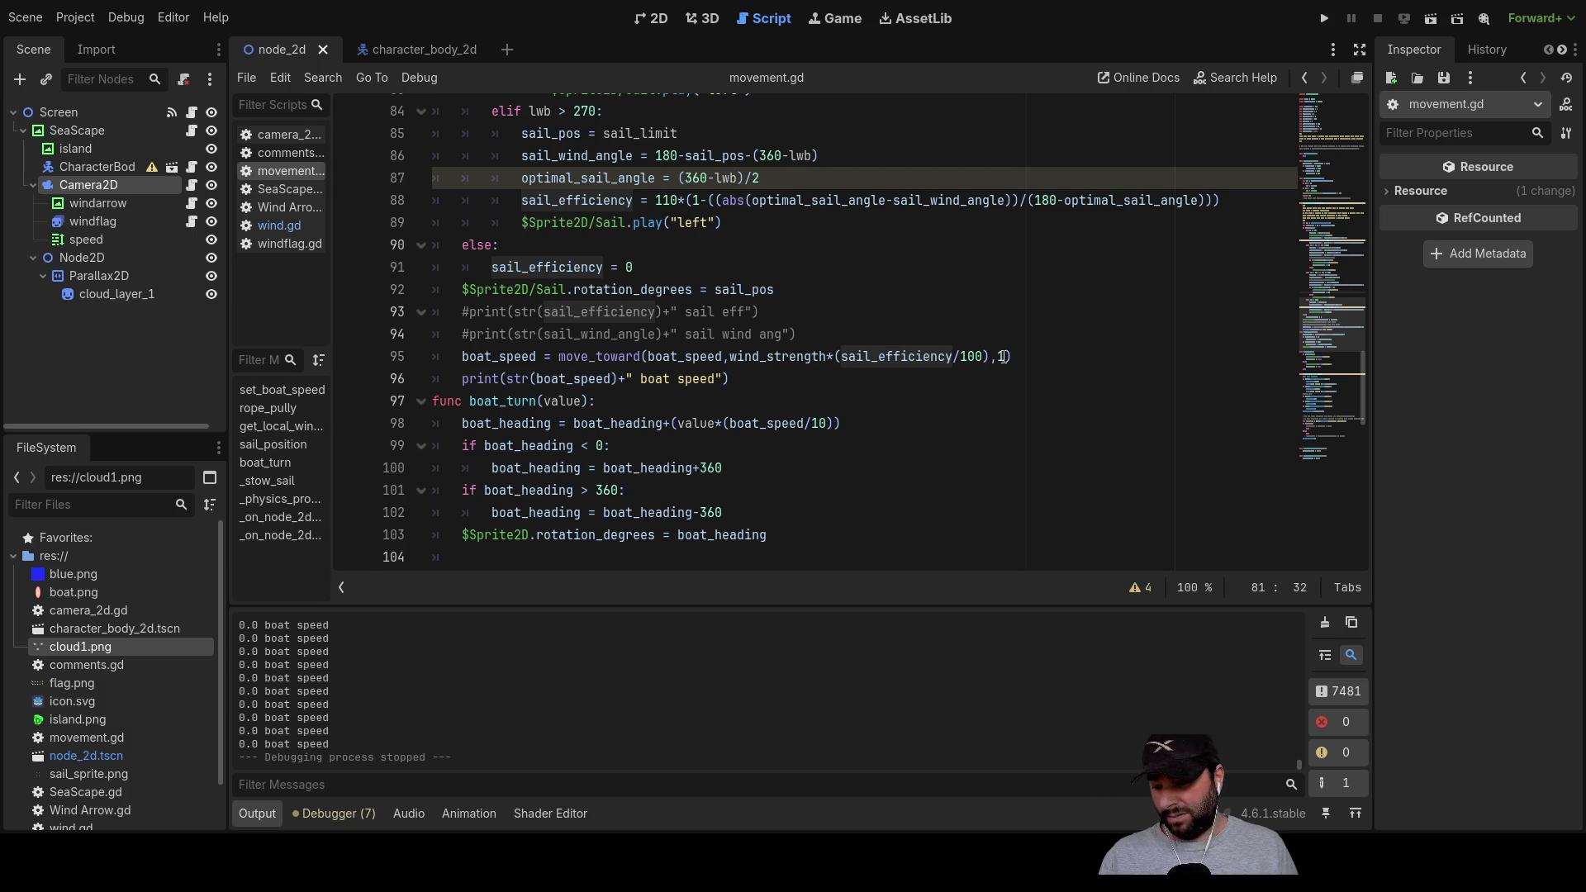
double_click(1002, 357)
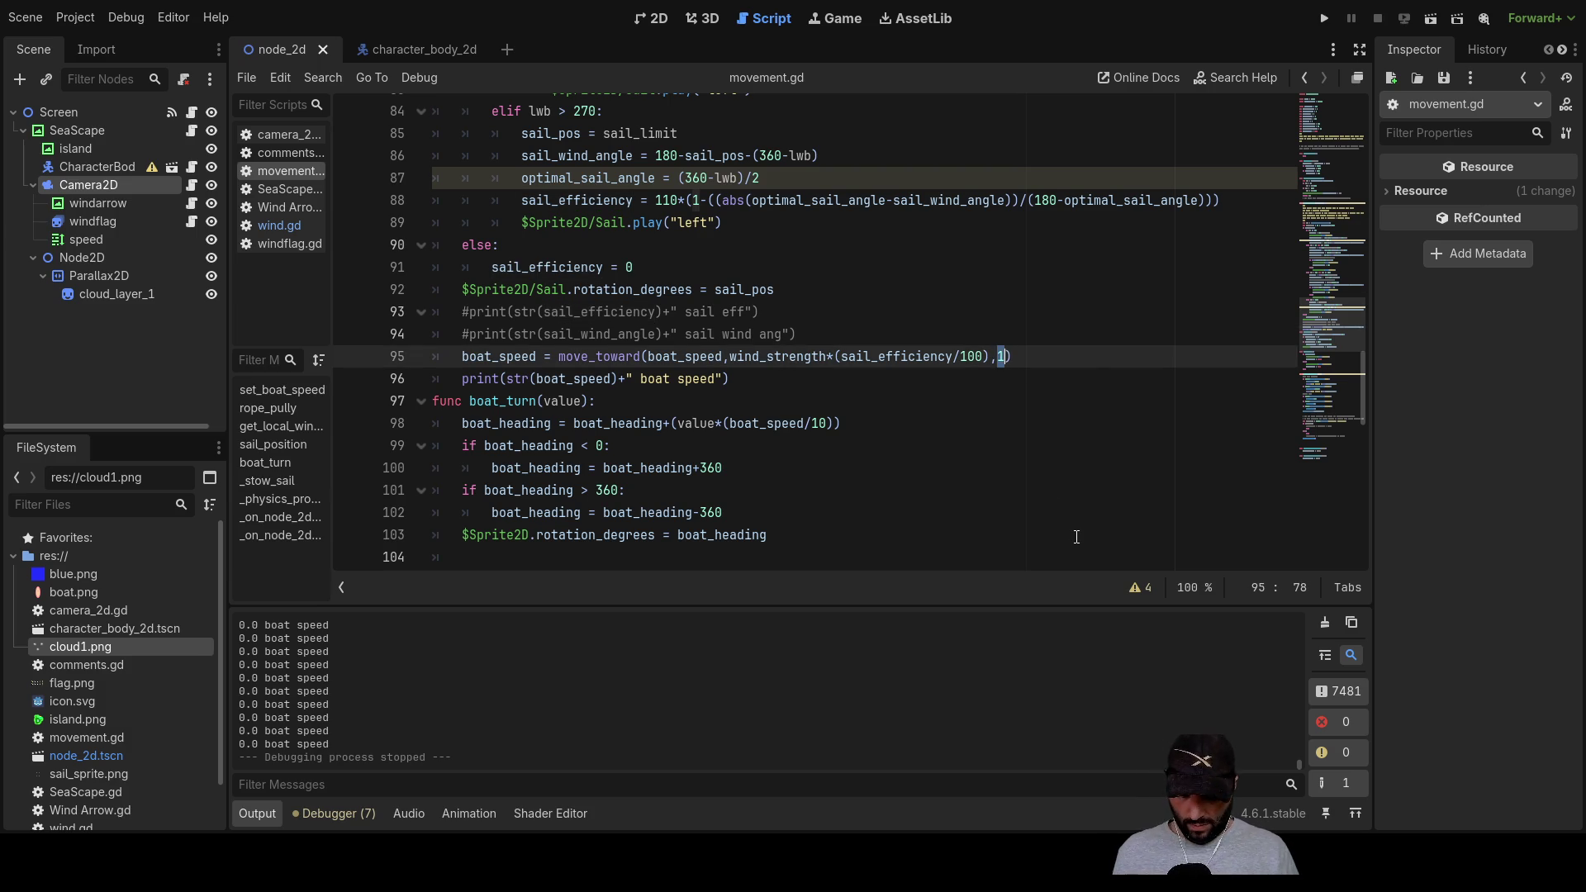
Step: Change the move_toward step on line 95 to 0.1 and highlight the boat_speed uses
type("0.")
left_click(948, 459)
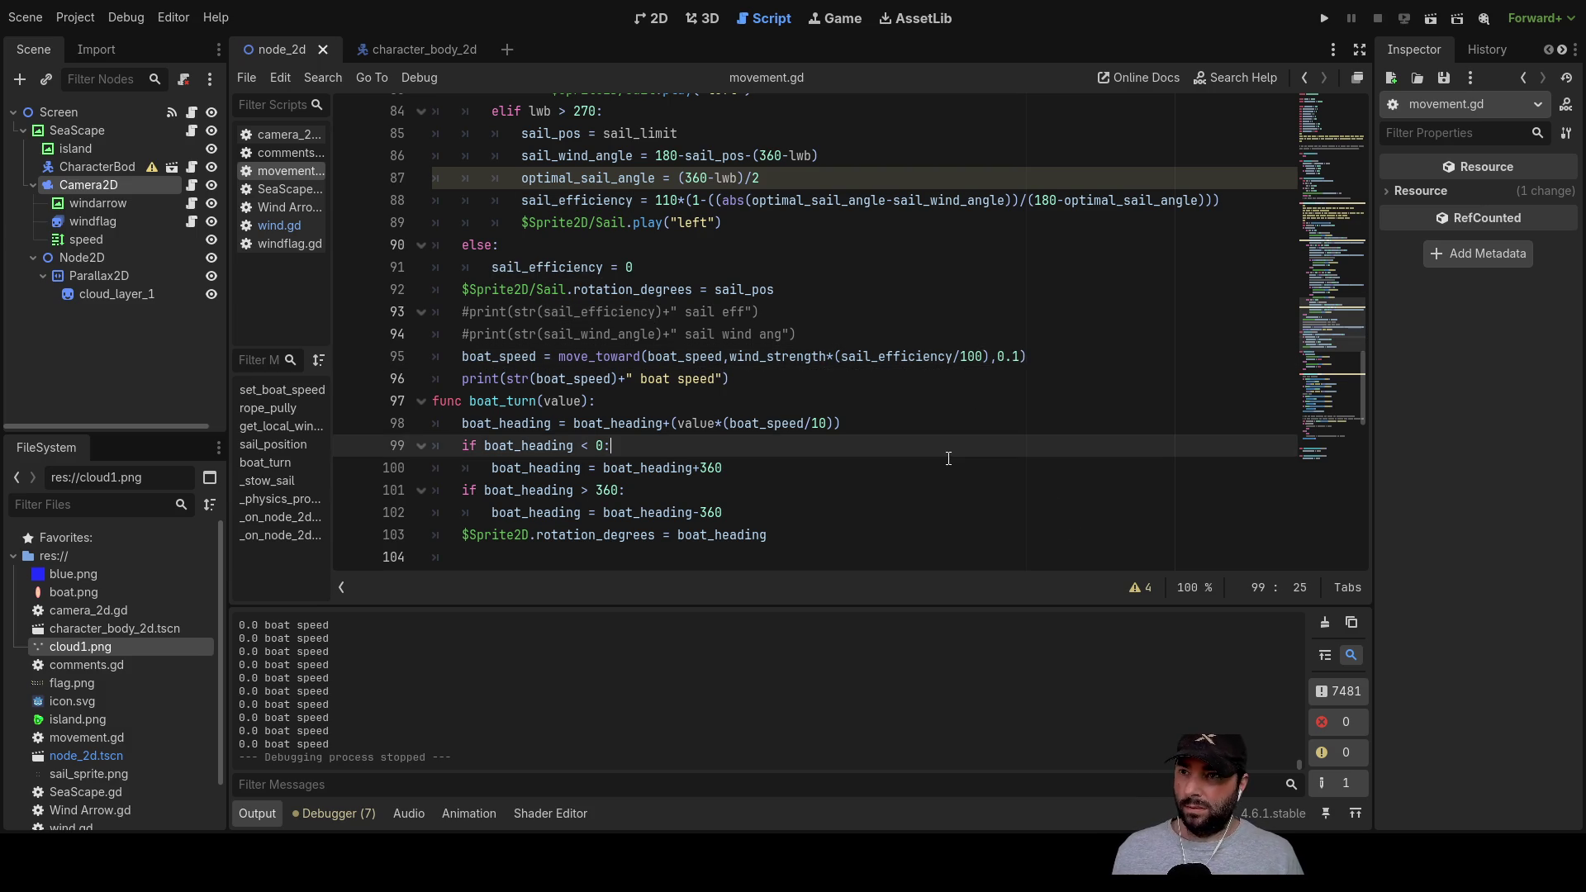
left_click_drag(730, 356, 731, 379)
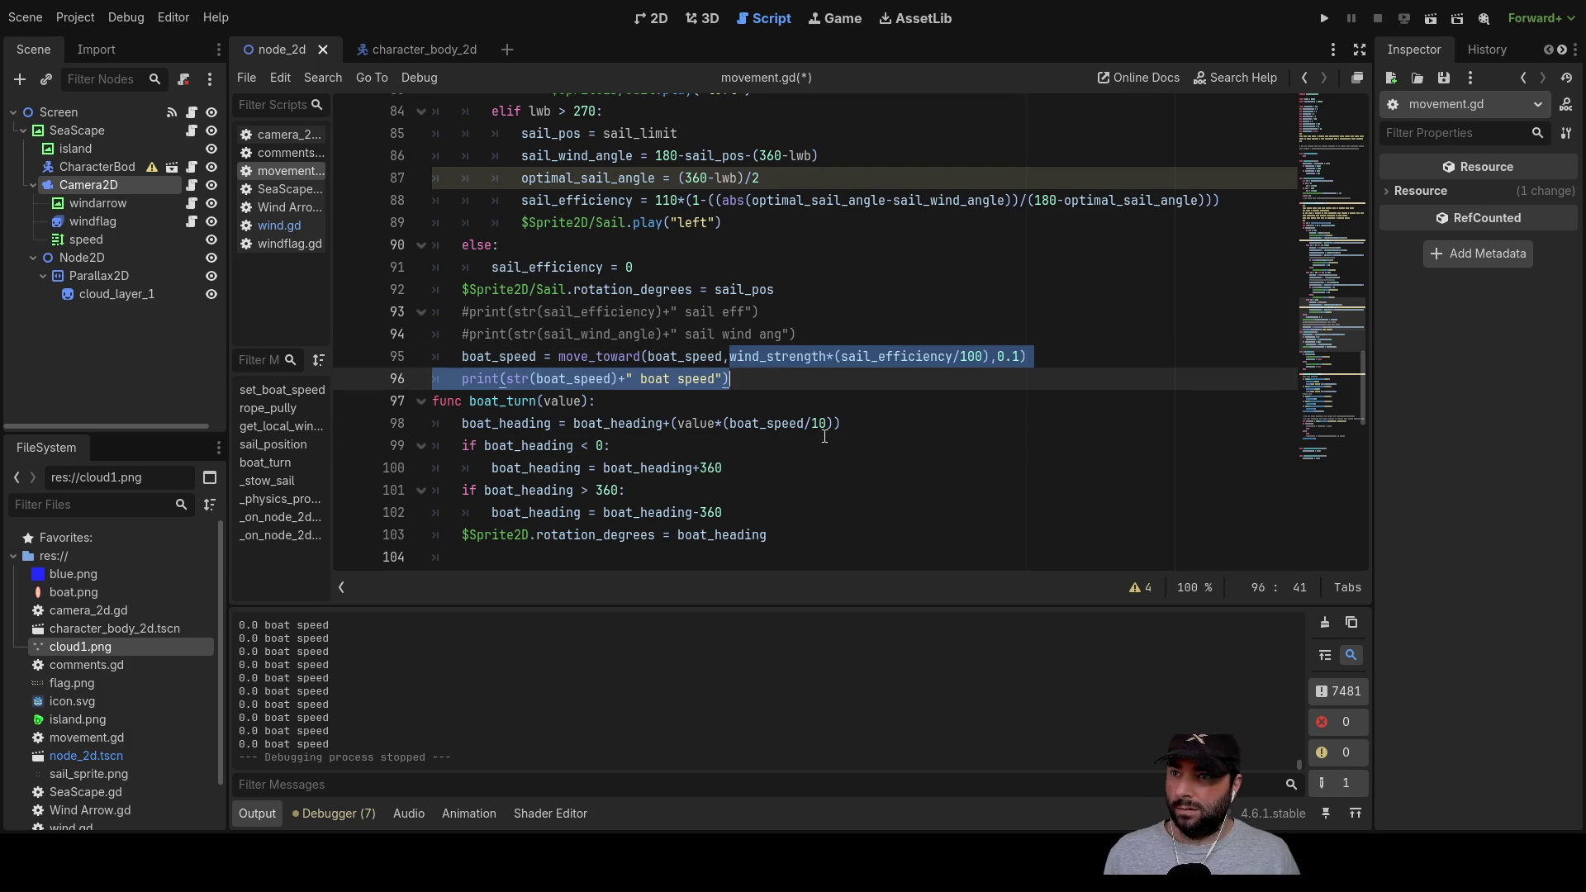
left_click(795, 360)
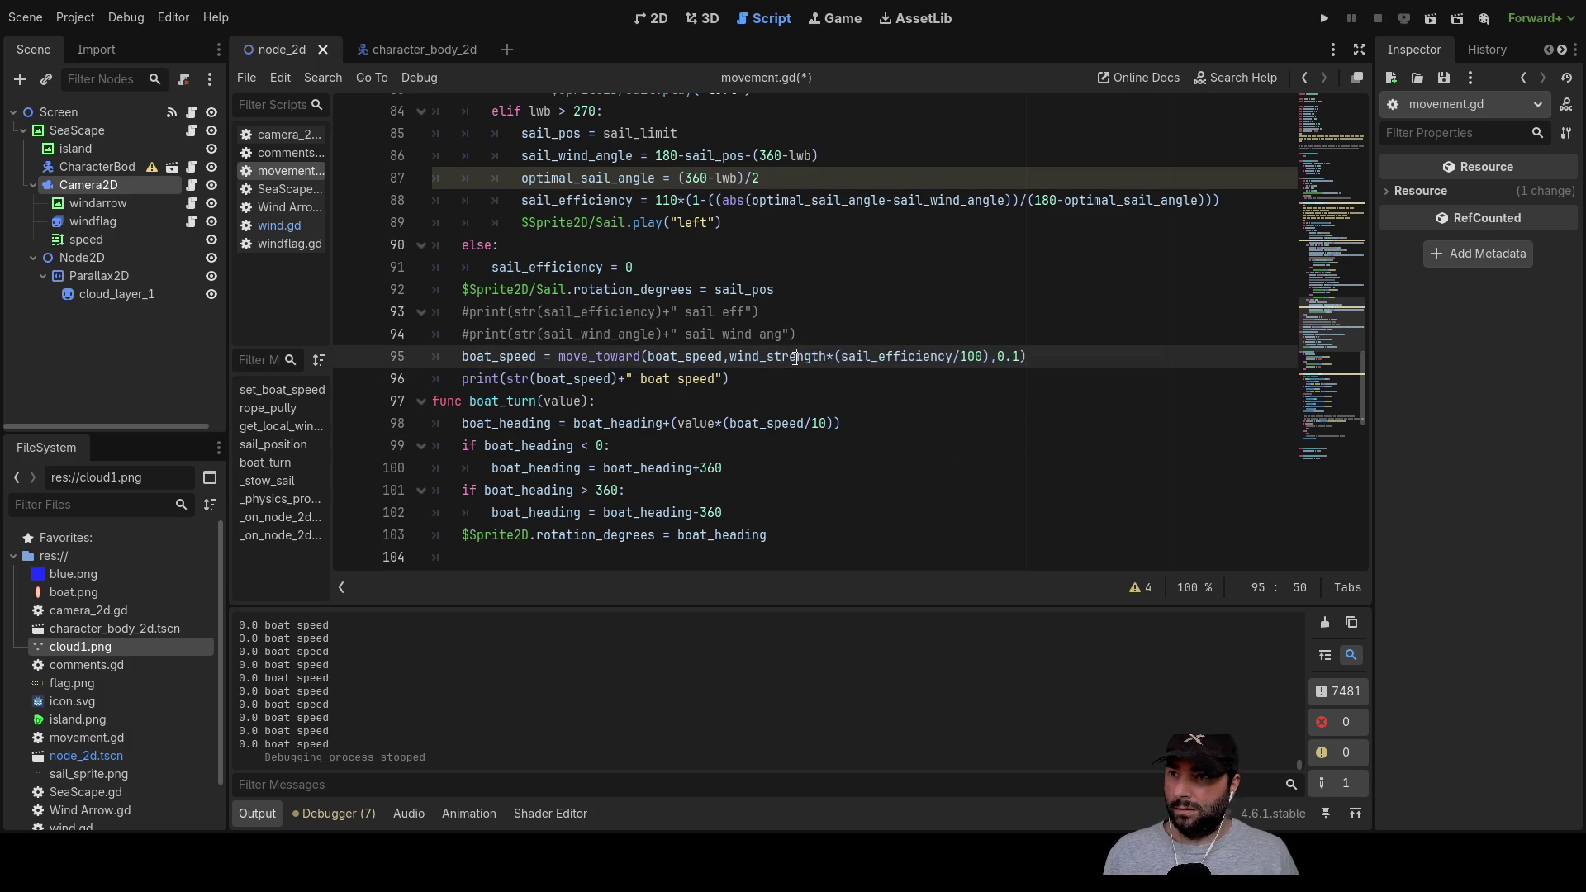
double_click(523, 356)
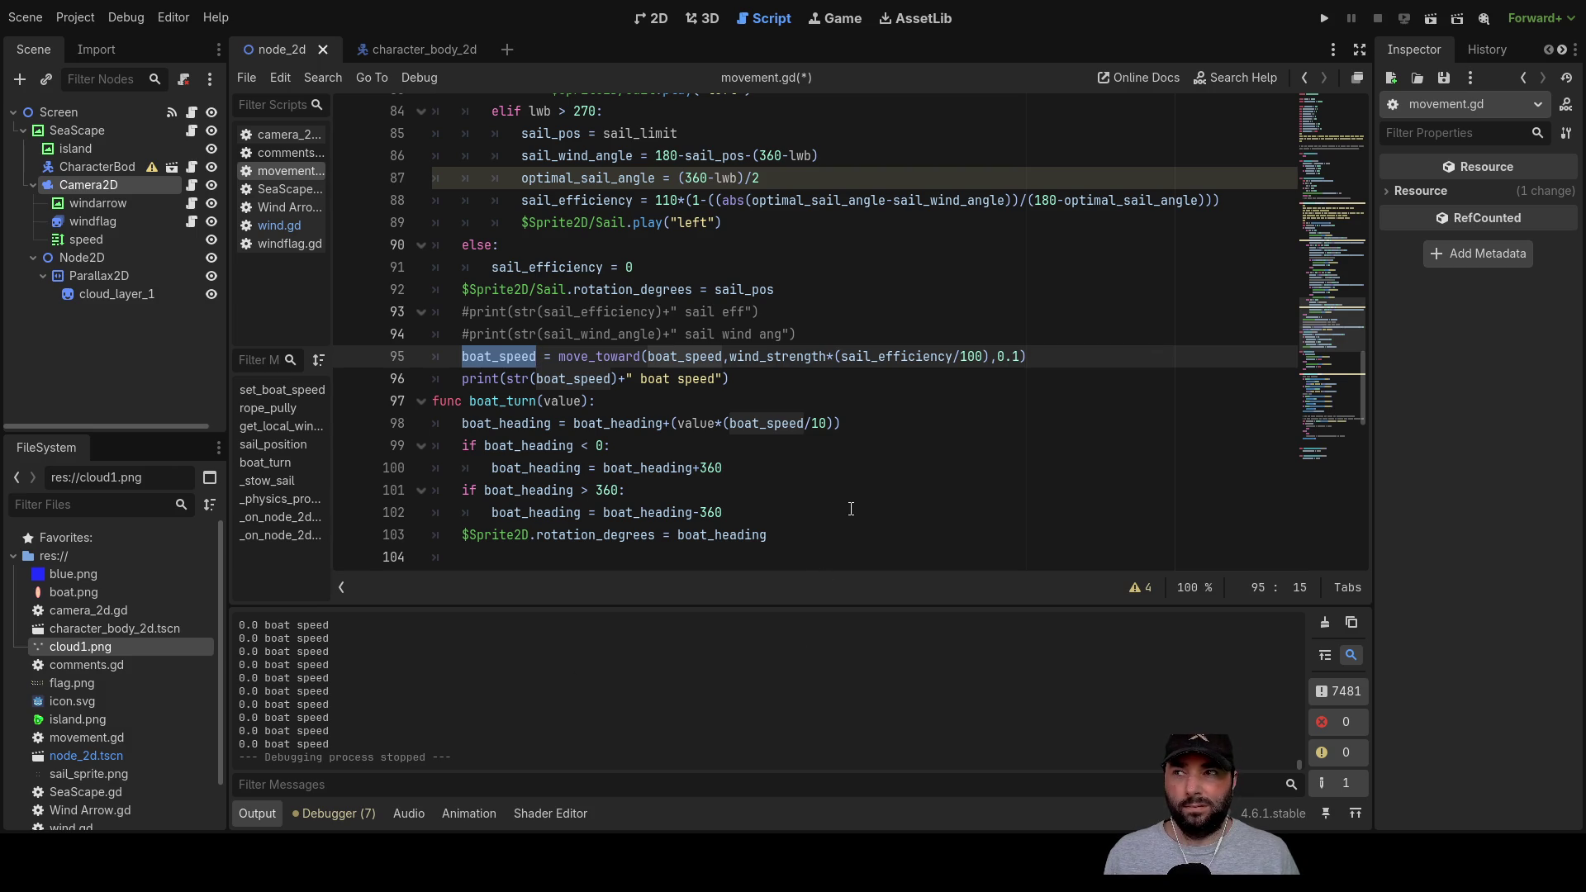
Step: Check the sail_efficiency values on lines 91 and 81, then uncomment line 93's sail efficiency print
scroll(864, 507, "up", 1)
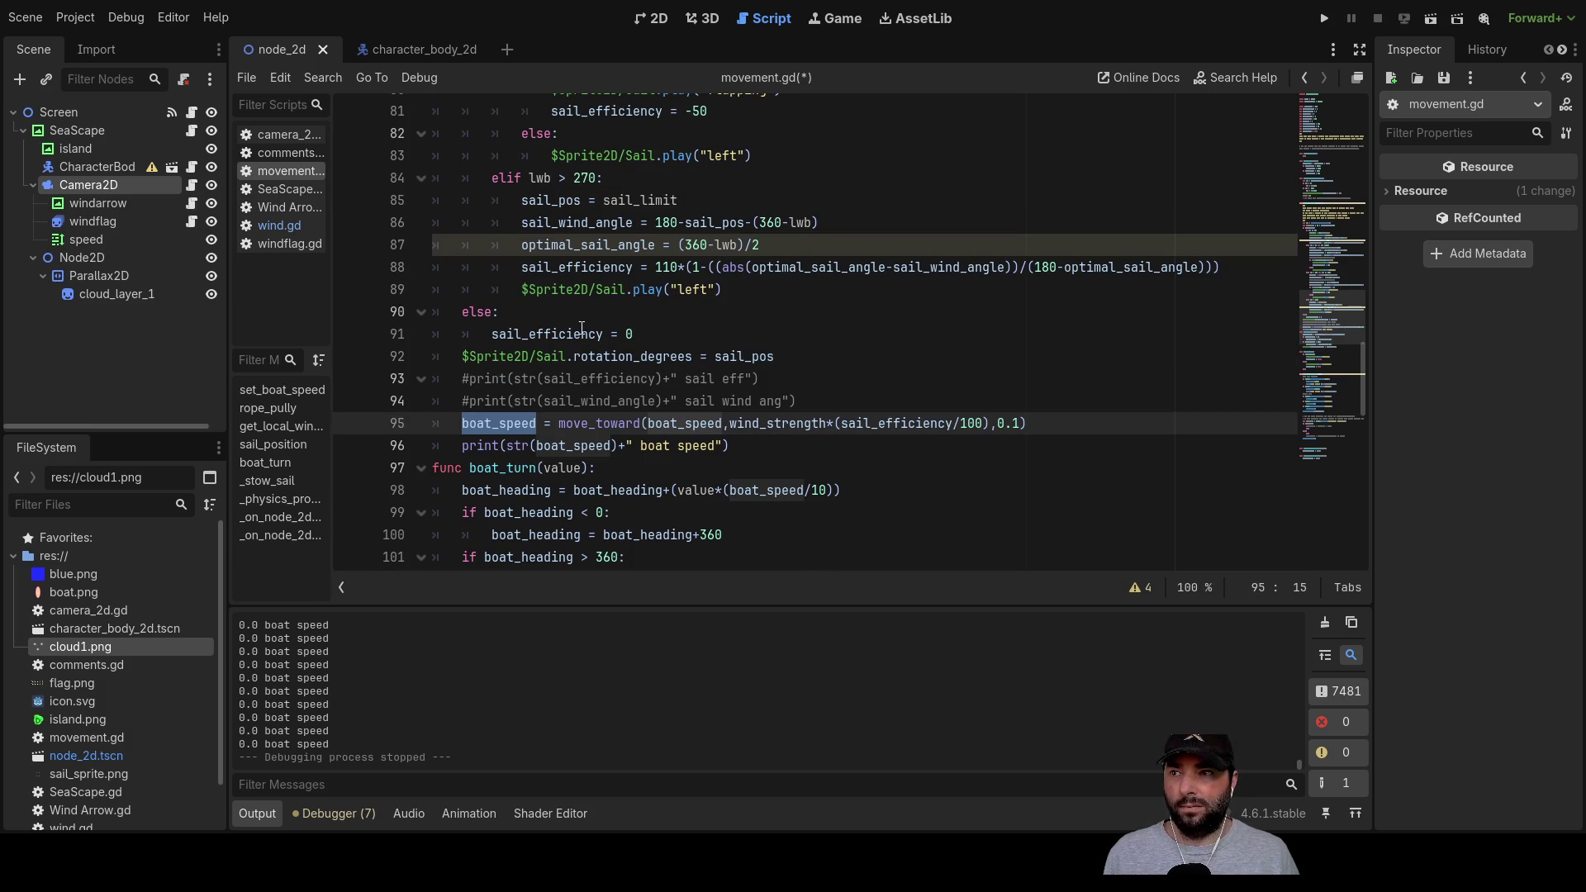
double_click(628, 333)
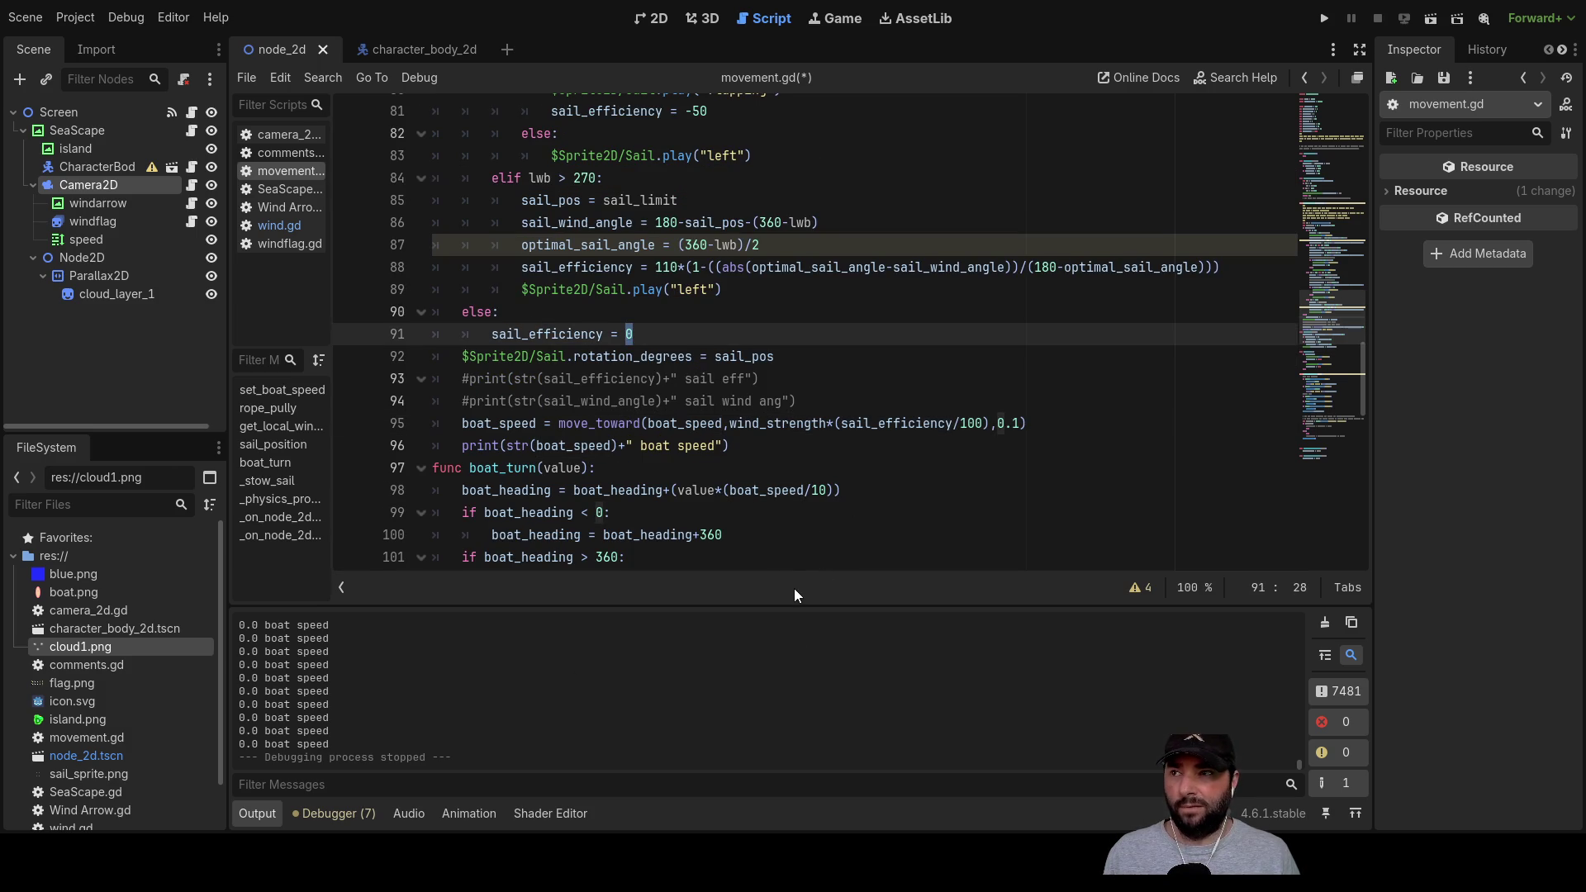
scroll(846, 485, "up", 3)
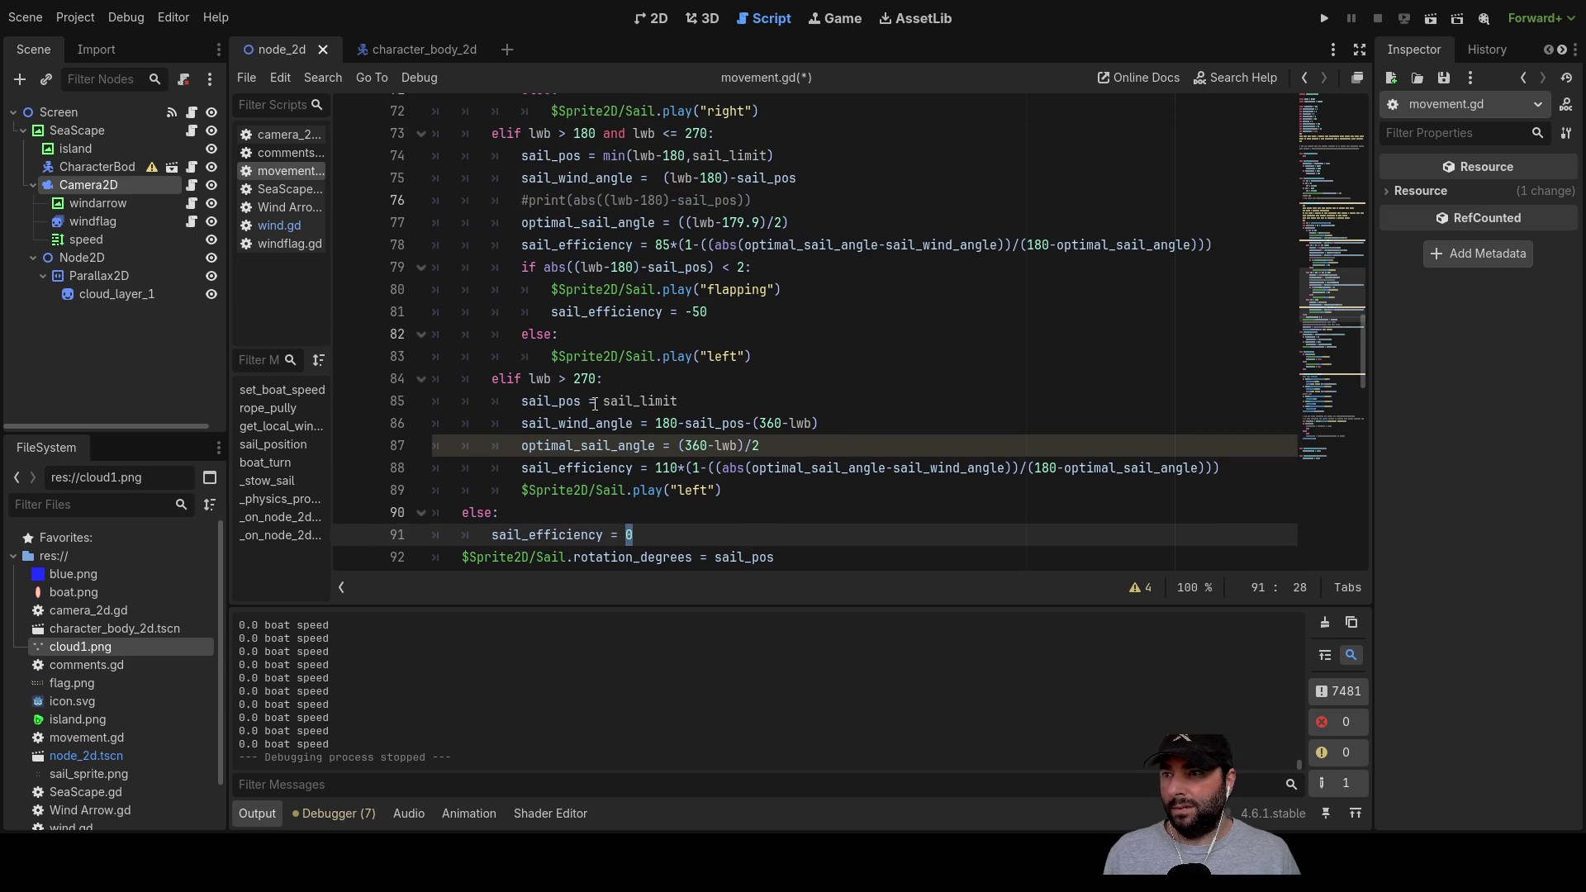
double_click(693, 313)
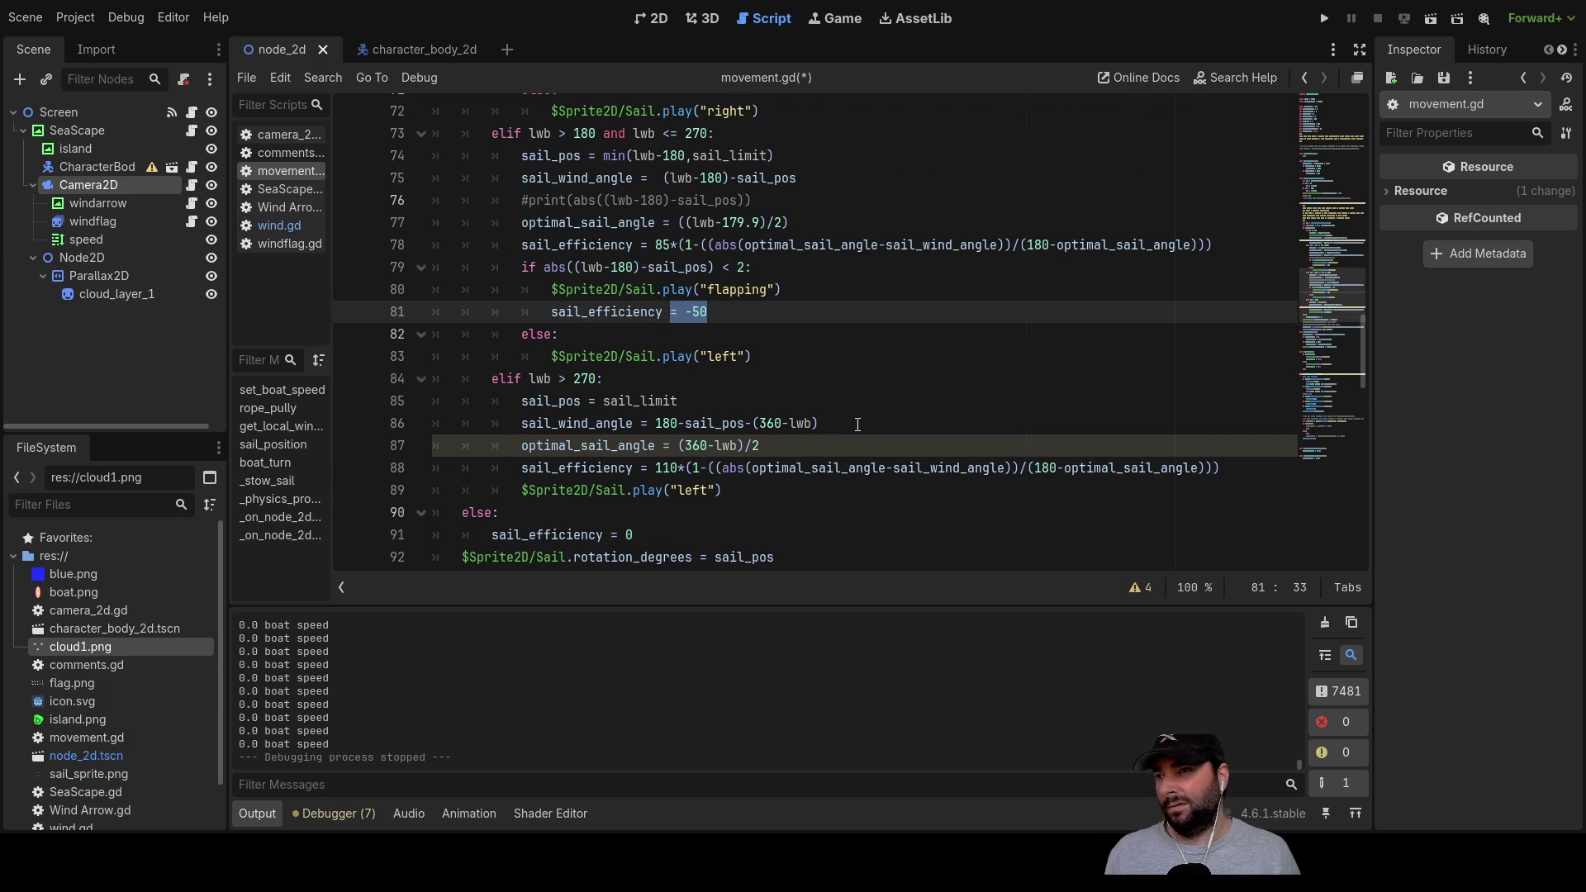
scroll(855, 429, "up", 3)
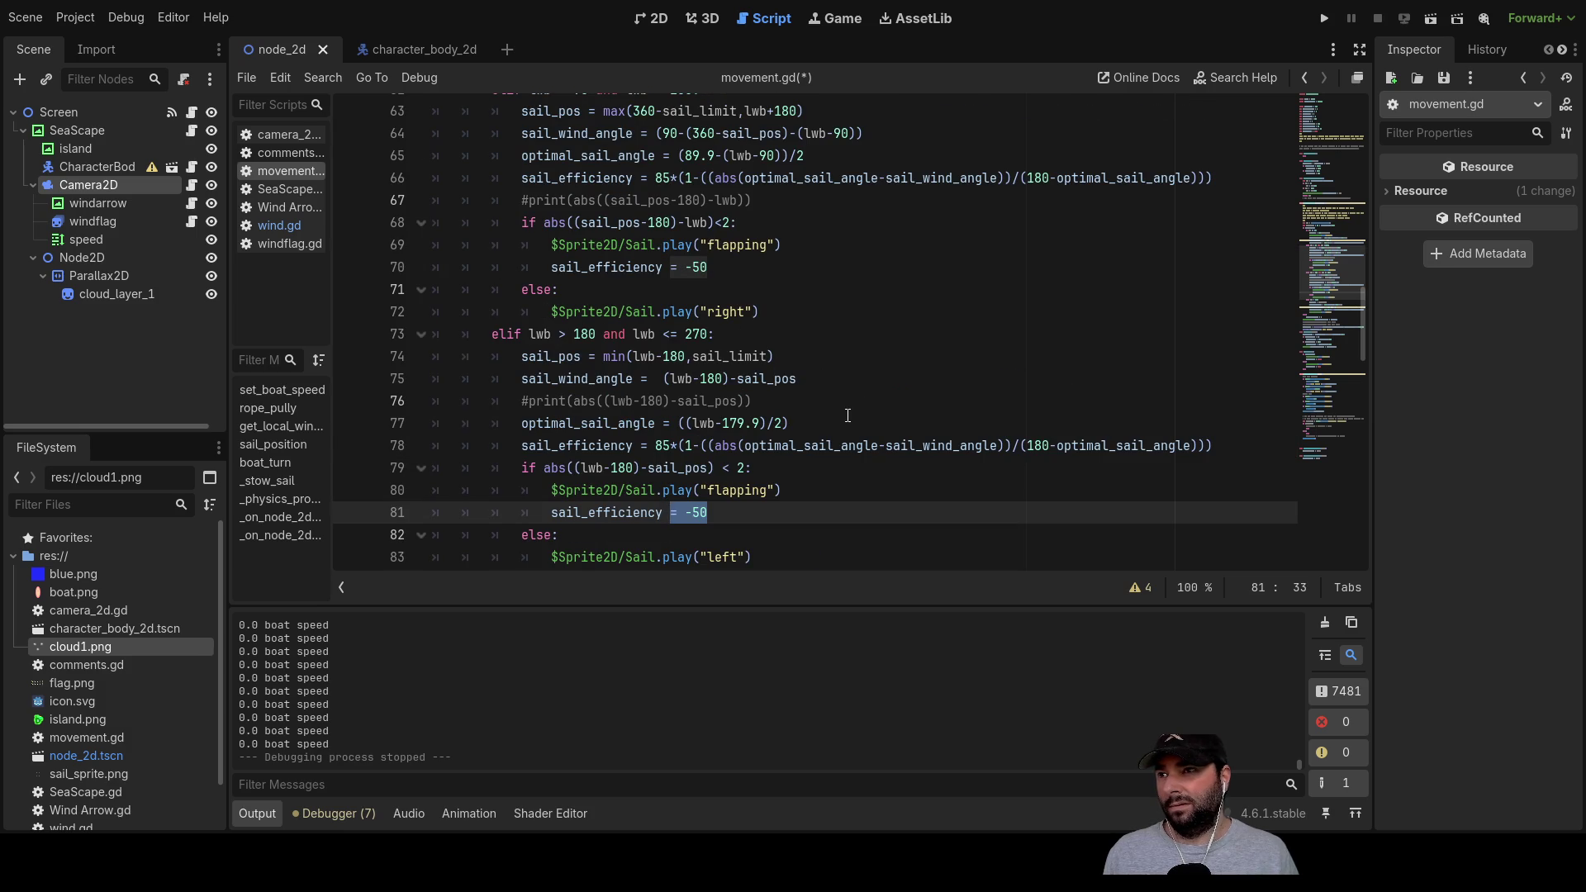
scroll(831, 389, "down", 4)
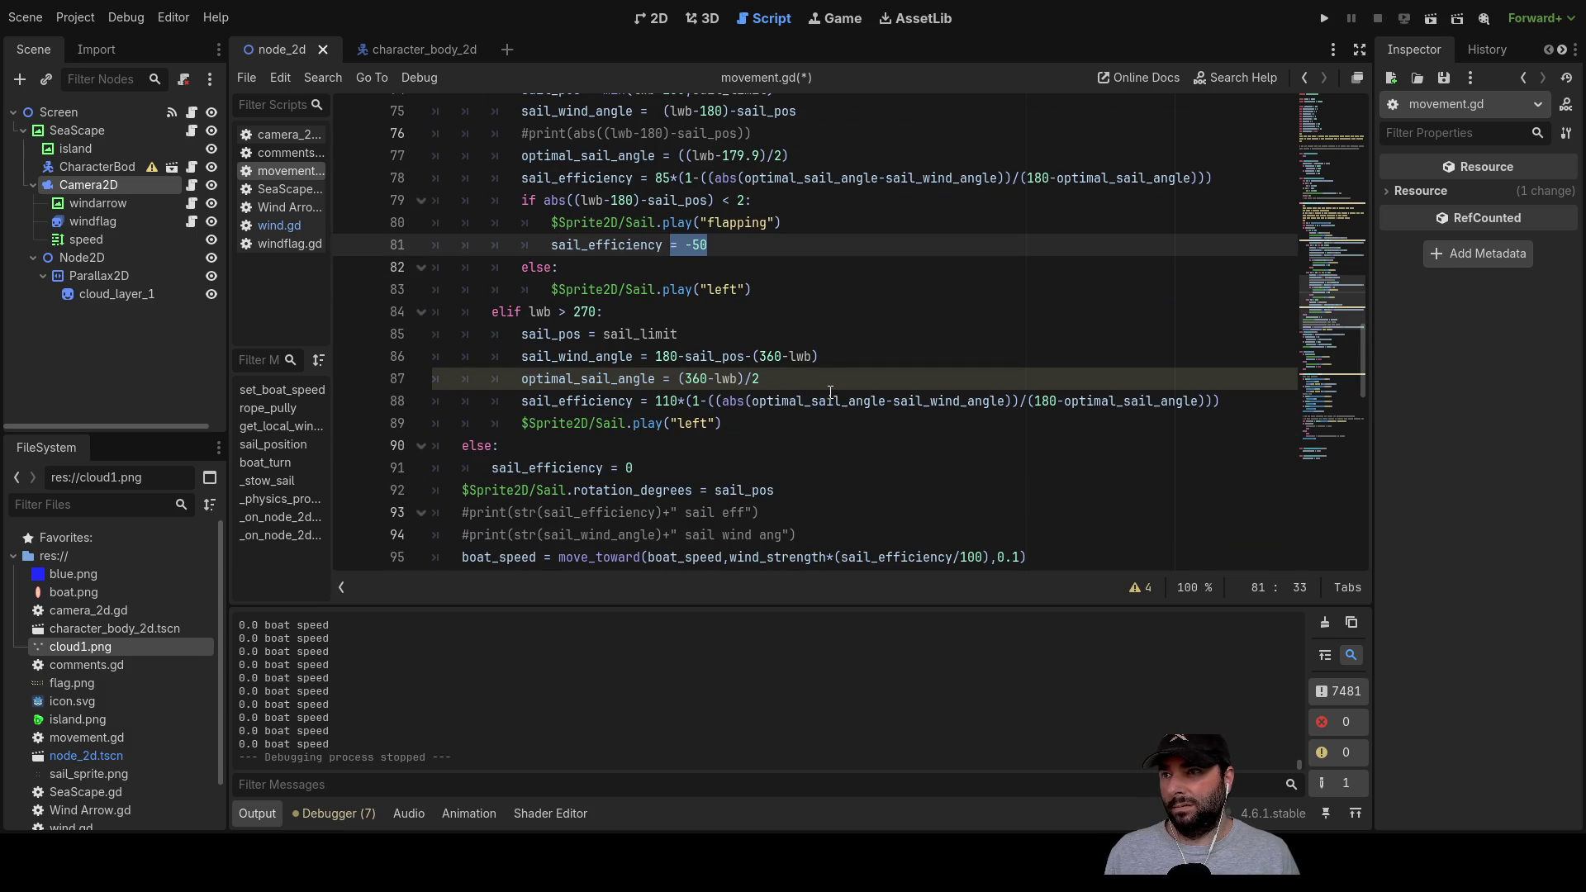
scroll(830, 392, "down", 2)
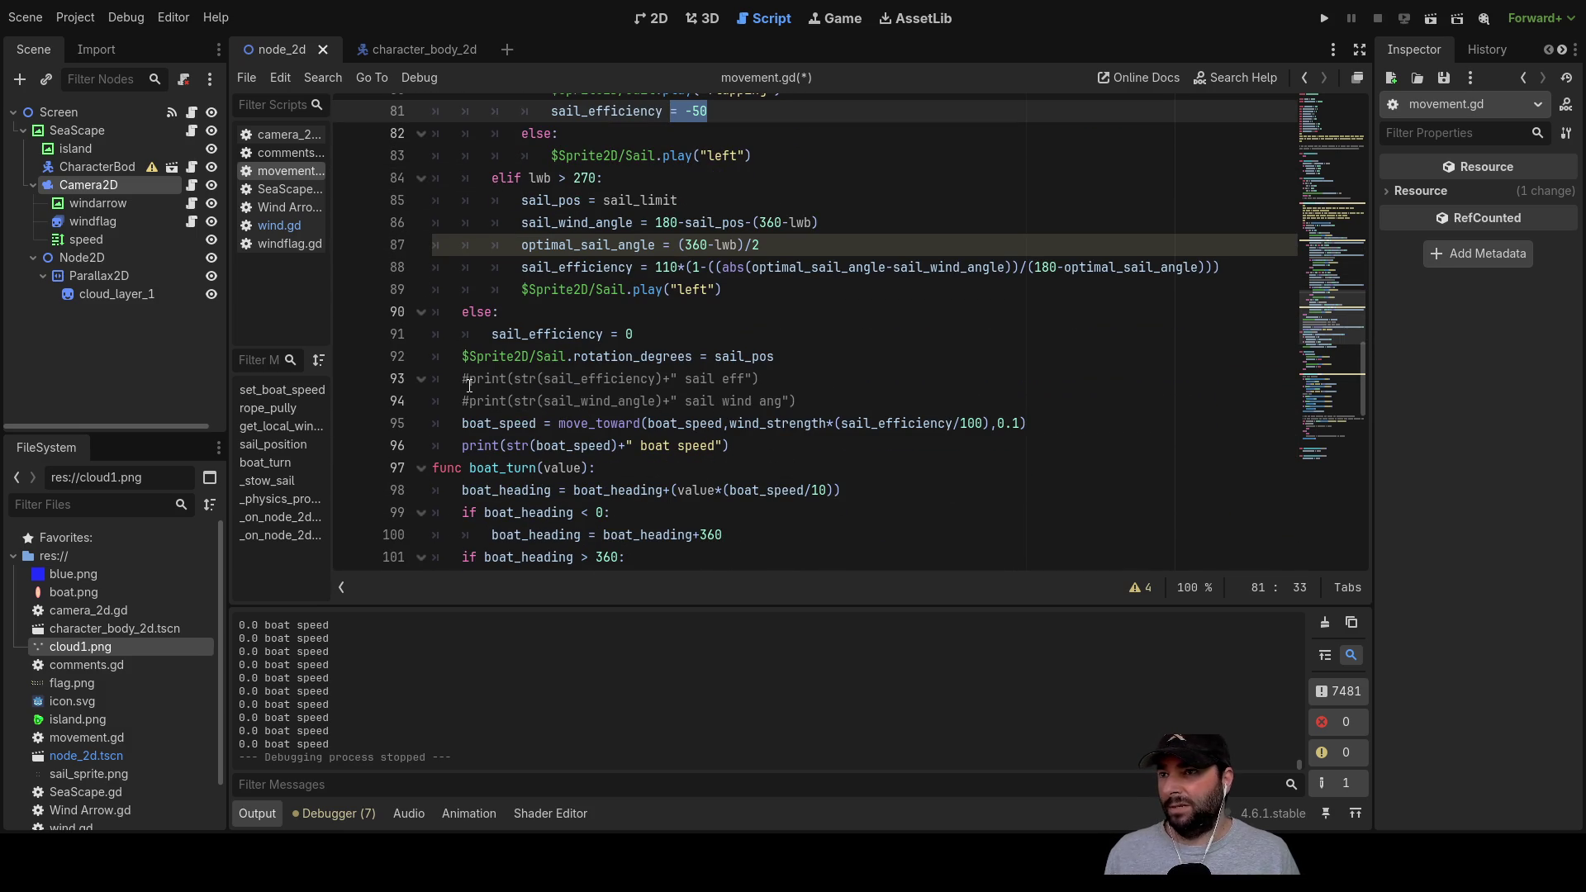
left_click(463, 380)
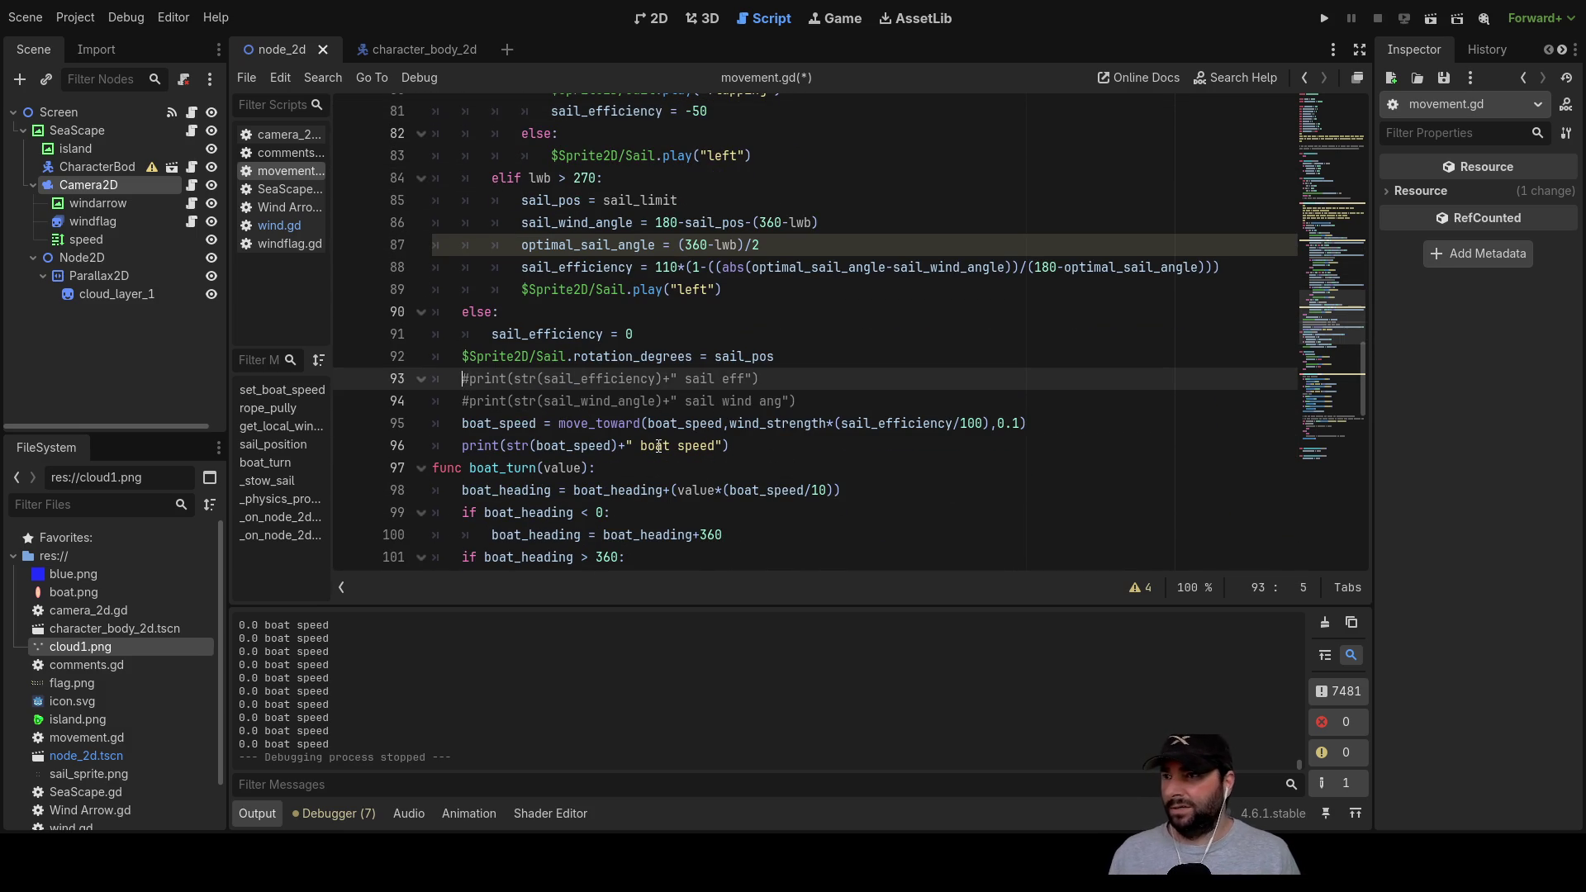
key("Delete")
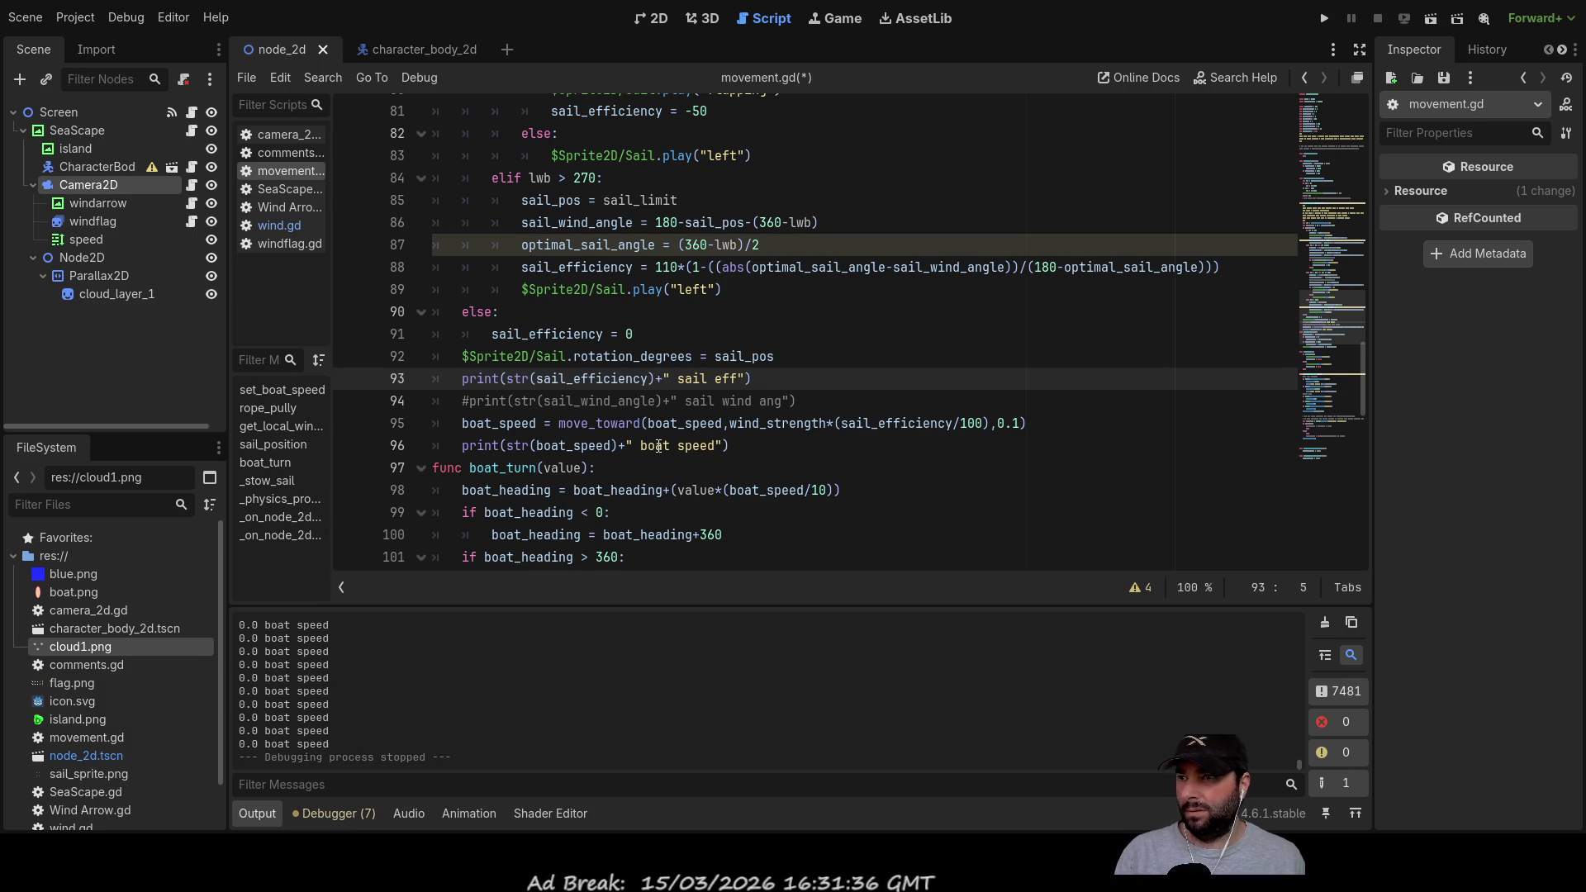
key("Down")
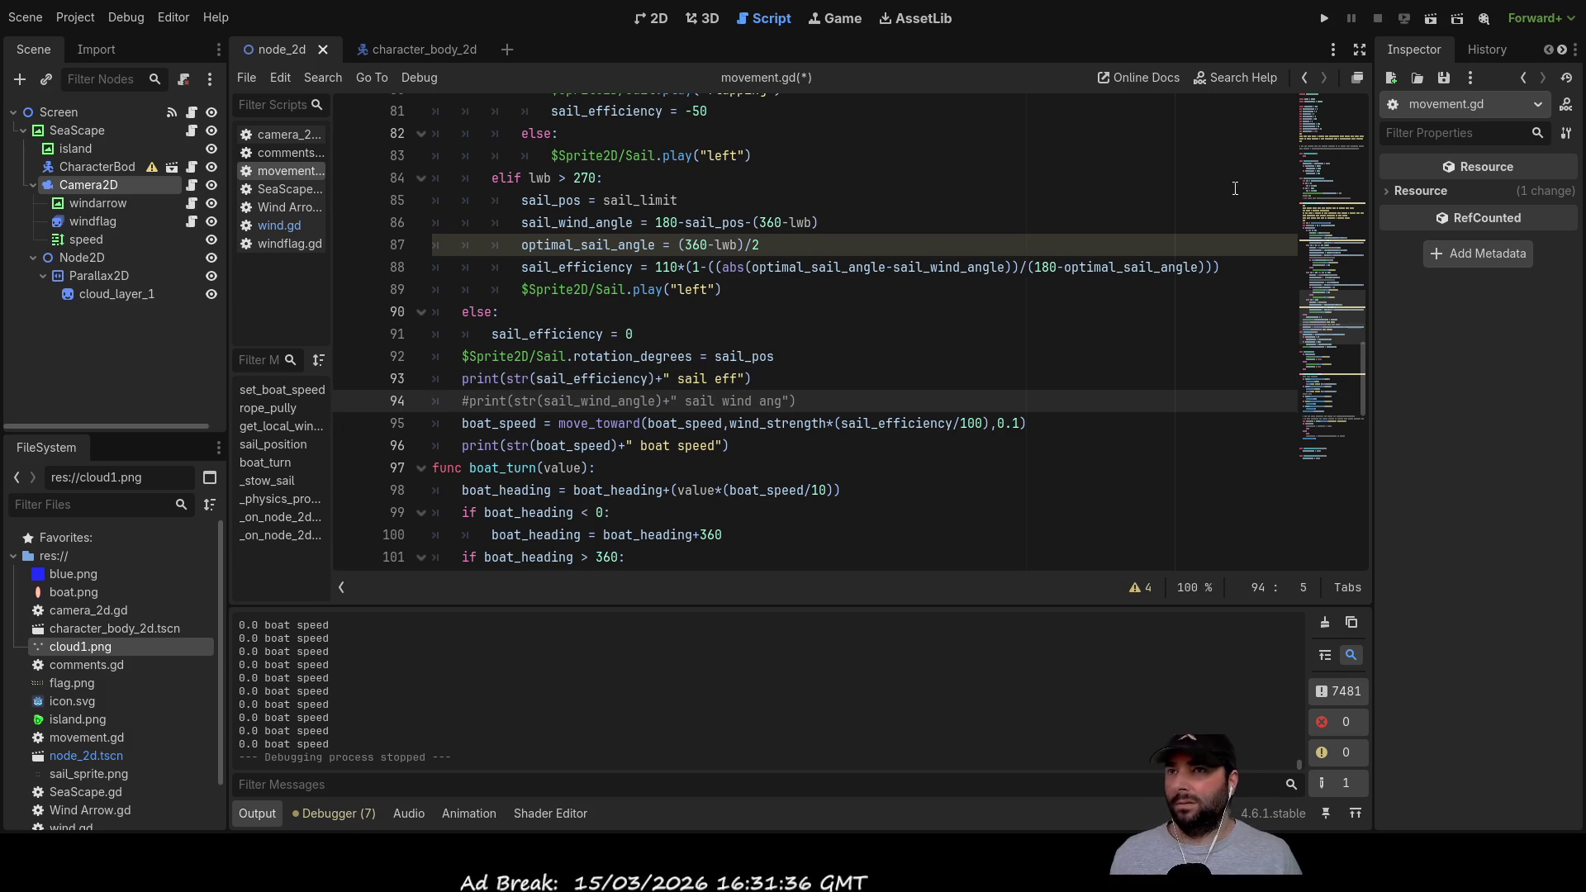
Step: Run the game, shorten then lengthen the sail rope, stow the sail, and stop with F8
left_click(1325, 17)
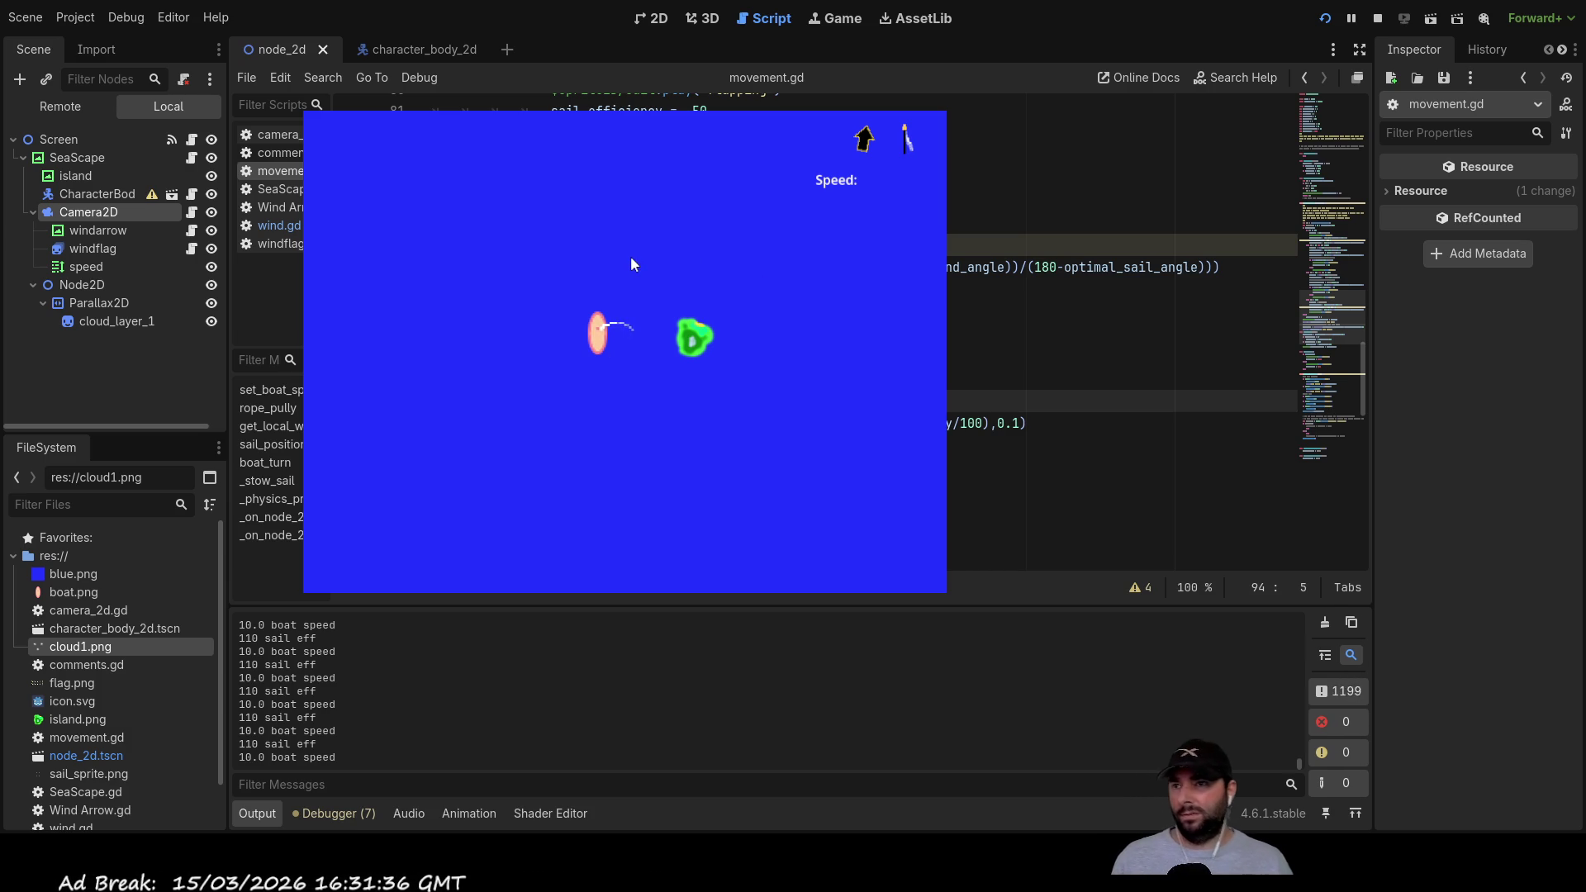
key("Down")
key("Down")
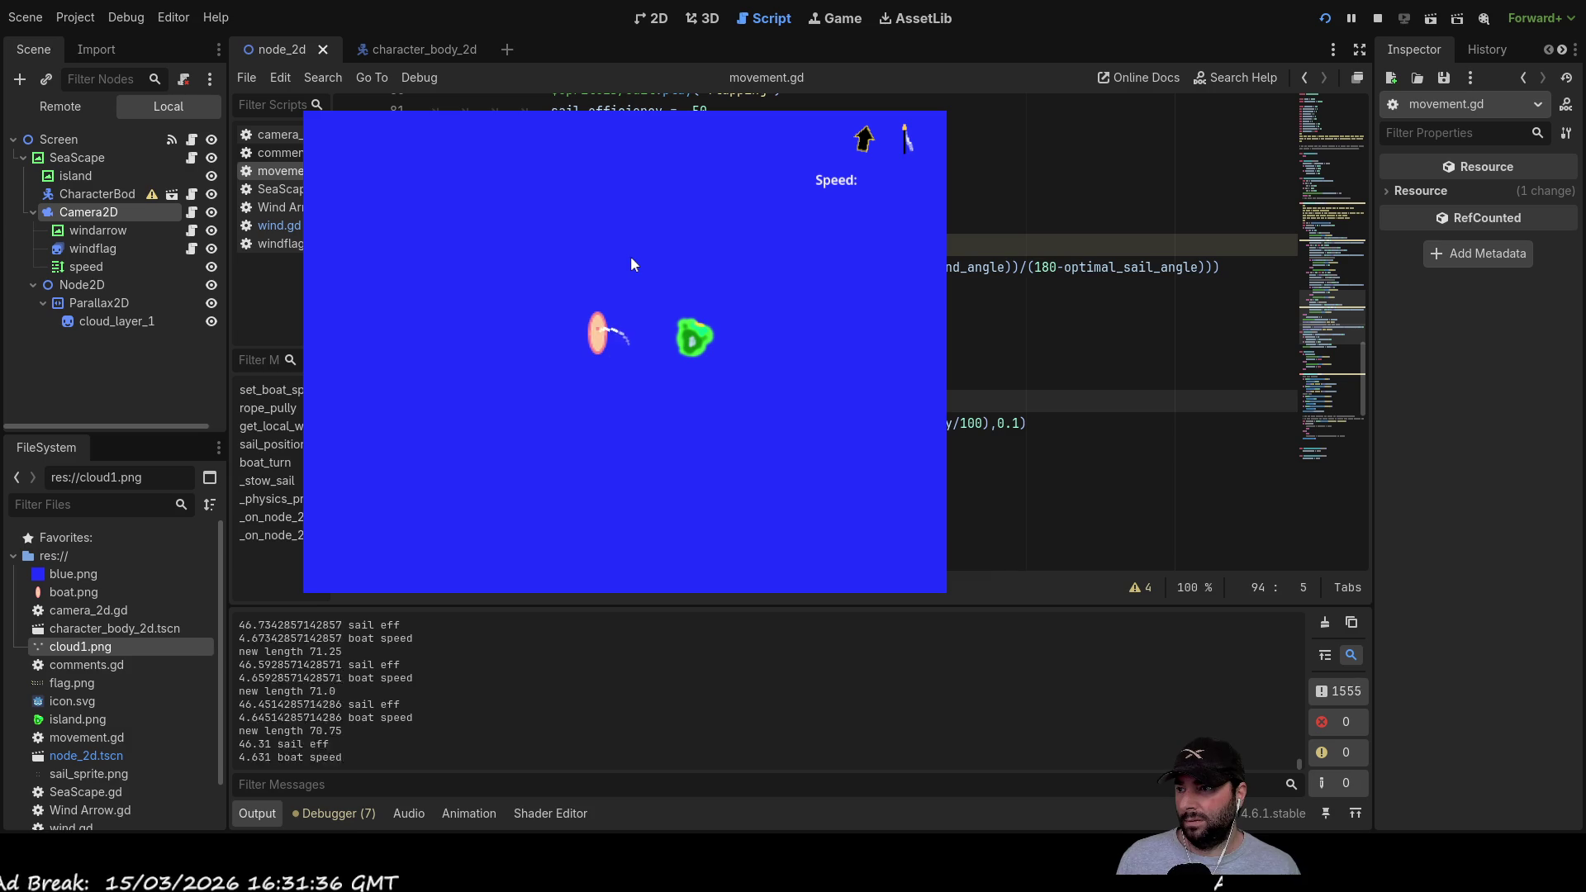
key("Down")
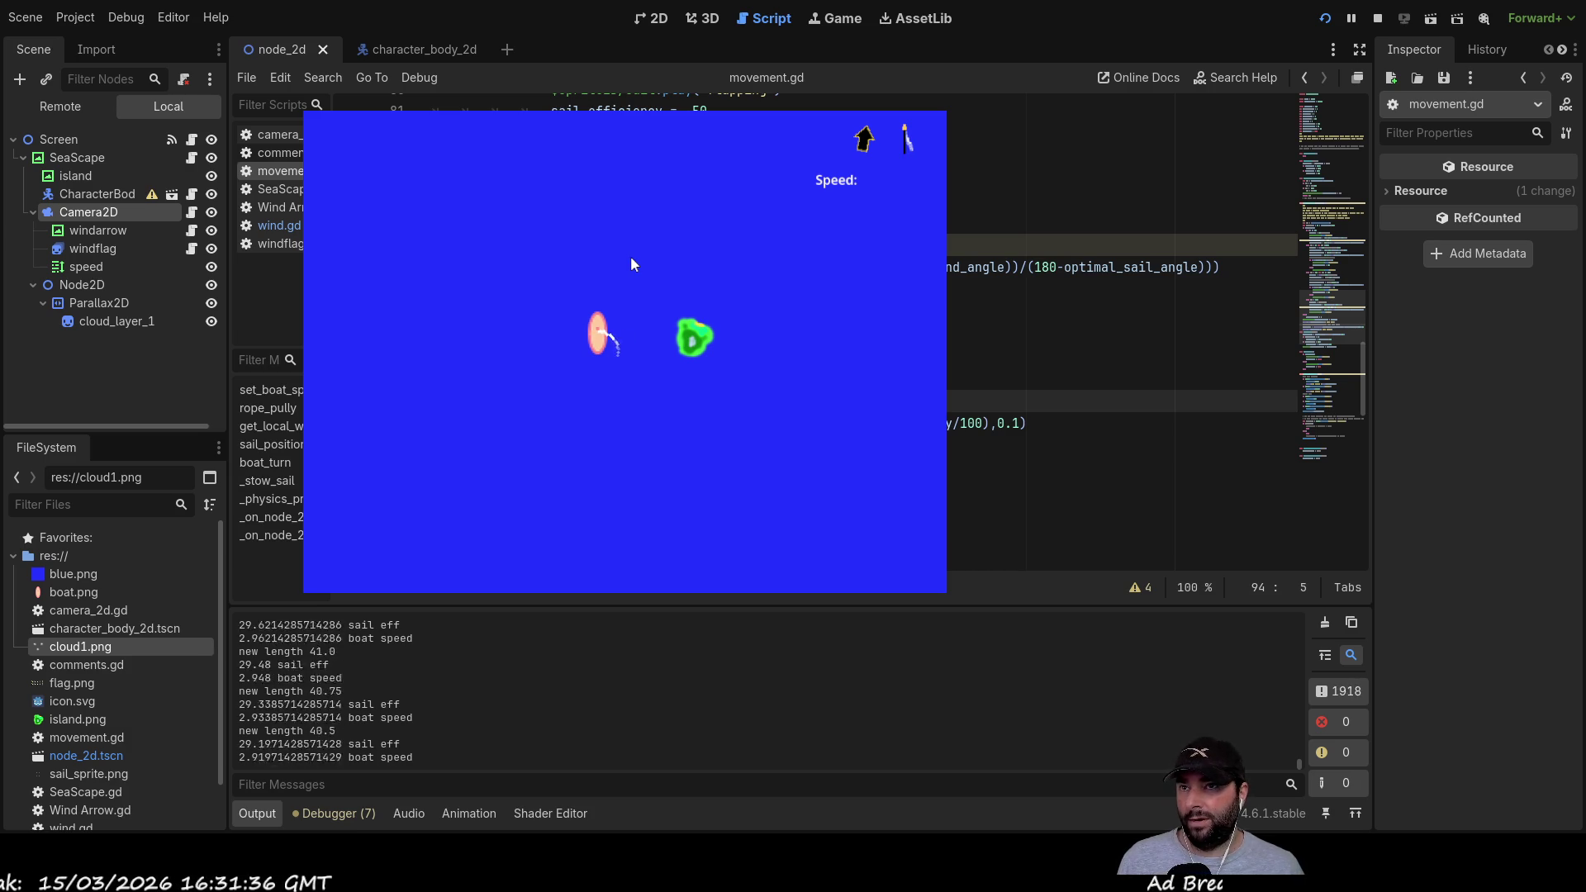
key("Down")
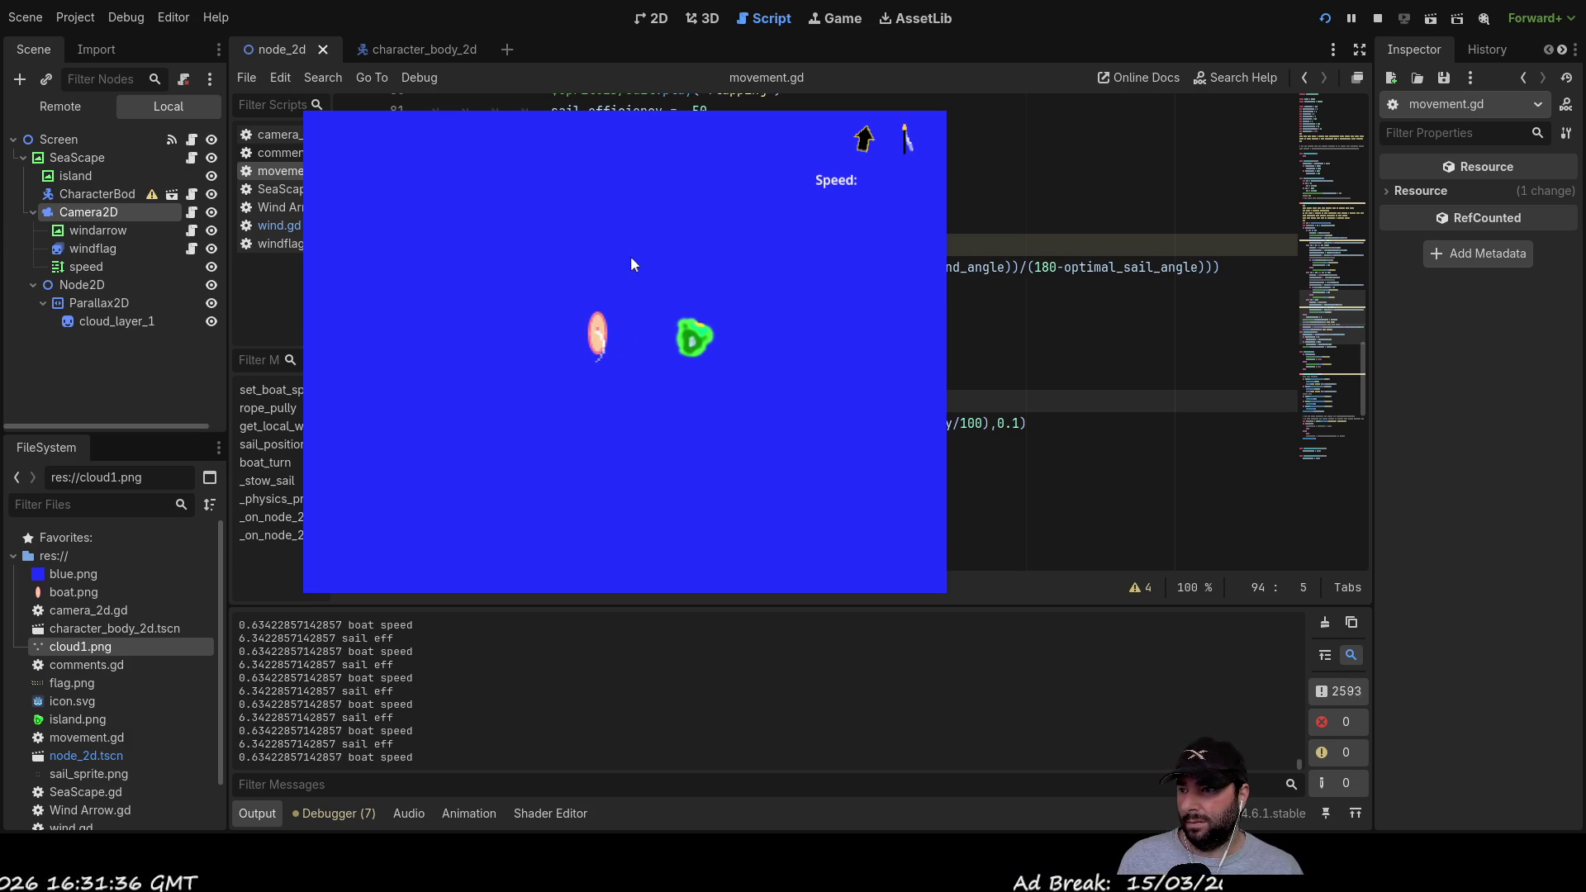
key("Up")
key("Up")
key("Up")
key("Up")
key("Up")
key("Up")
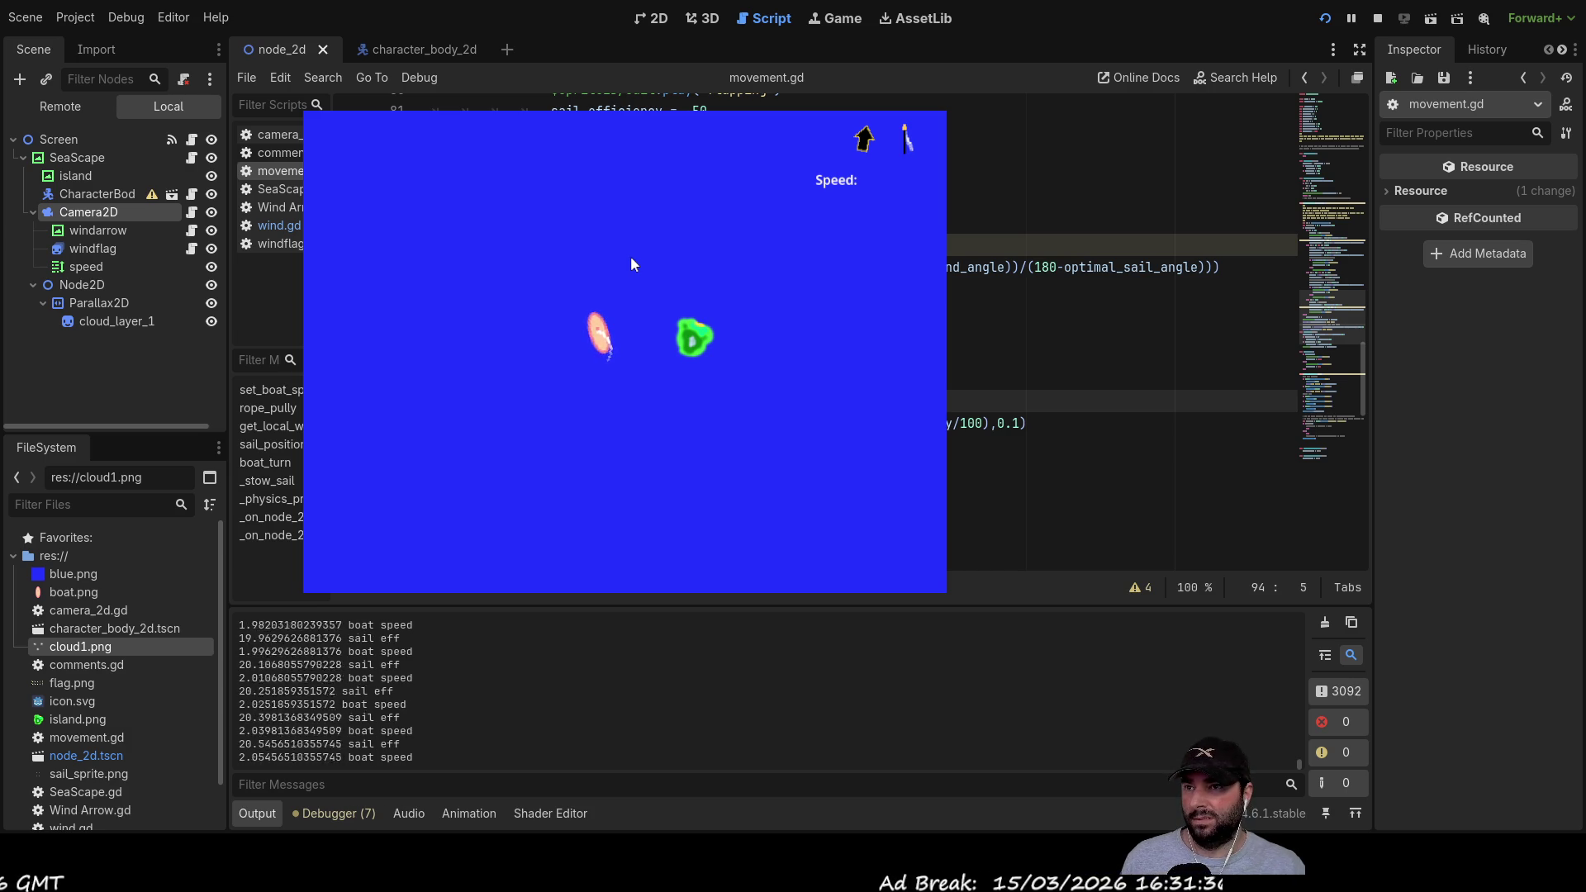
key("Up")
key("Up")
key("Up")
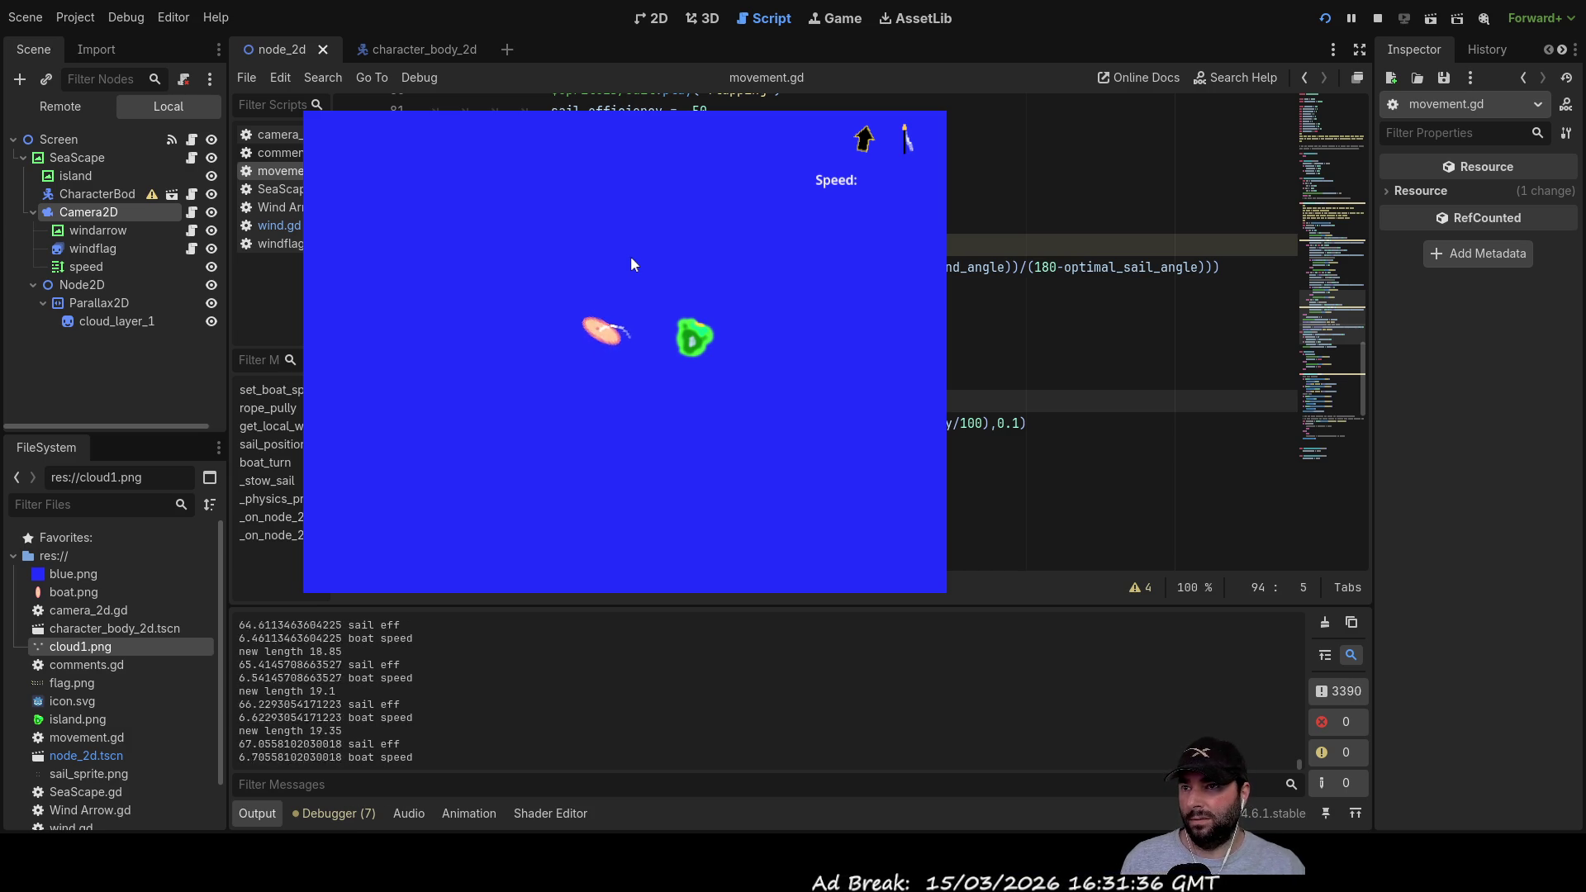
key("space")
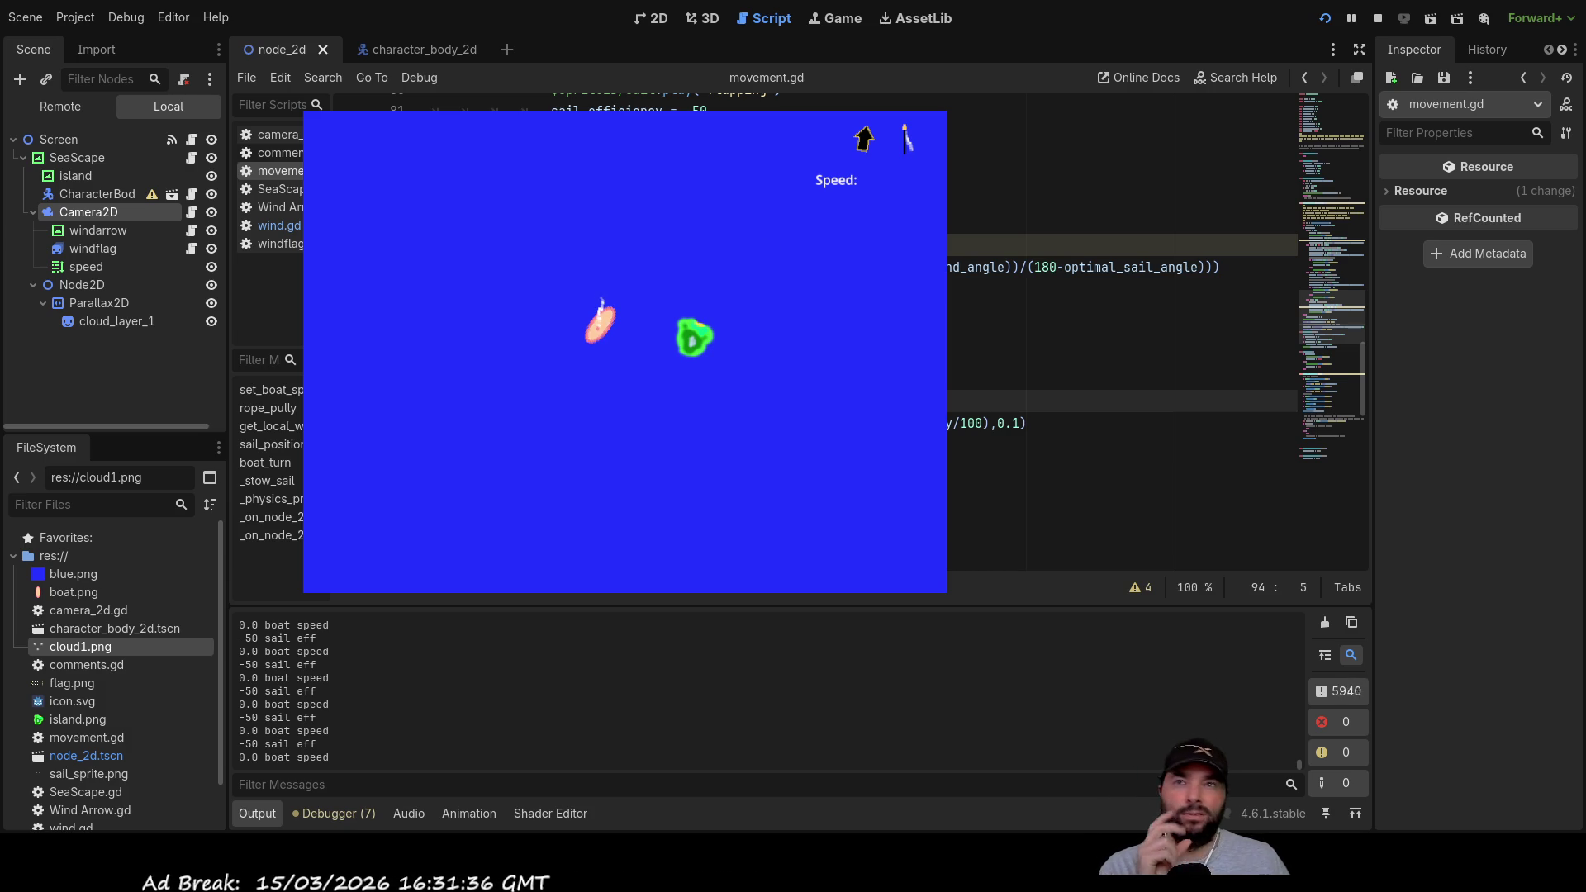
key("F8")
scroll(622, 440, "up", 13)
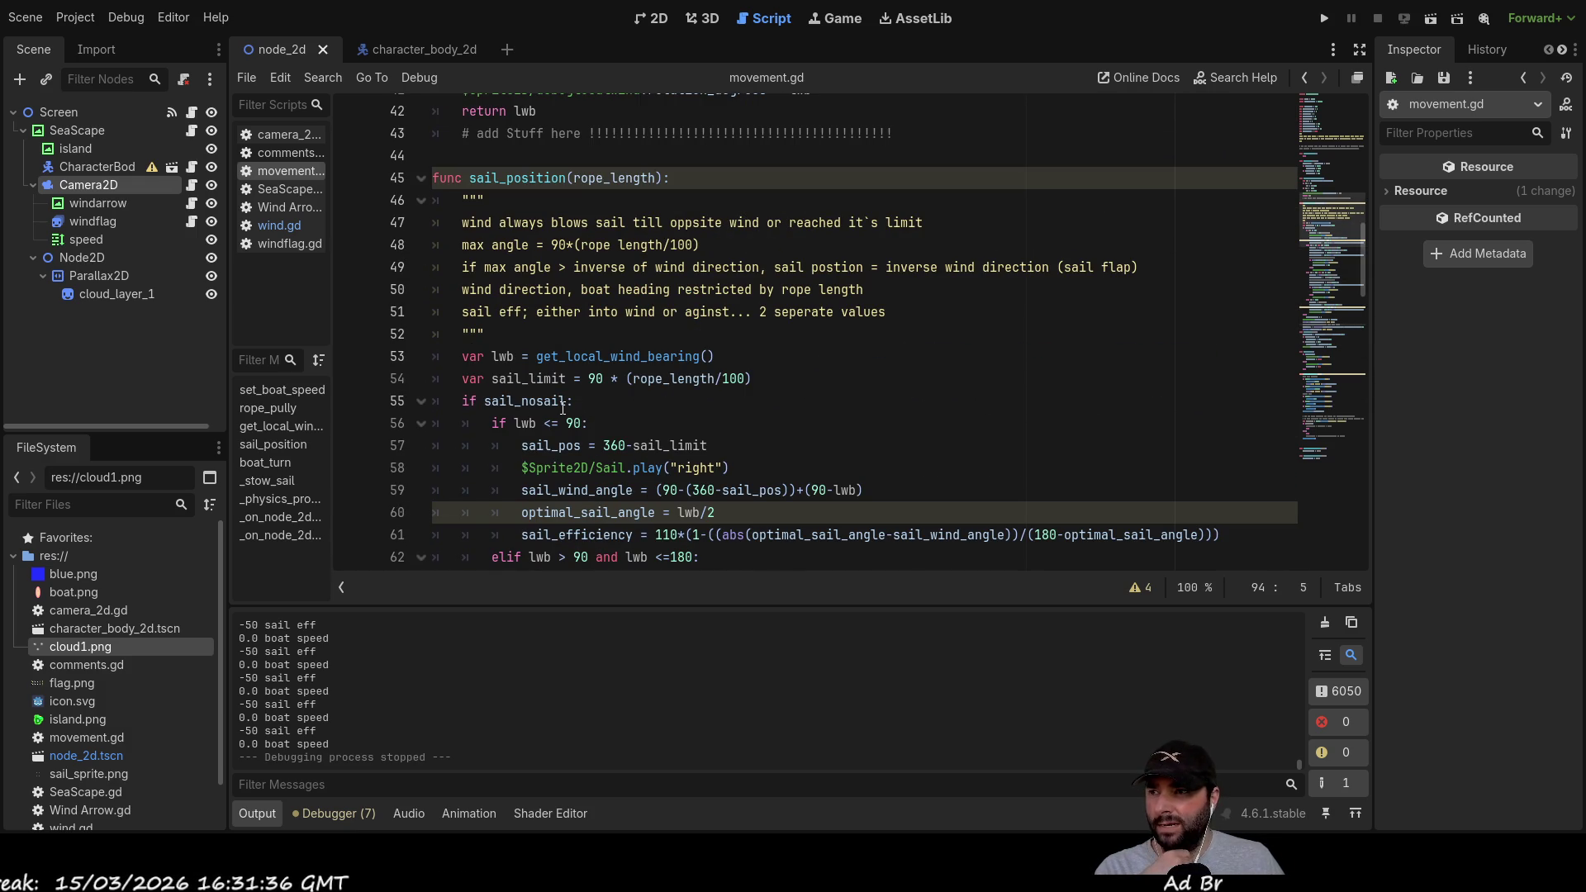
scroll(577, 402, "down", 3)
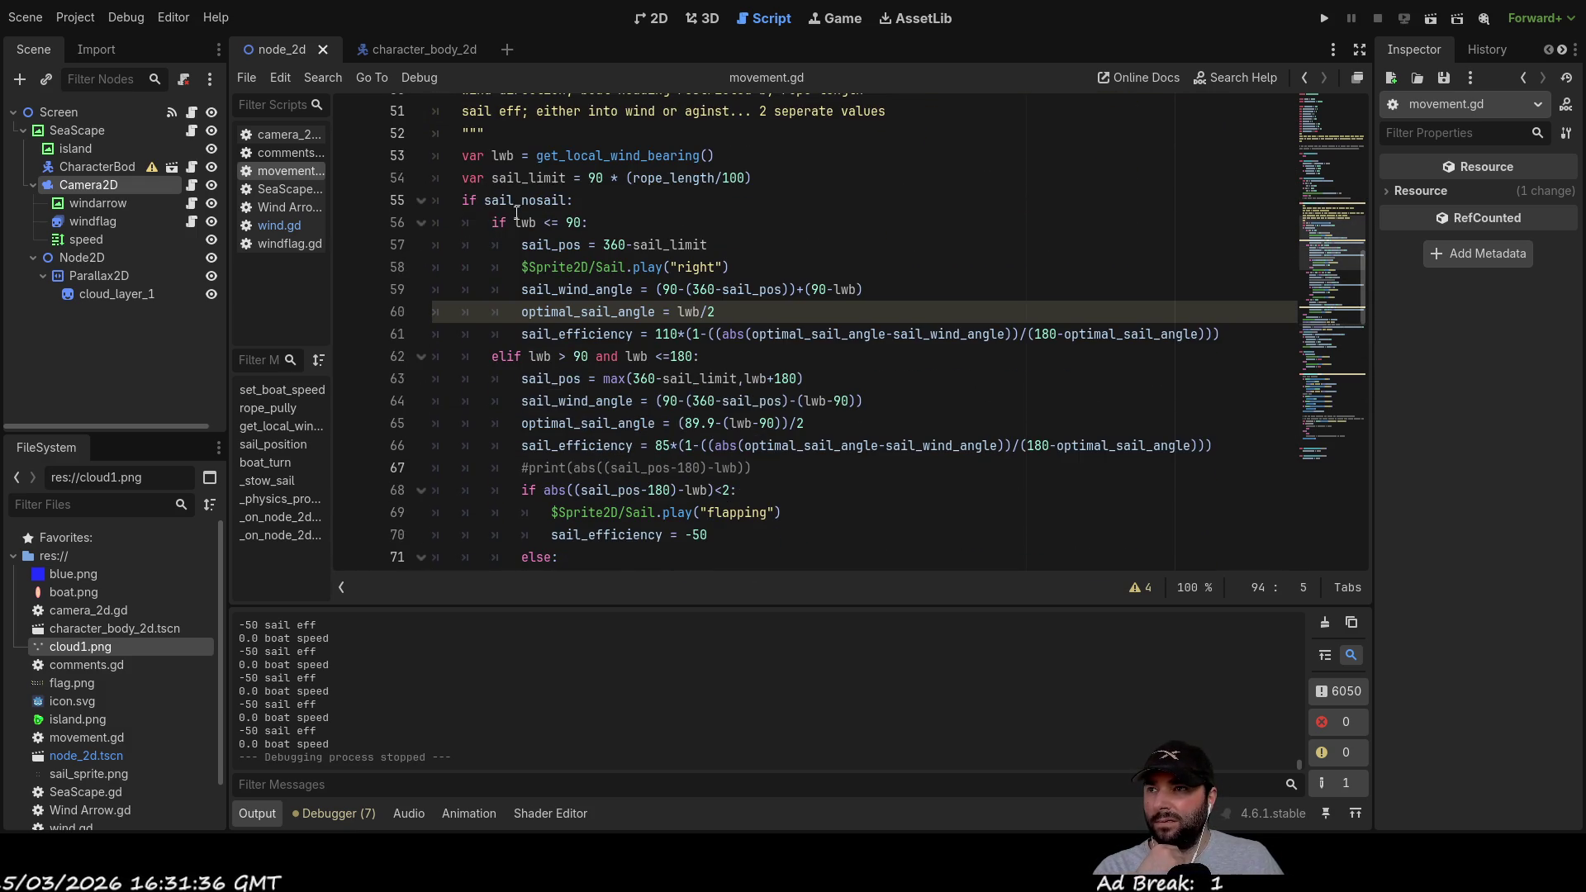
scroll(494, 213, "up", 15)
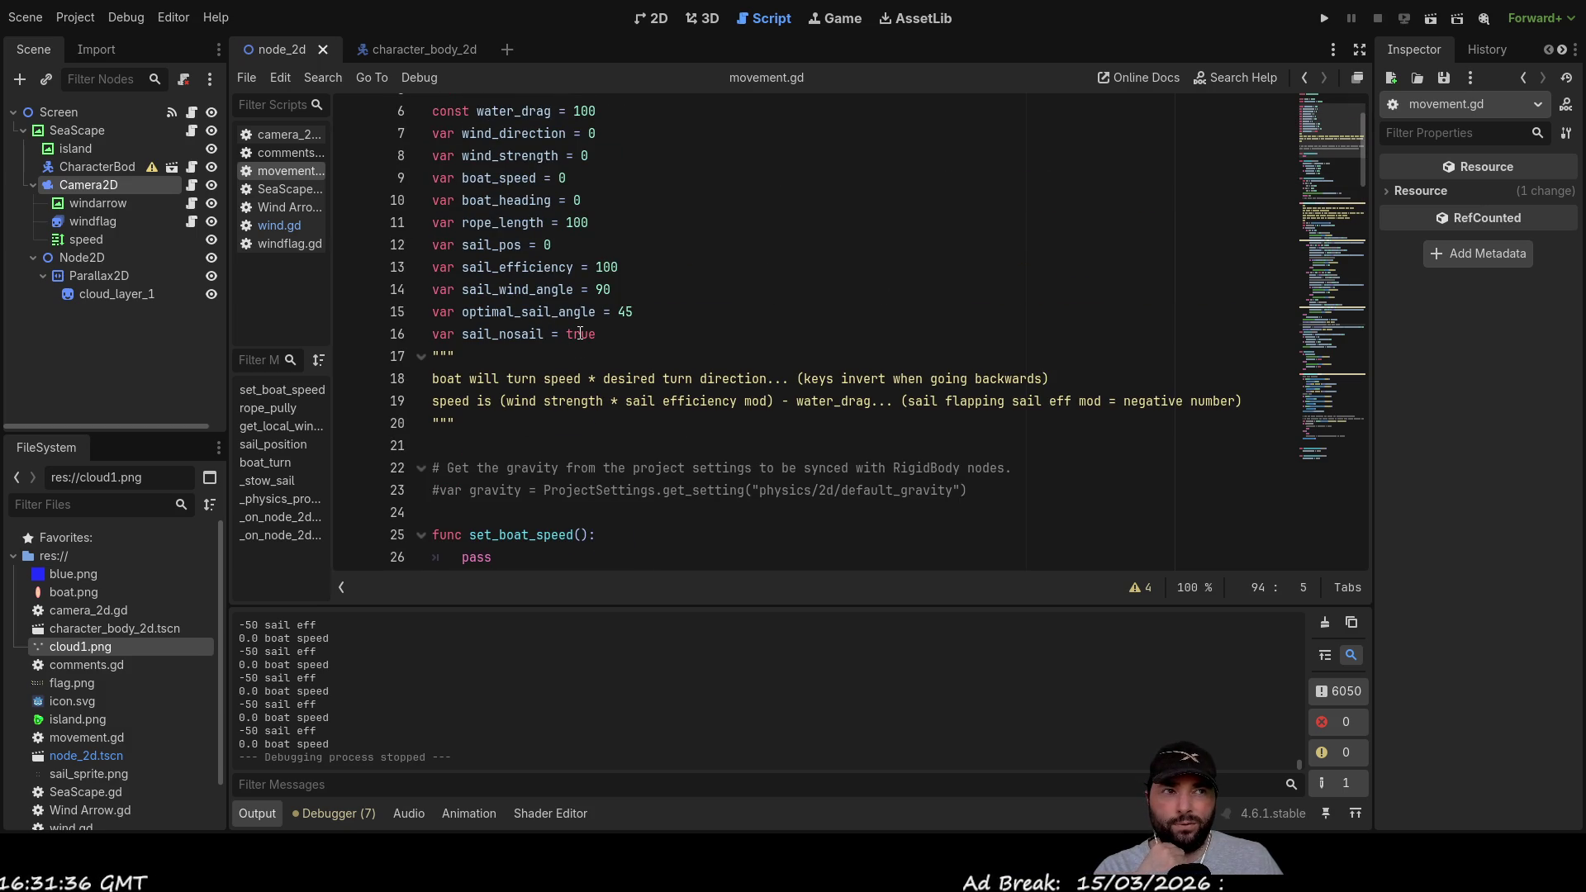
scroll(581, 333, "down", 16)
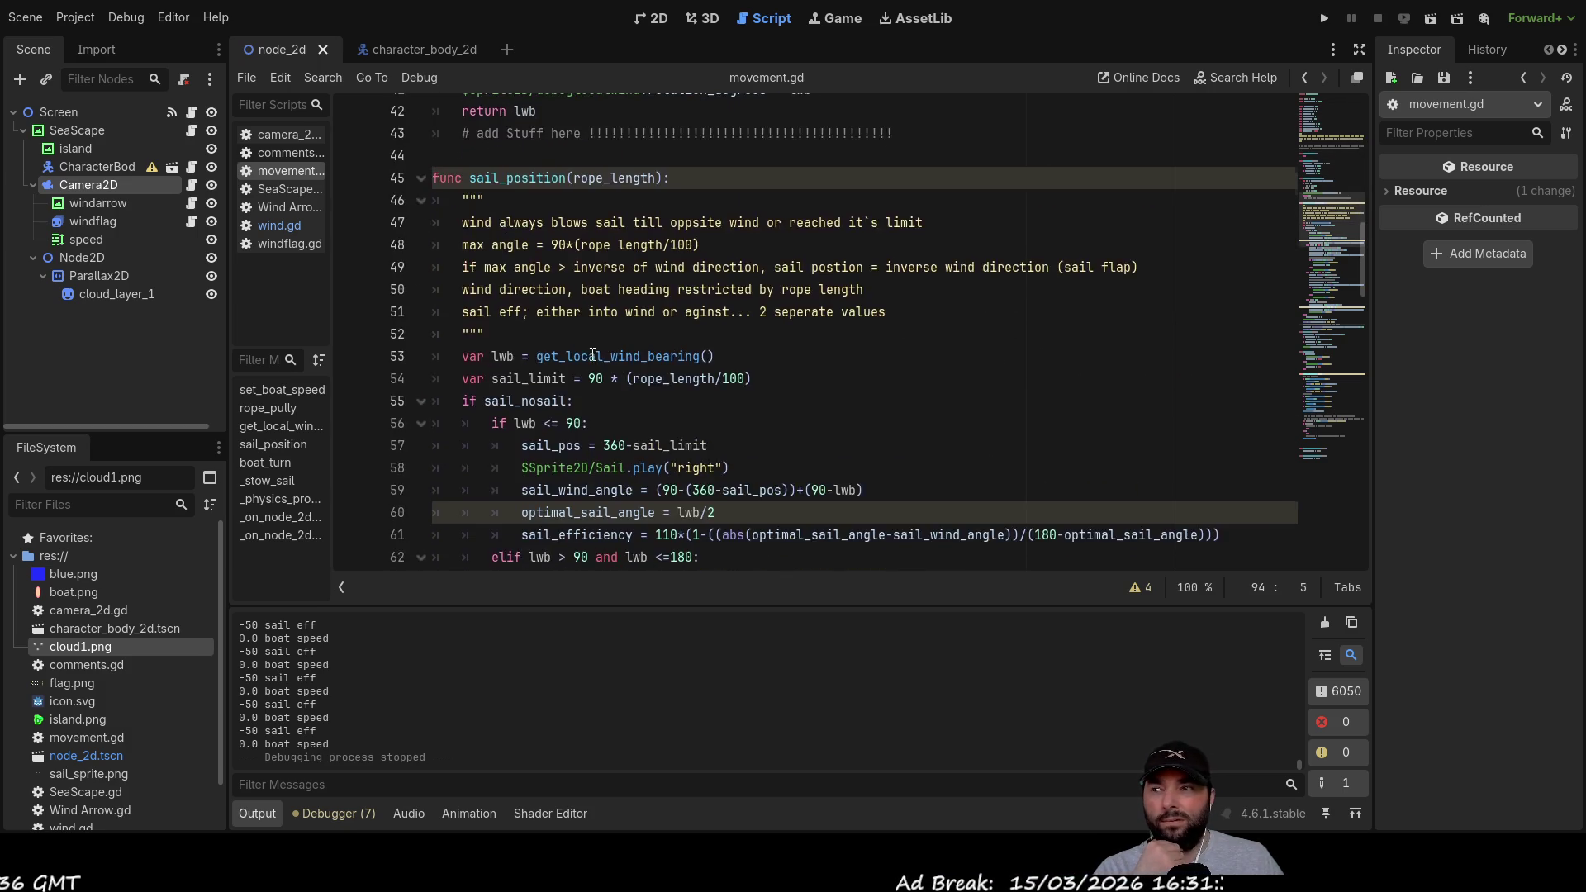
scroll(603, 380, "down", 4)
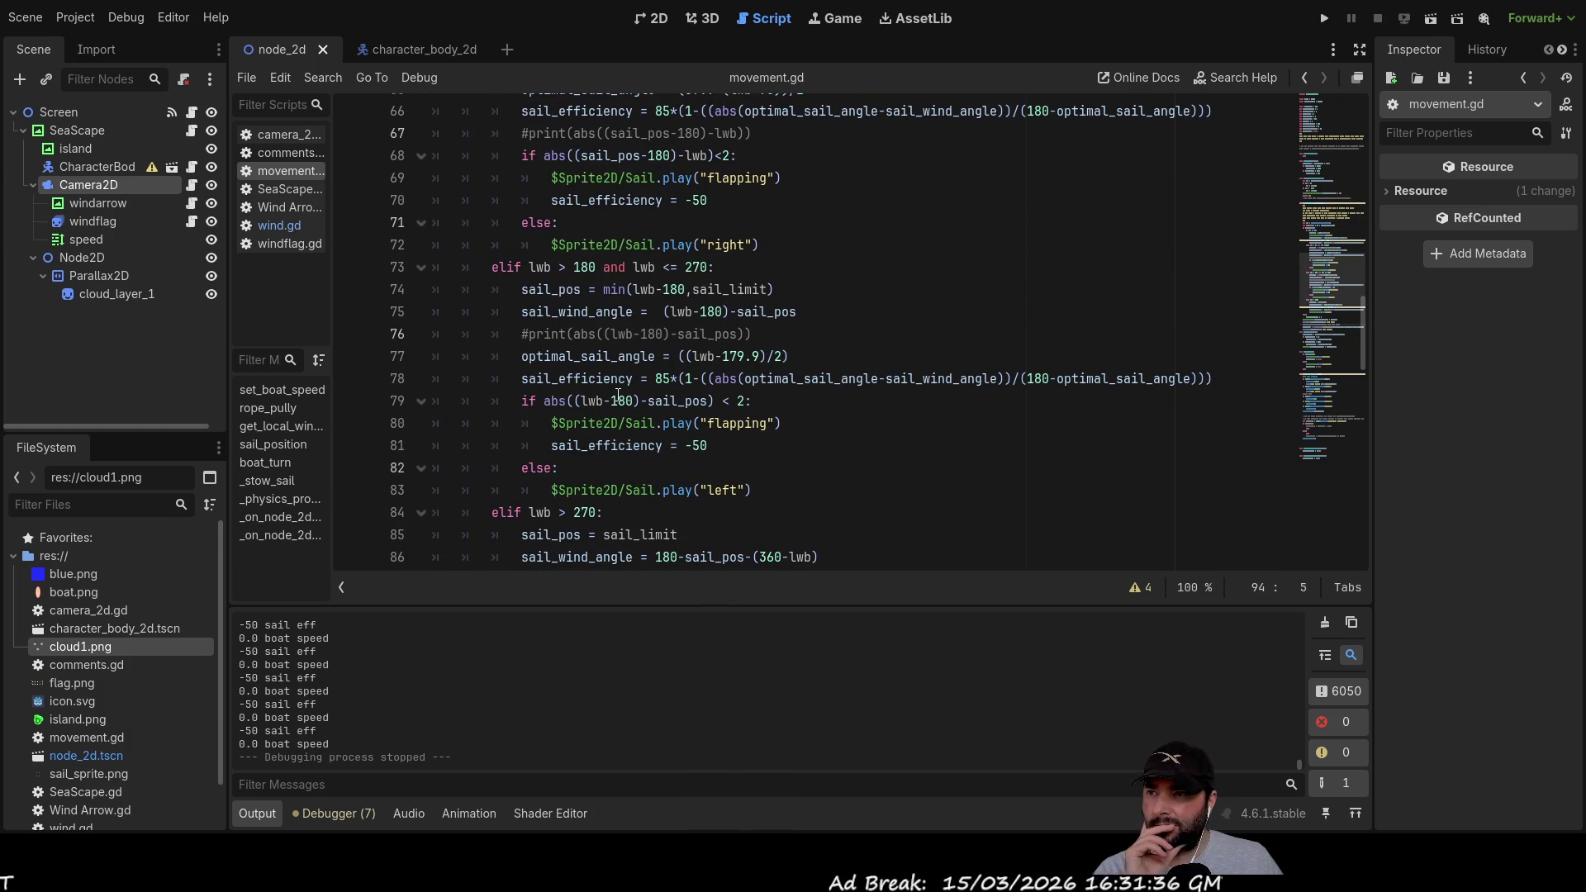
scroll(618, 395, "down", 6)
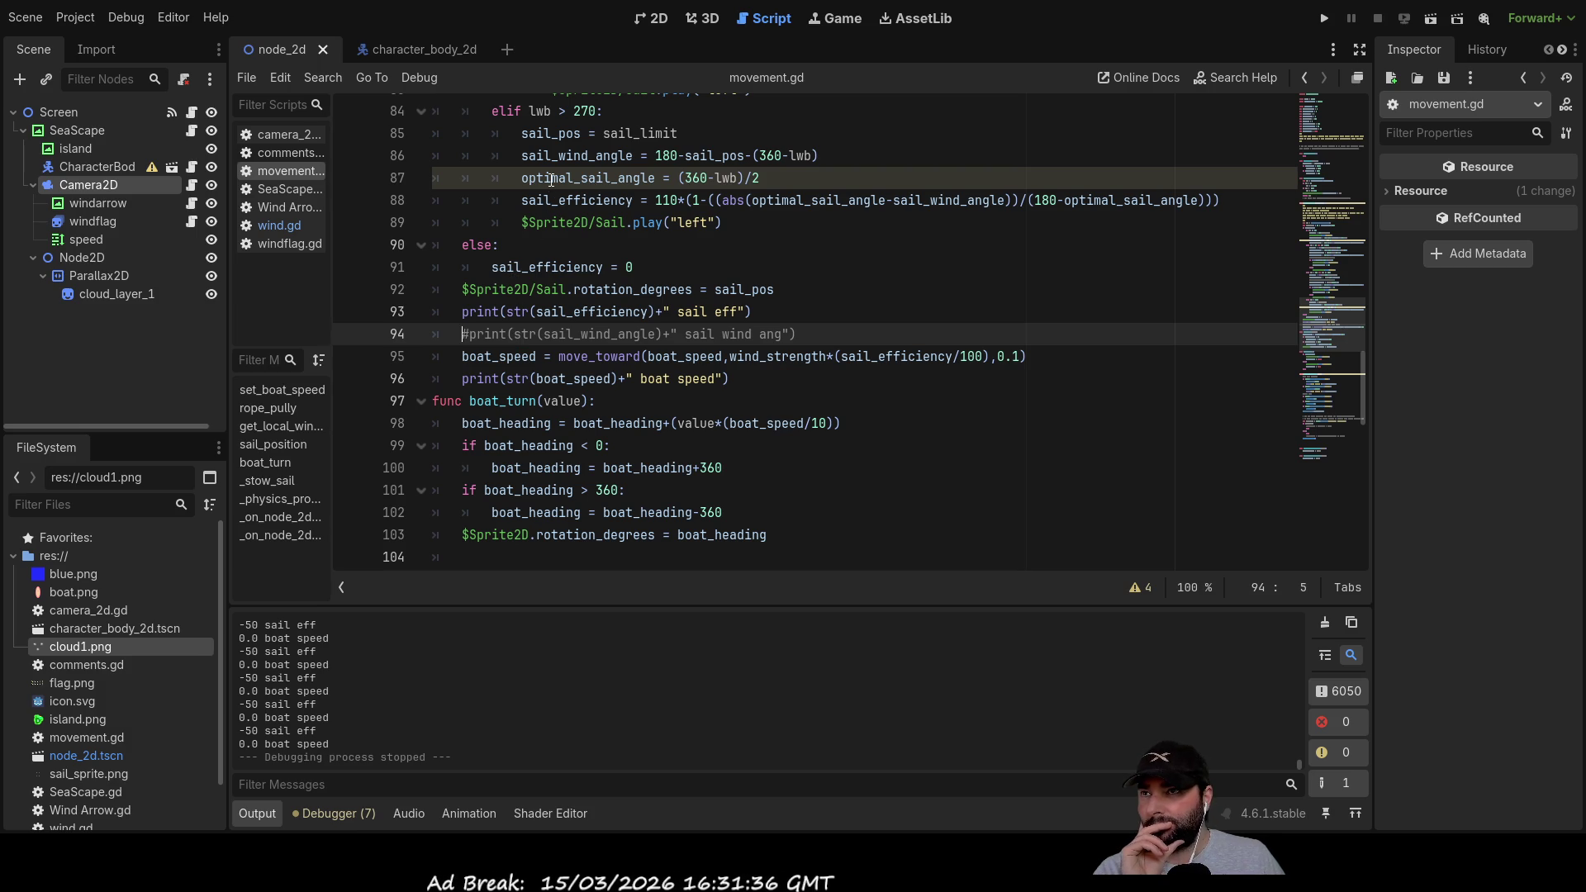
scroll(547, 248, "up", 3)
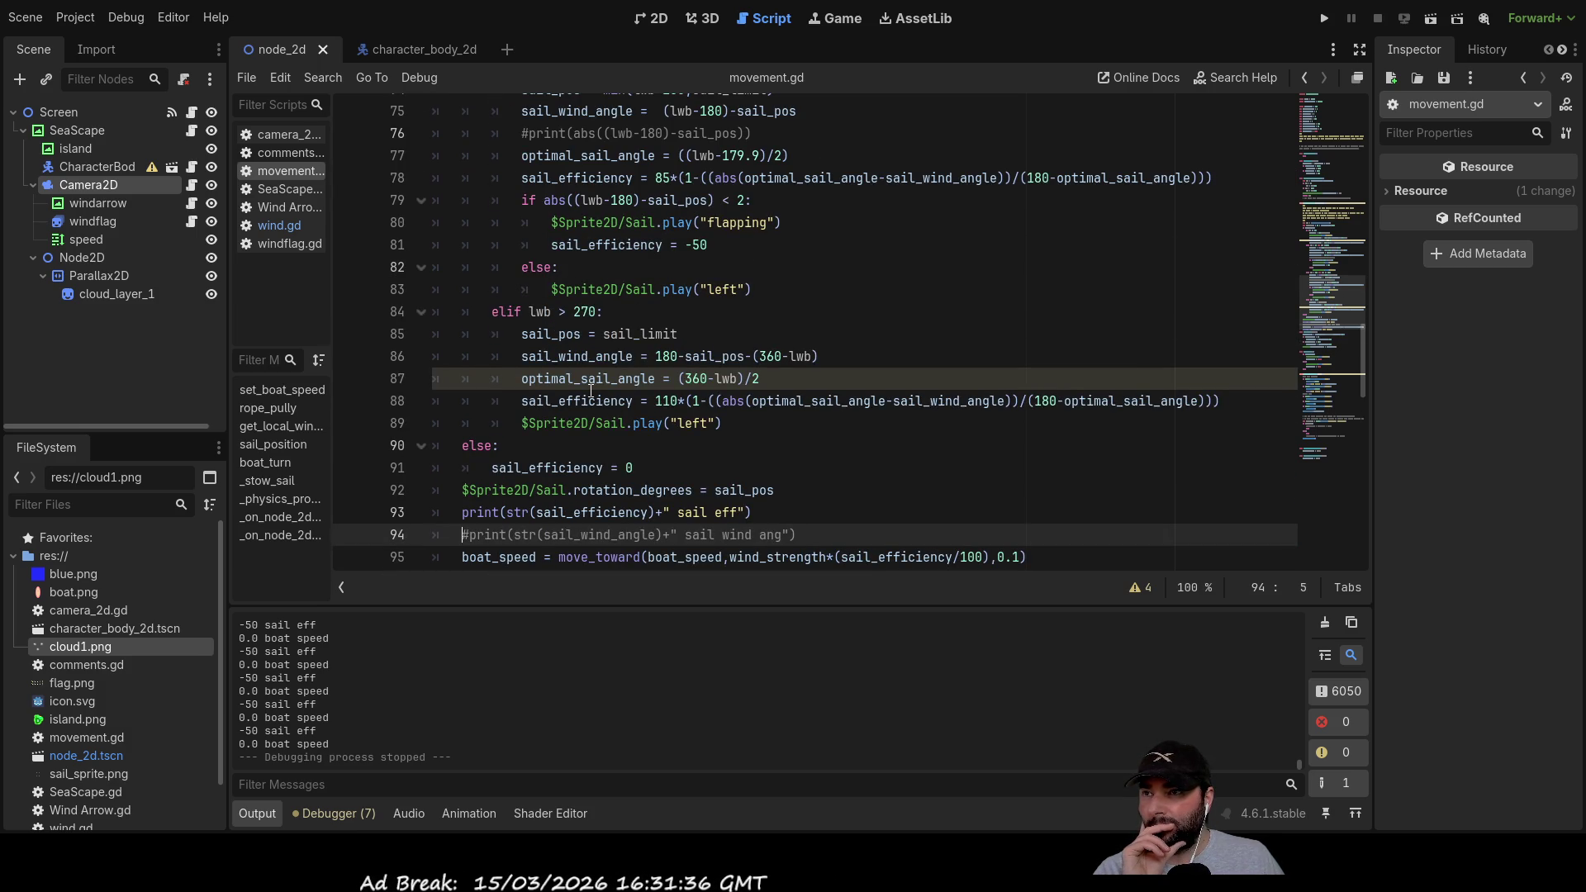
scroll(591, 390, "up", 1)
scroll(591, 390, "down", 5)
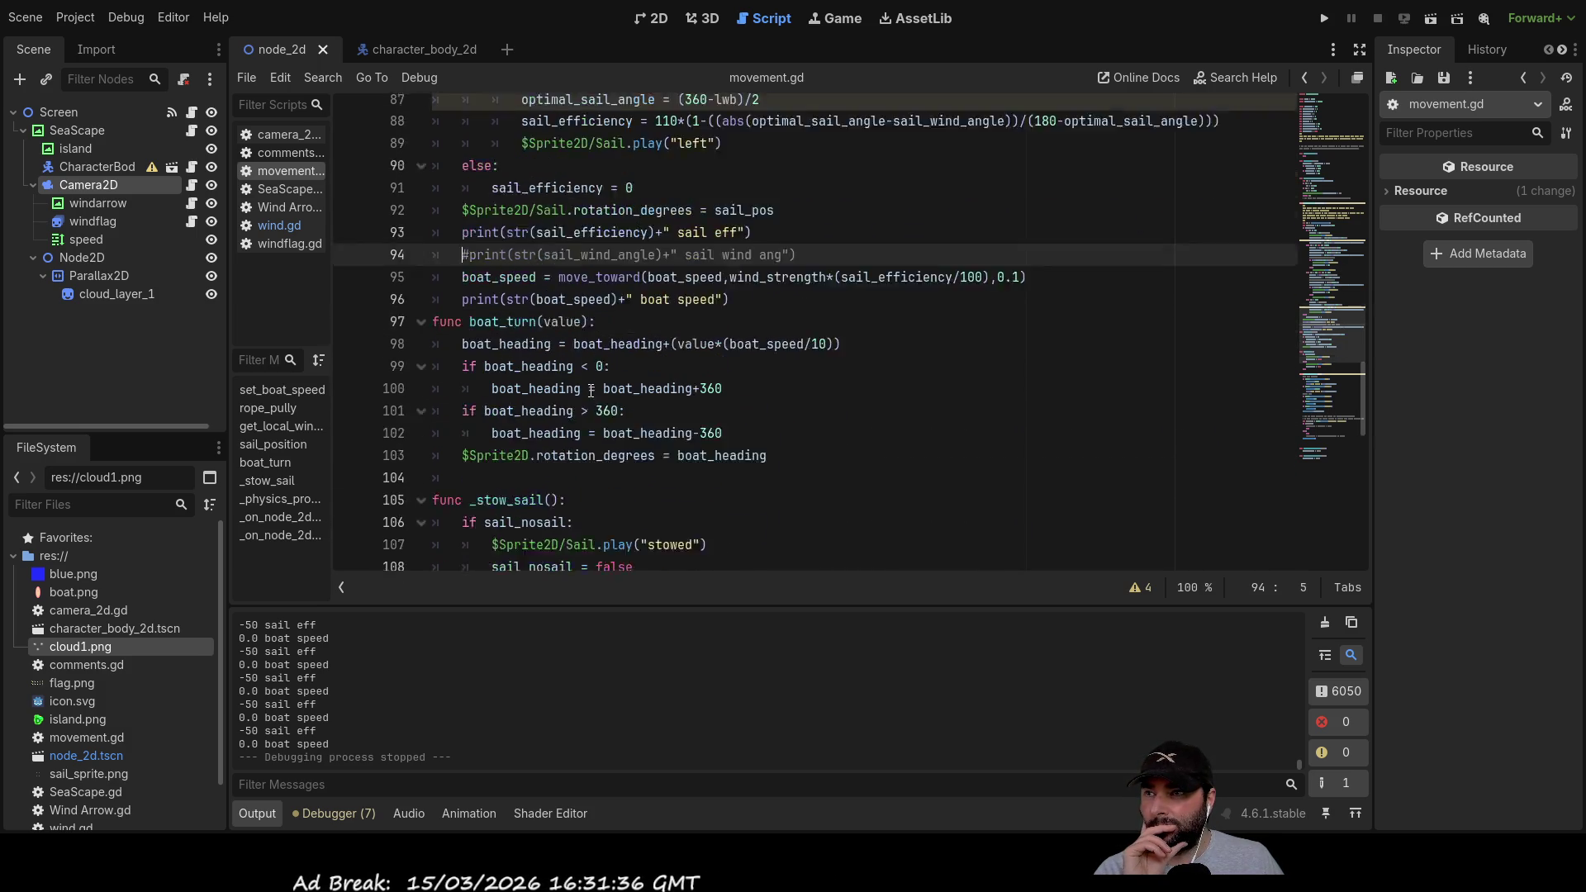
scroll(591, 390, "down", 4)
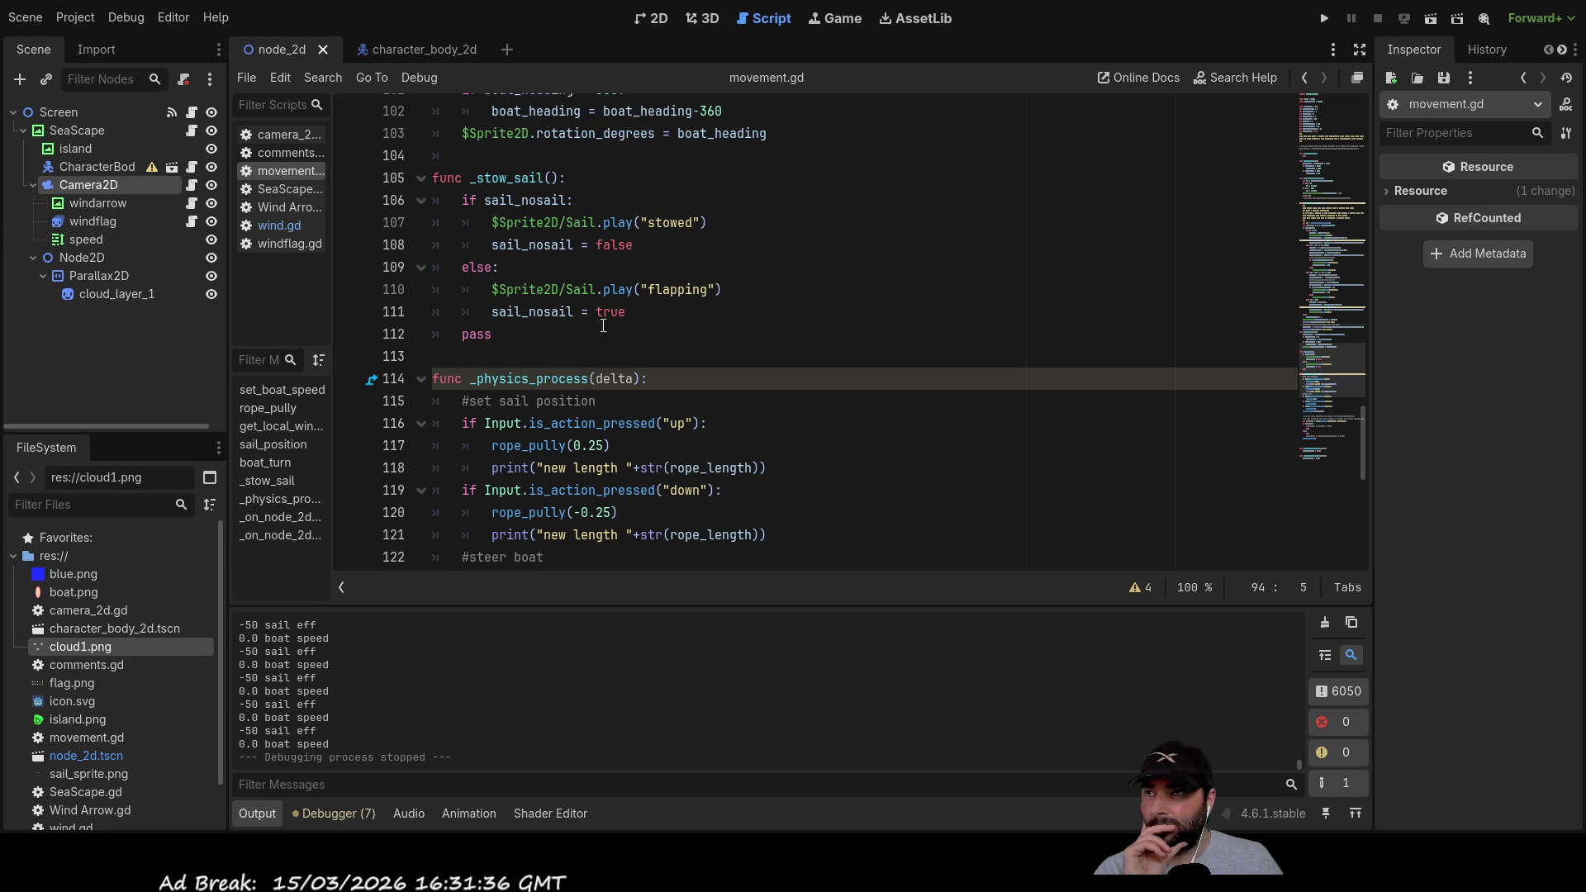
scroll(604, 342, "up", 1)
scroll(603, 342, "up", 1)
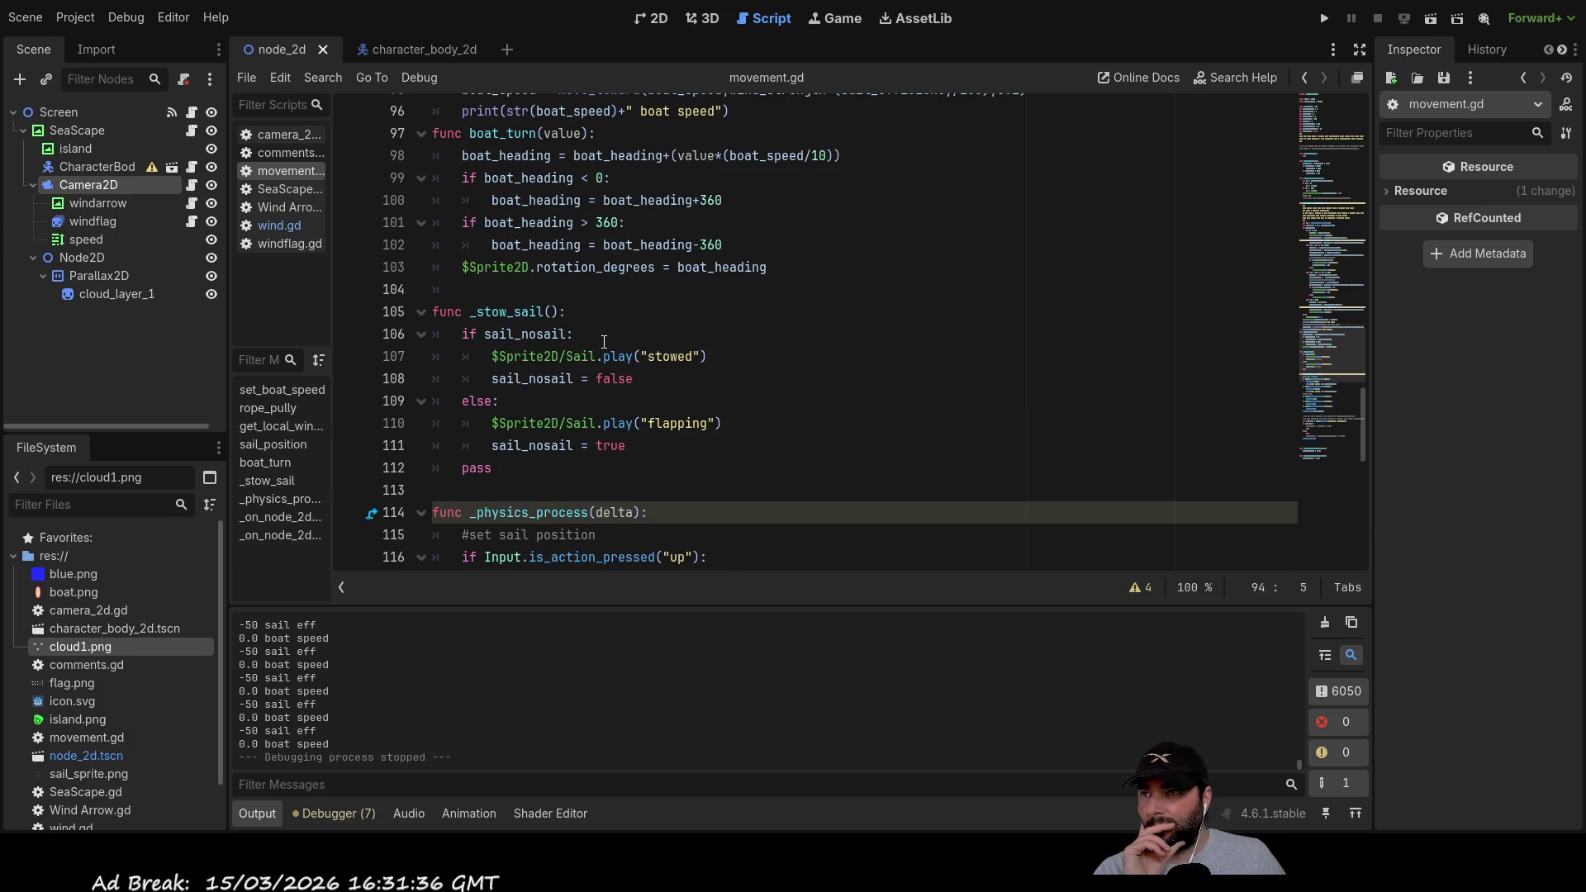
scroll(604, 342, "up", 2)
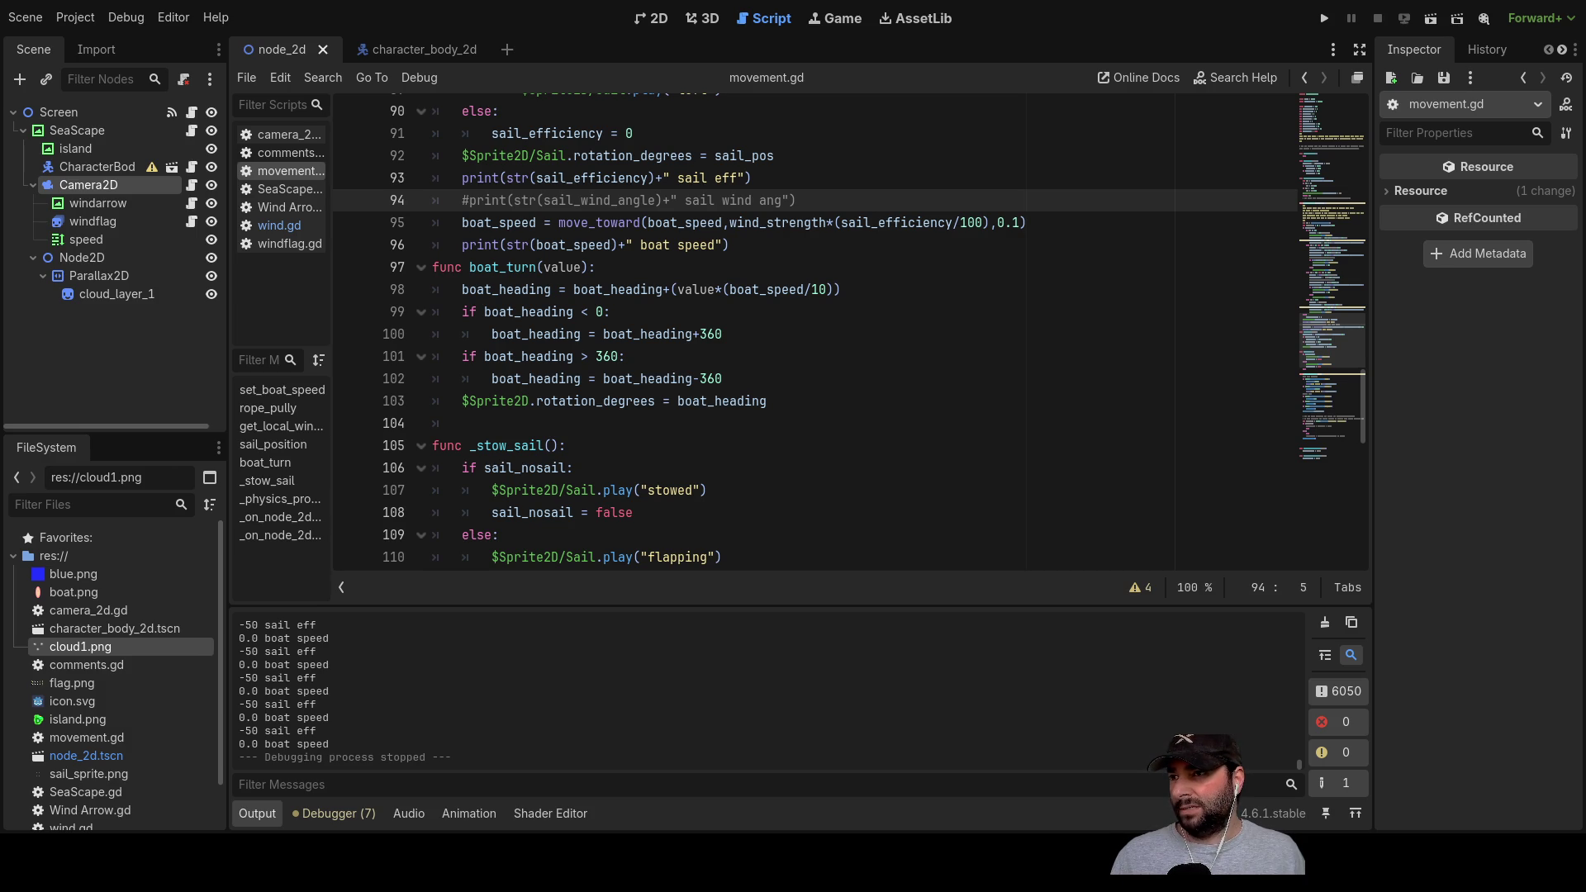
left_click(648, 222)
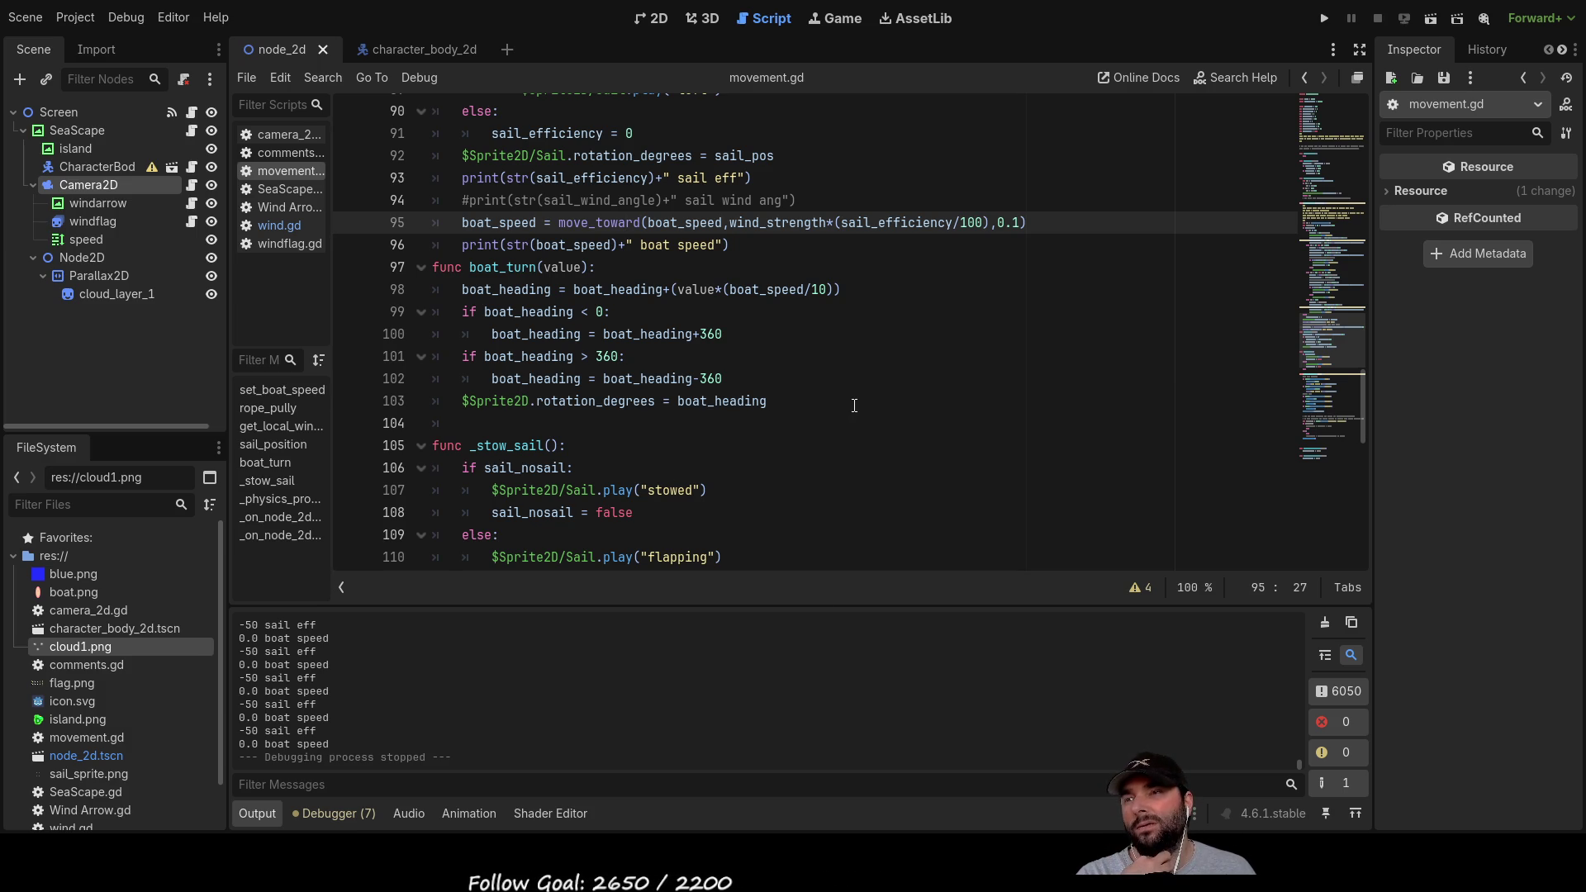
Step: Insert '-5+' before move_toward on line 95 to offset boat_speed by -5
left_click(555, 222)
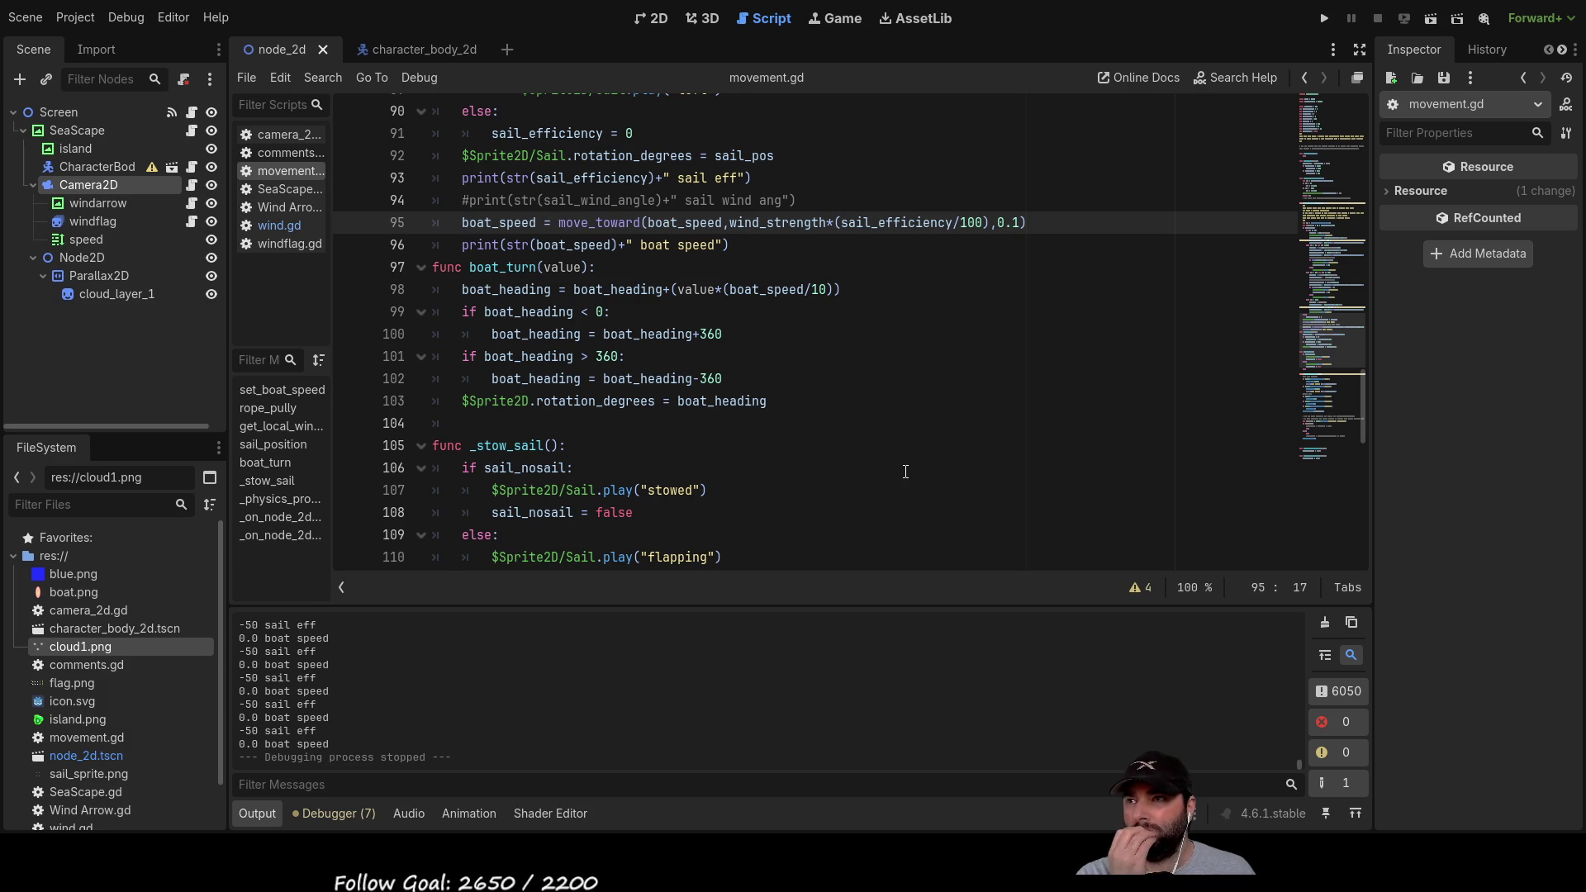
key("Right")
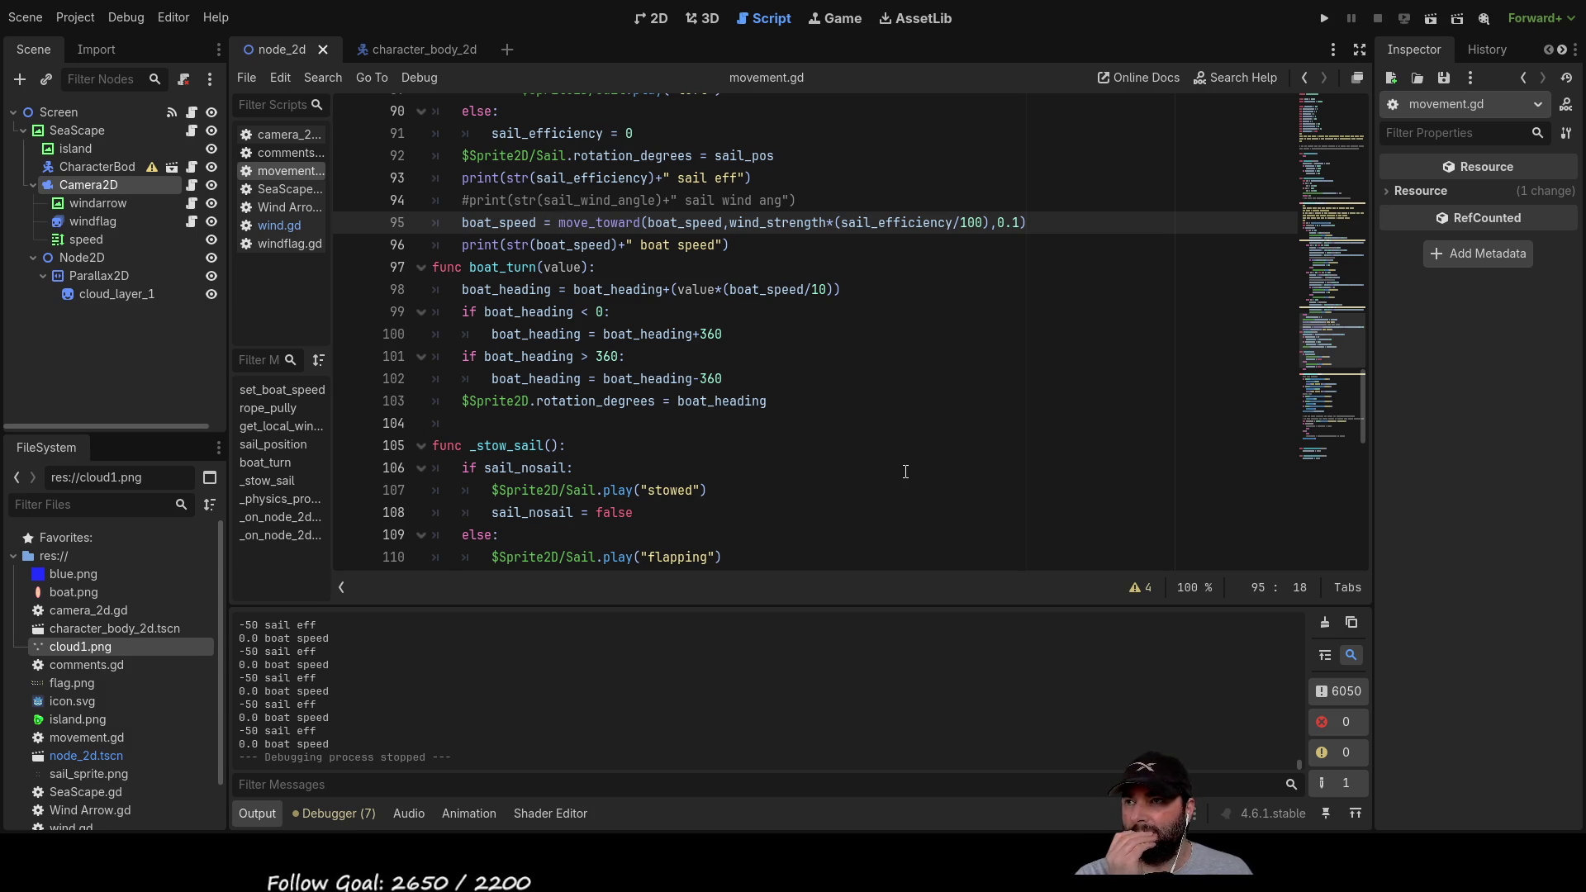
type("-5+")
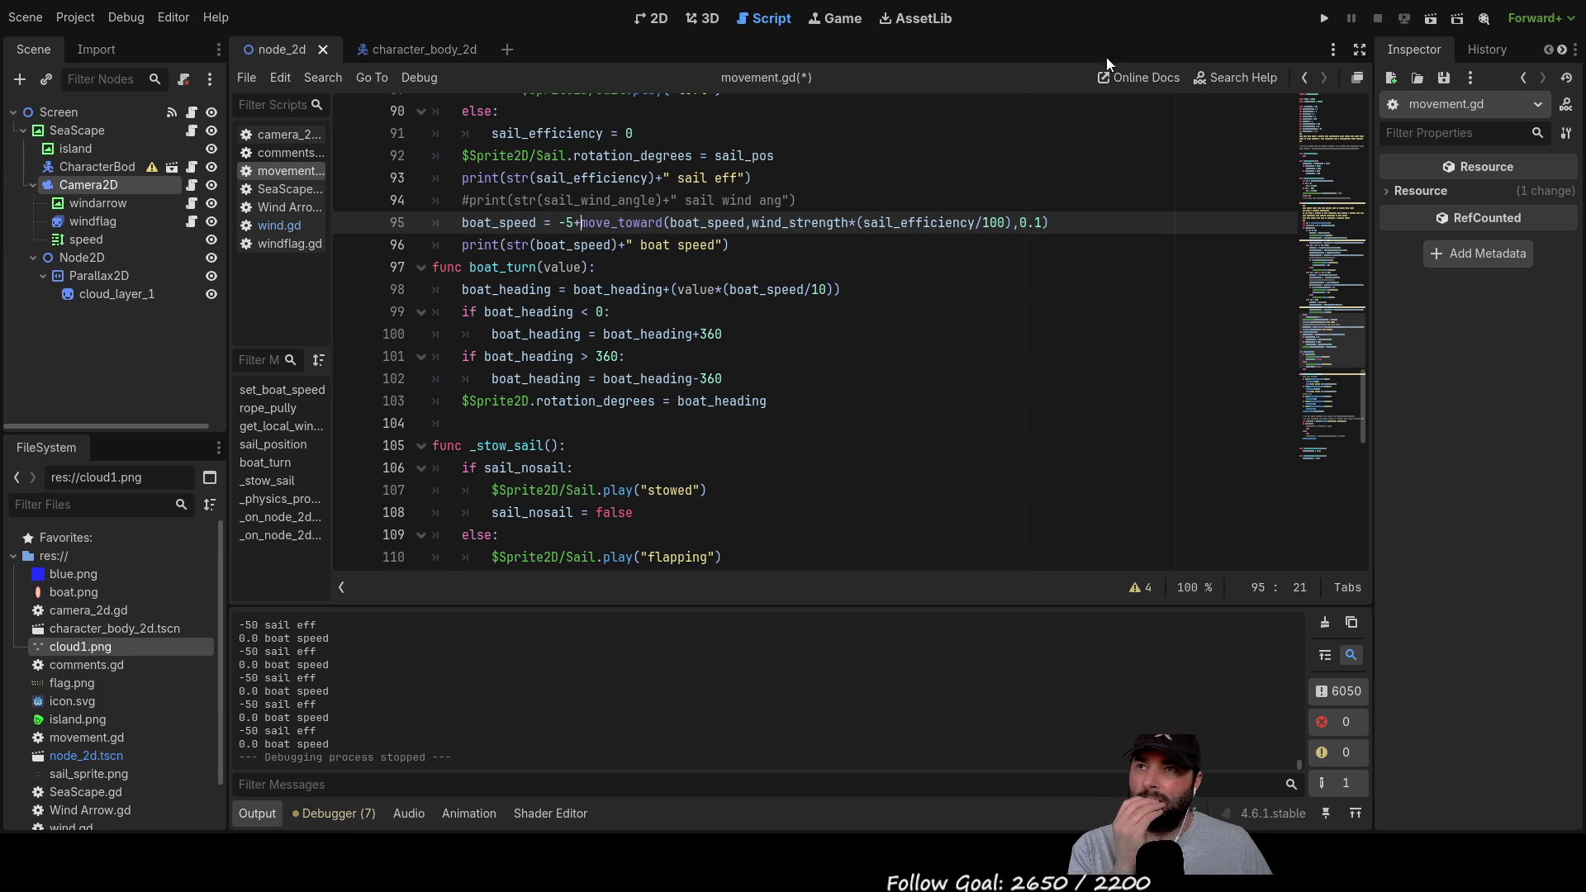
Step: Run the game to test the -5 speed offset, then stop it
left_click(1325, 19)
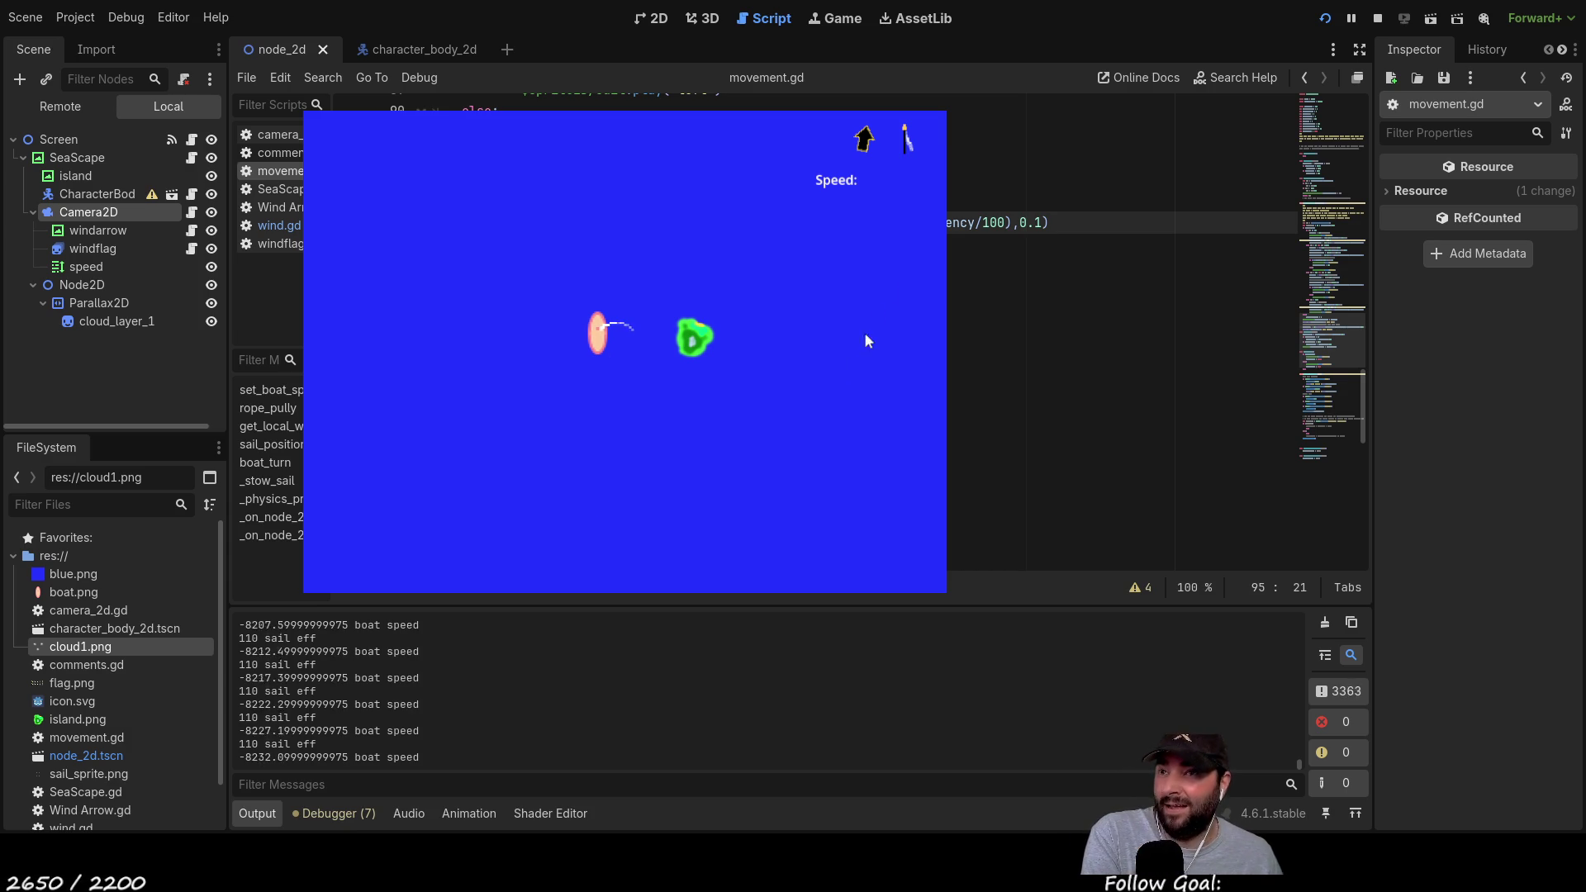
left_click(1377, 17)
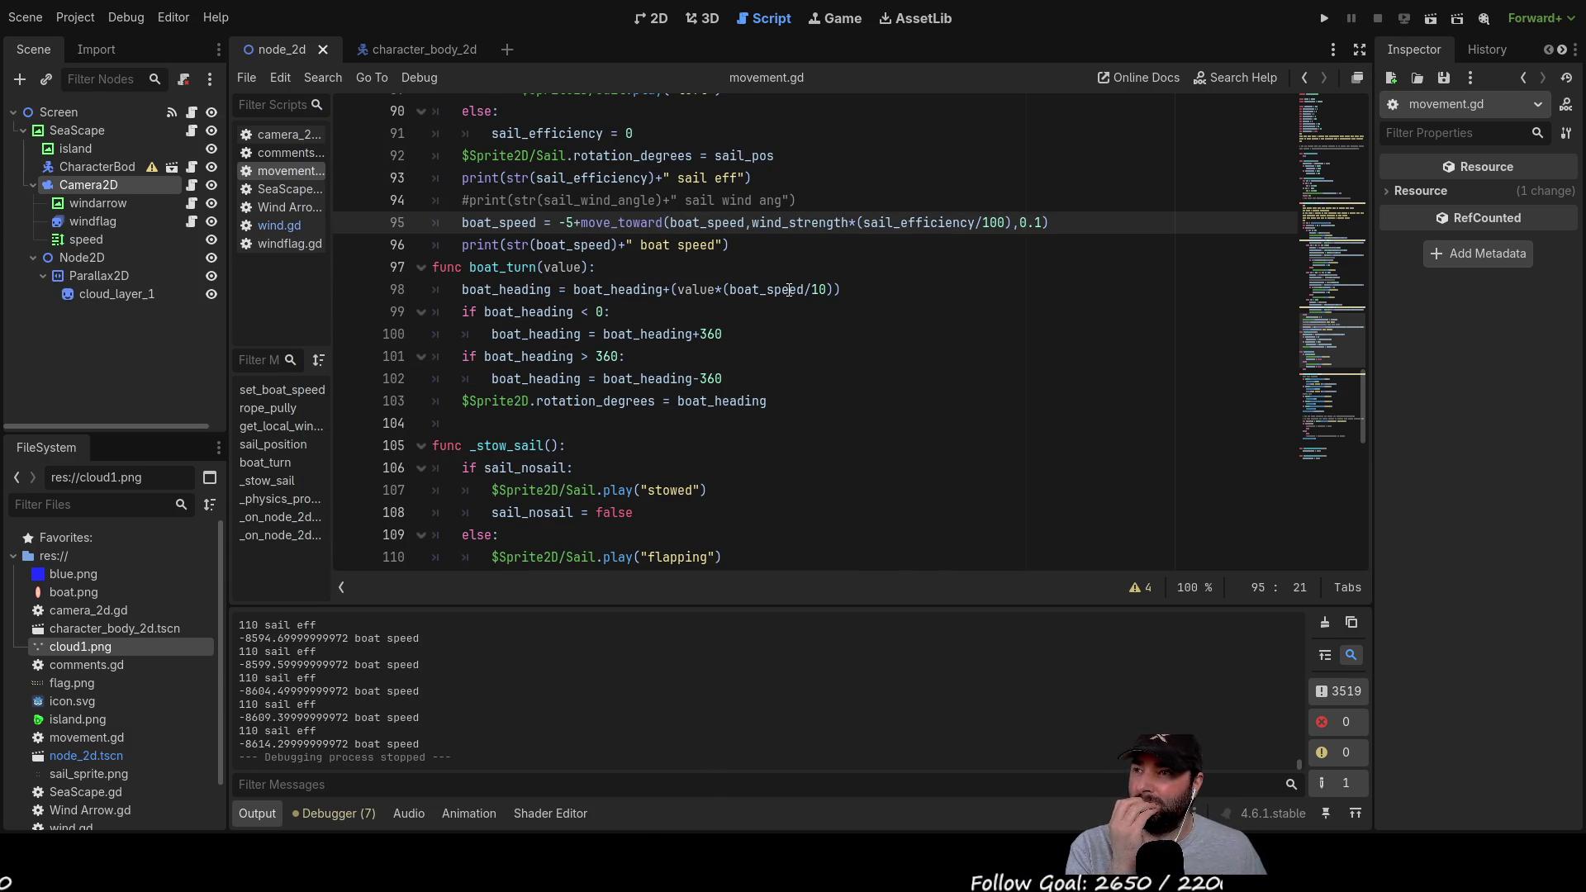
Step: Delete the '-5+' offset before move_toward on line 95
key("Delete")
key("BackSpace")
key("BackSpace")
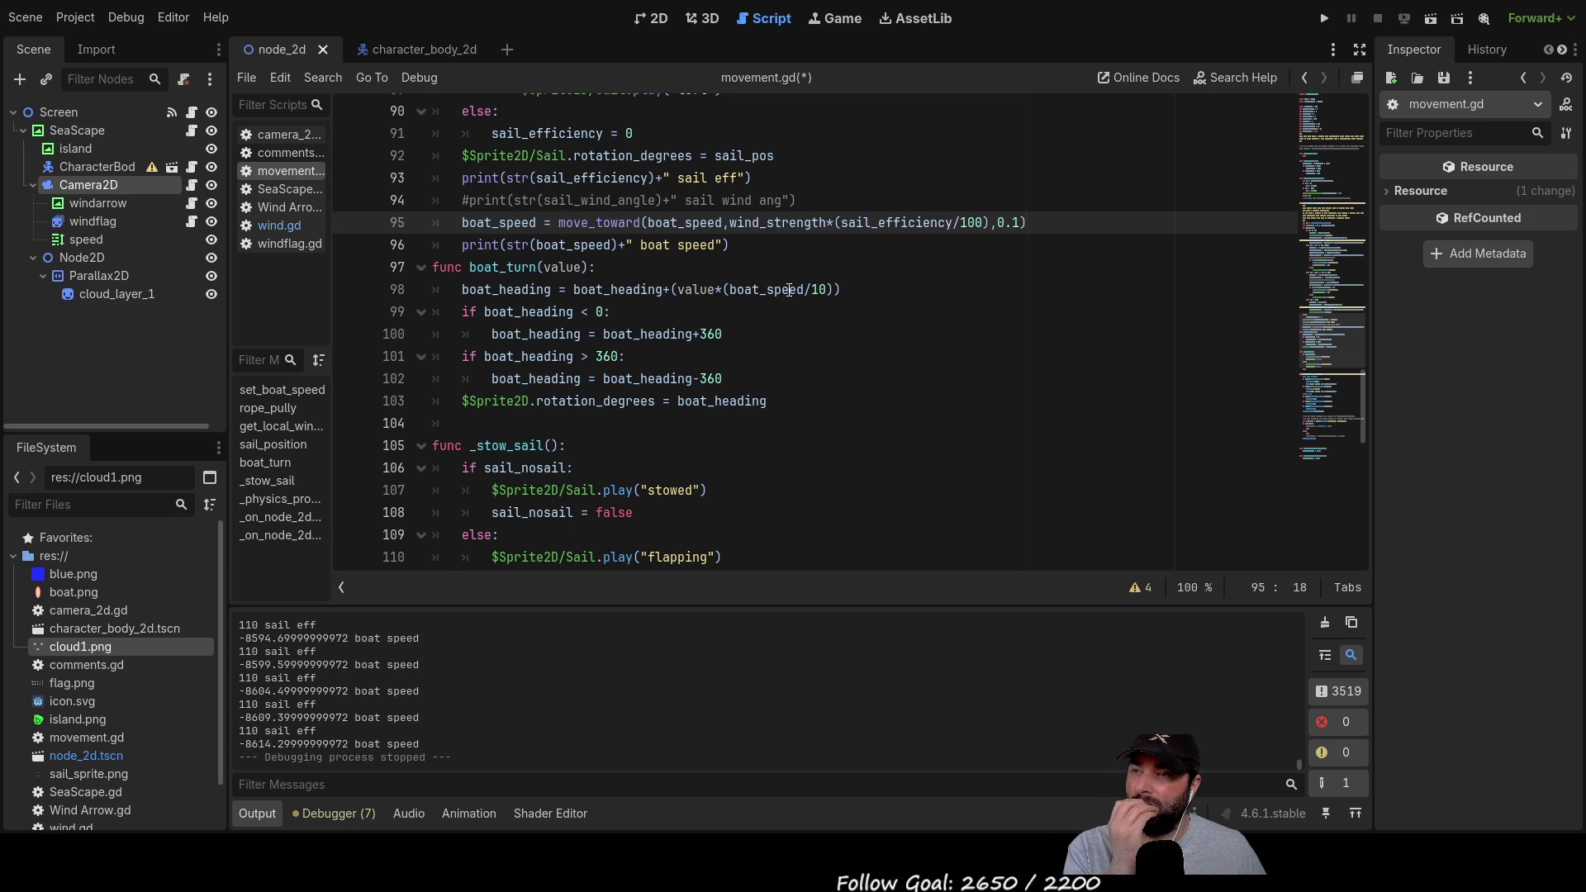
key("Right")
key("Right")
key("Right")
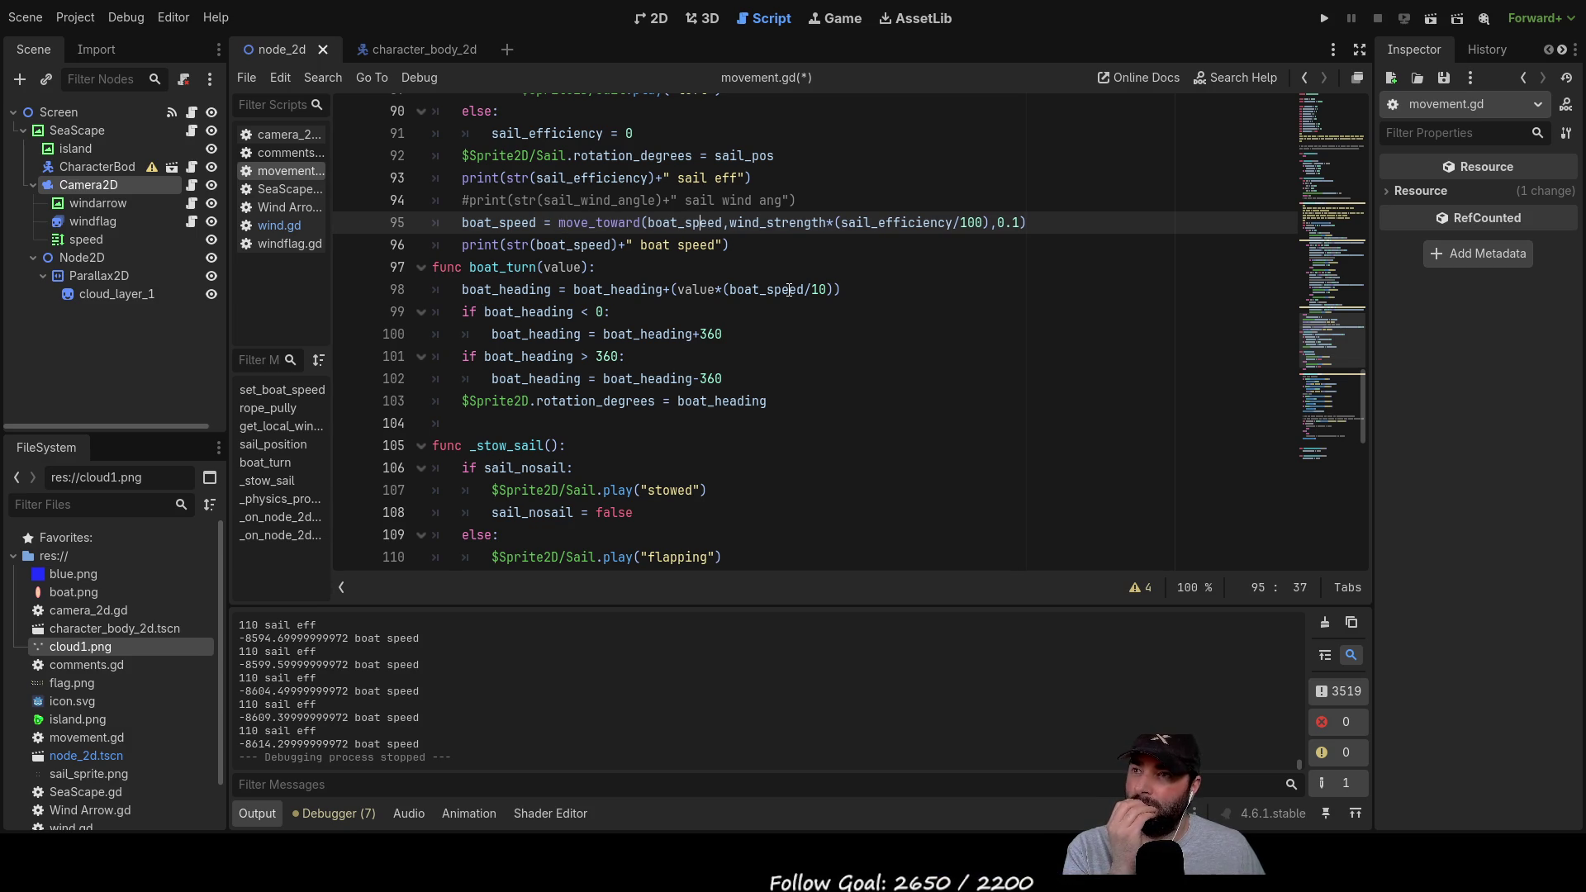
key("Left")
key("Left")
key("Left")
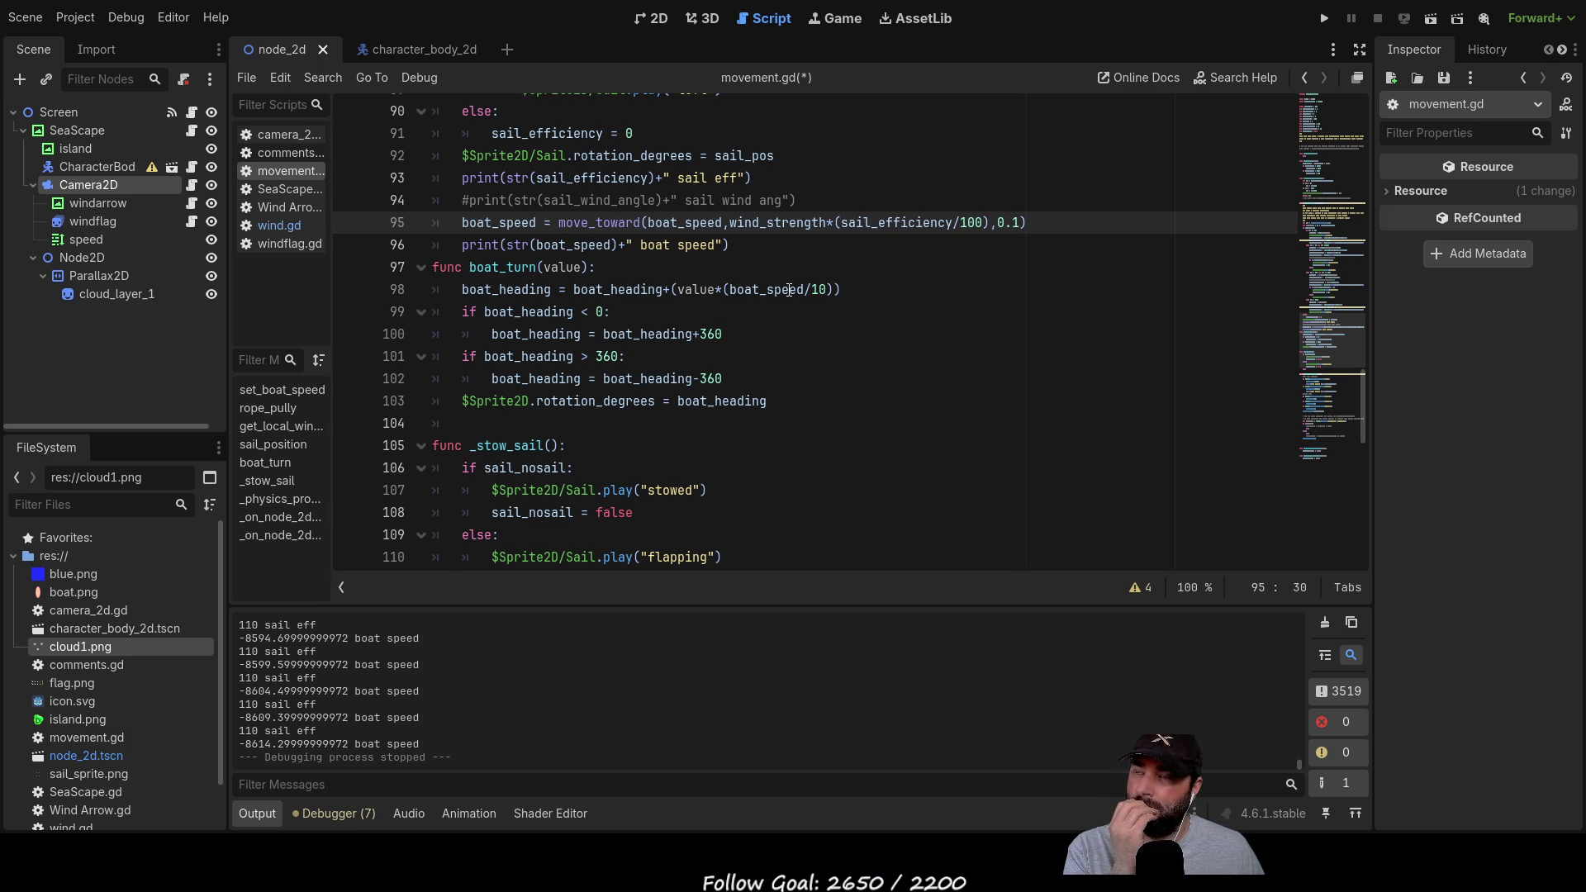
key("Right")
key("Right")
key("Right")
key("Right")
key("Right")
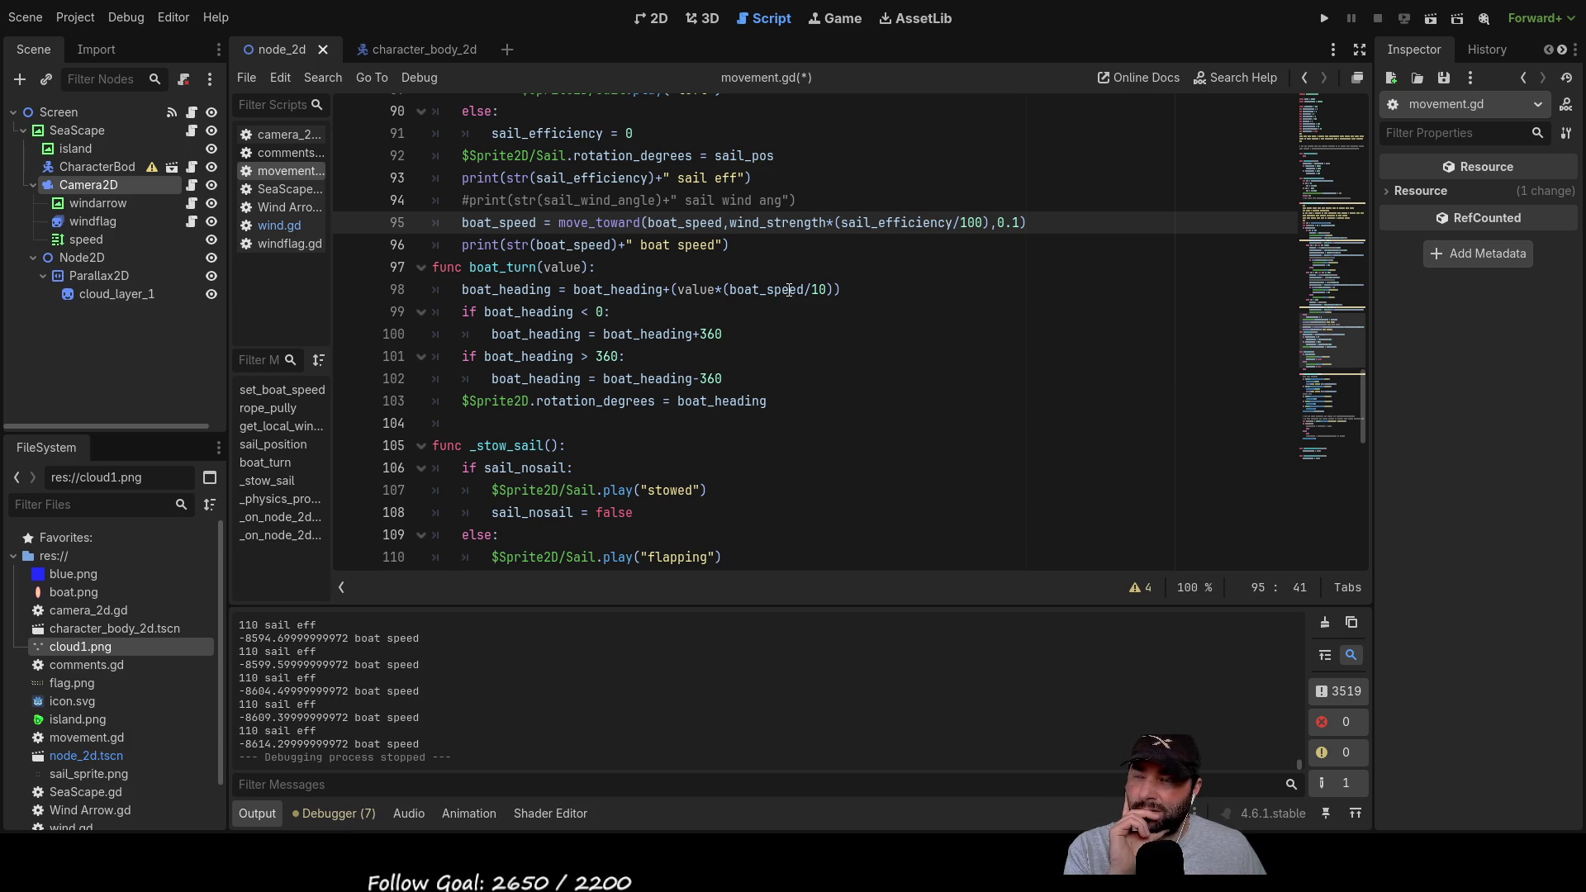
key("Right")
key("Right")
key("Right")
key("Right")
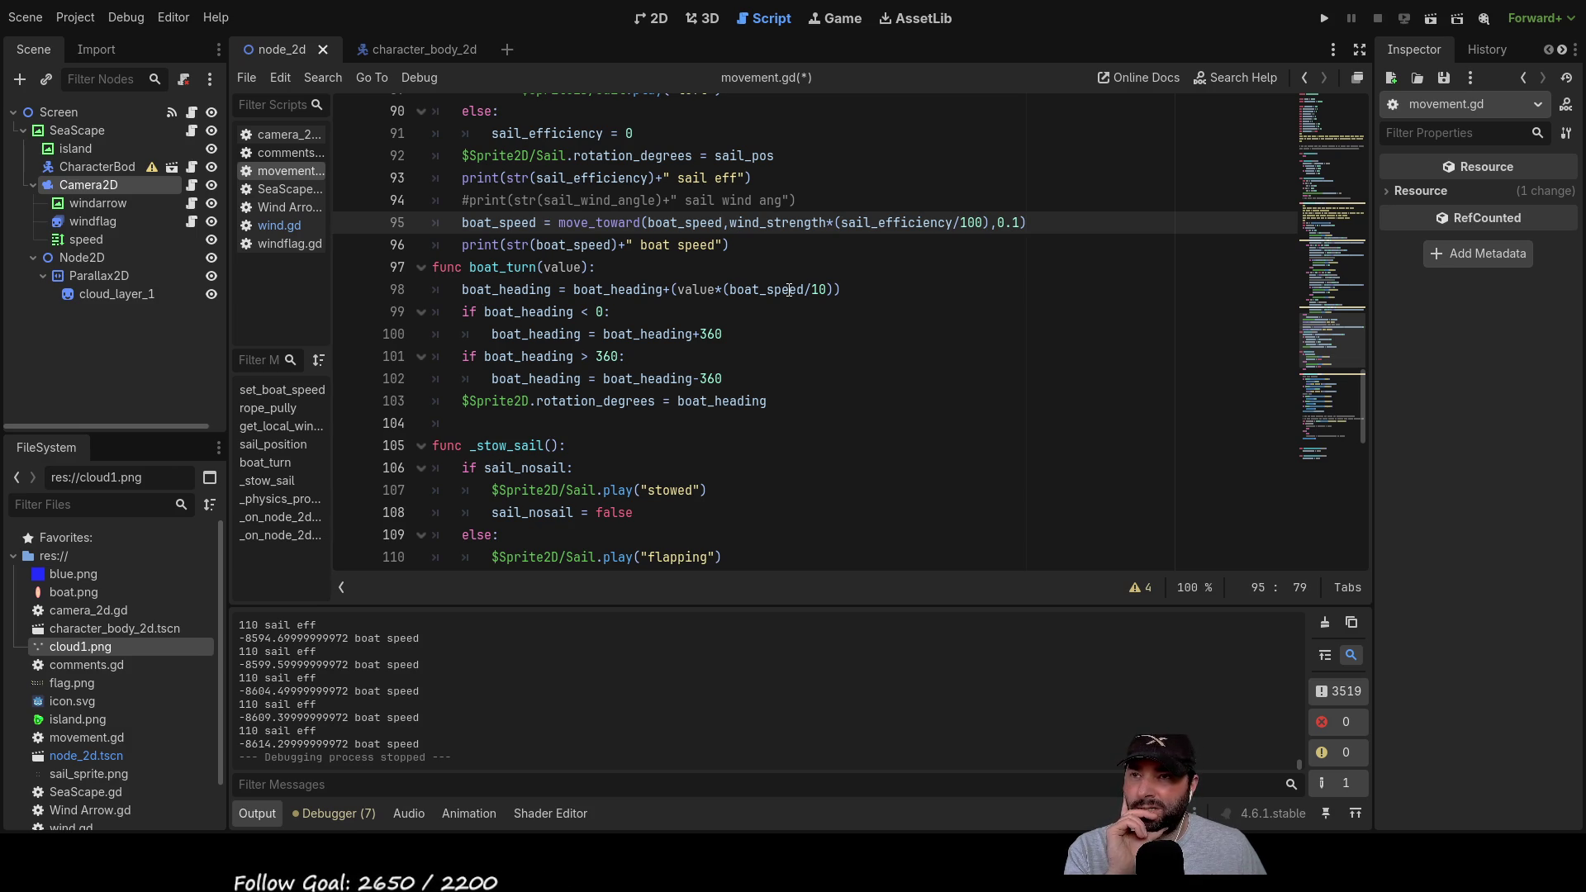
Step: Review the wind_strength and sail efficiency terms in move_toward, then run the game
key("Left")
key("Left")
key("Left")
key("Left")
key("Left")
key("Left")
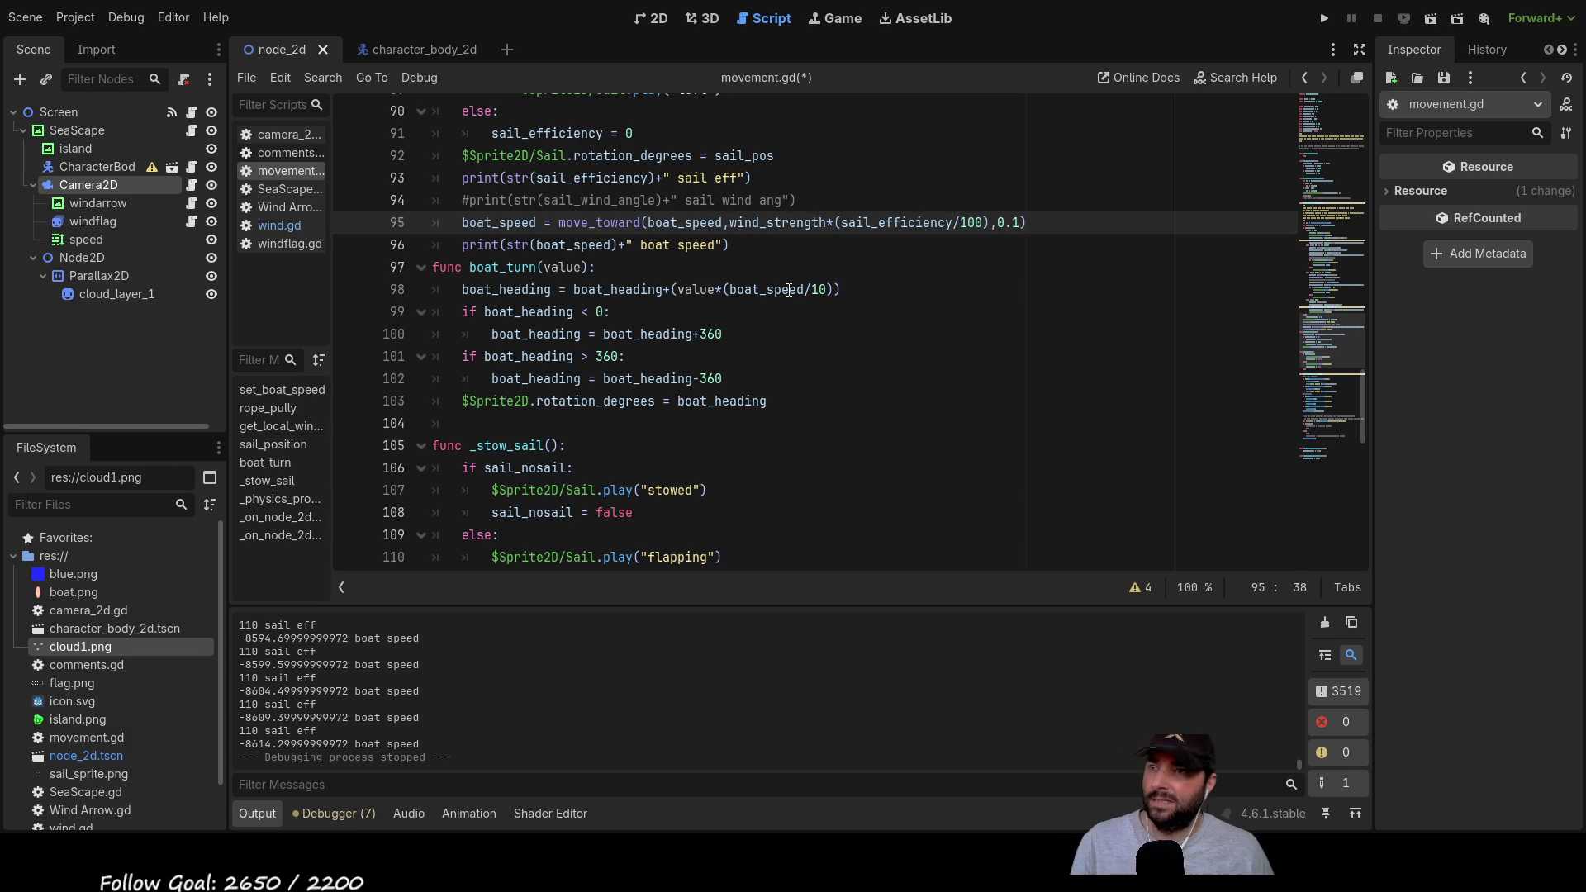
key("Right")
key("Right")
key("Right")
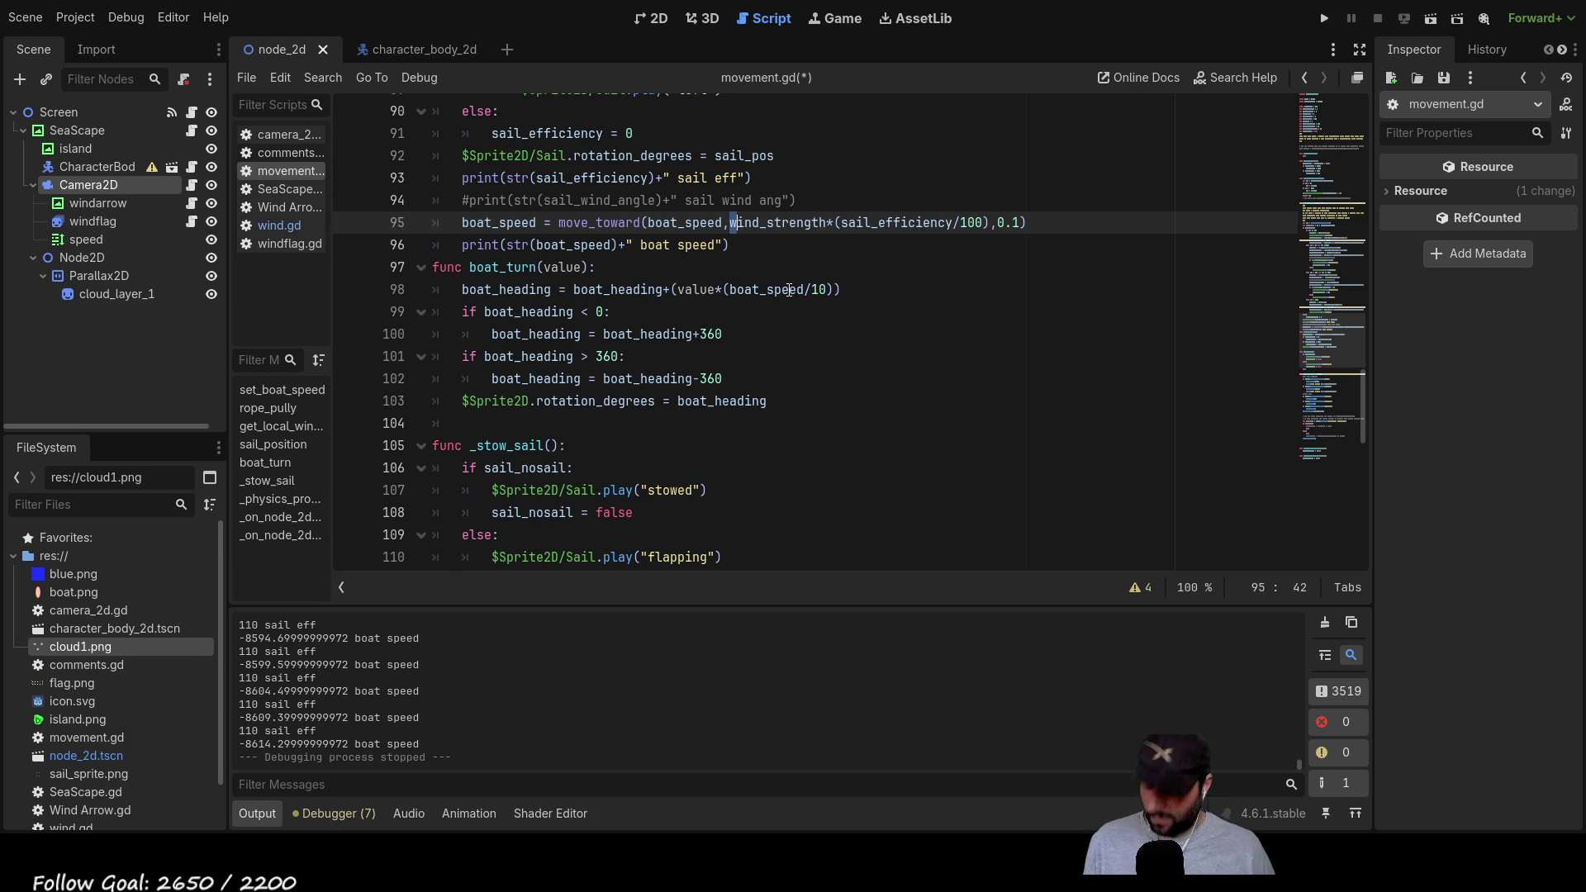
key("shift+Right")
key("shift+Right")
key("shift+Right")
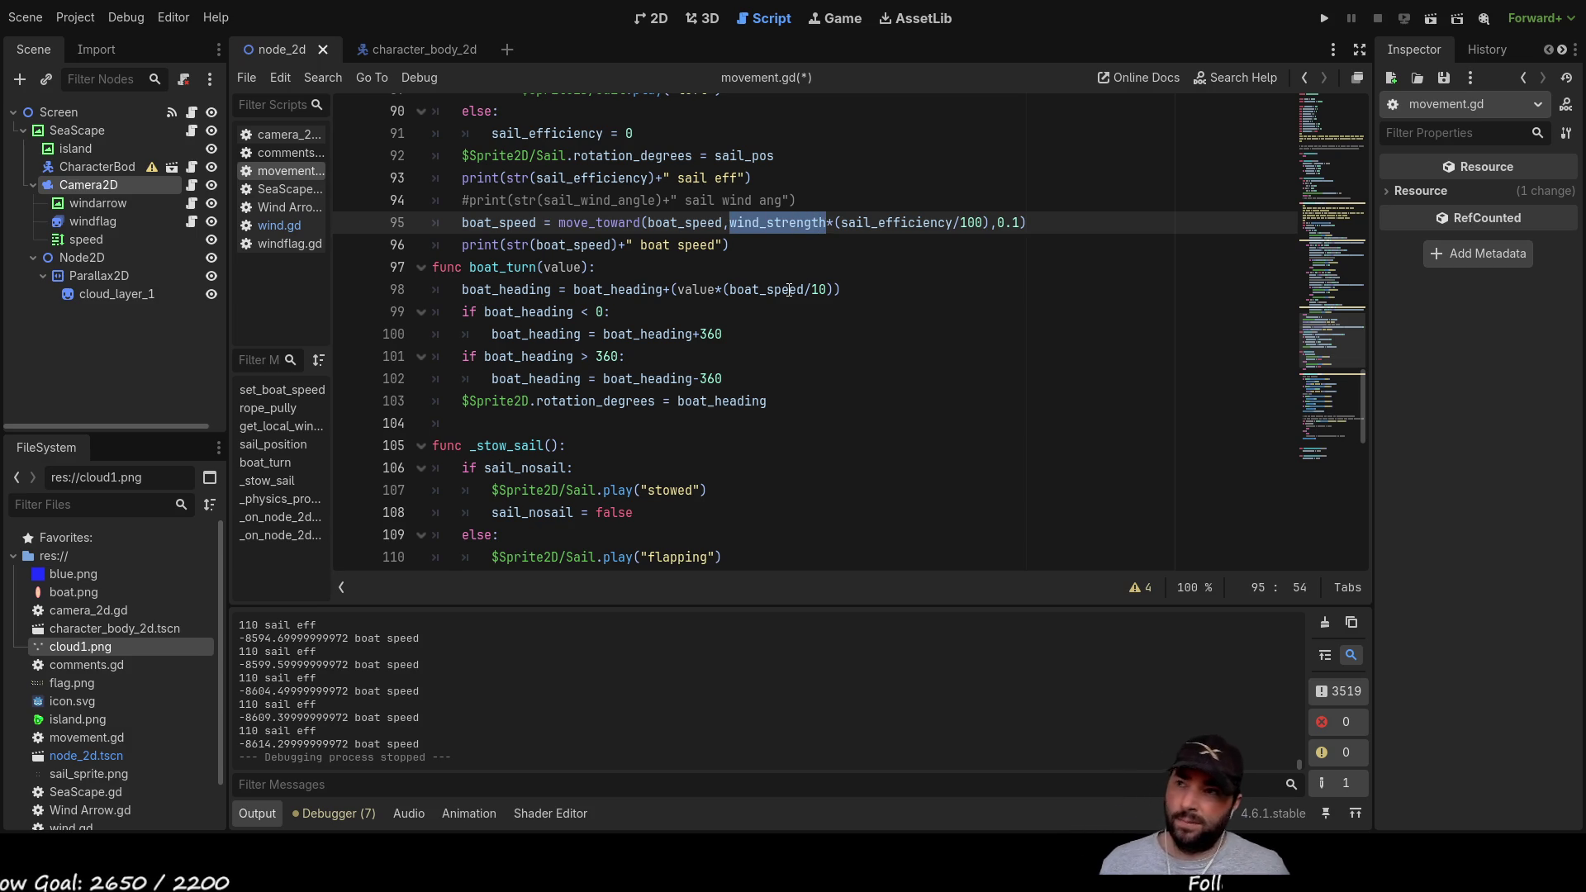
key("shift+Right")
key("shift+Right")
key("shift+Right")
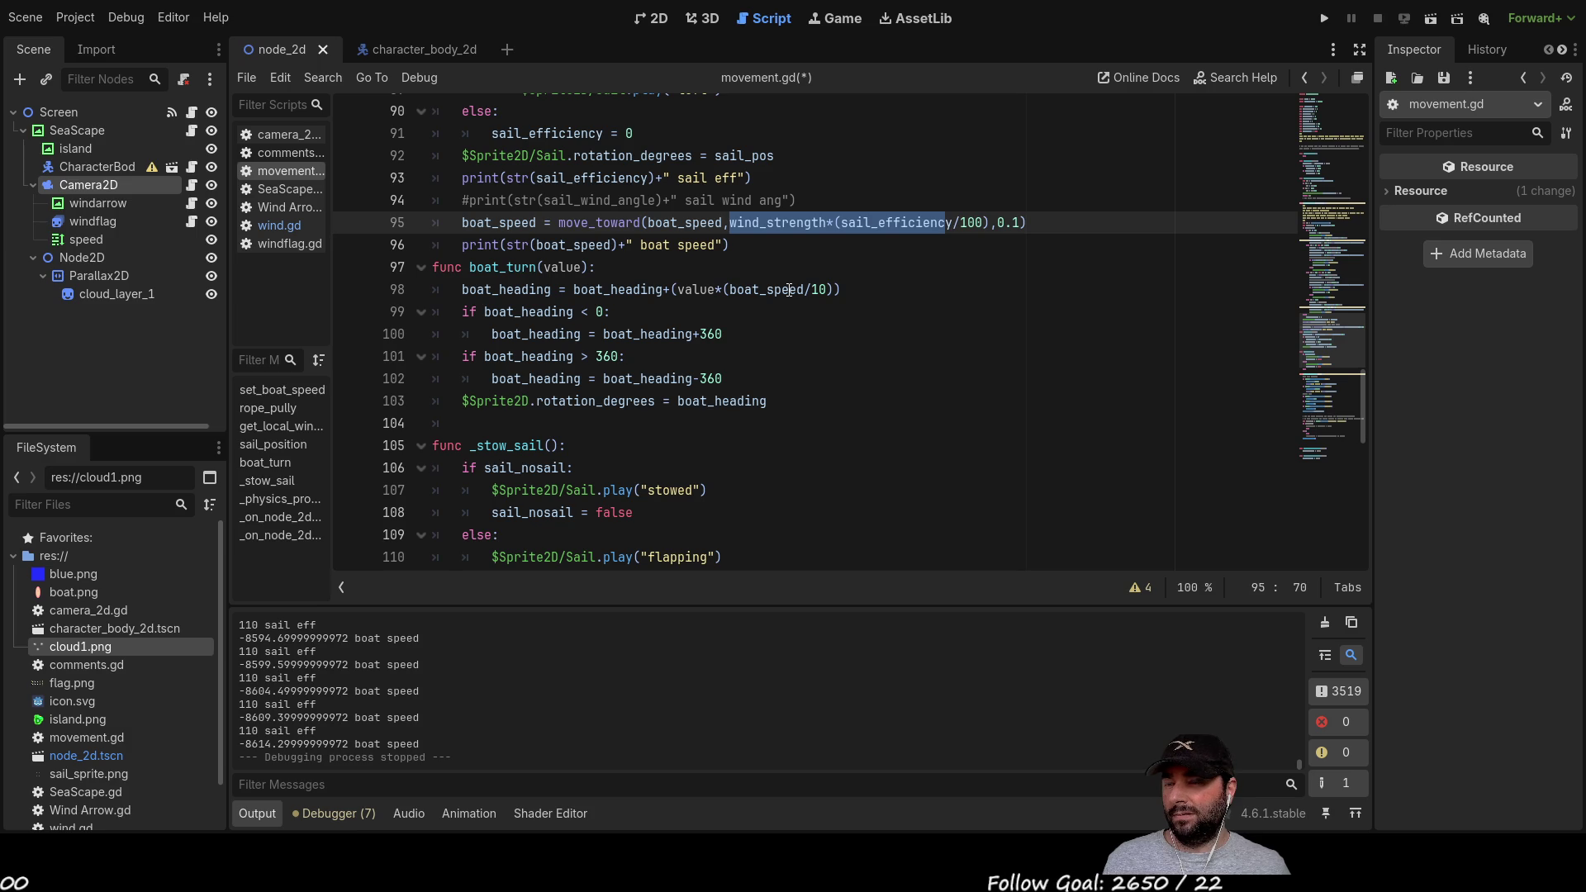
key("Left")
key("Left")
key("Left")
key("Left")
key("Left")
key("Left")
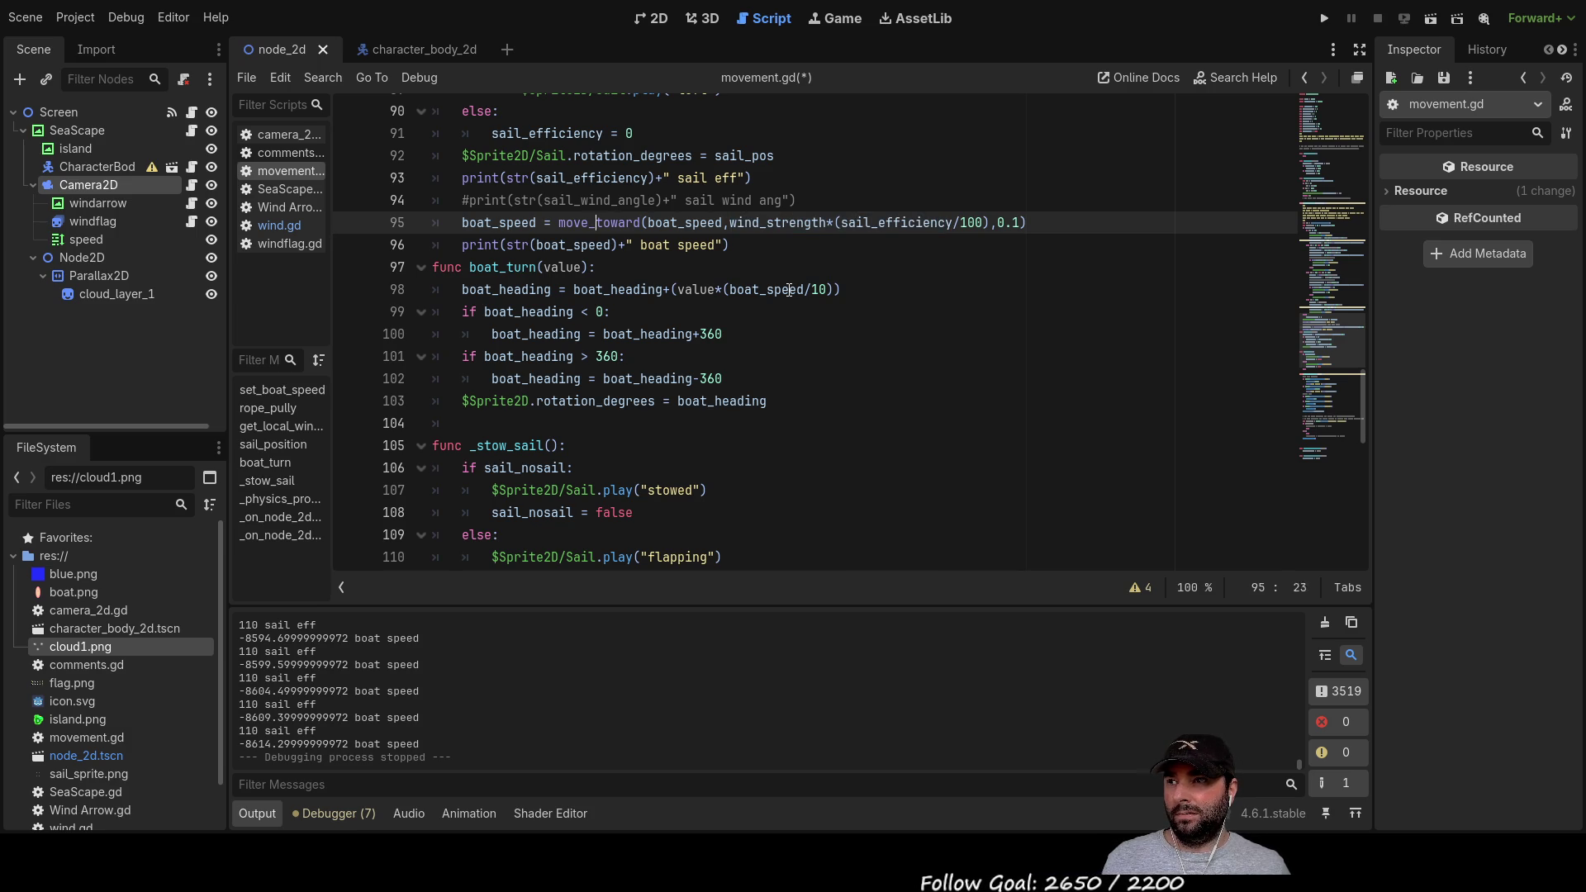
key("Right")
key("Right")
key("Right")
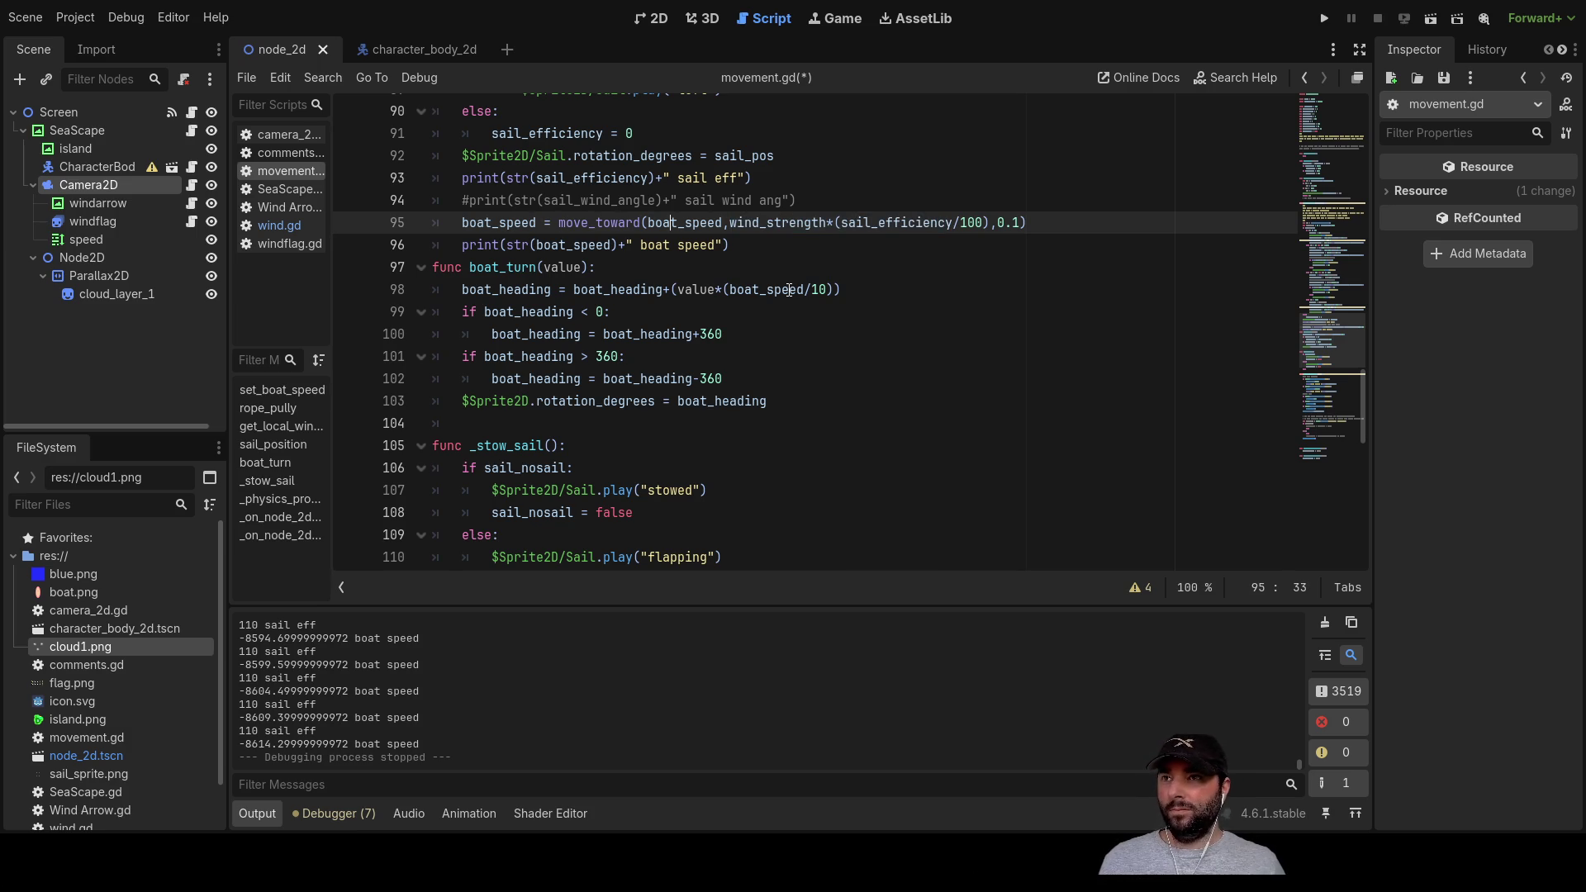
left_click(1324, 18)
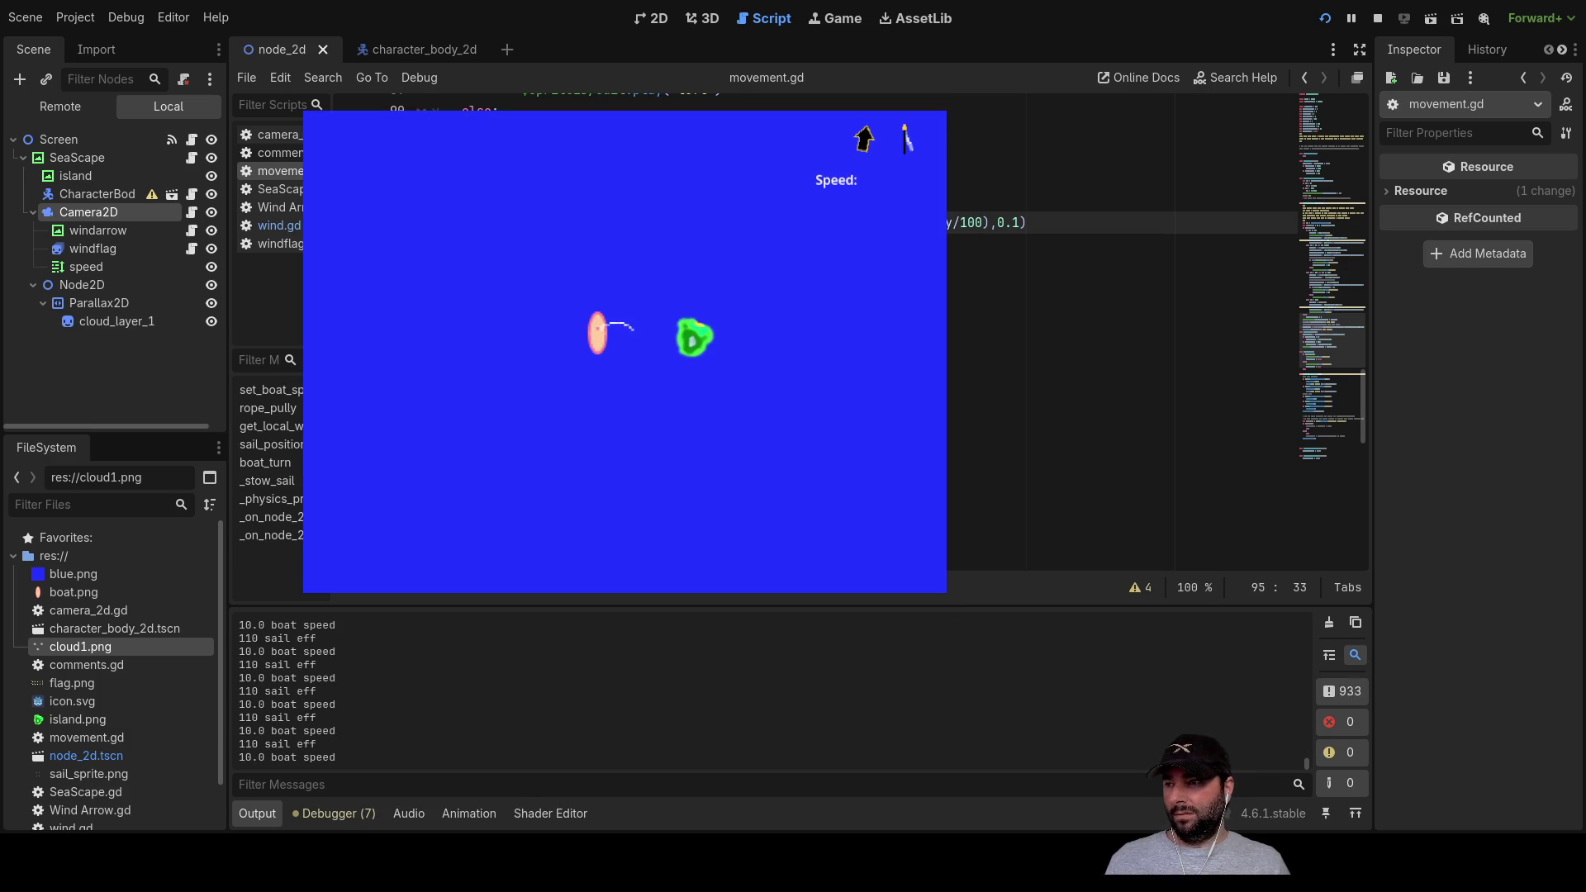
Step: Steer the boat left and right into the wind while hauling in the sail rope
key("Left")
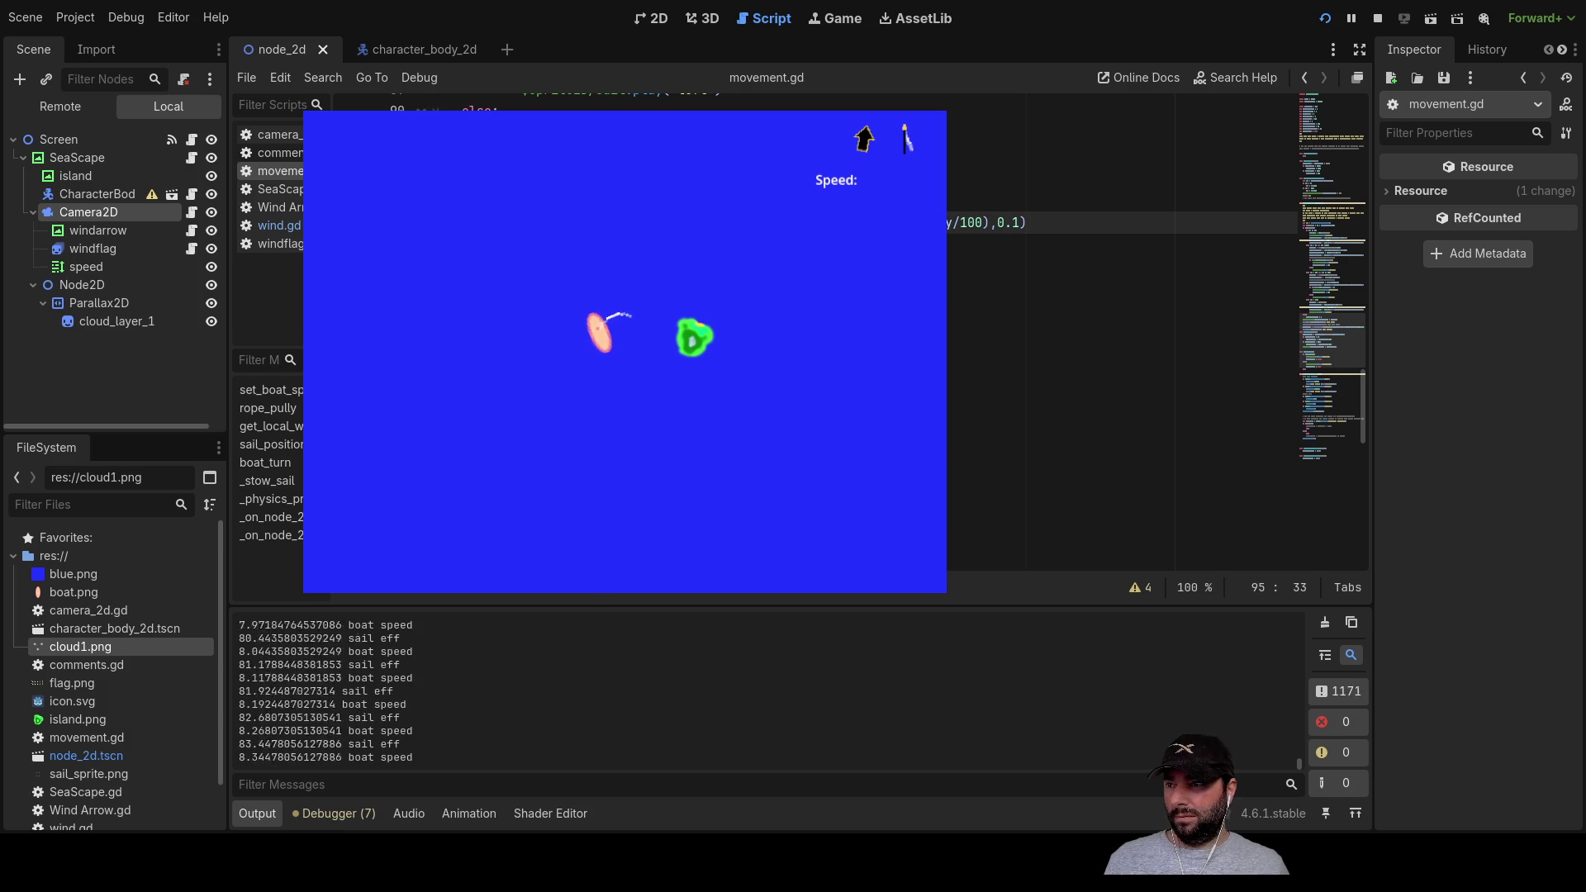
key("Left")
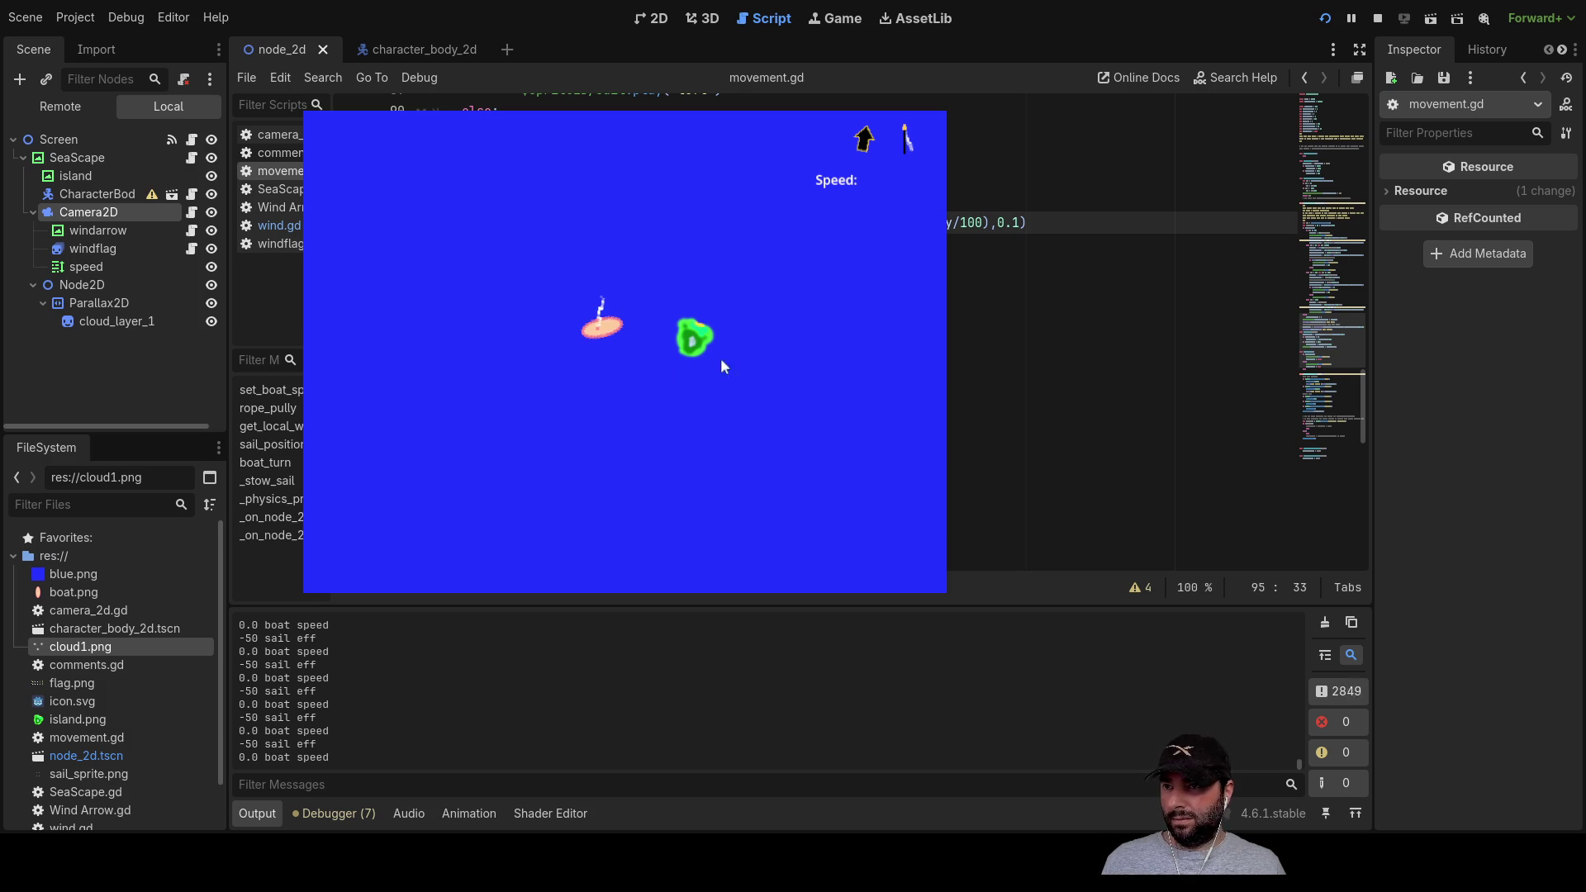
key("Up")
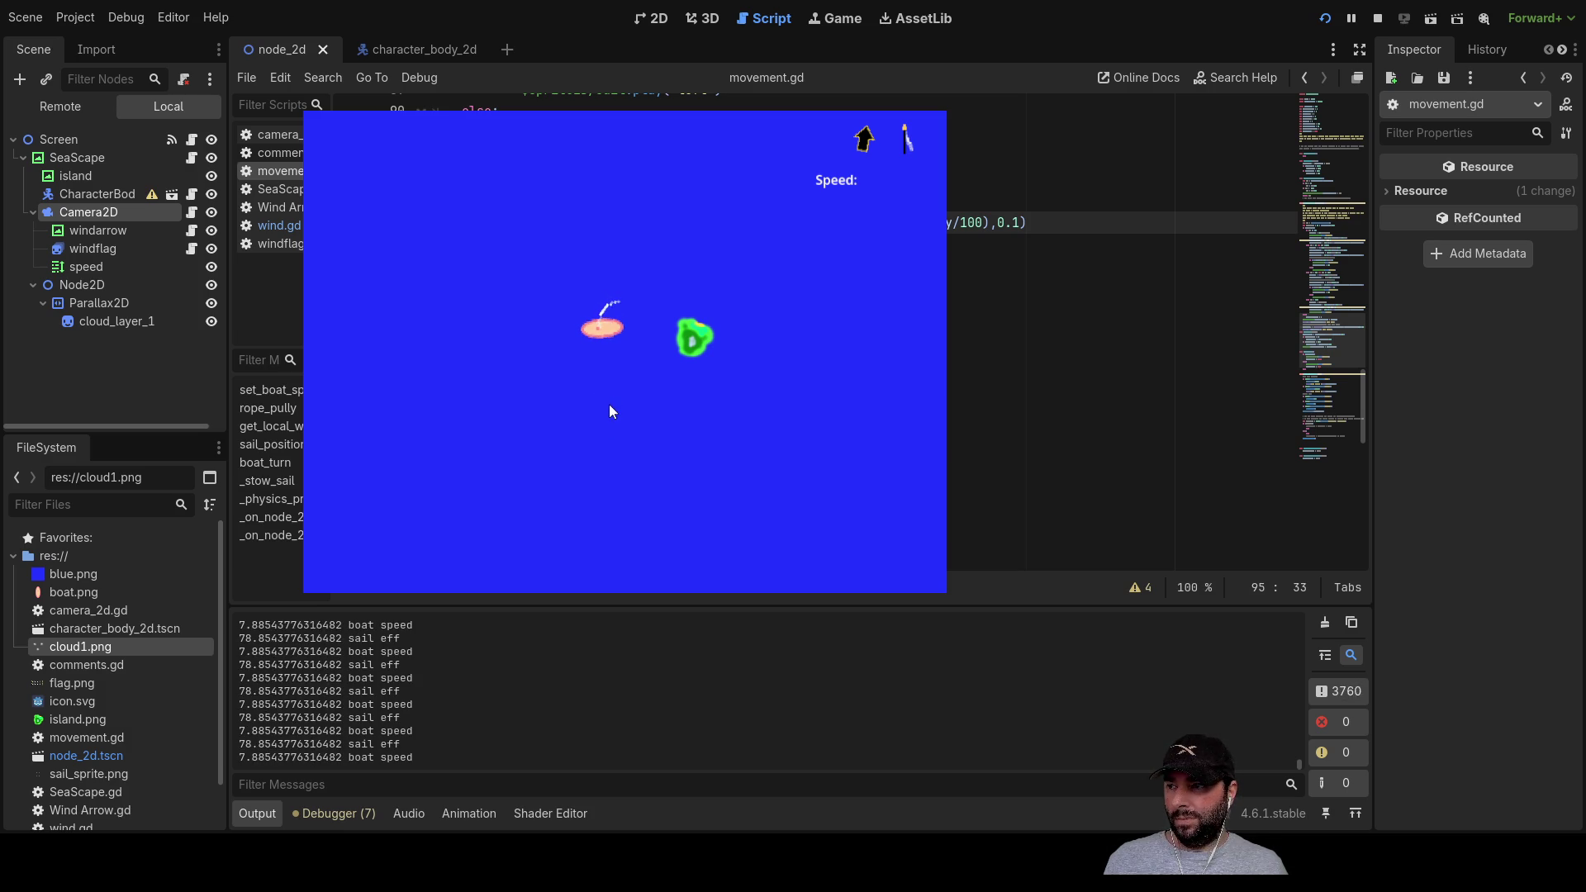
key("Right")
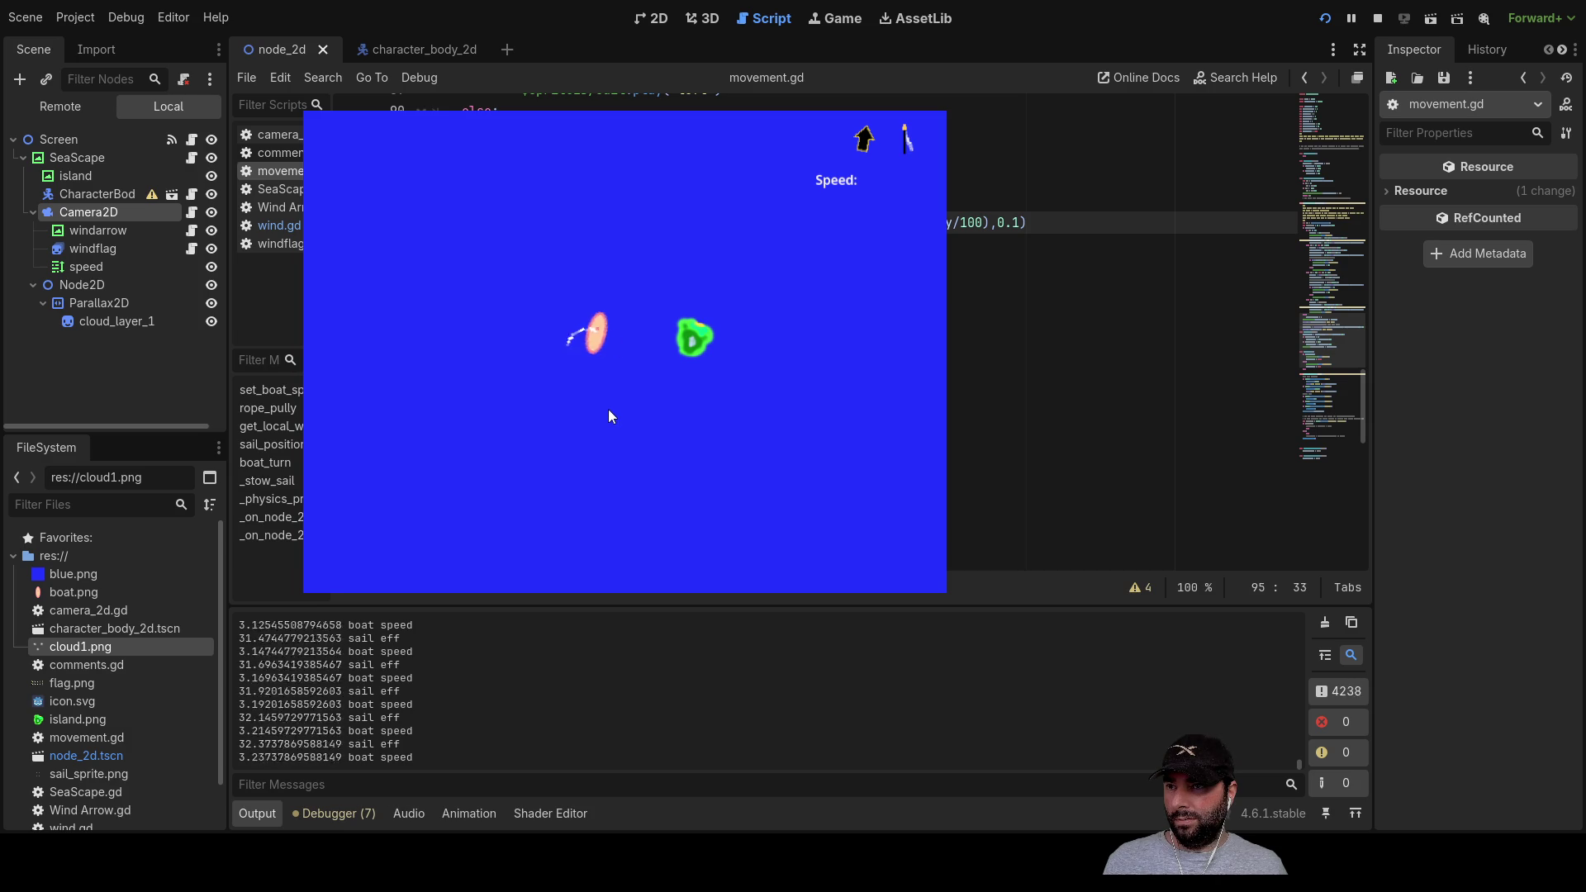
key("Right")
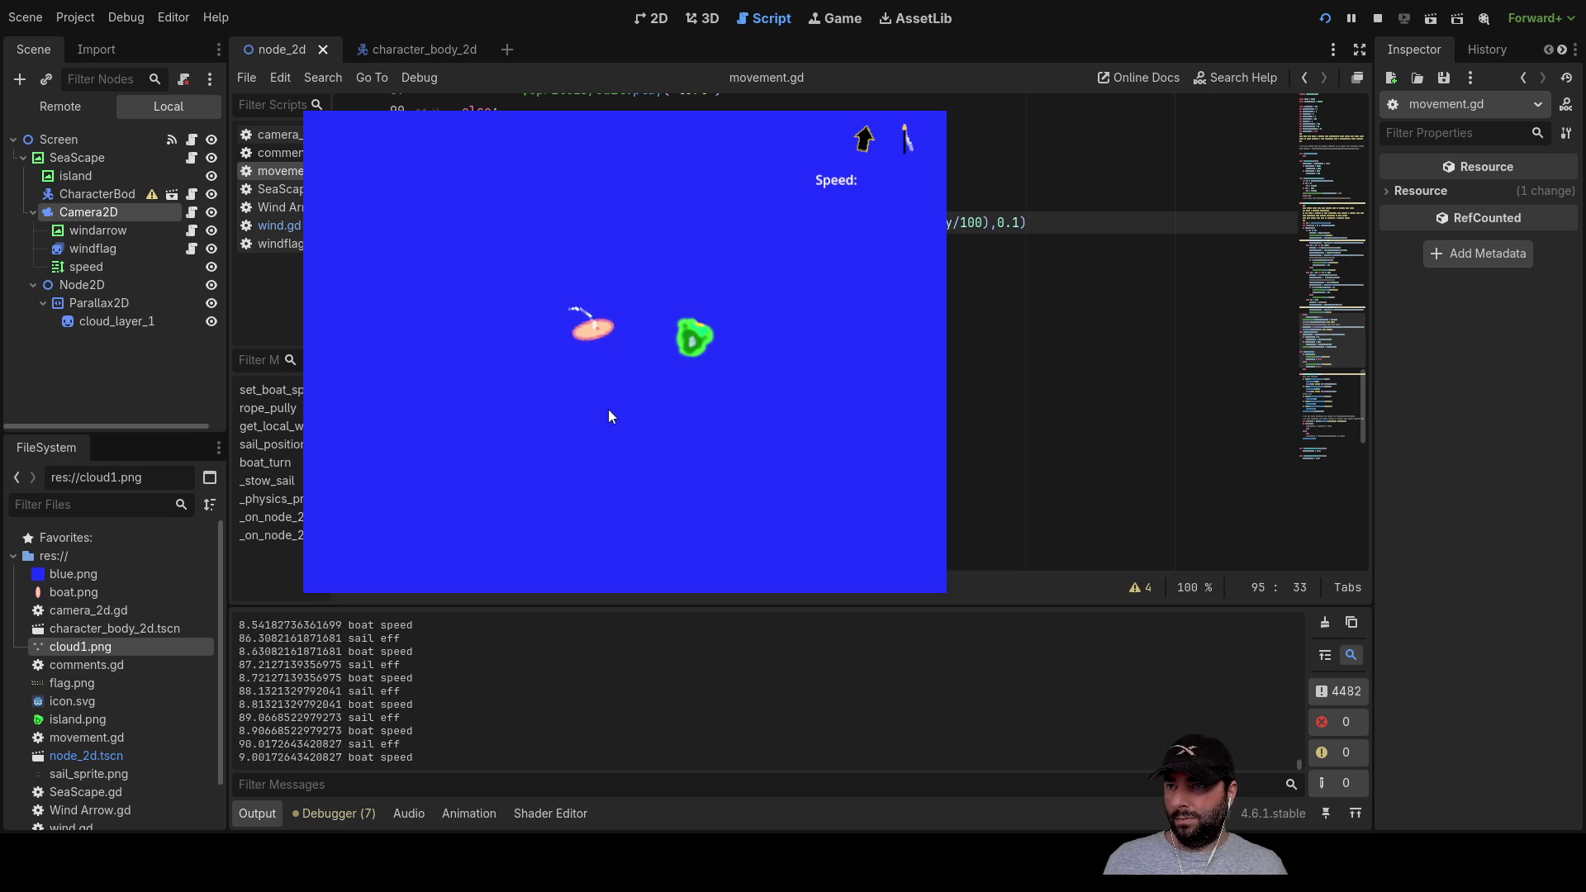
key("Left")
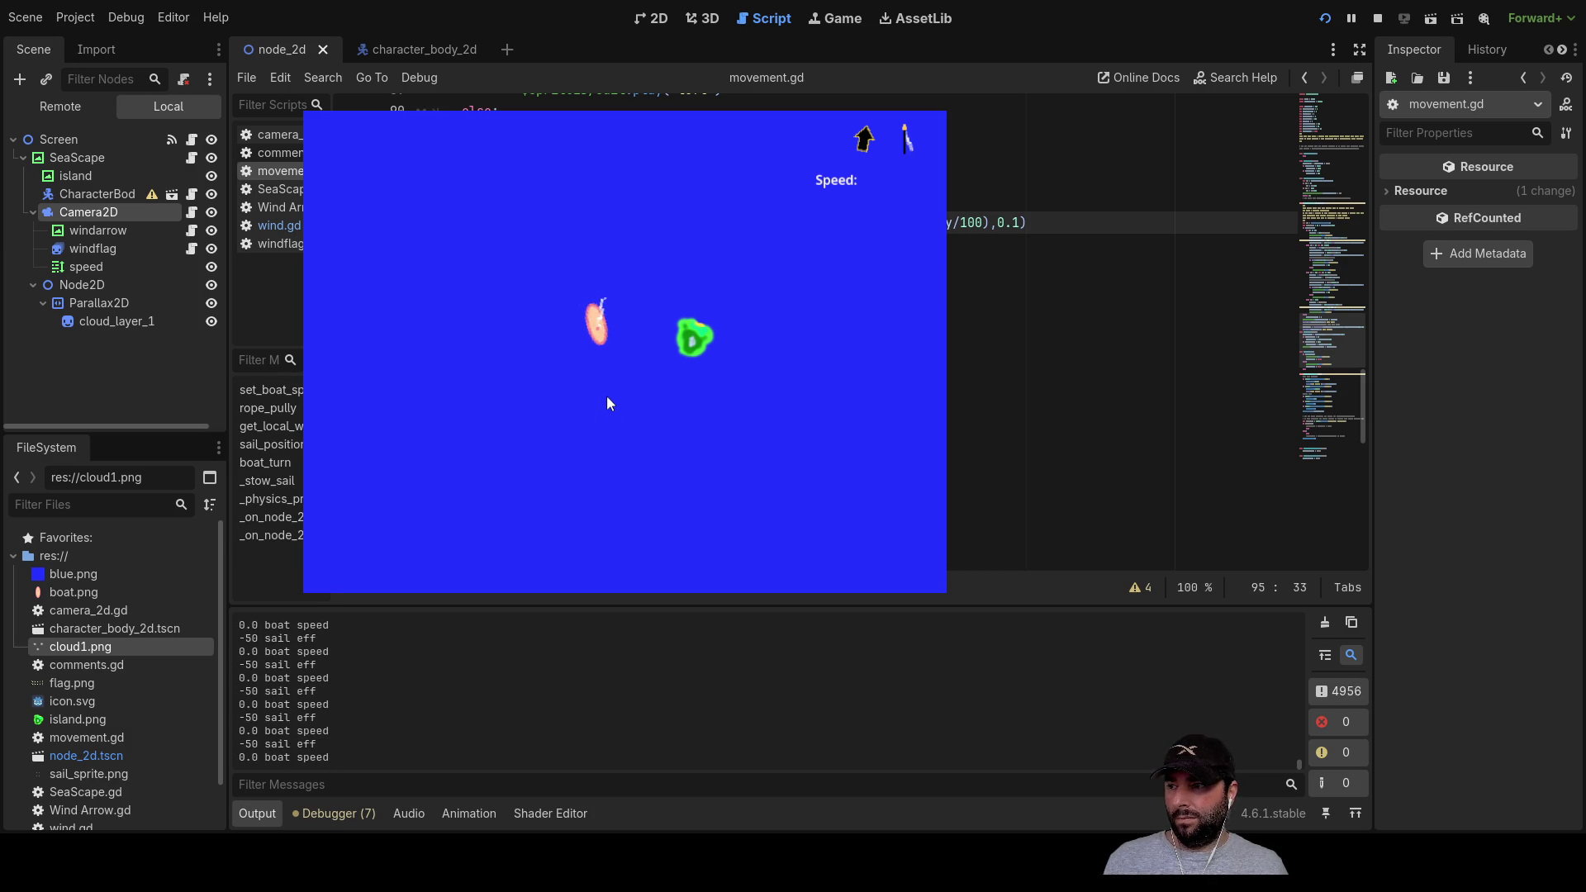
key("Down")
key("Down")
key("Down")
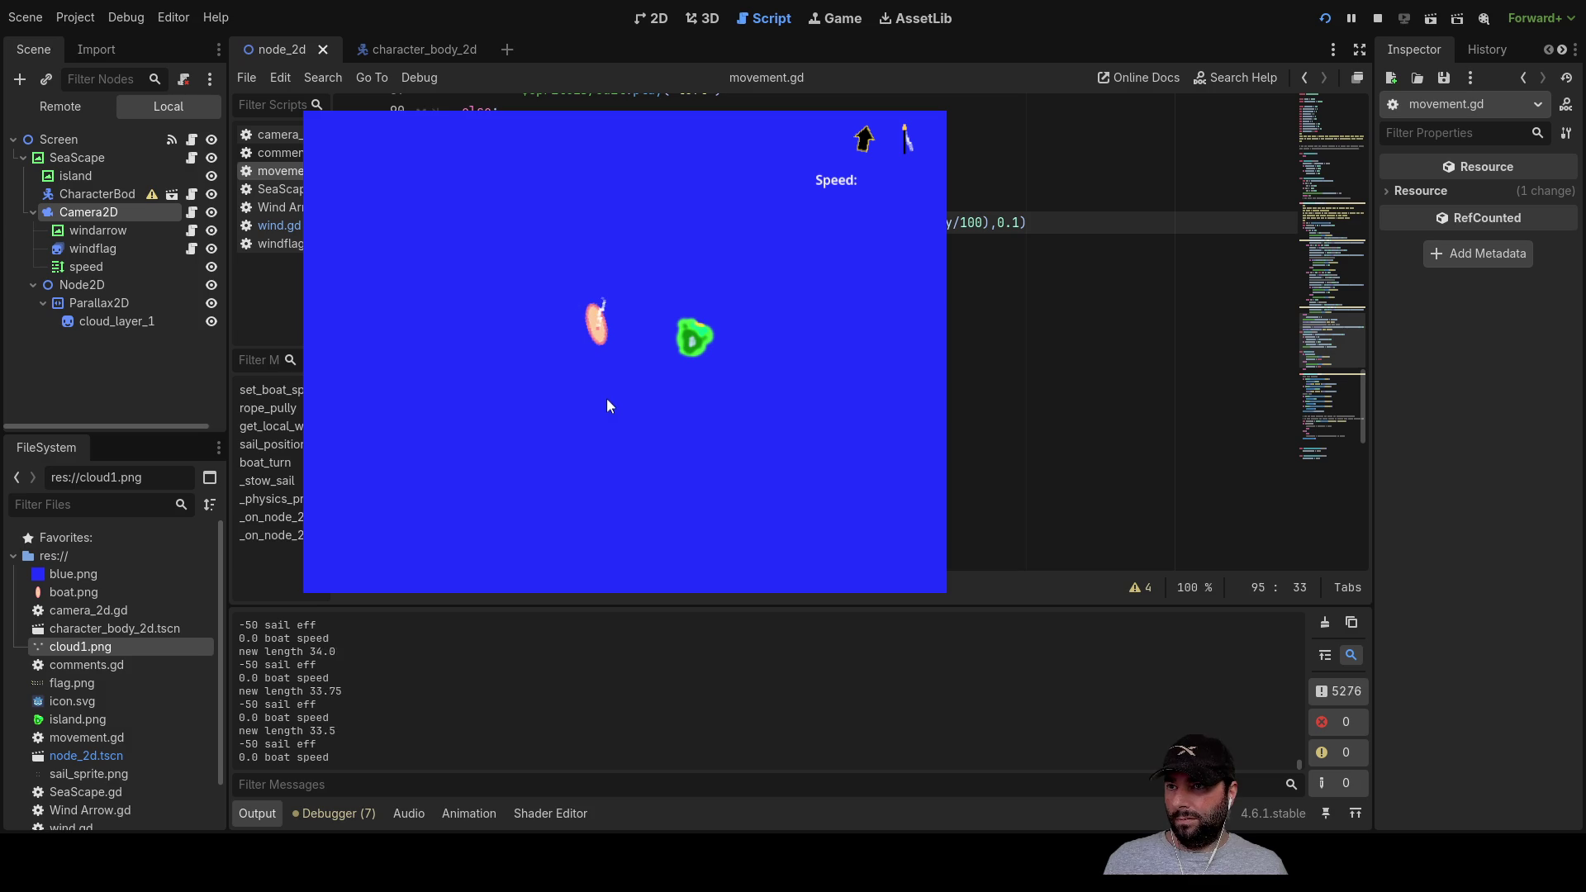
key("Right")
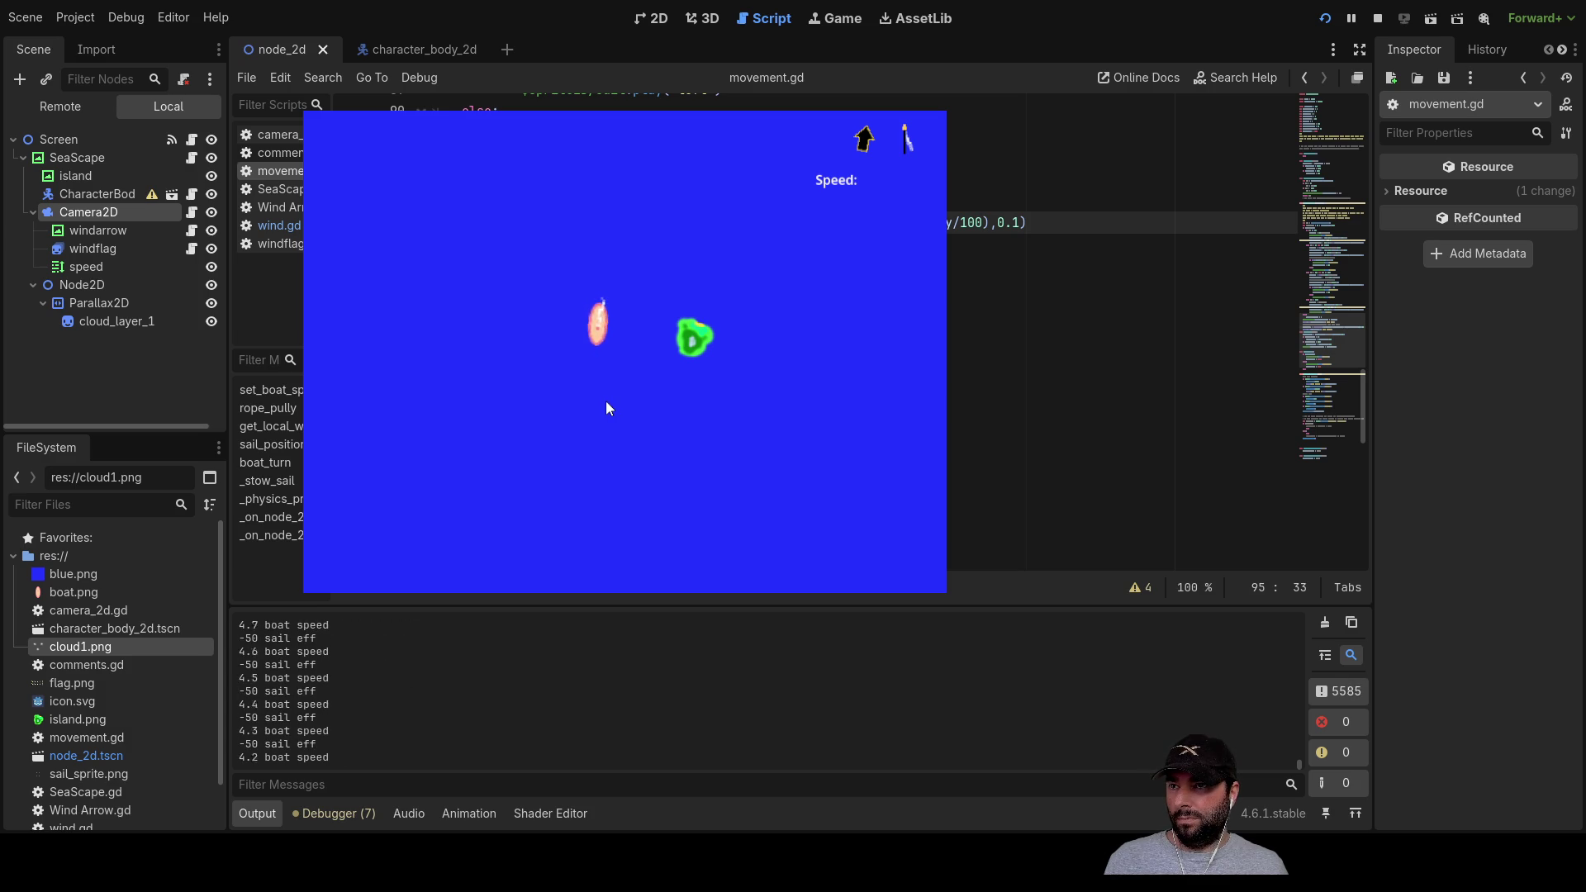
key("Down")
key("Down")
key("Down")
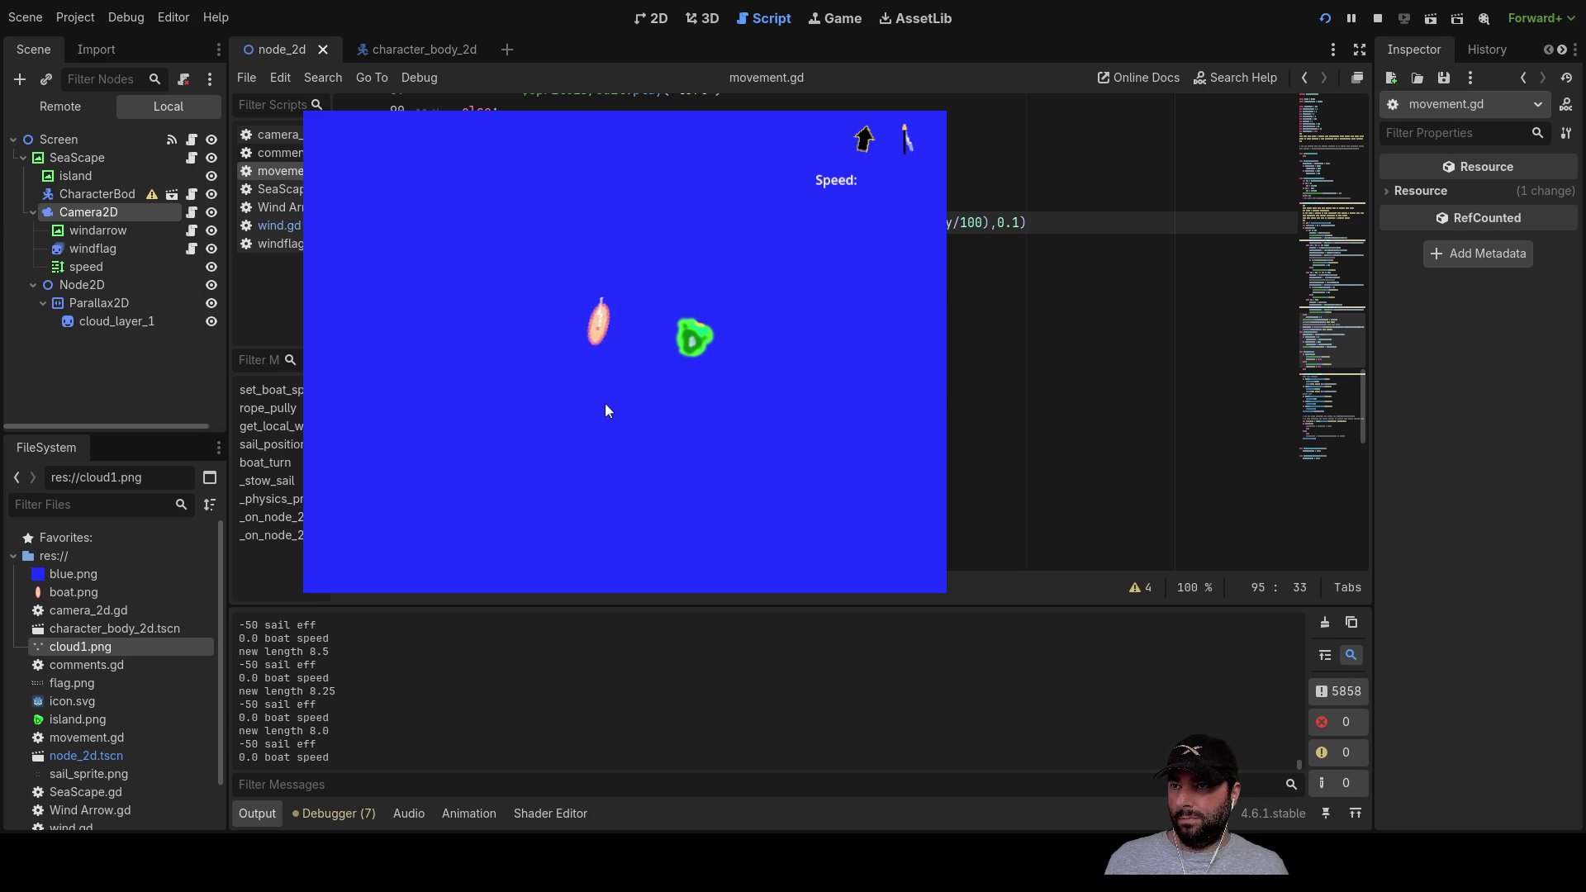
key("Right")
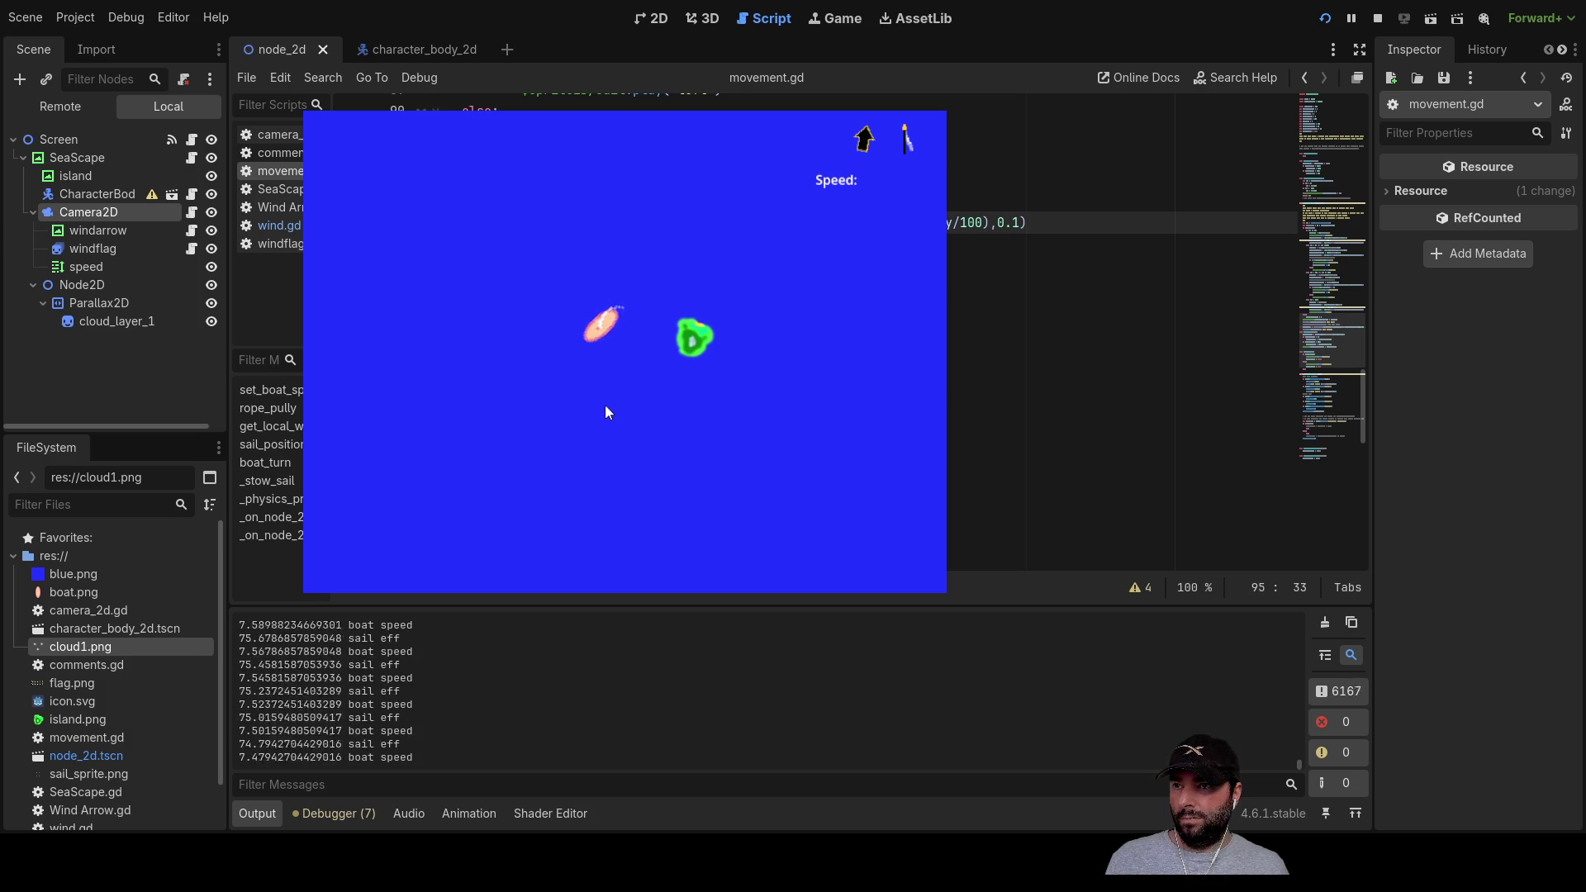
Step: Turn the boat up into the wind and adjust the sail rope length back and forth
key("Up")
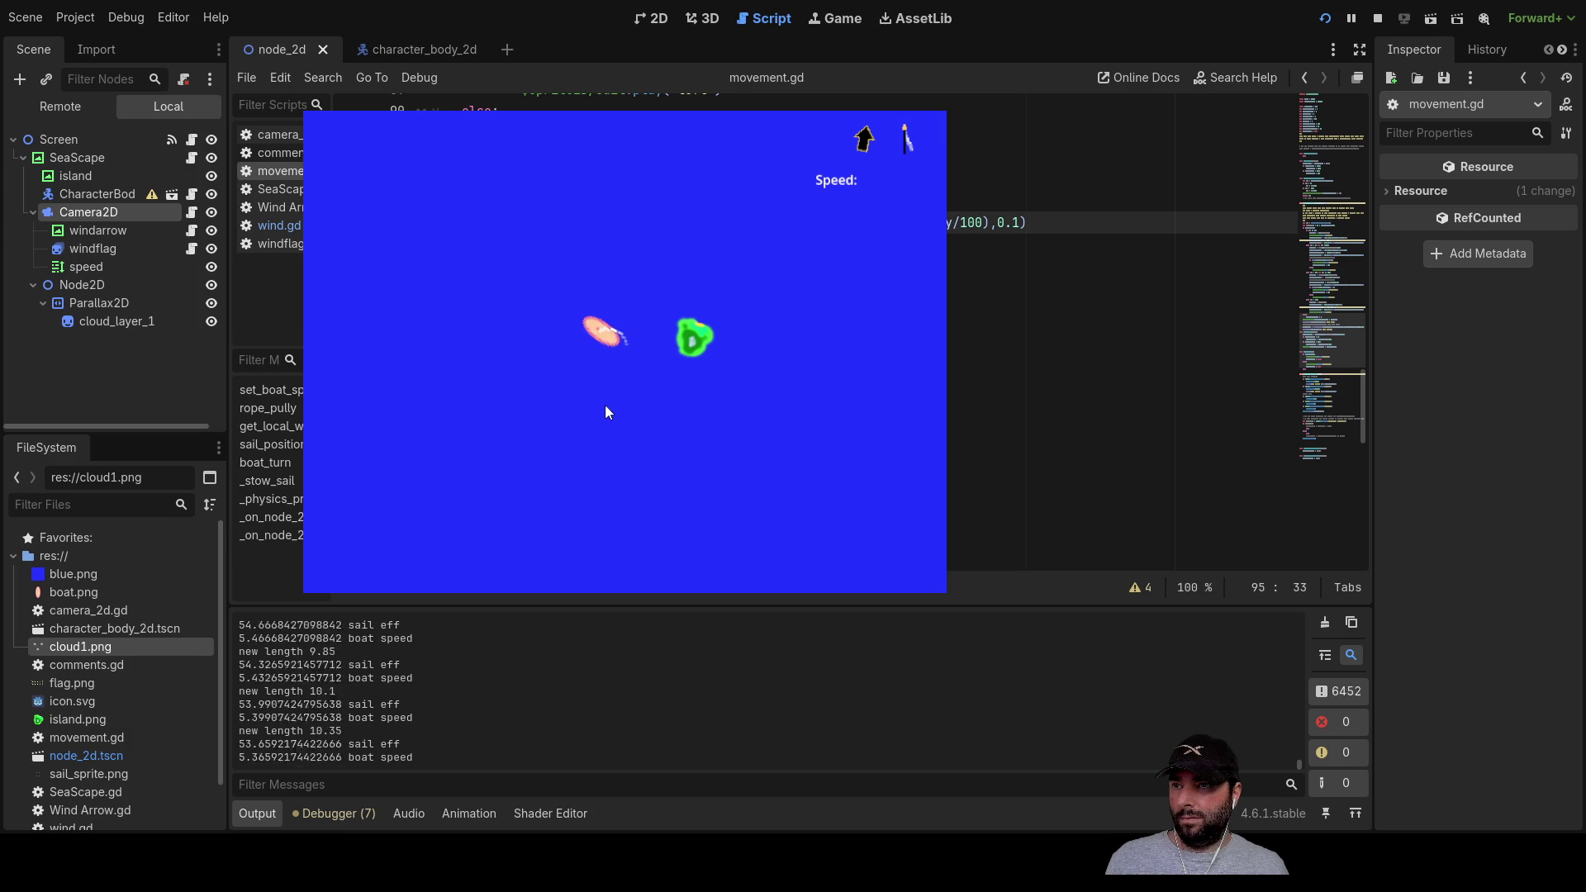
key("Left")
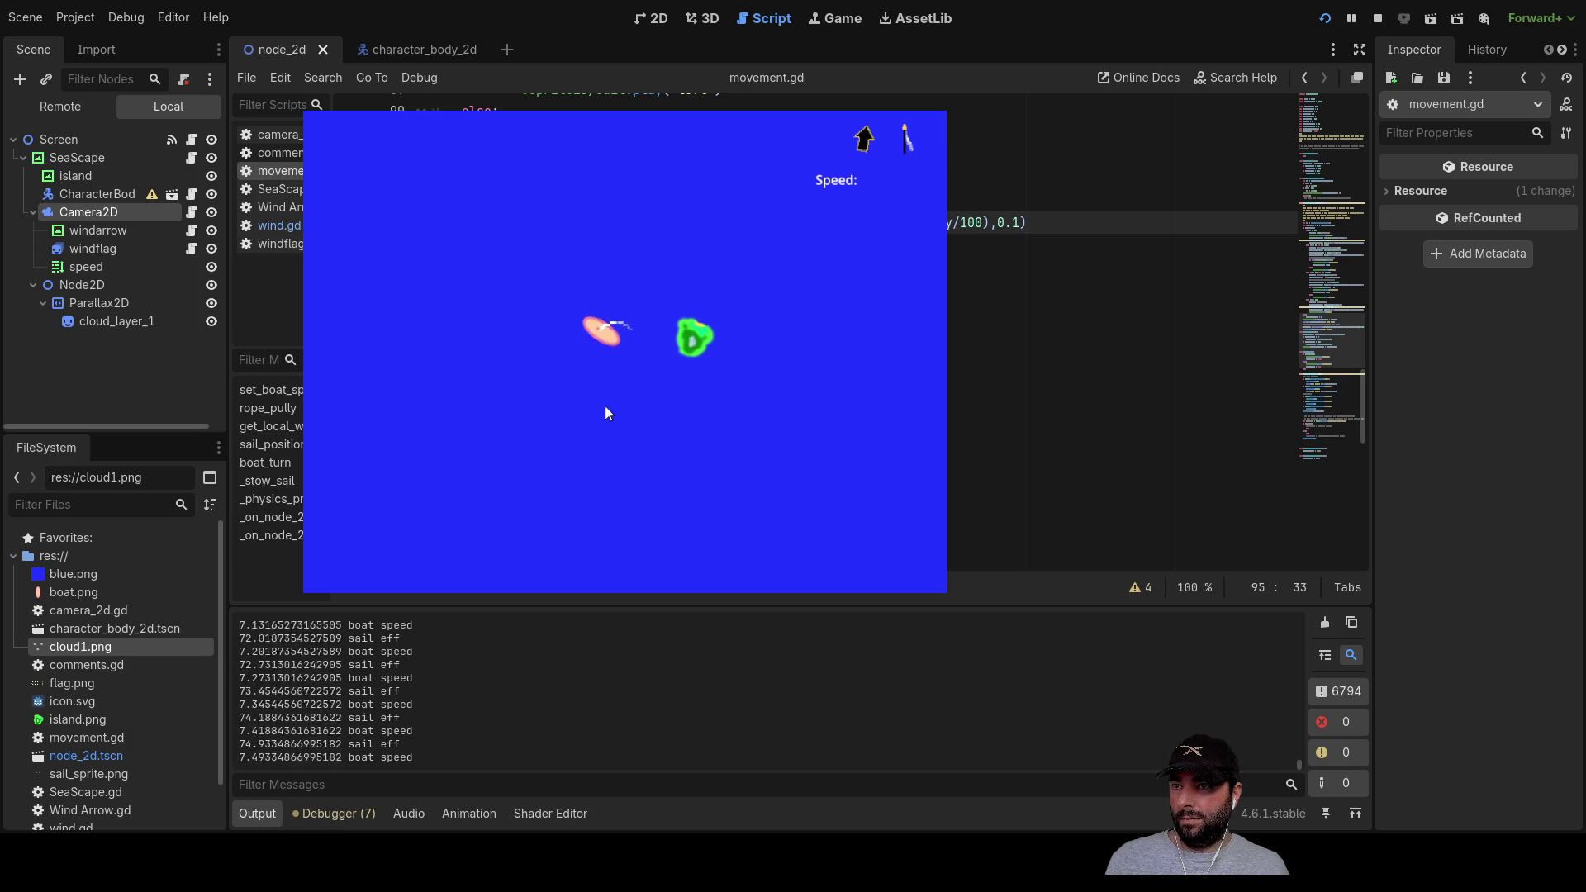
key("Left")
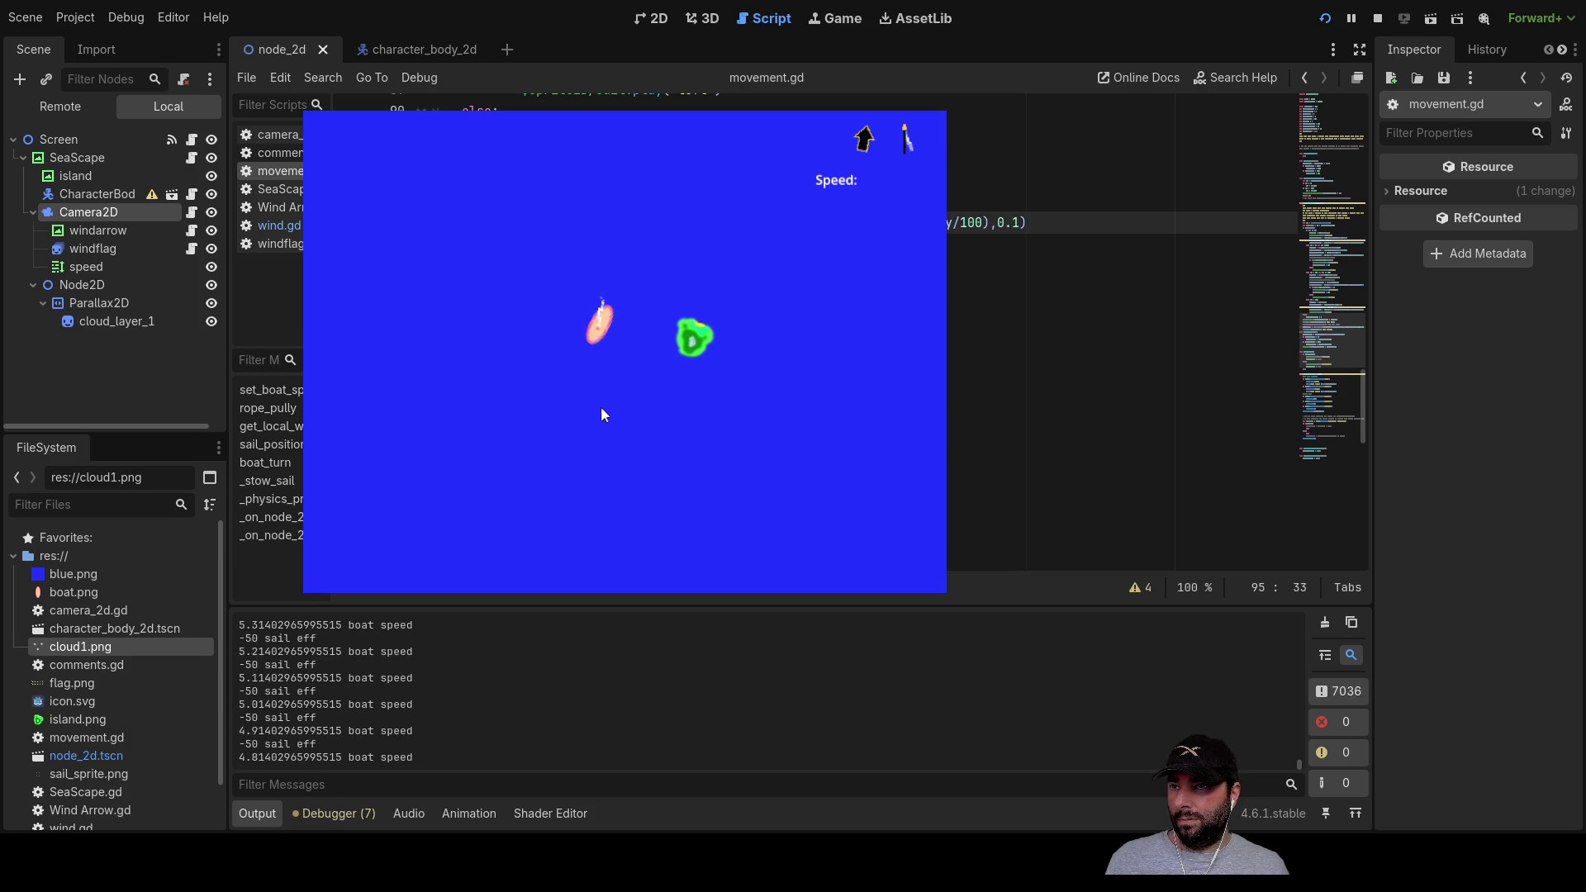
key("Down")
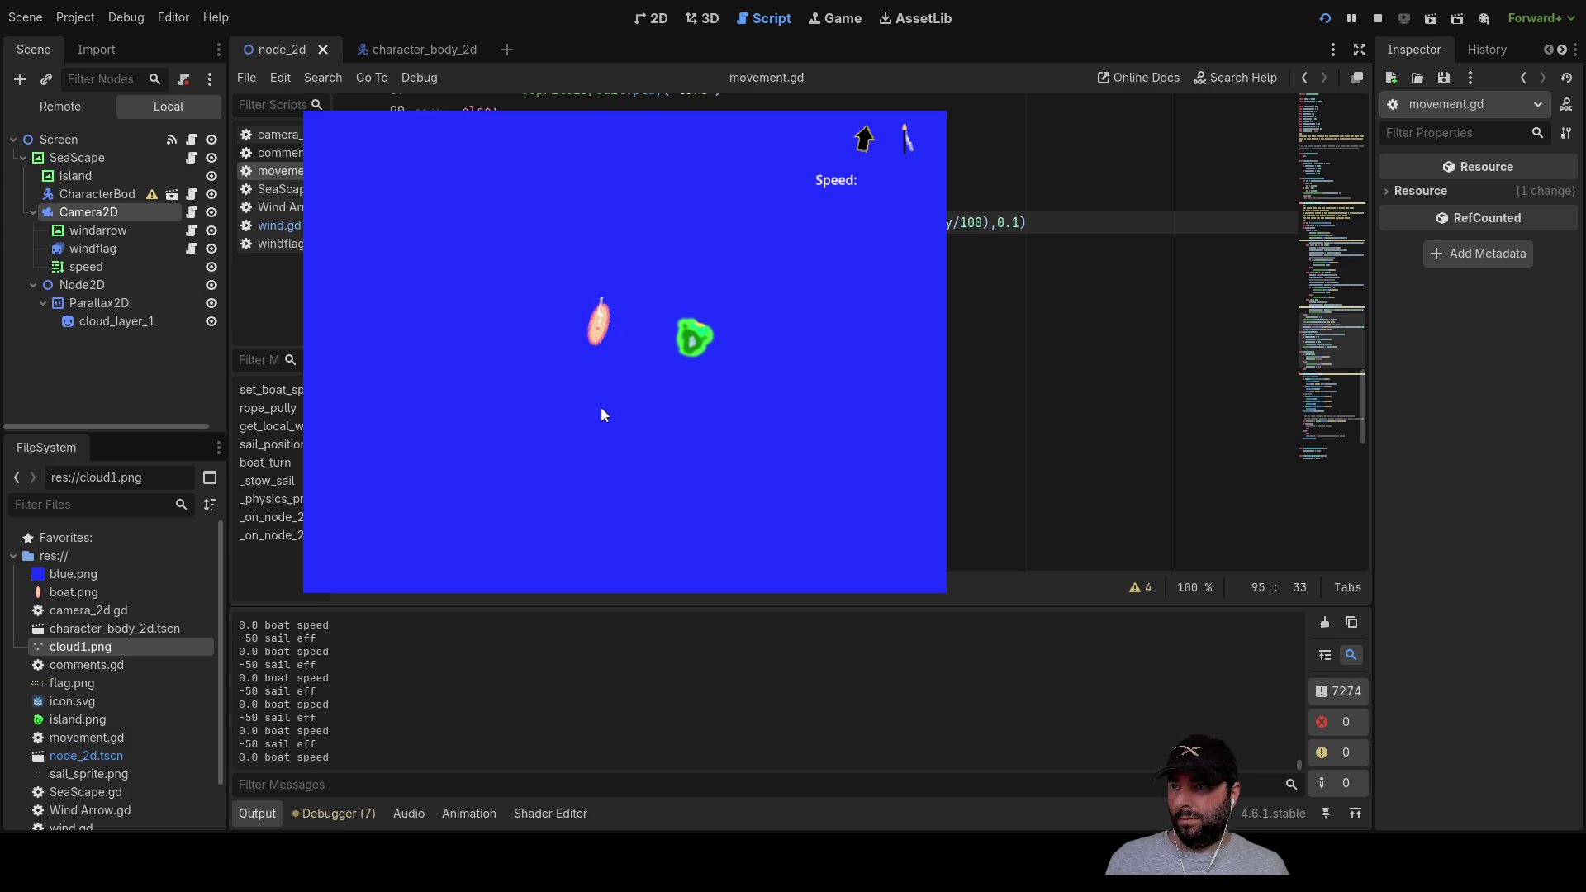
key("Up")
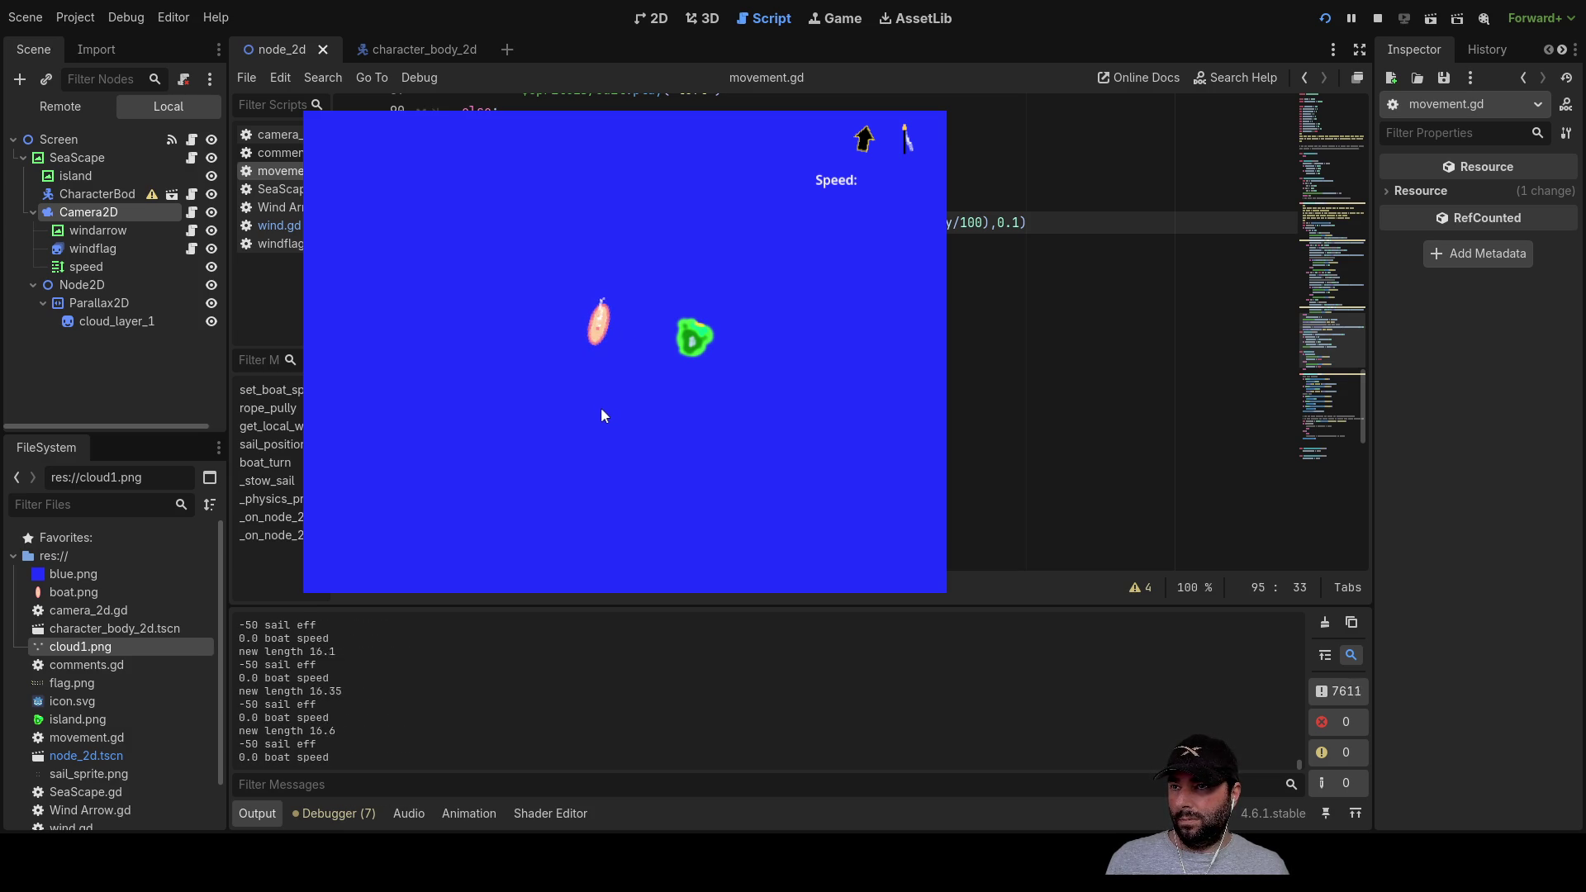
key("Down")
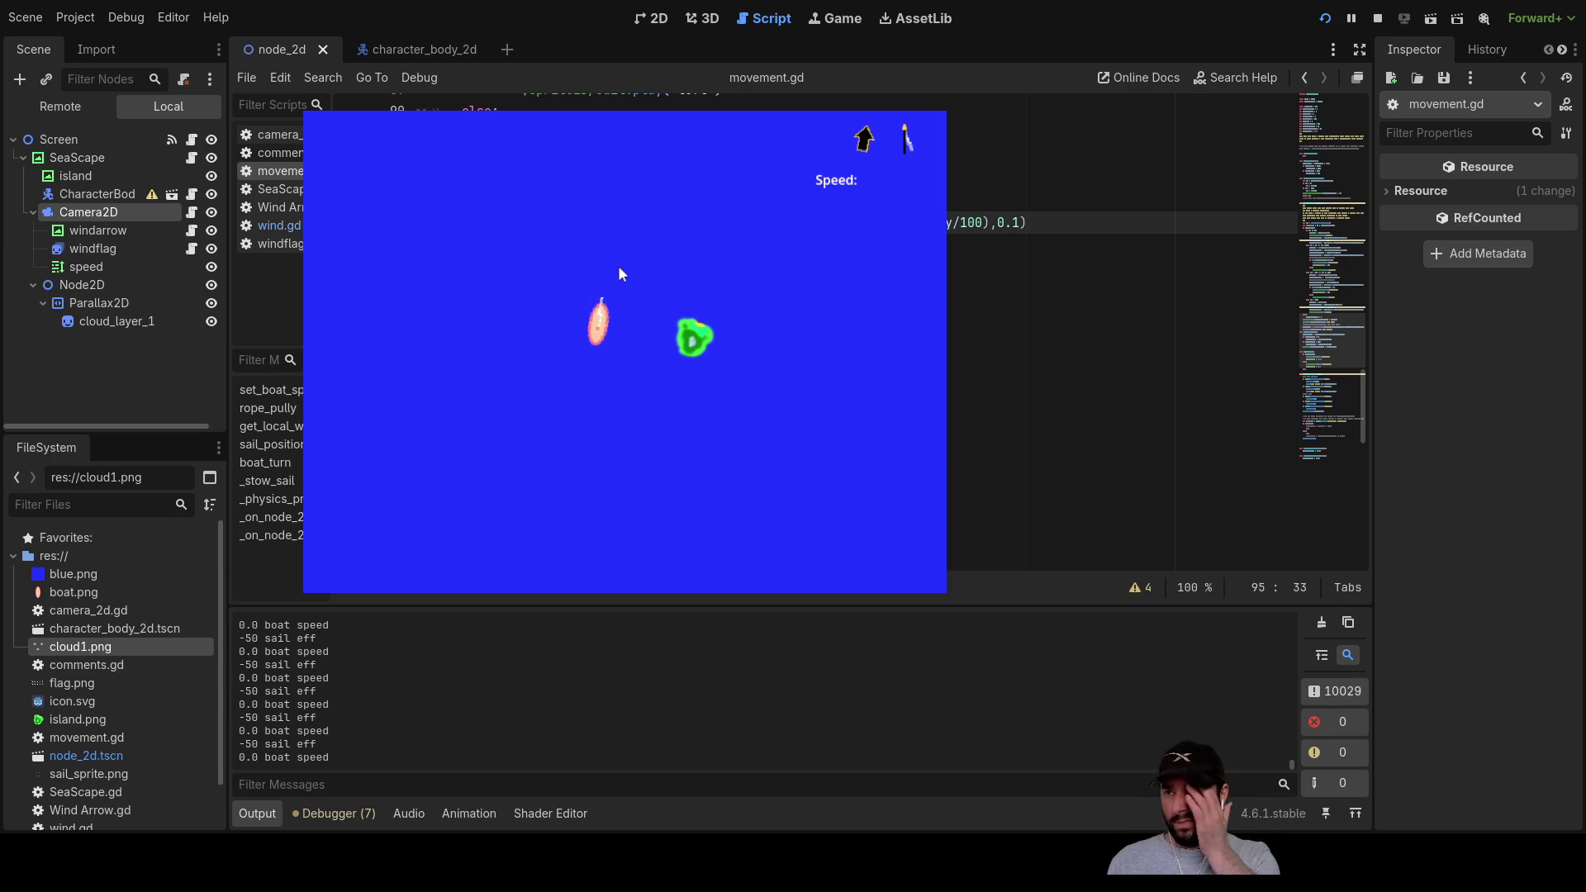
Step: Toggle the sail with the w and s keys, stowing and raising it, then stop the game
key("w")
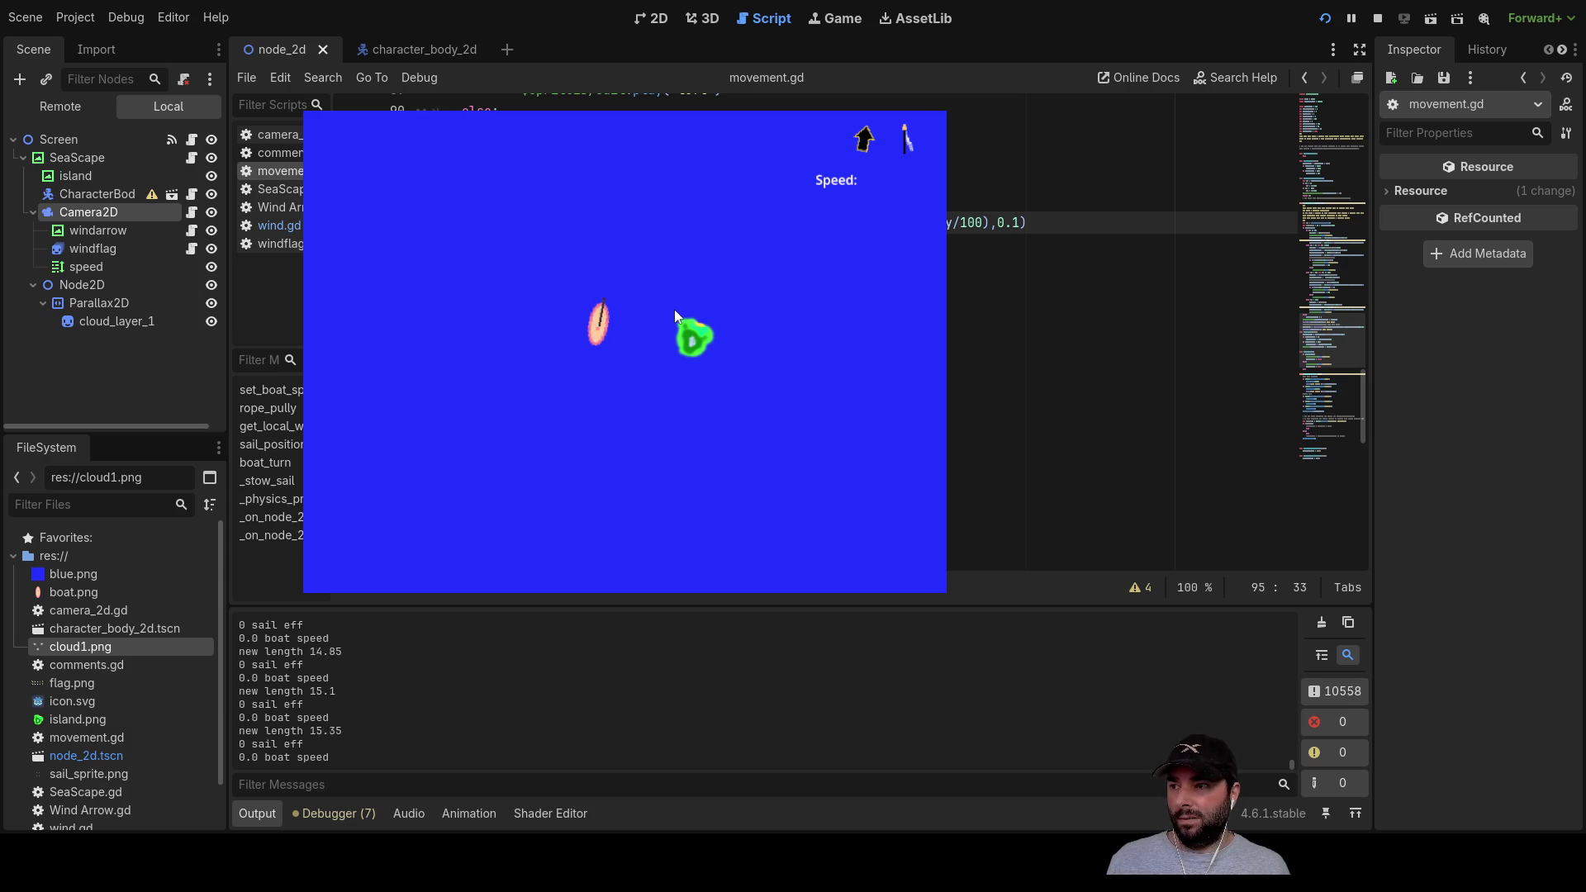
key("s")
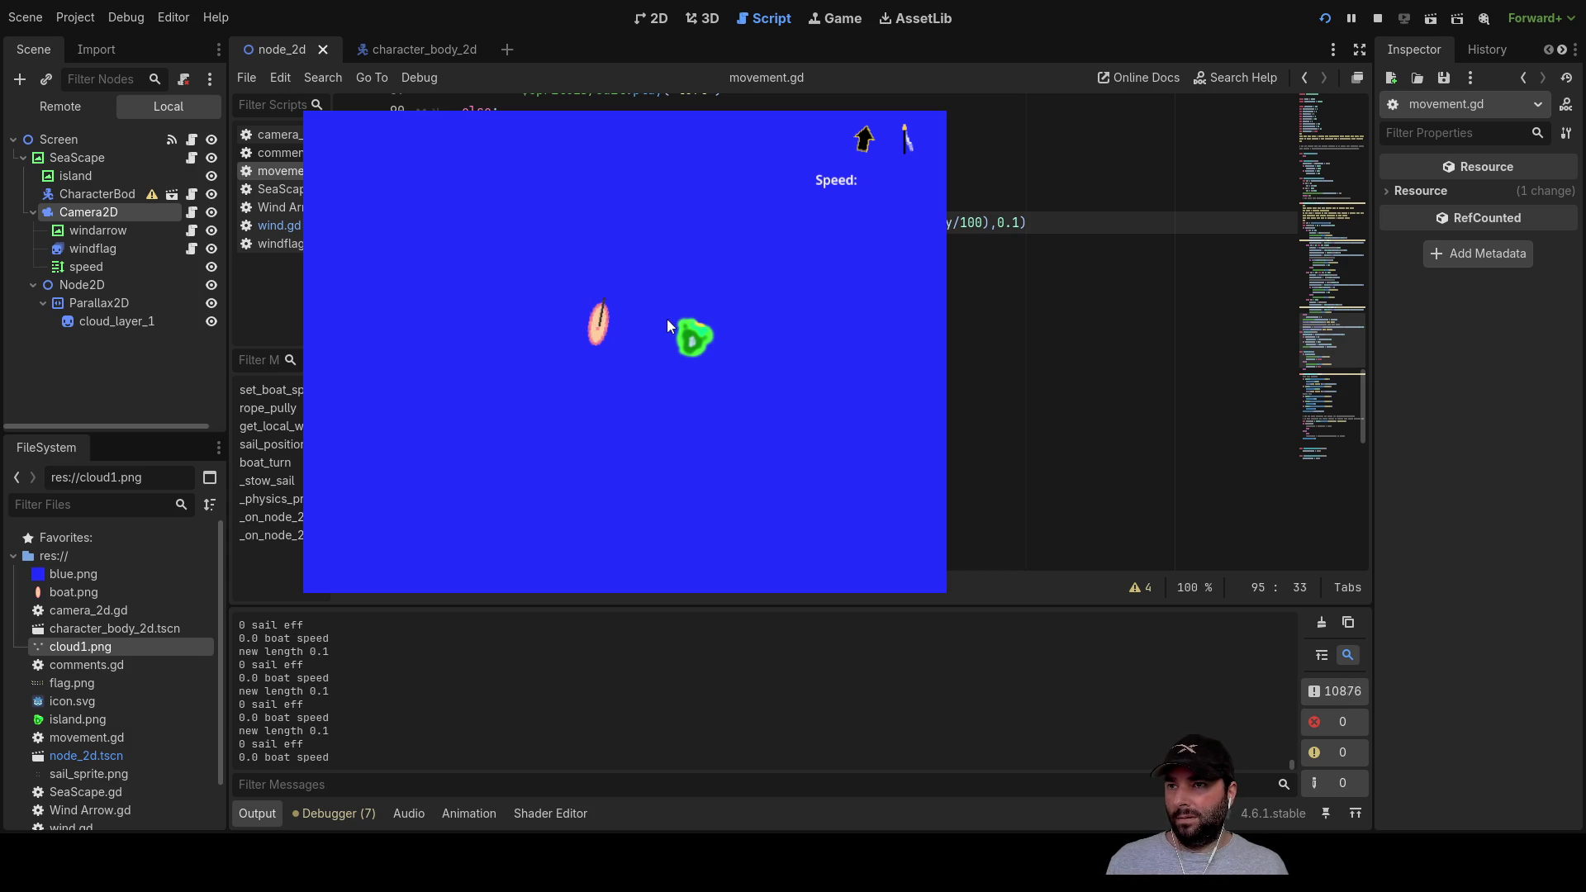
key("s")
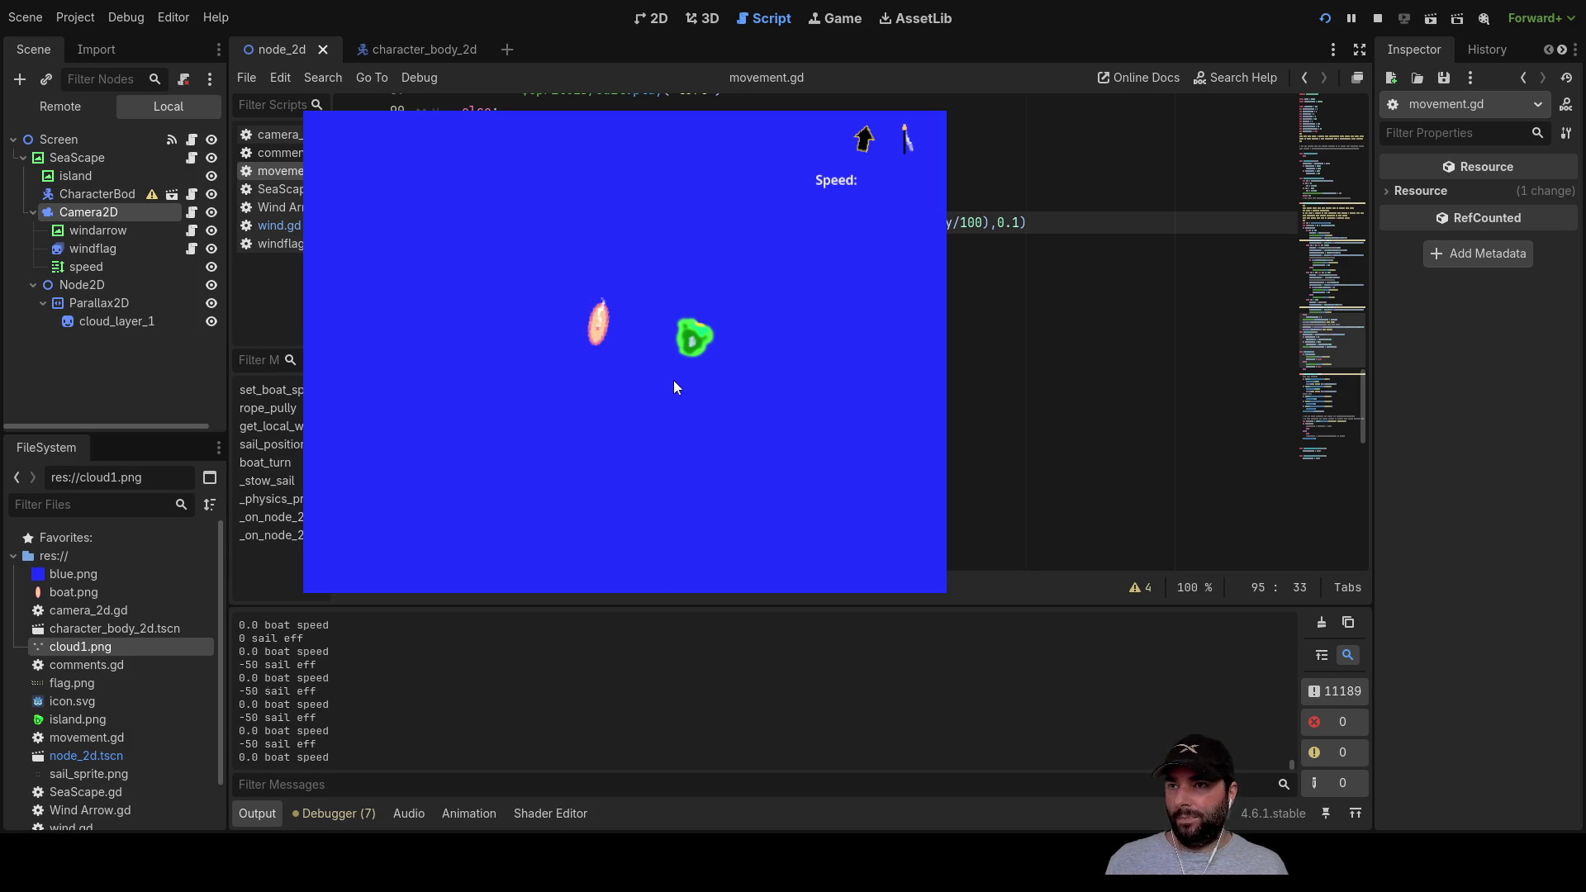
key("s")
key("s")
key("s")
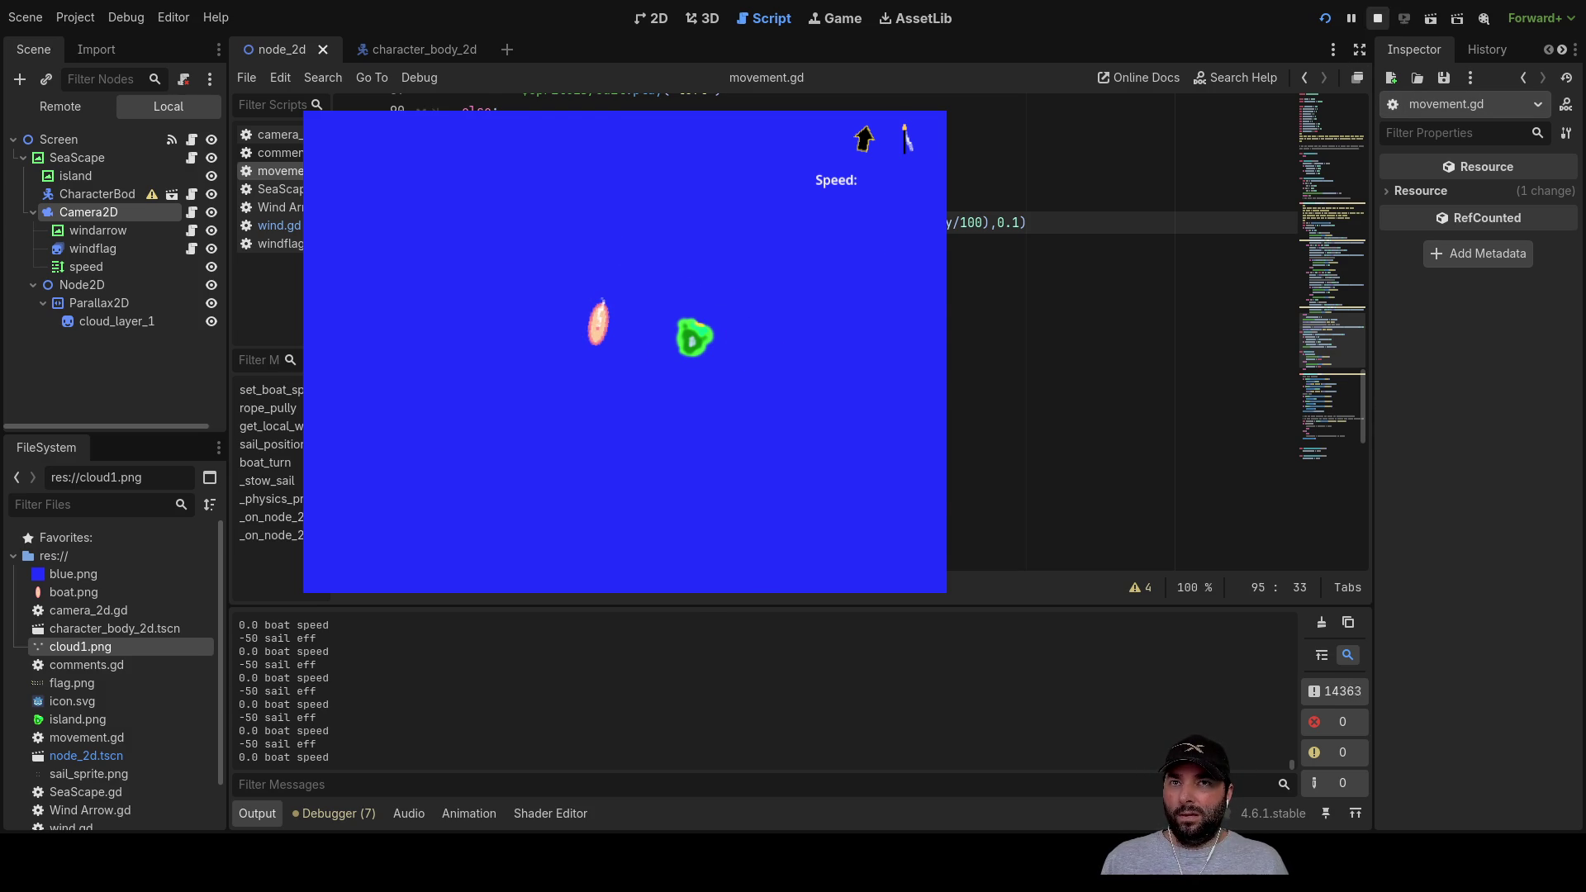
left_click(1377, 18)
Step: Scroll through movement.gd and select is_action_pressed on line 127, the space-stow check
scroll(649, 480, "down", 6)
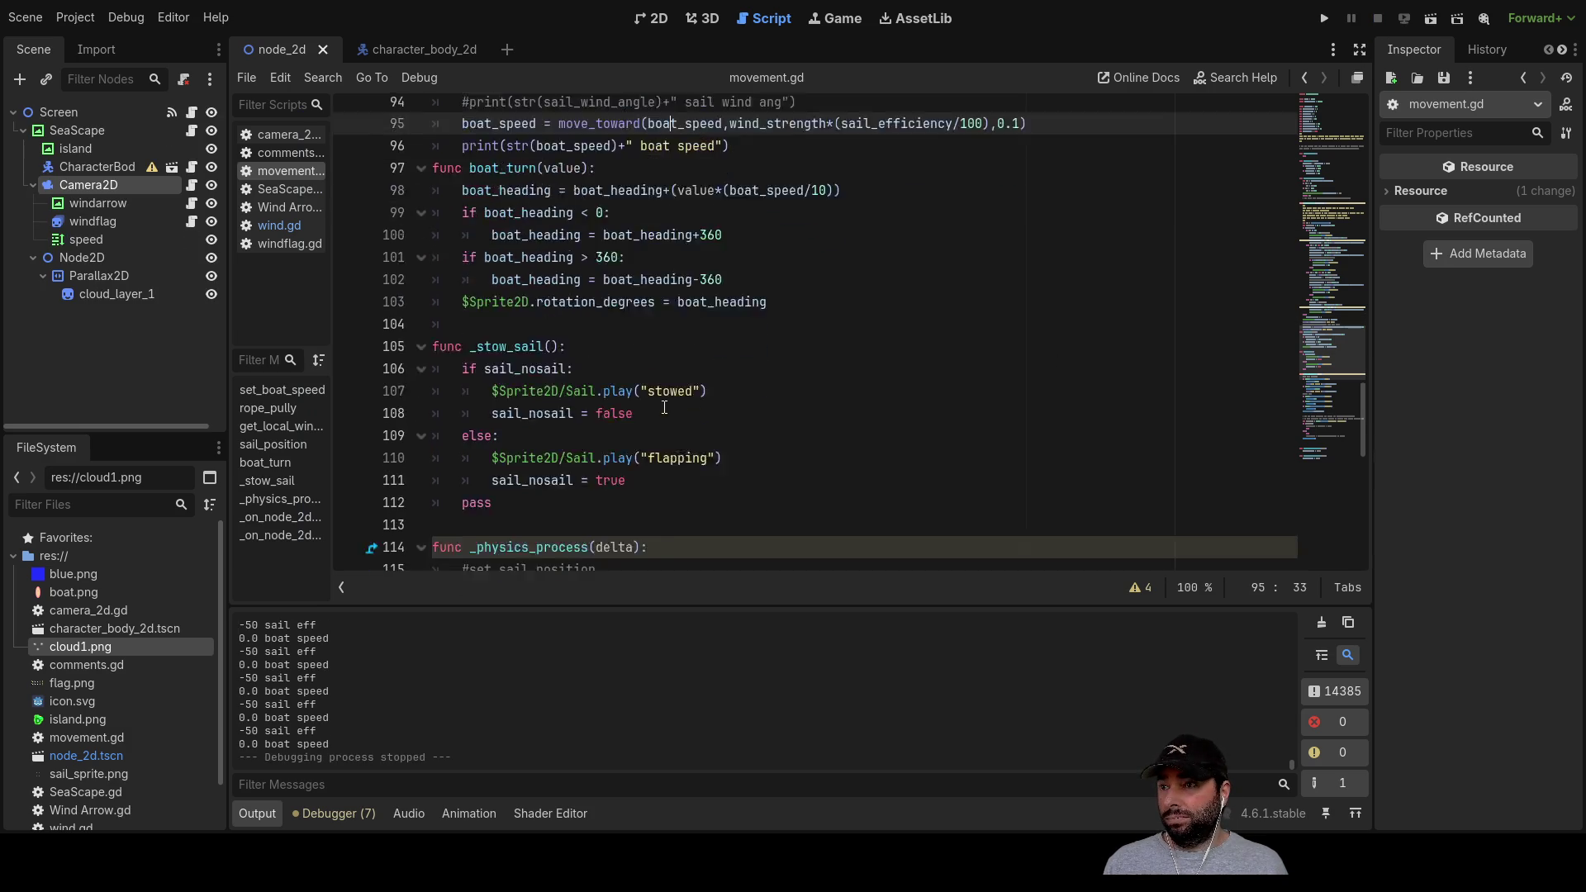
scroll(648, 480, "up", 2)
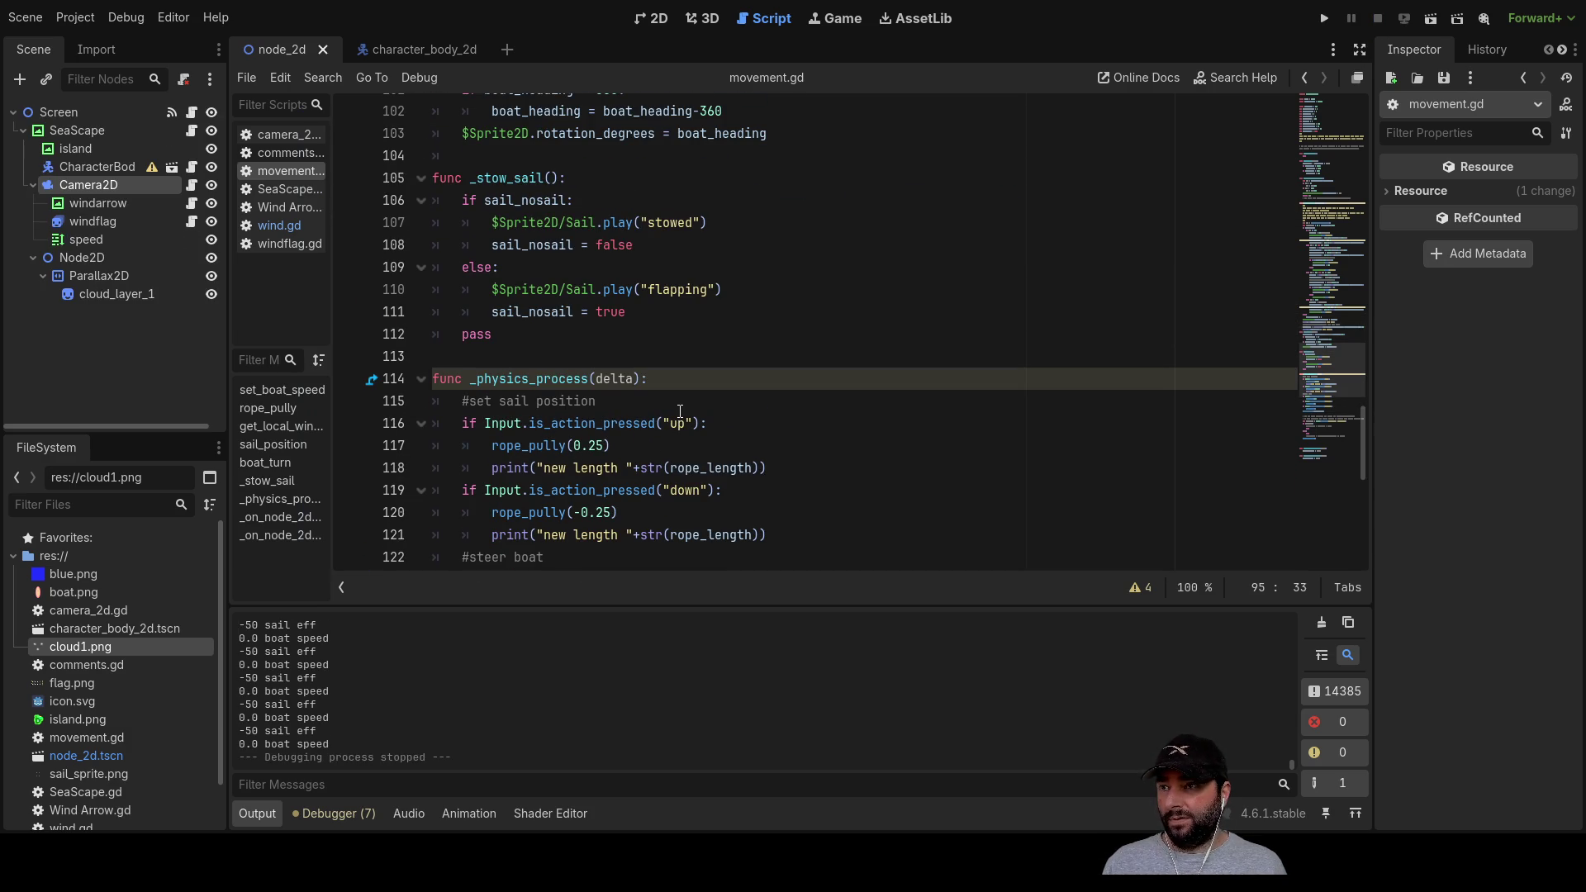
scroll(673, 404, "down", 6)
scroll(635, 299, "up", 1)
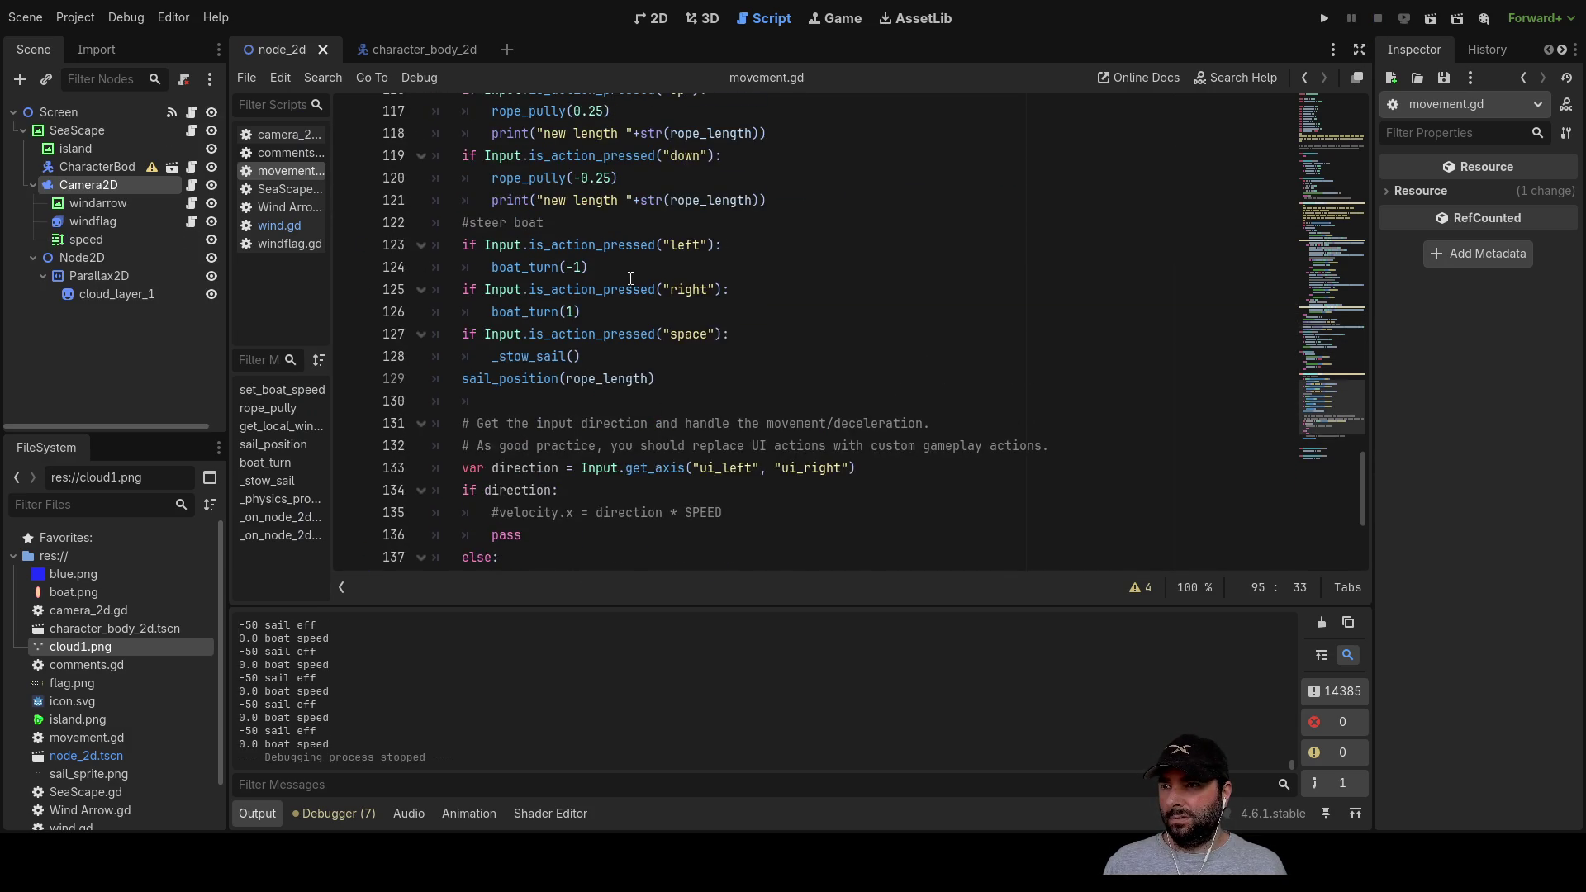
scroll(640, 331, "up", 2)
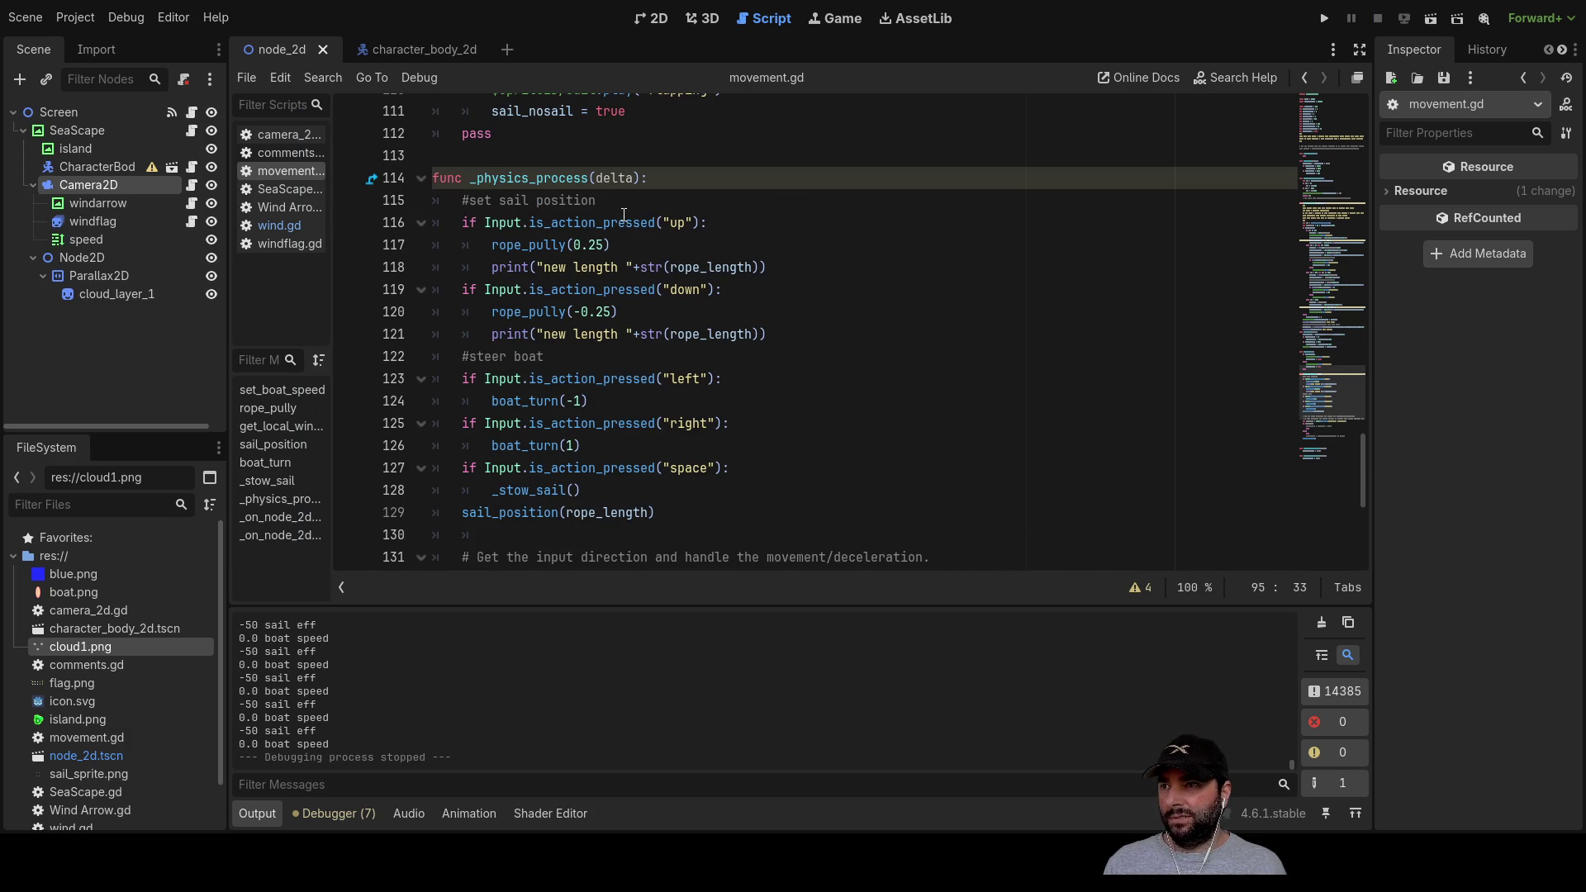
scroll(661, 411, "down", 2)
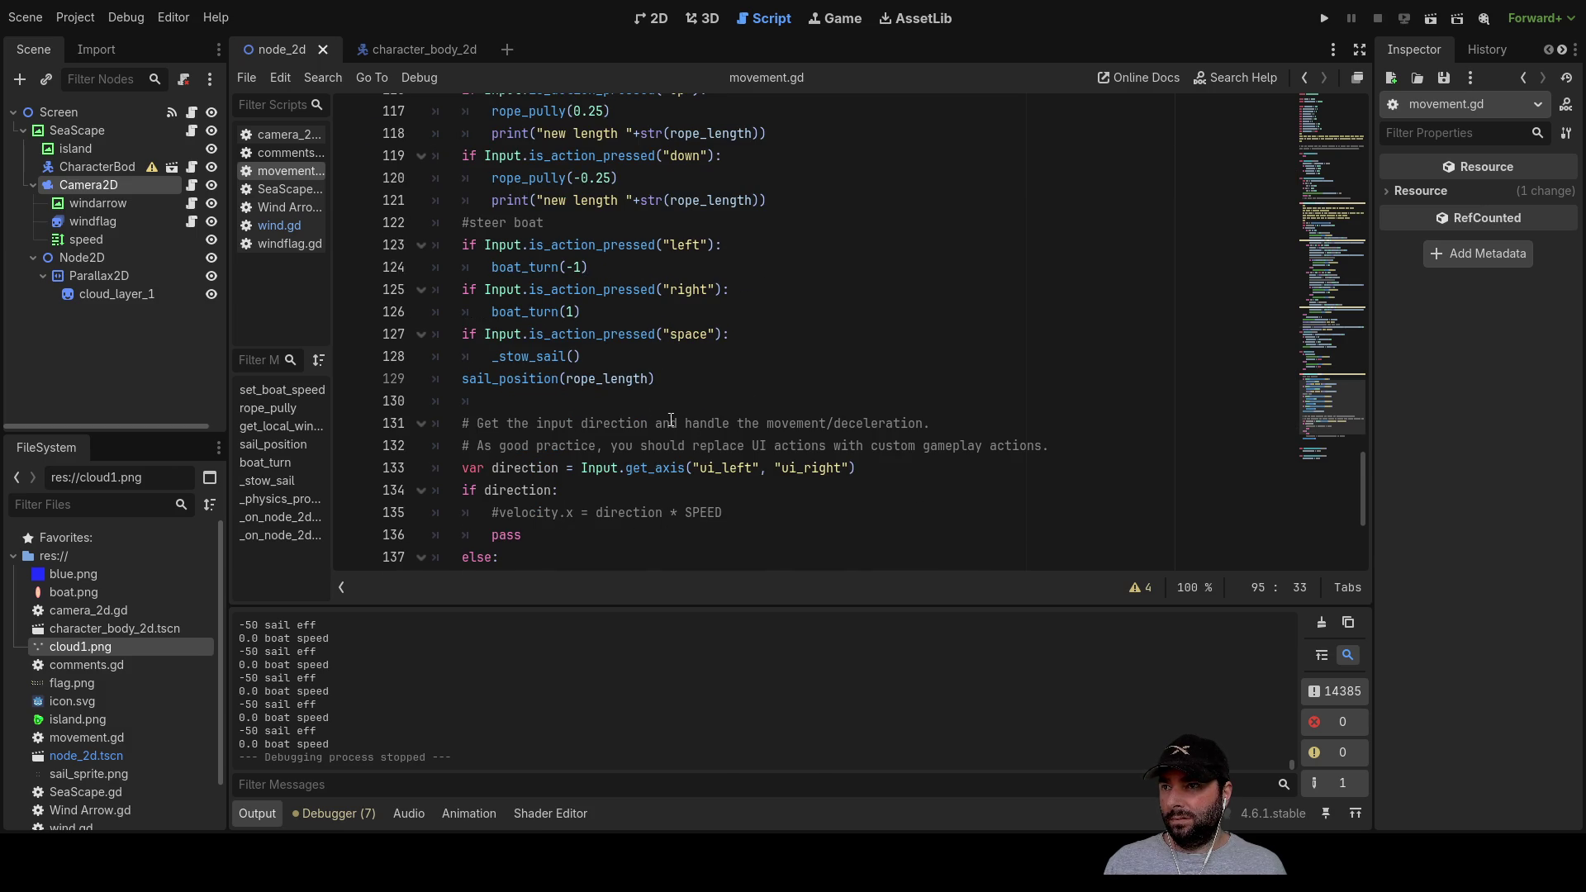
double_click(604, 334)
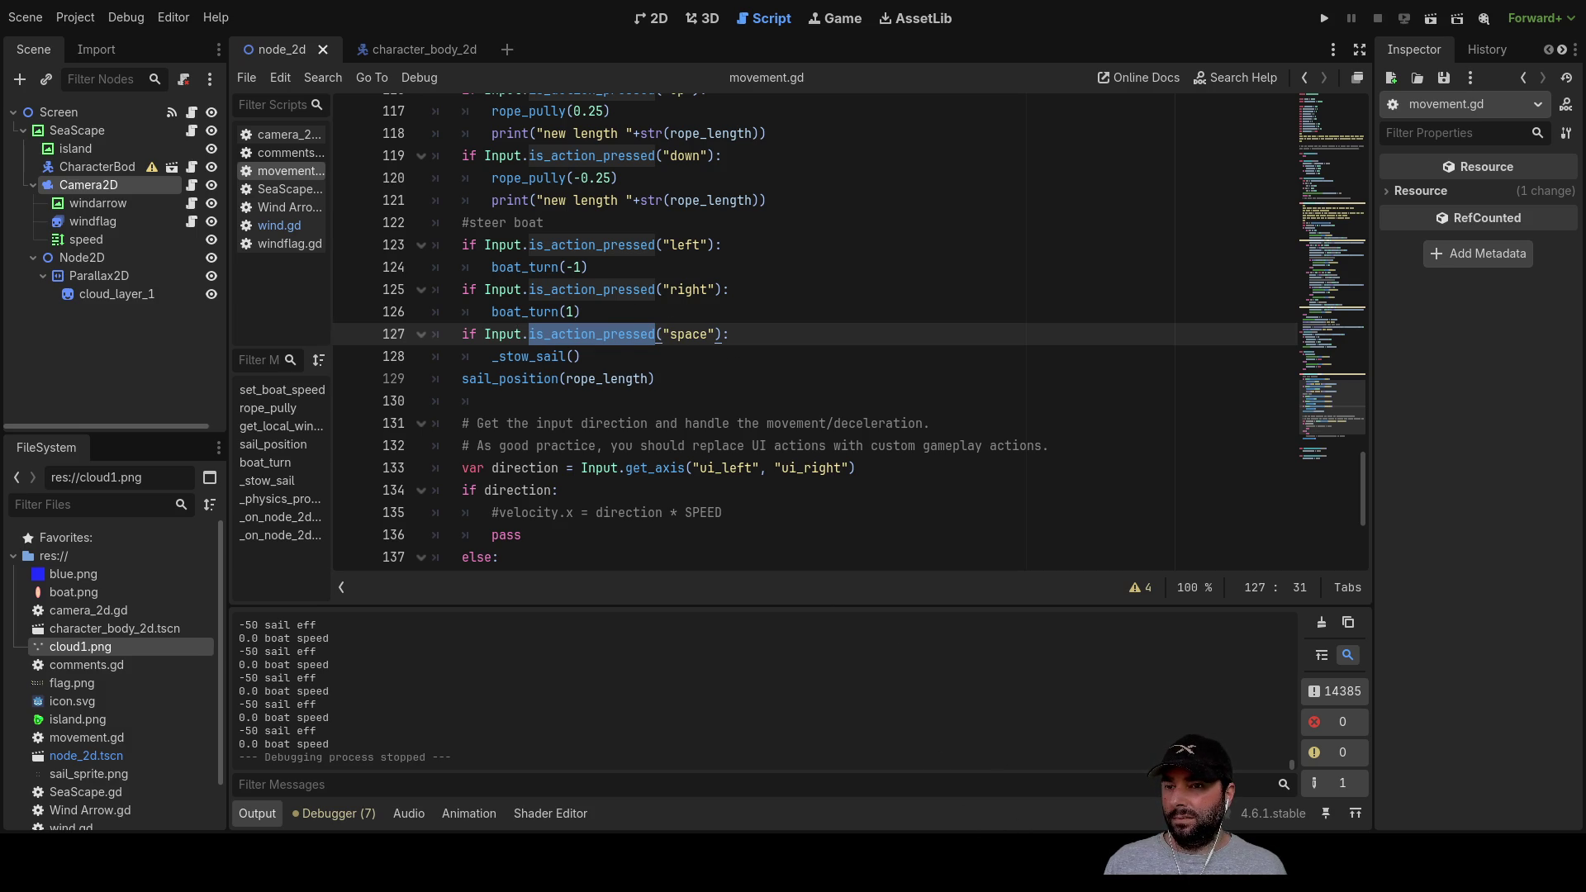
Step: Add an if Input.is_action_just_pressed("space") line above the old space check
left_click(489, 357)
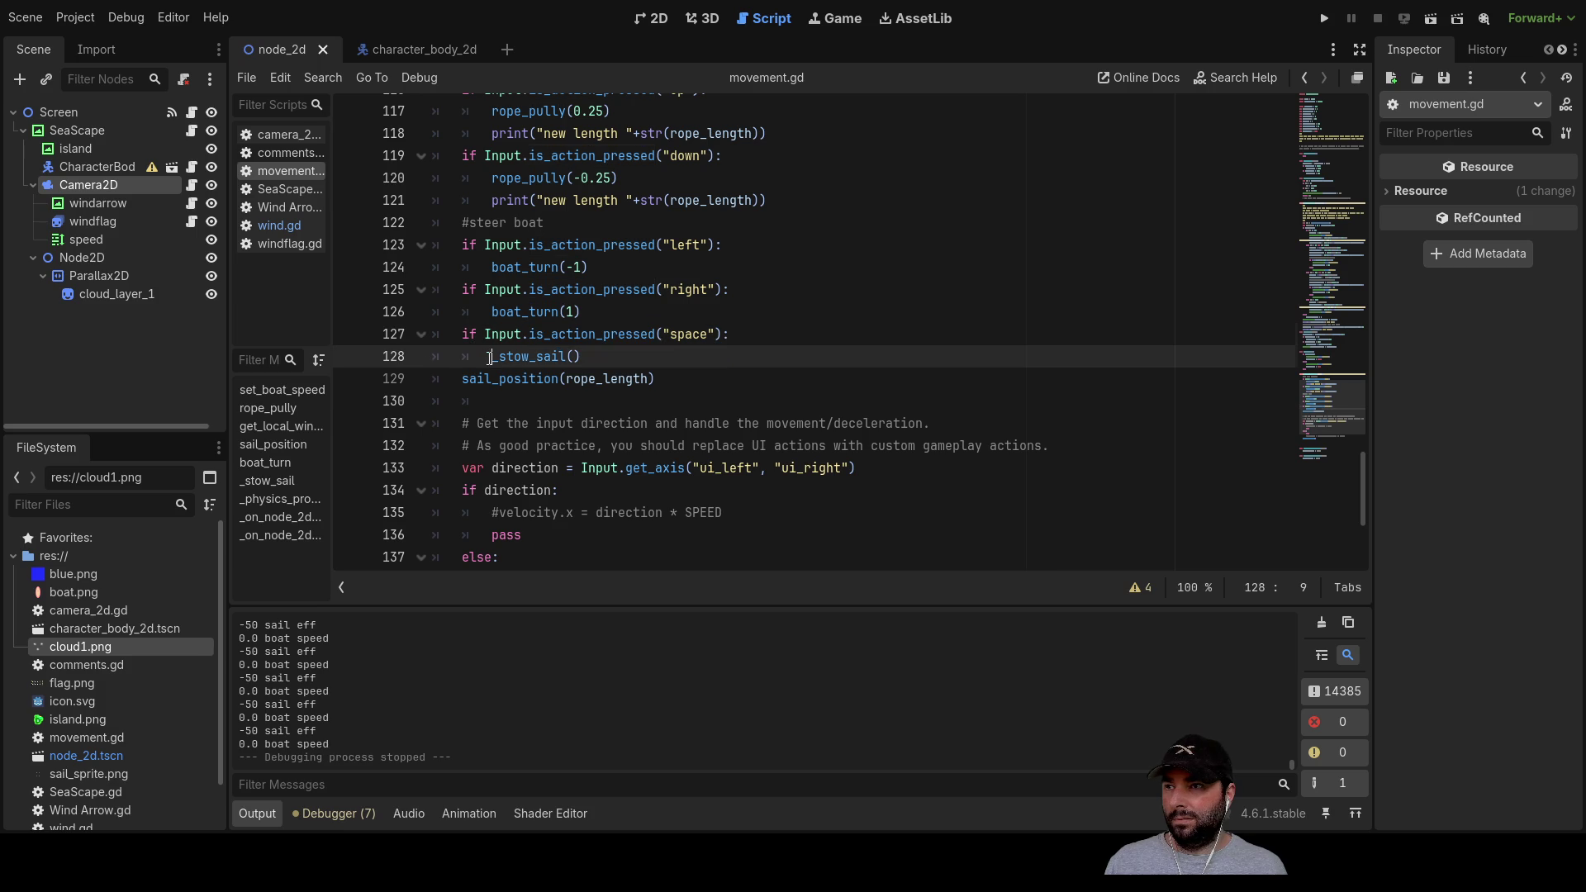
key("Up")
key("Left")
key("Left")
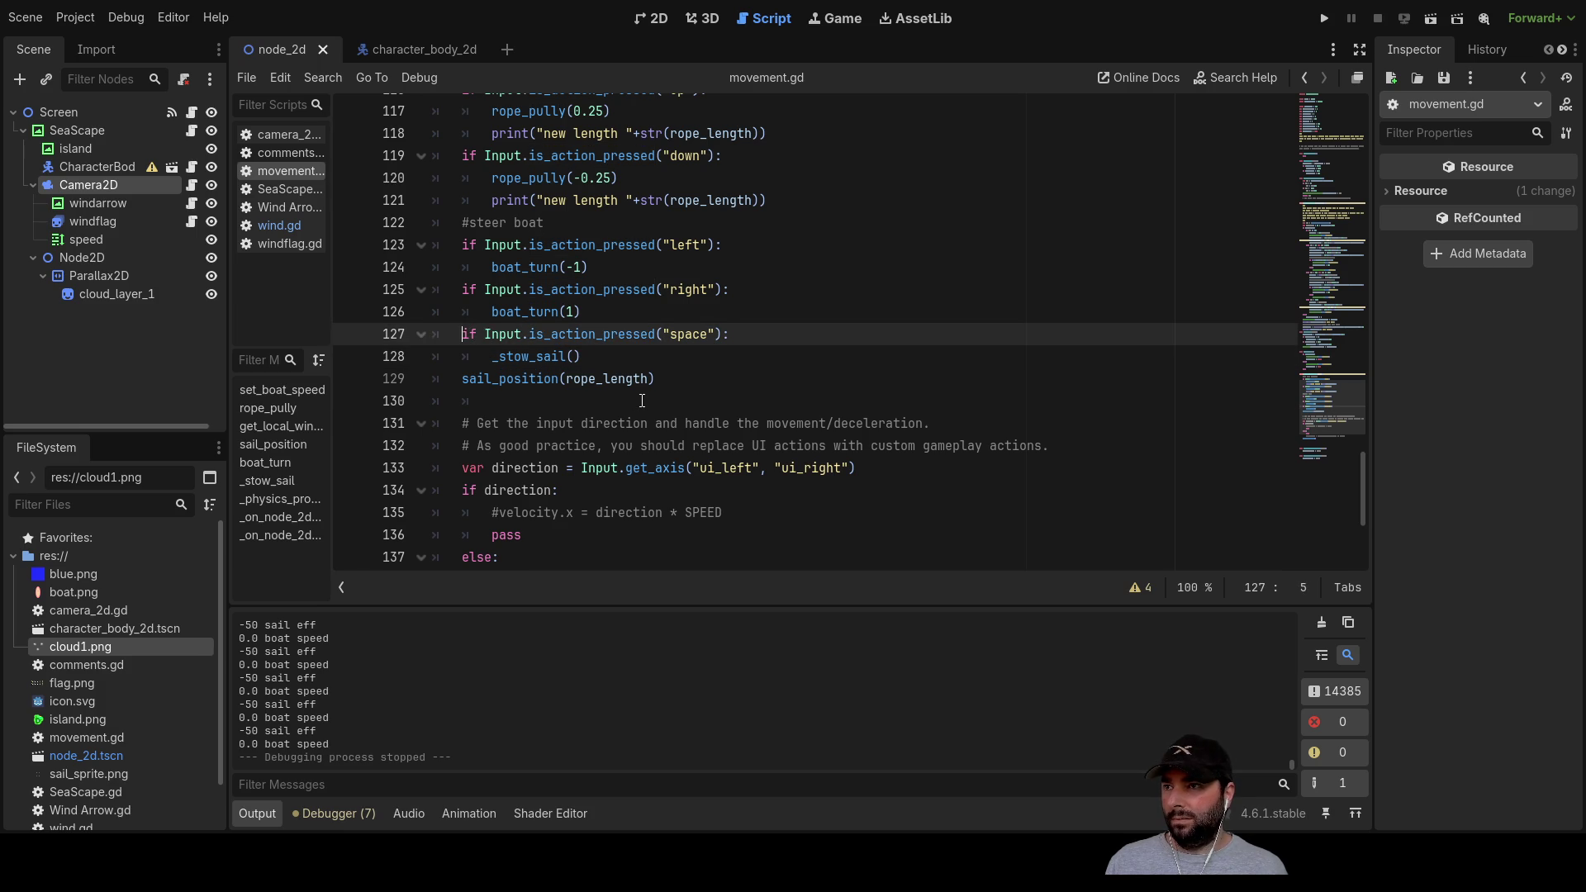
key("ctrl+shift+Return")
type("if ")
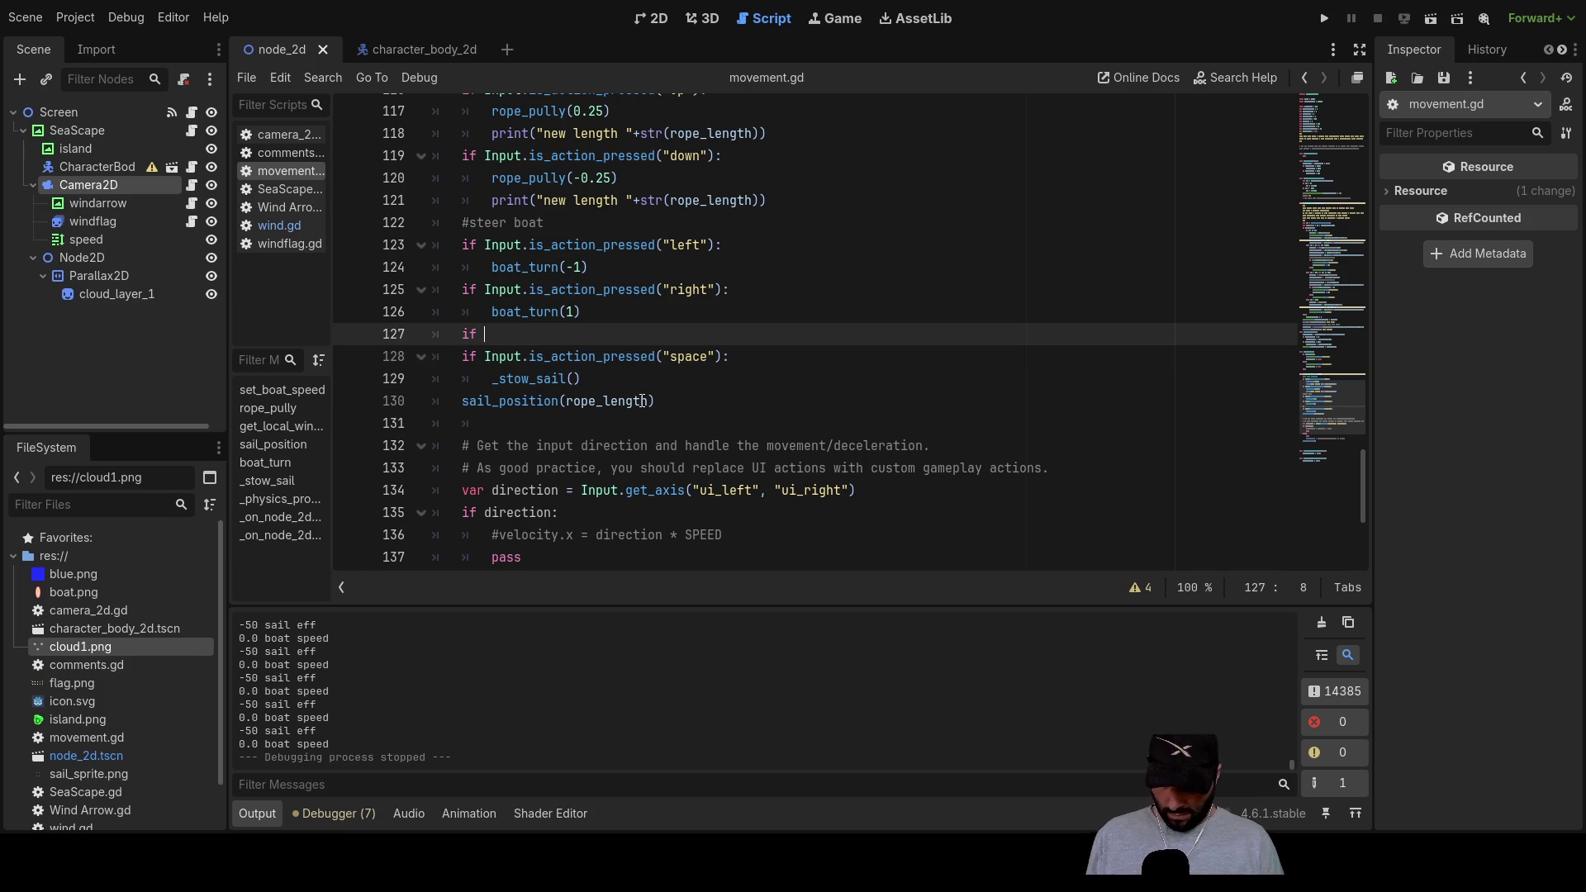
type("input")
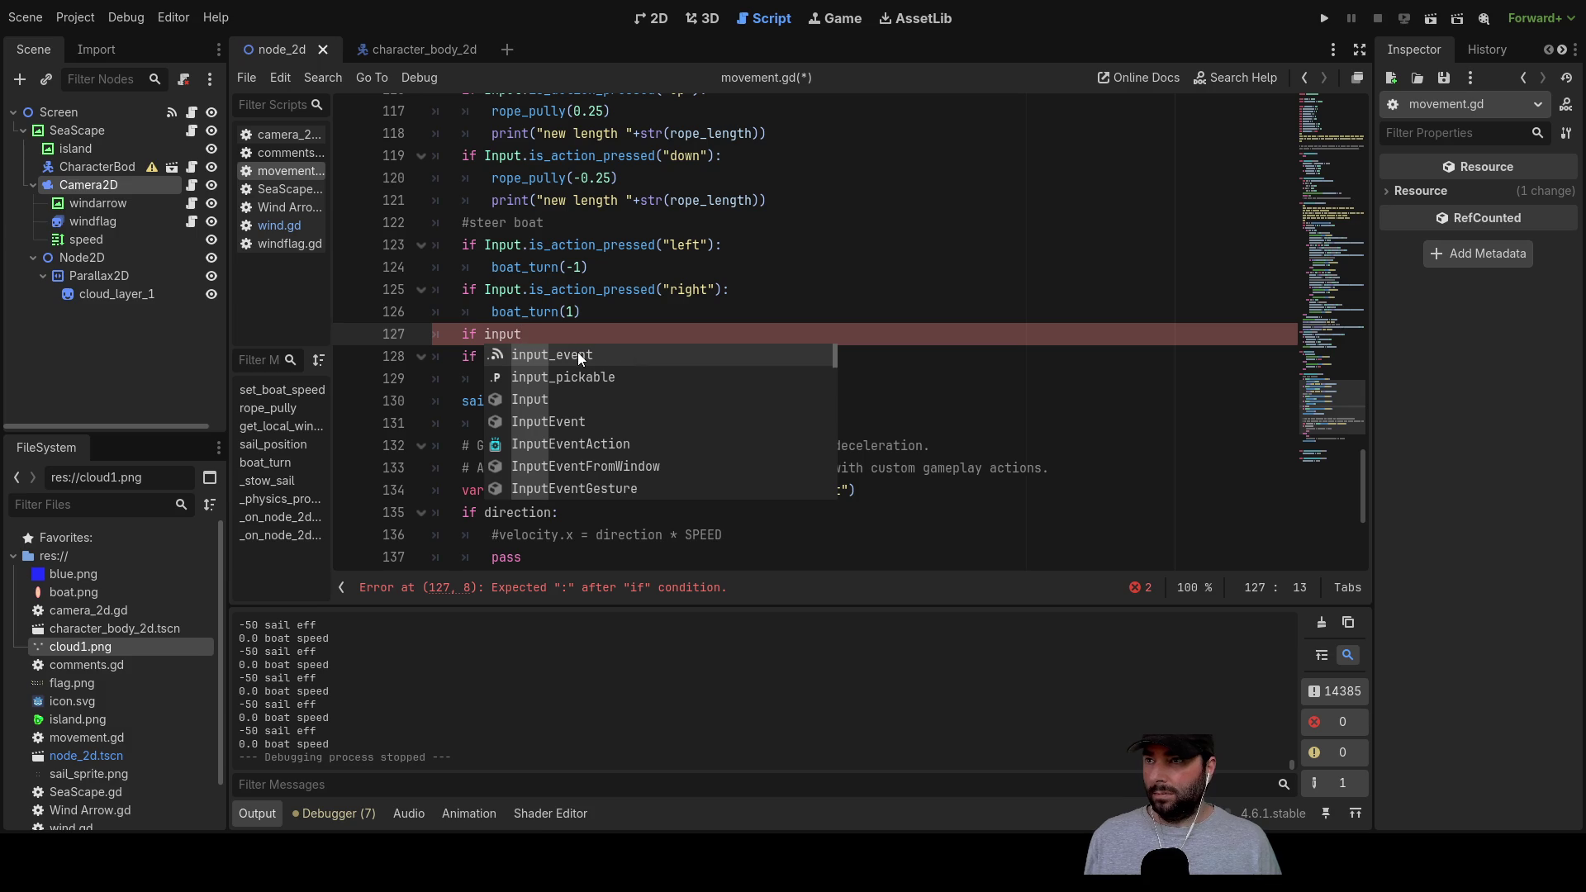
key("Left")
key("Left")
key("Left")
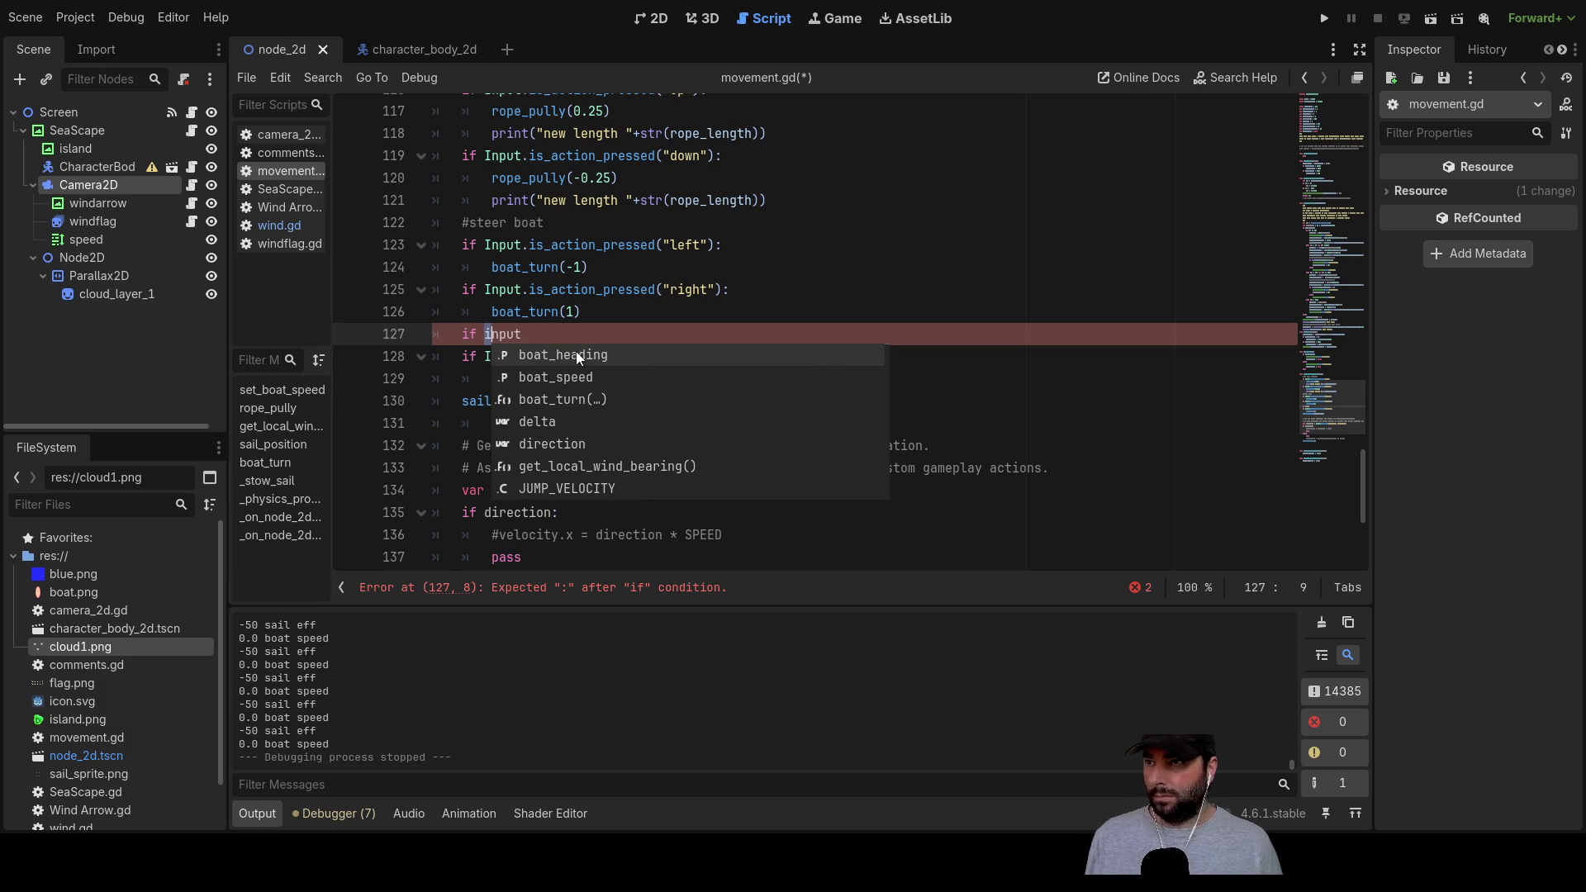
type("I")
key("End")
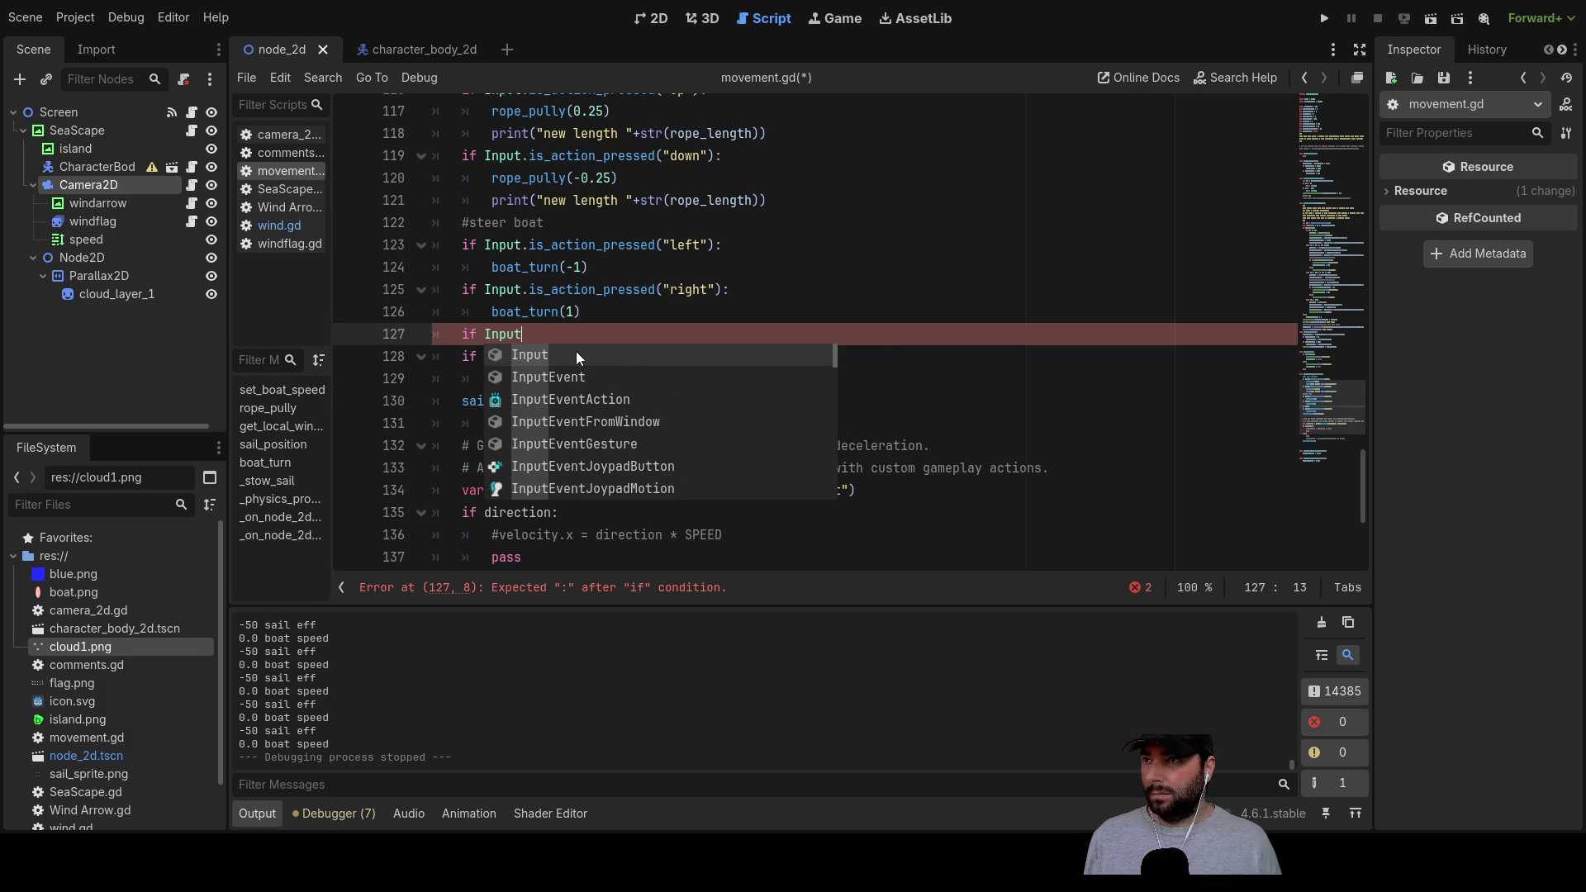
type(".is")
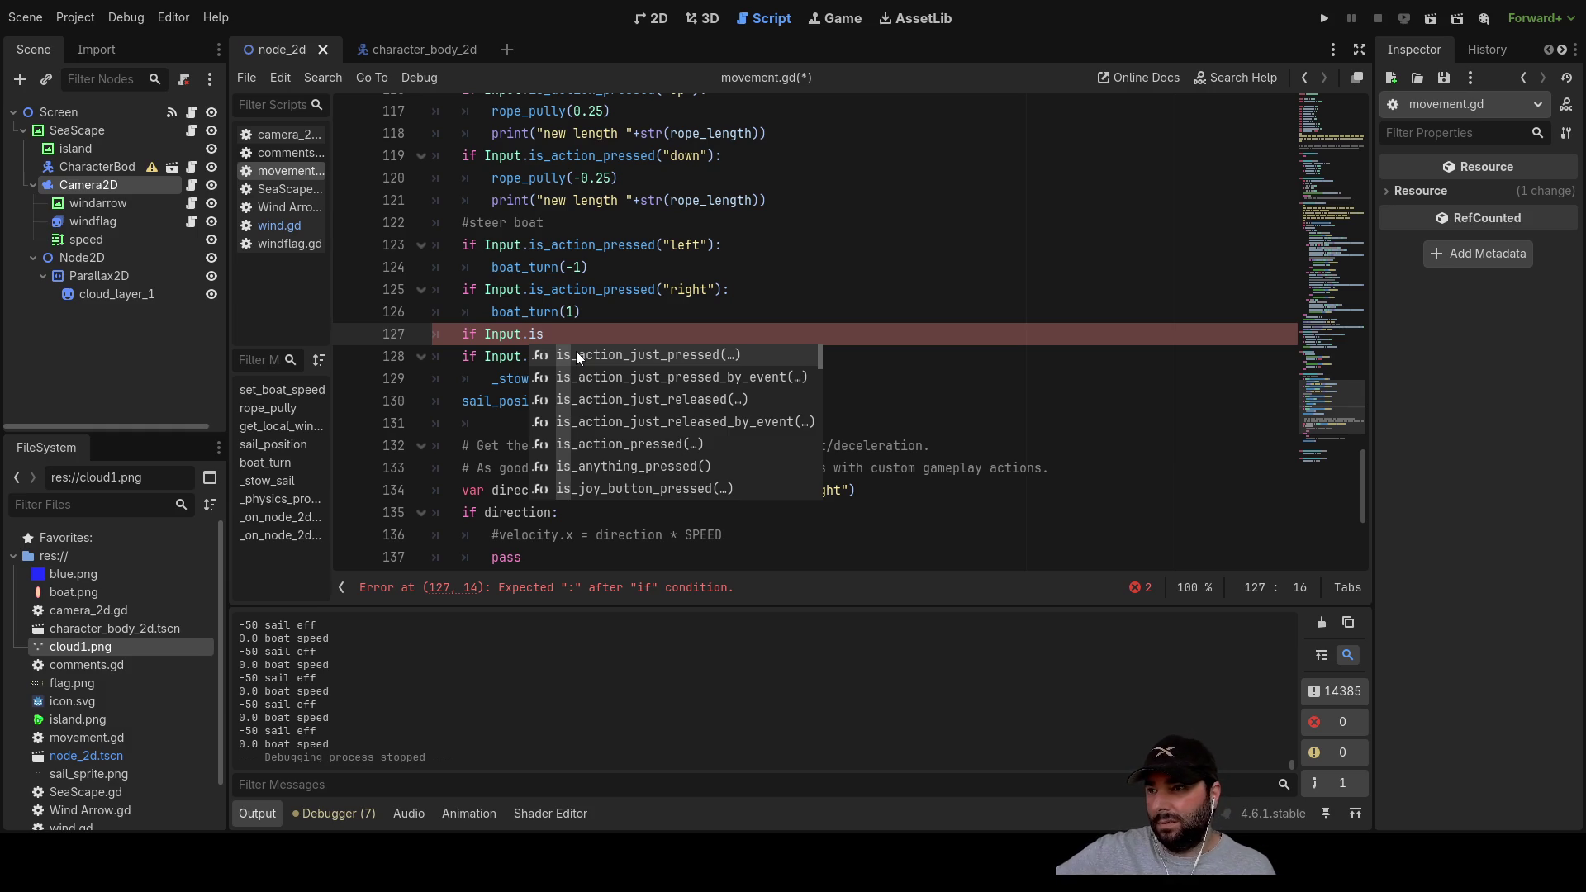
key("Down")
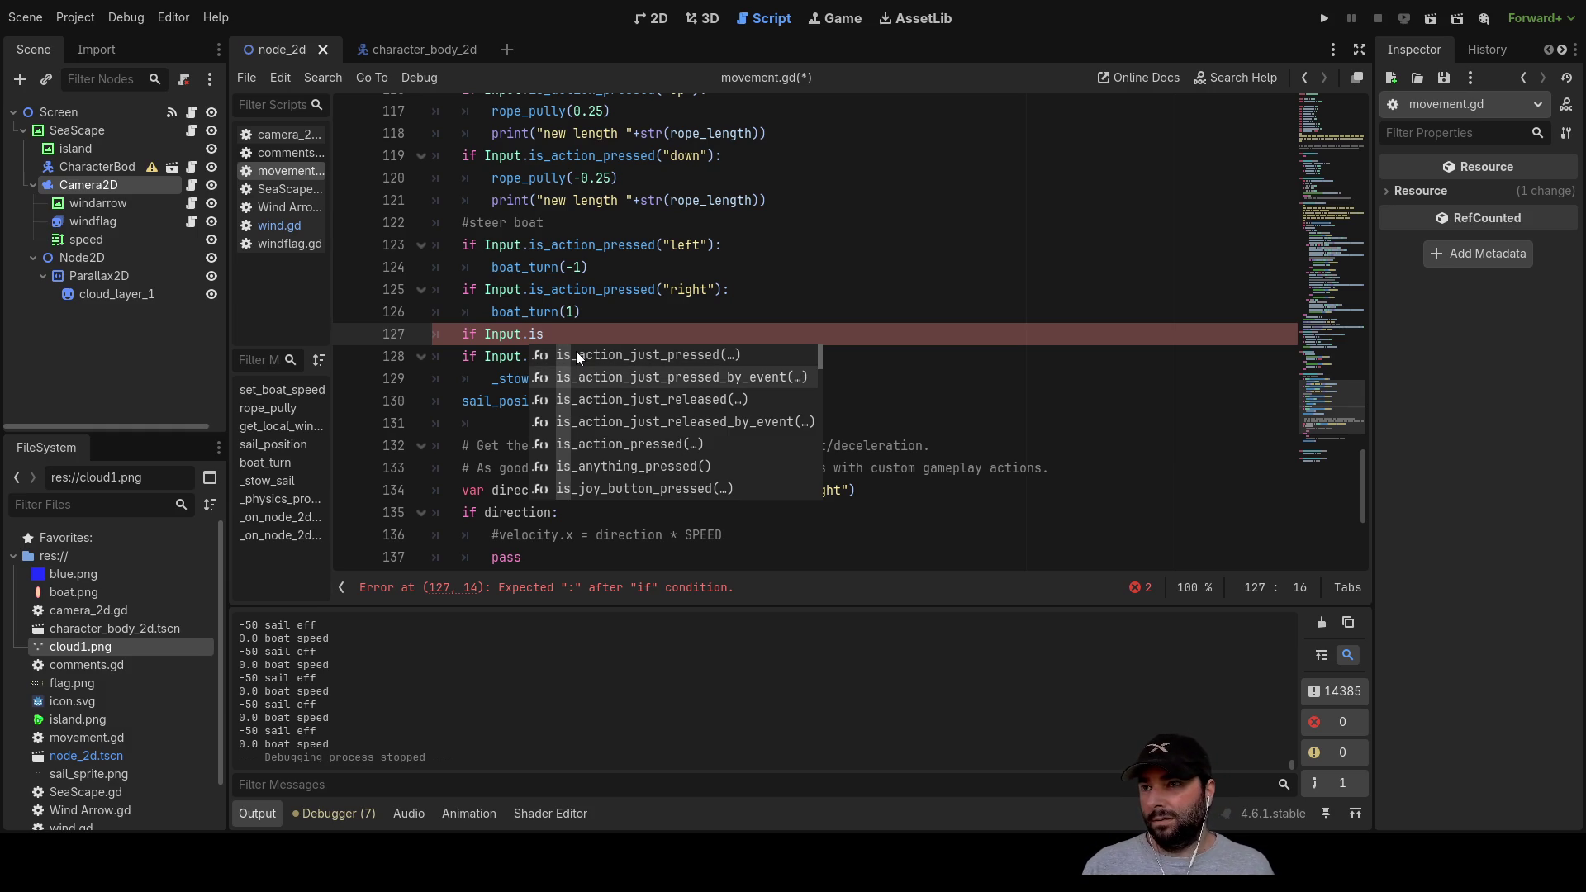
key("Up")
key("Return")
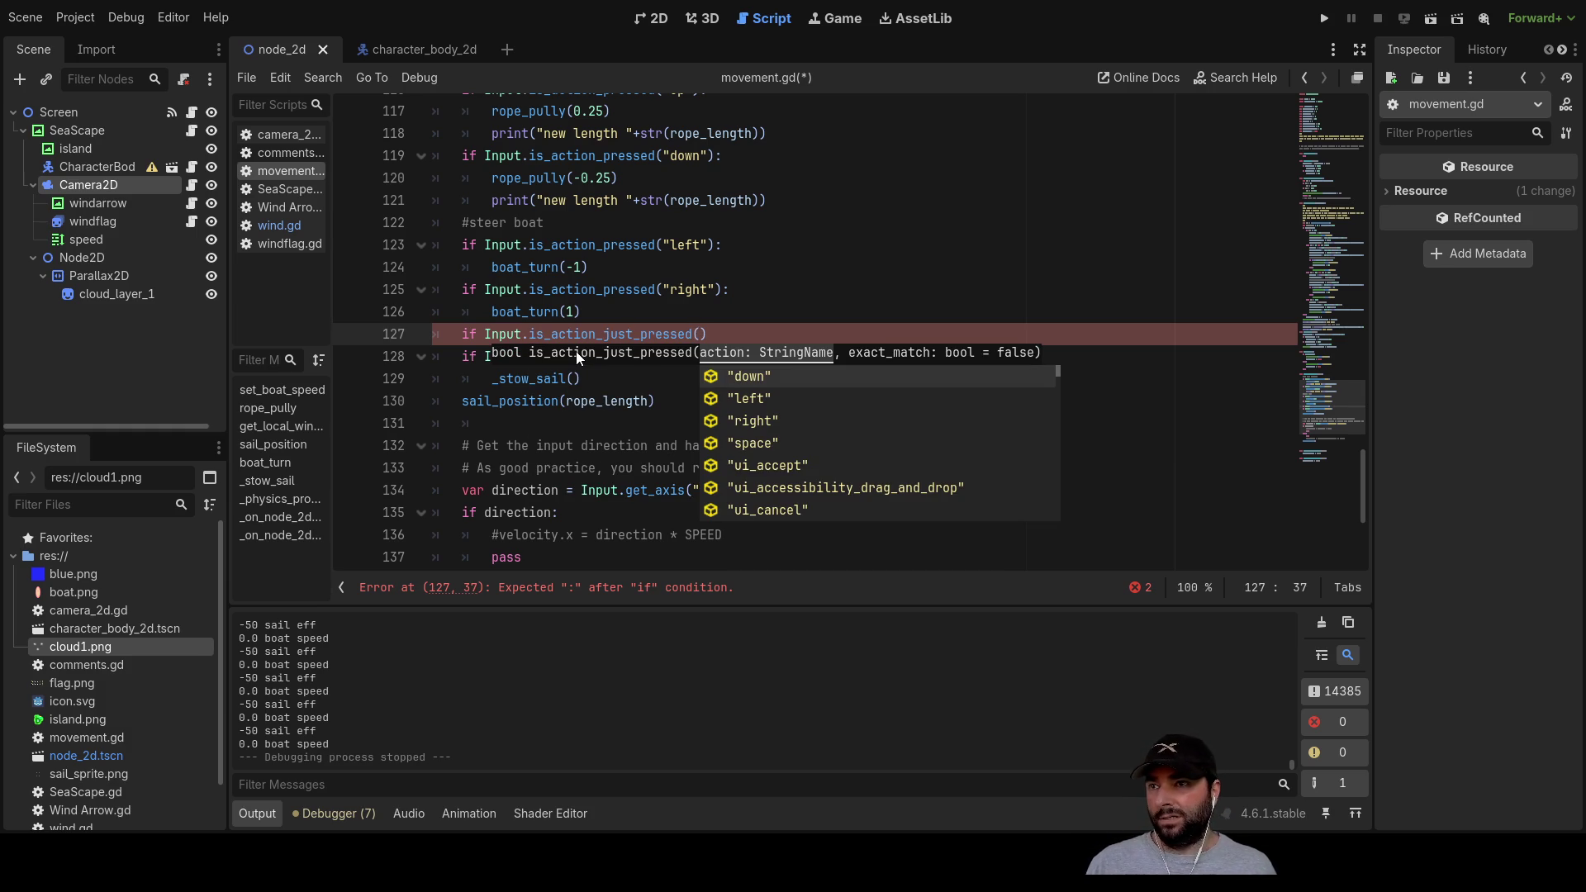
key("Down")
key("Down")
key("Down")
key("Return")
key("Down")
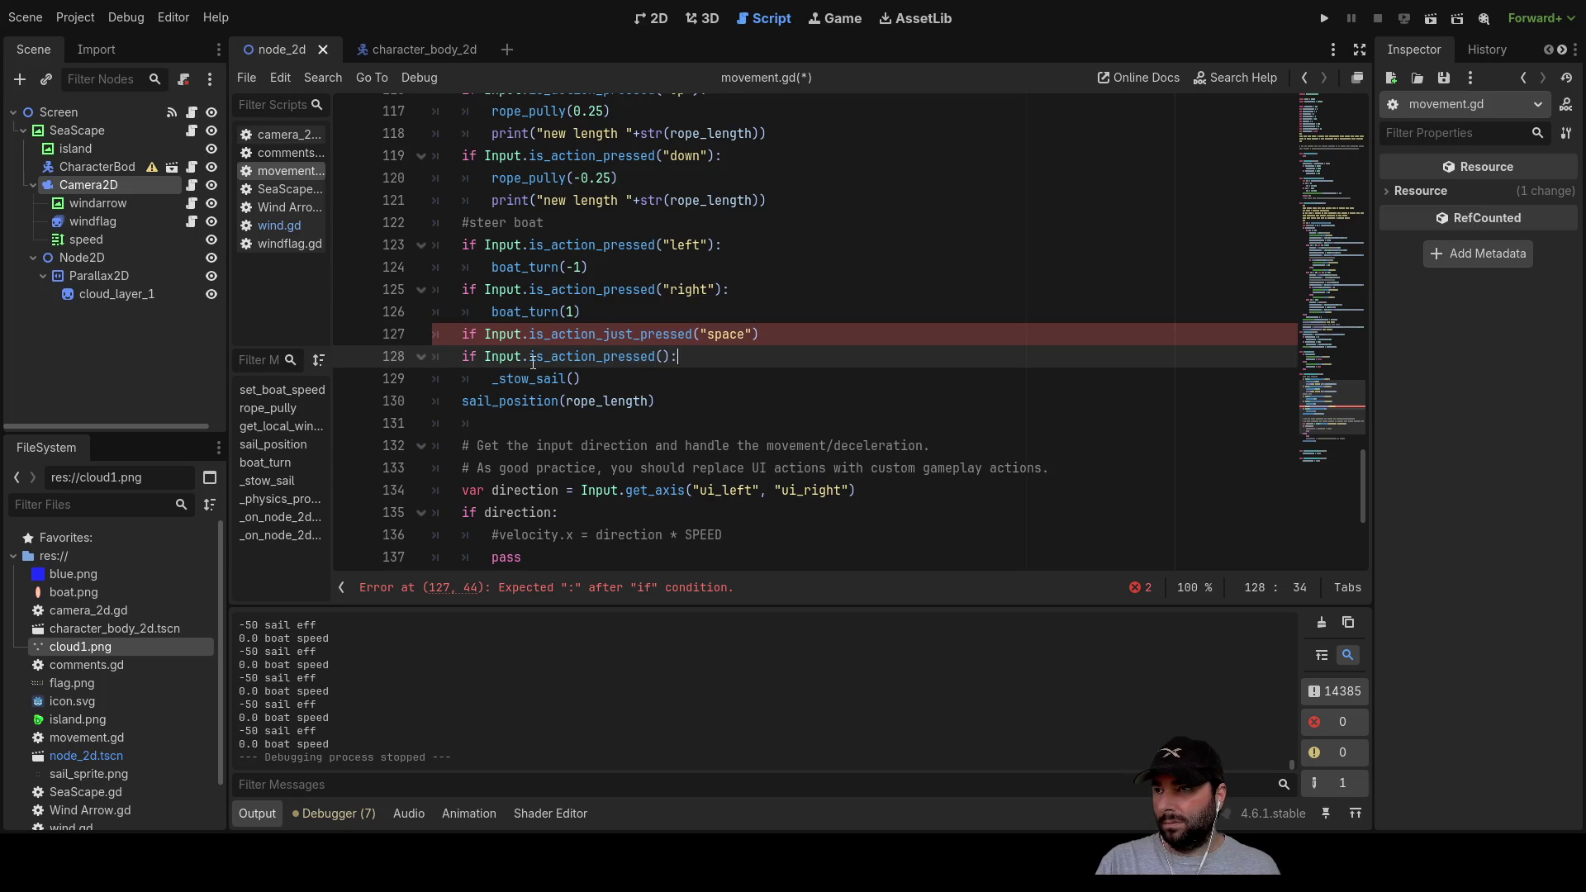
Step: Comment out the old space check, add the missing colon, save movement.gd and run the game
left_click(464, 357)
type("#")
key("Tab")
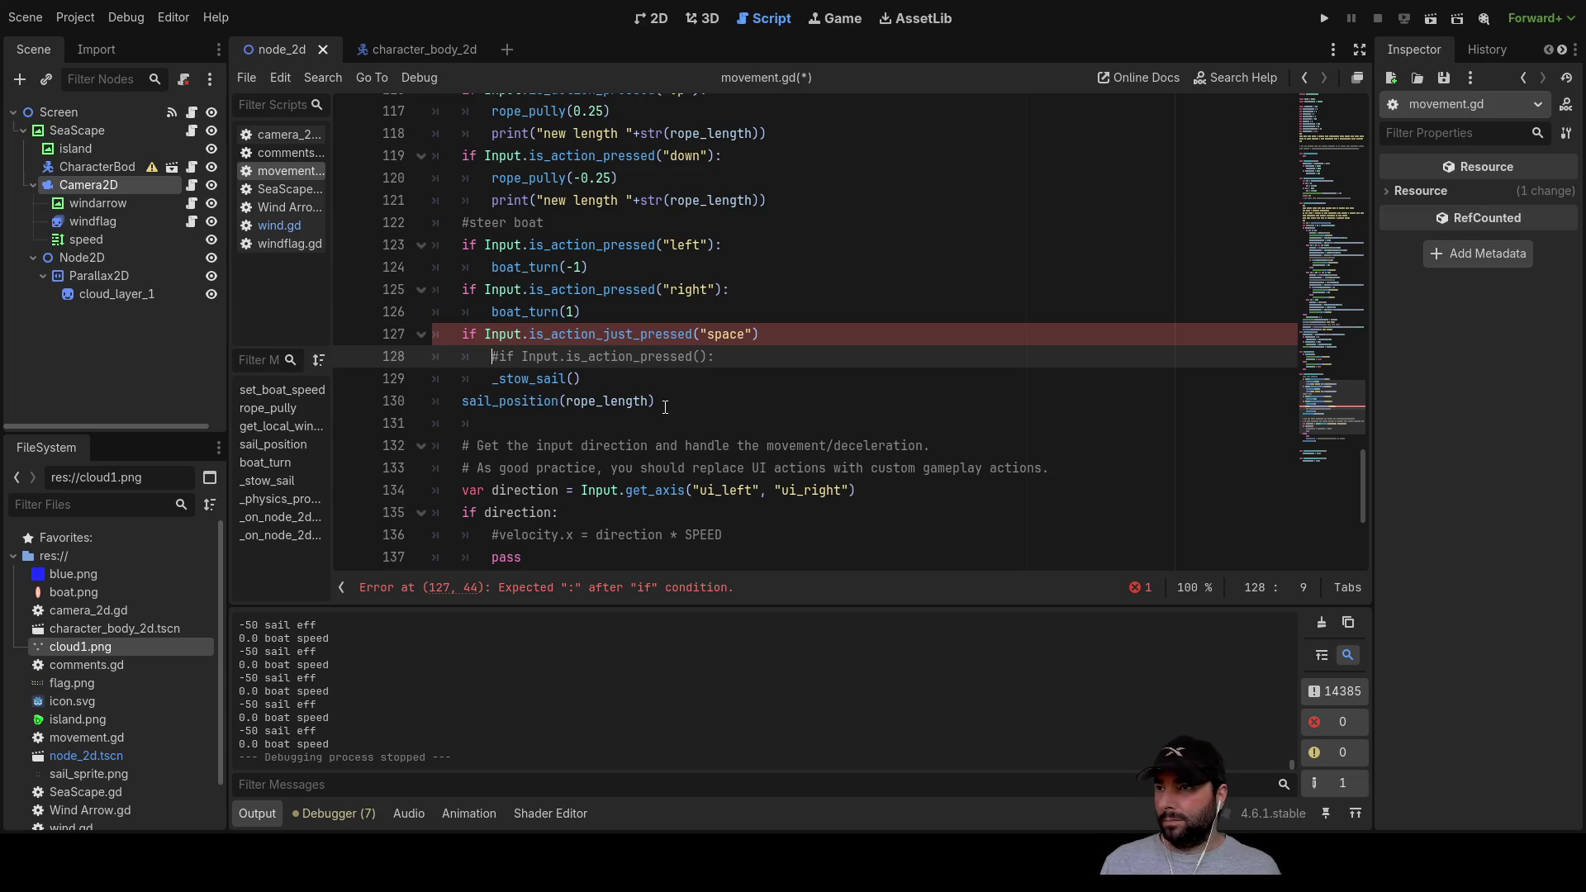
key("Down")
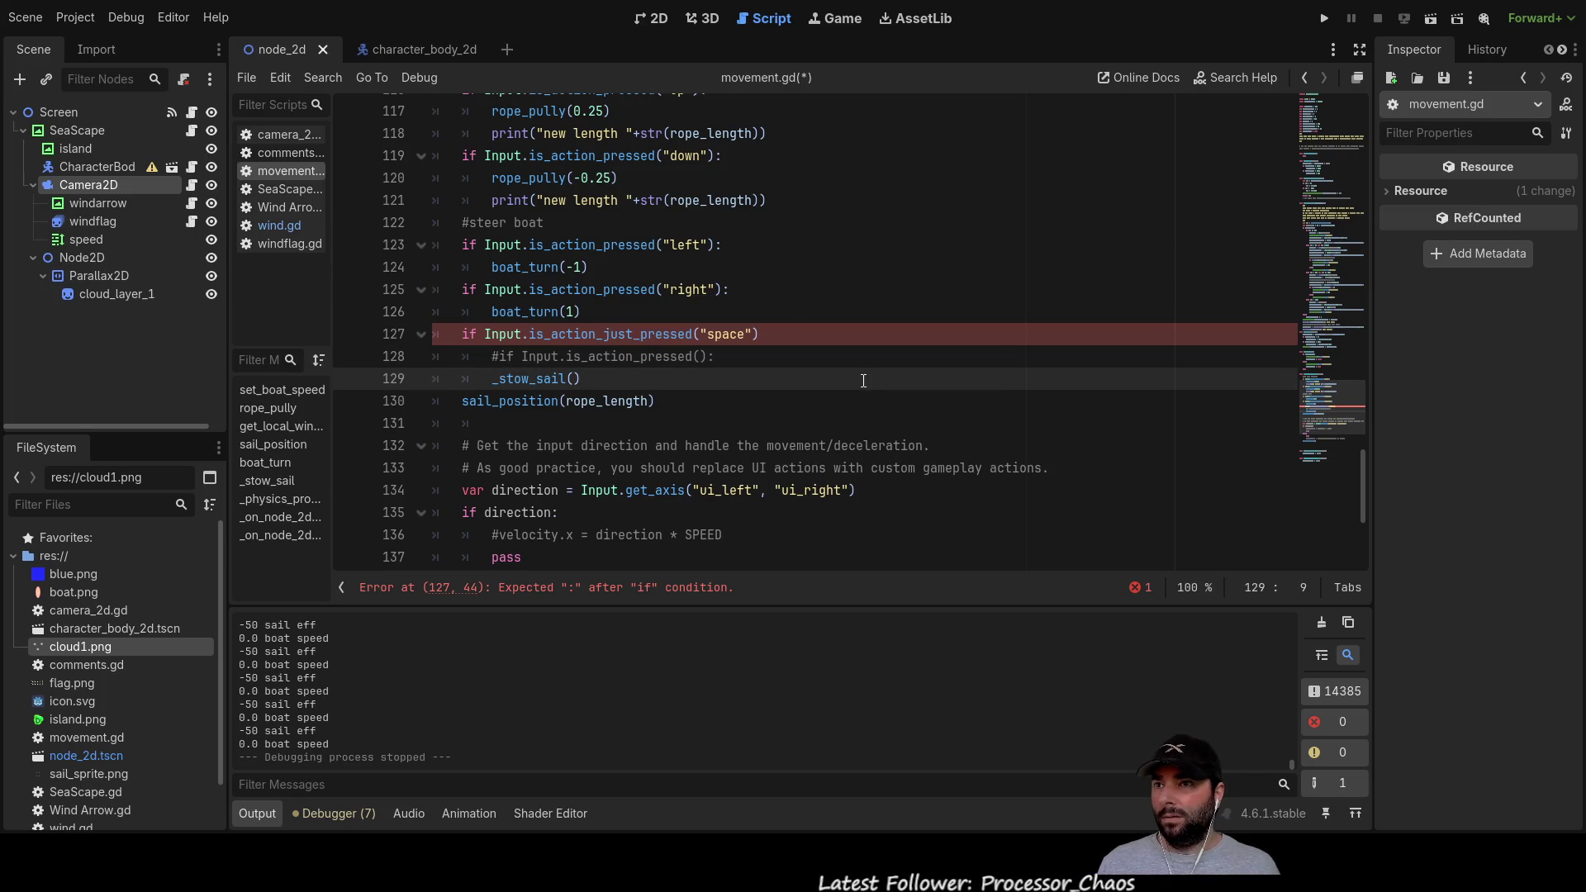
left_click(805, 335)
type(":")
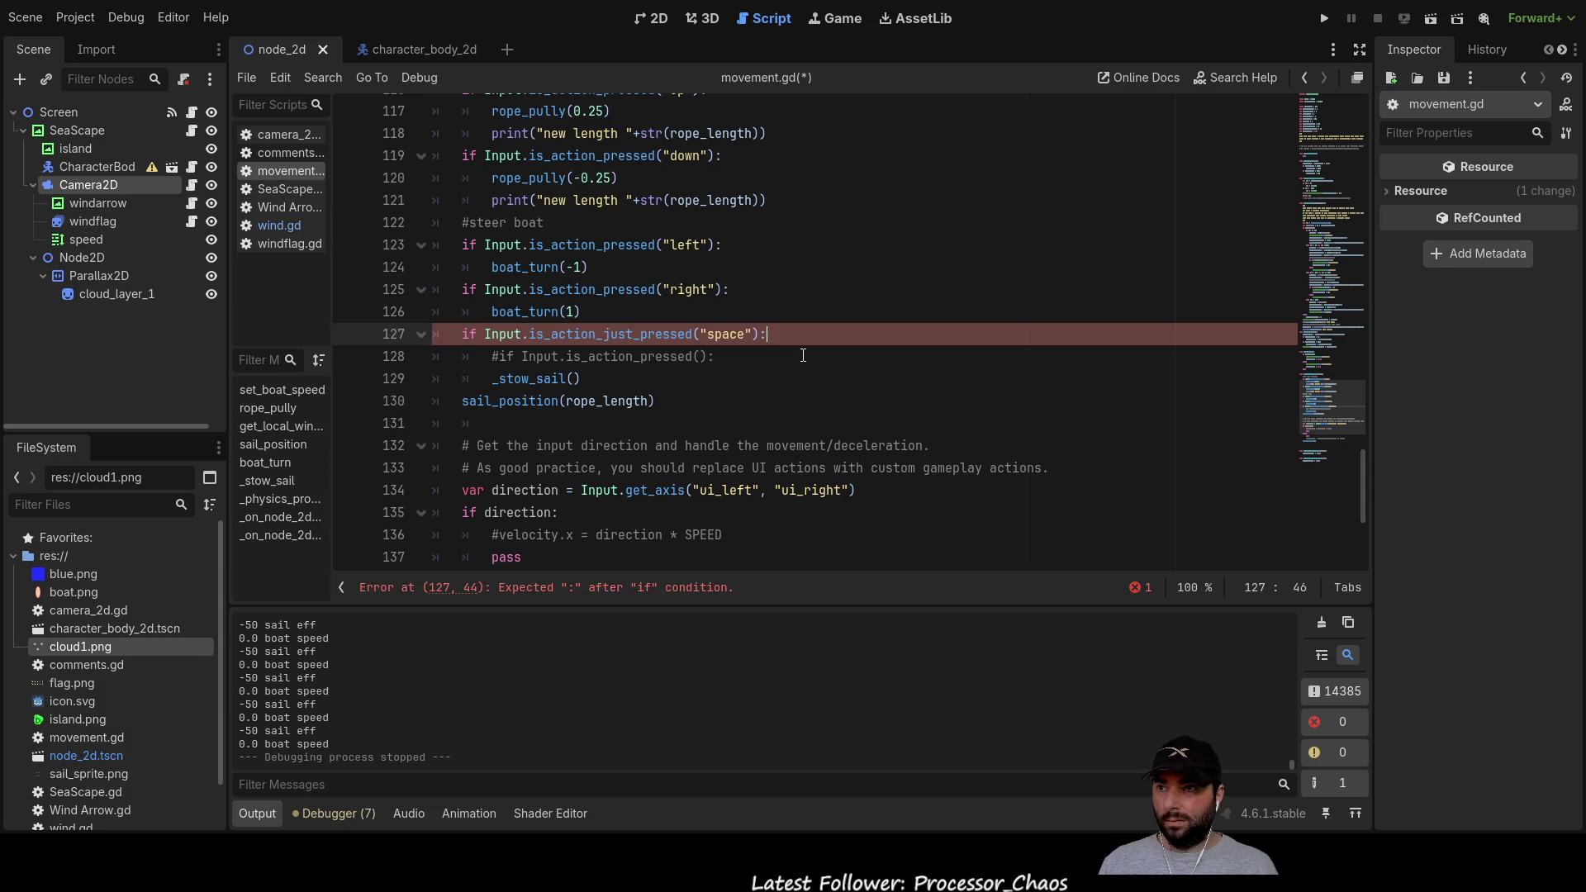
key("ctrl+s")
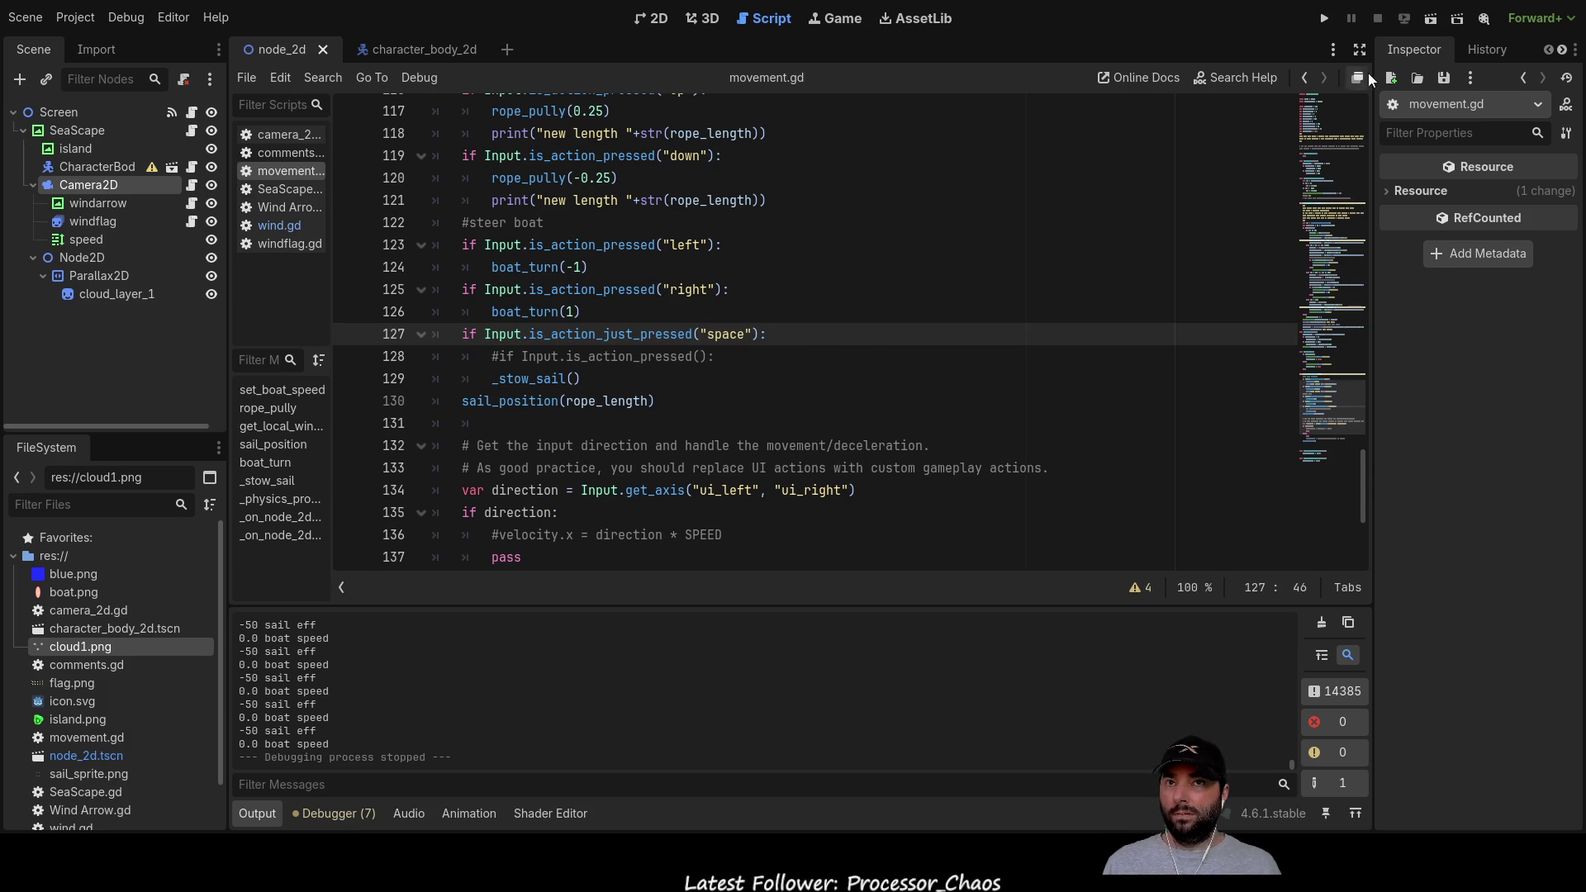
left_click(1324, 18)
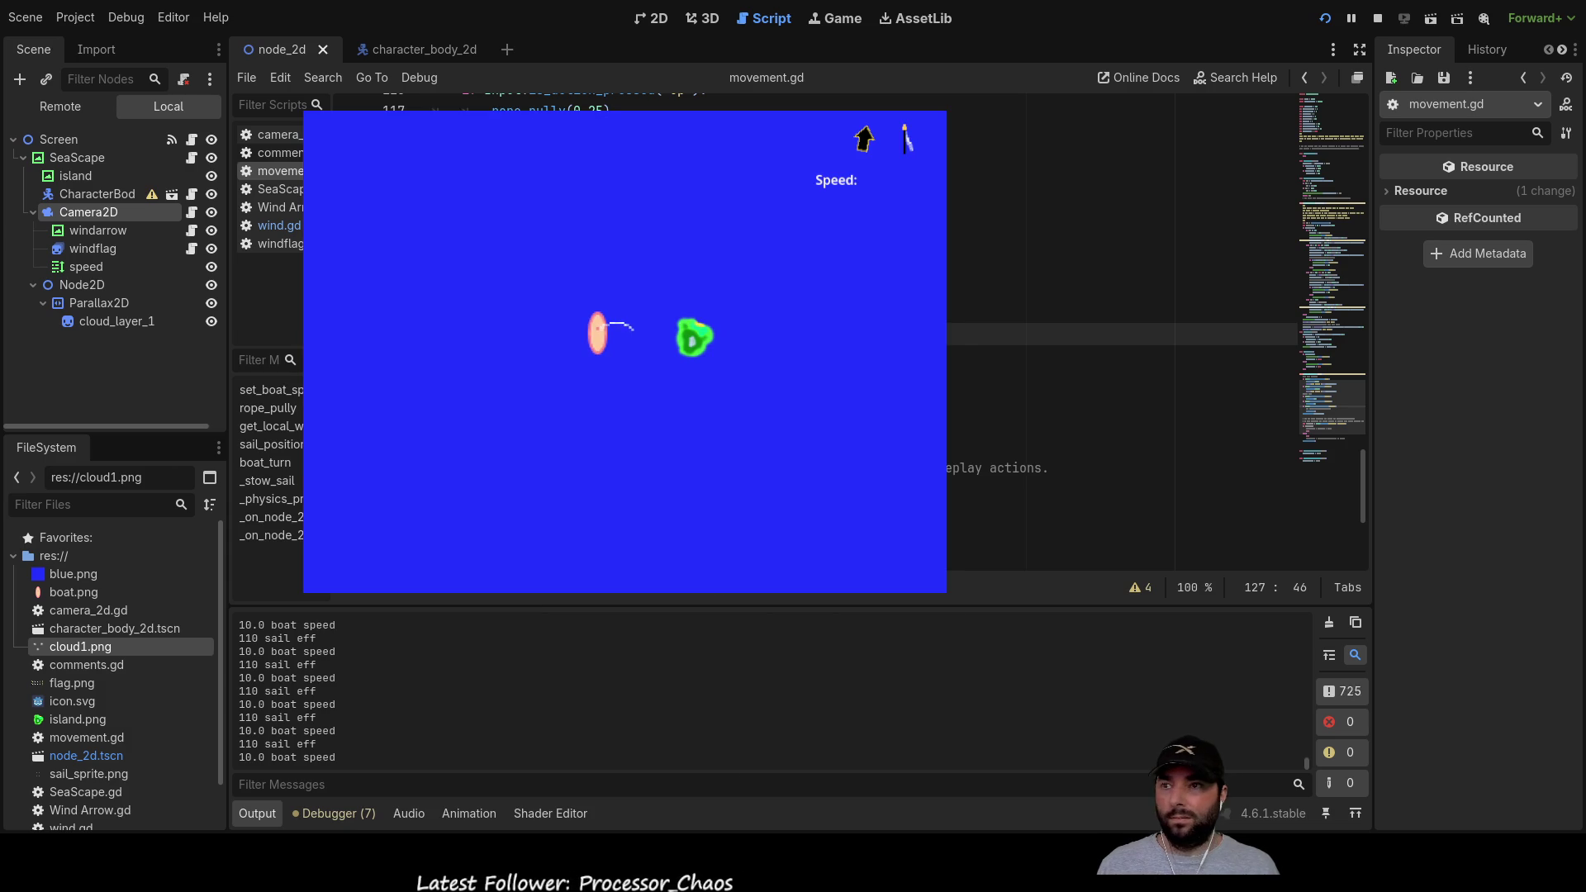
Step: In the running game, stow and raise the sail, adjust the rope with Up, and turn the boat
left_click(641, 453)
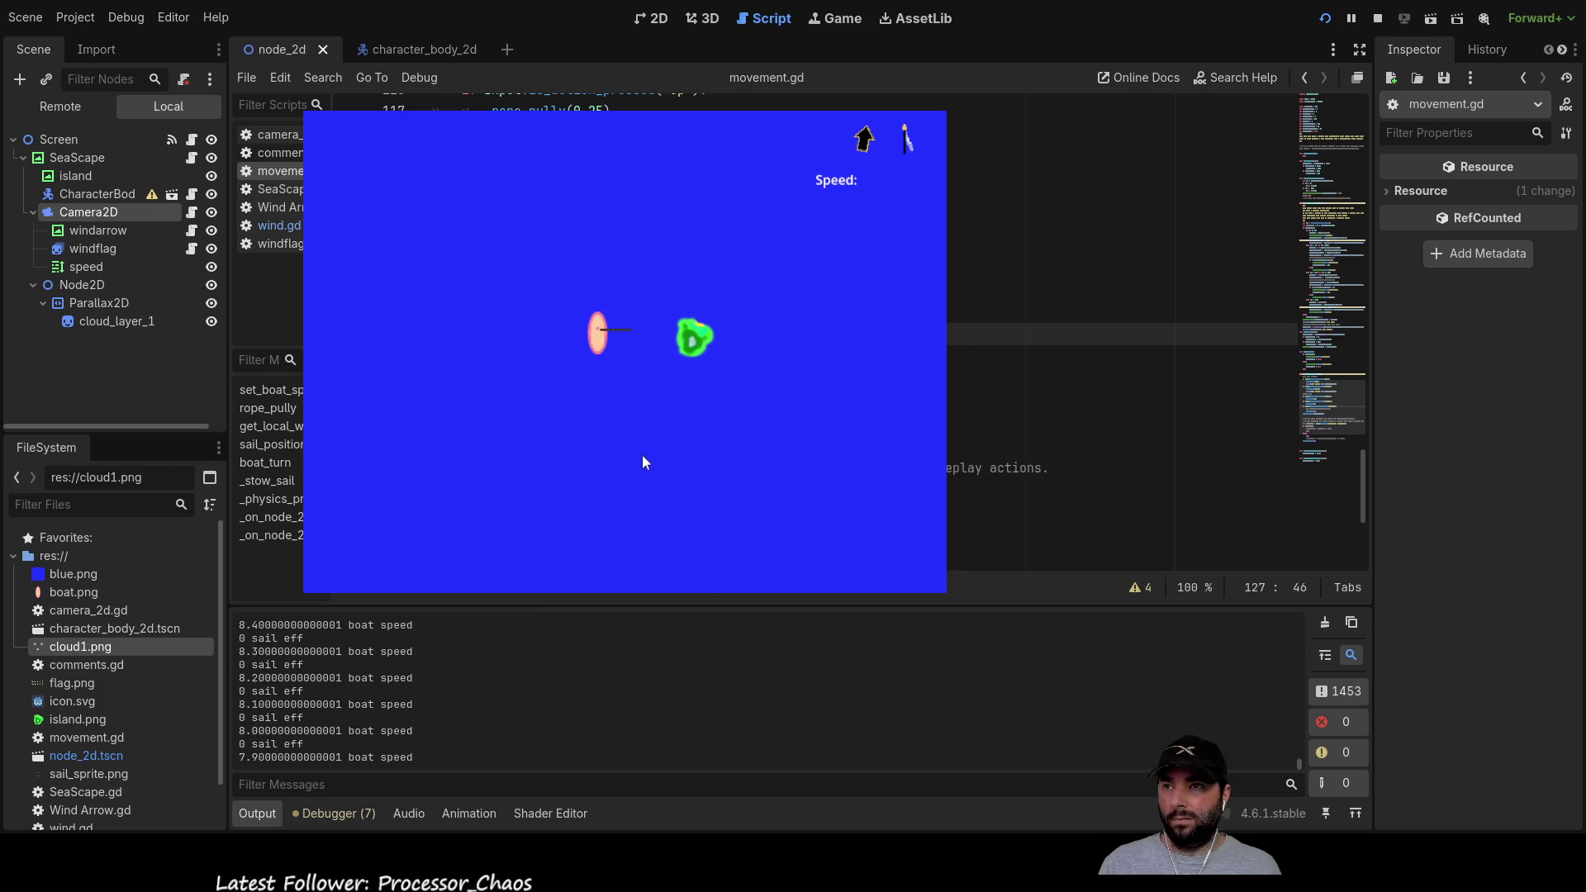
left_click(642, 458)
left_click(641, 457)
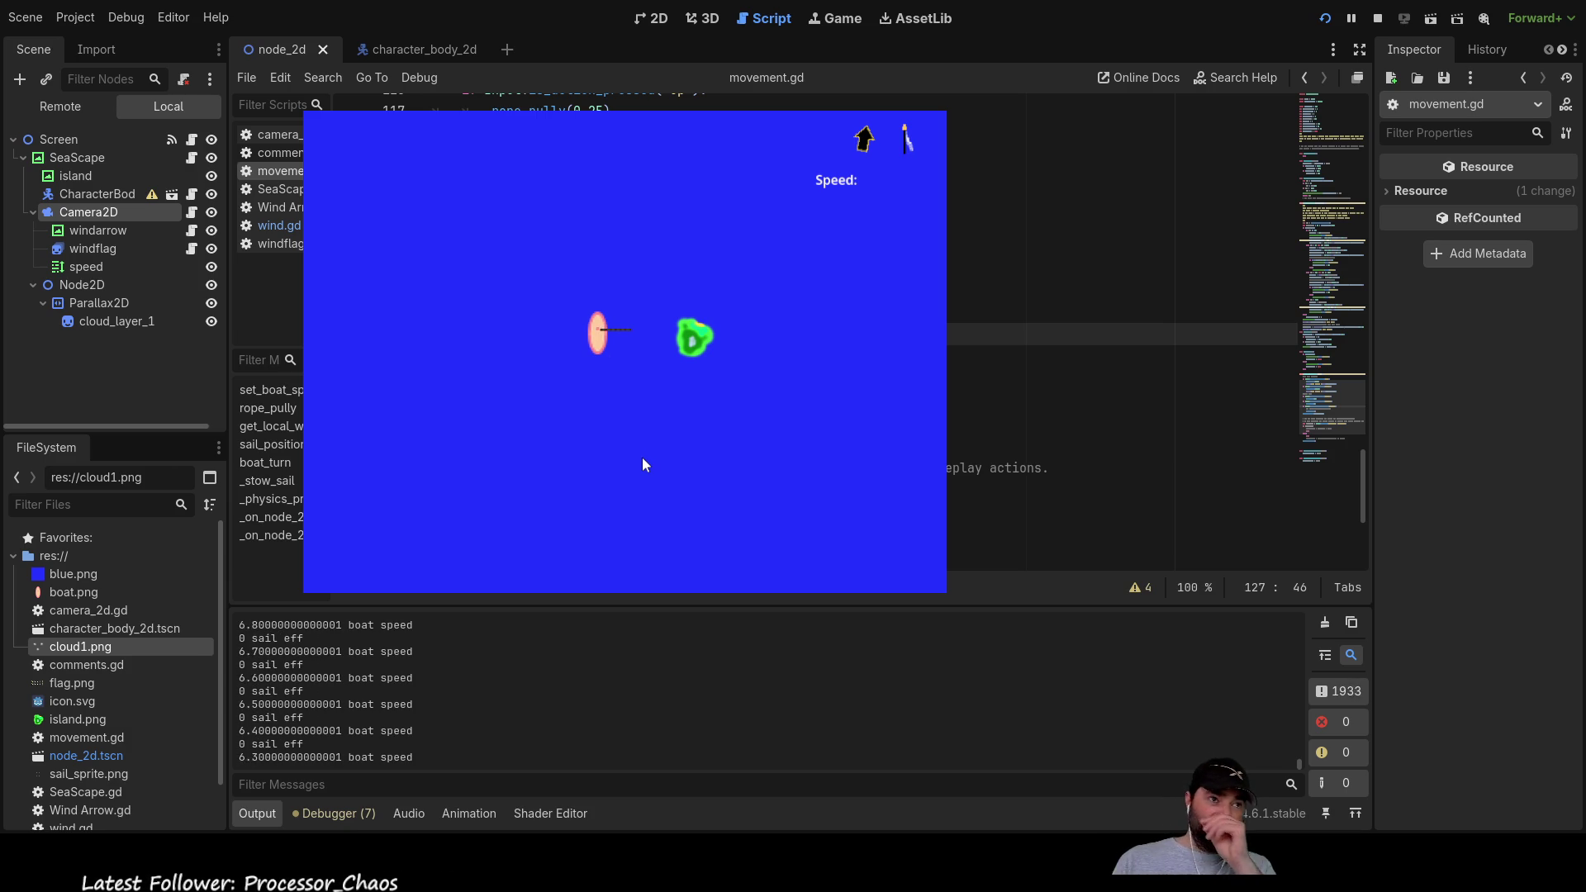
key("Up")
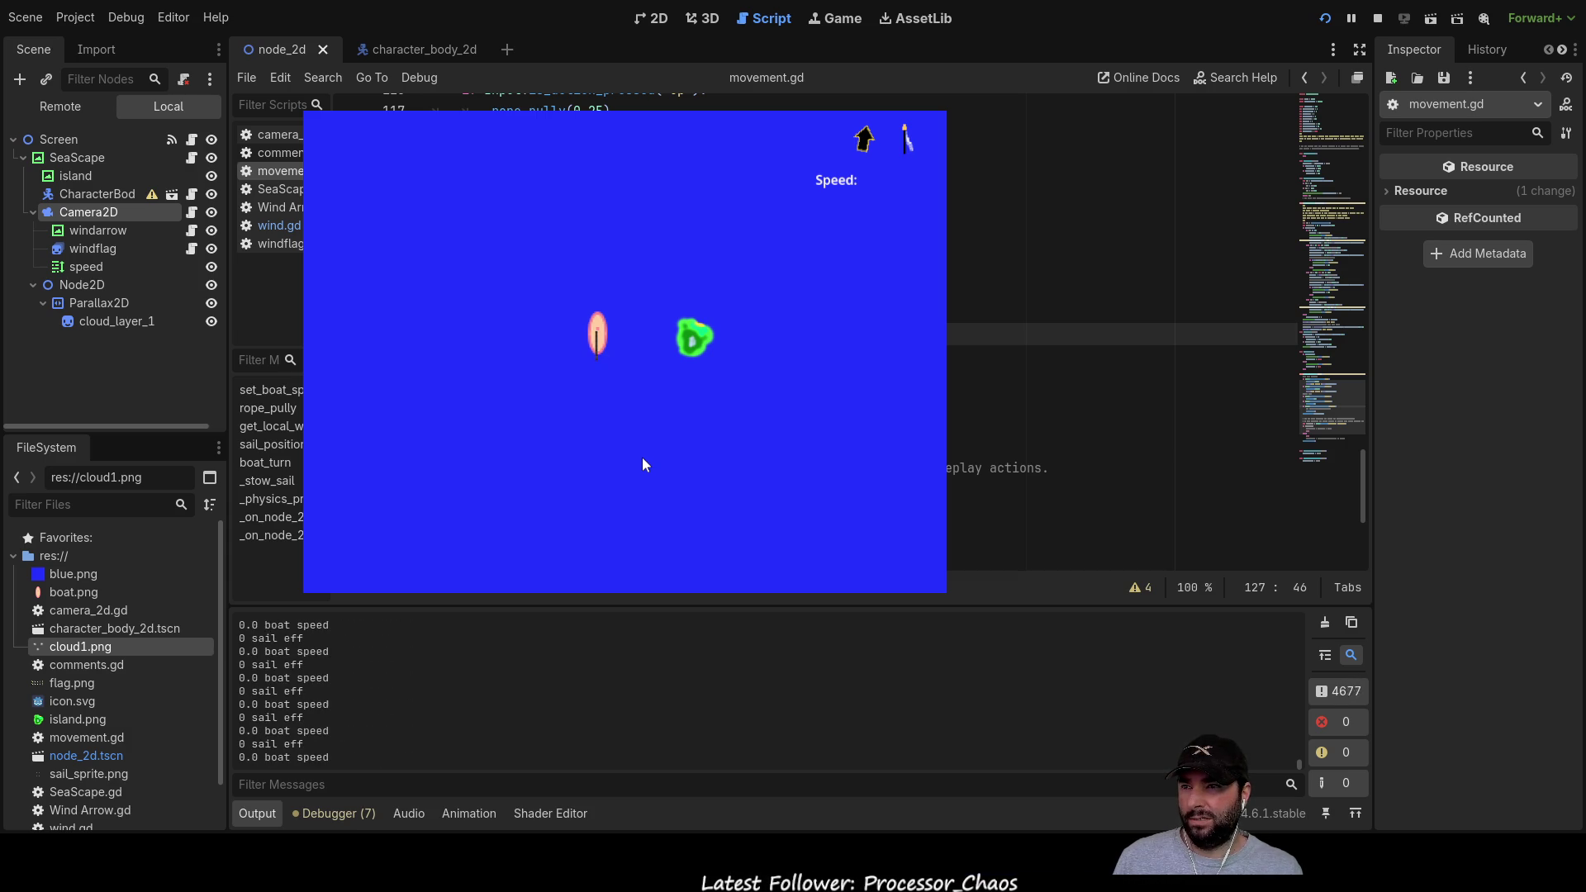
key("Up")
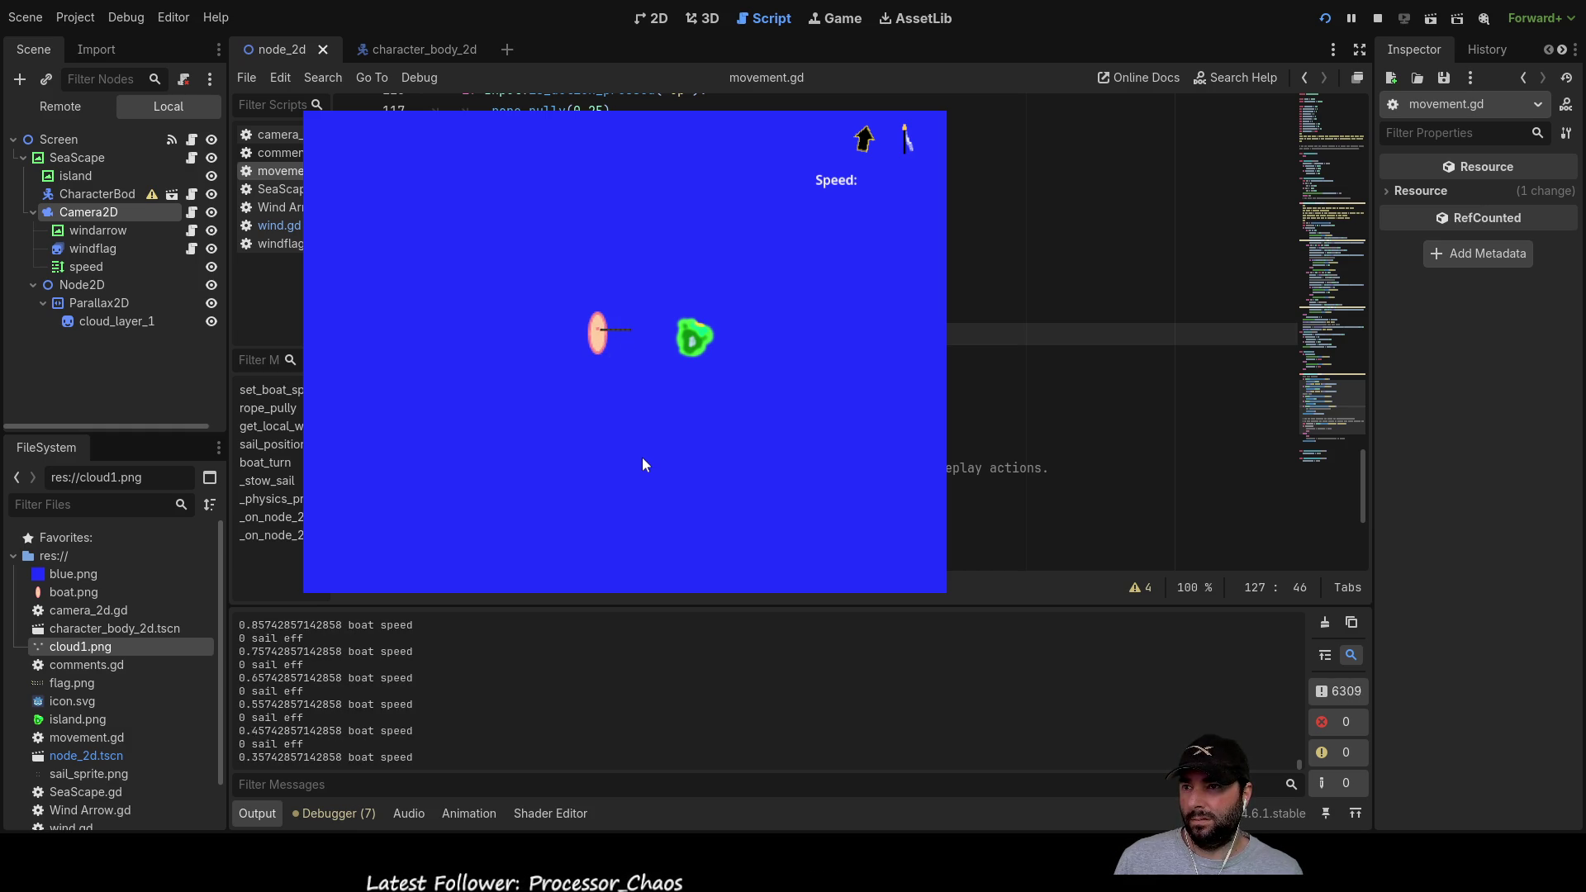
key("Up")
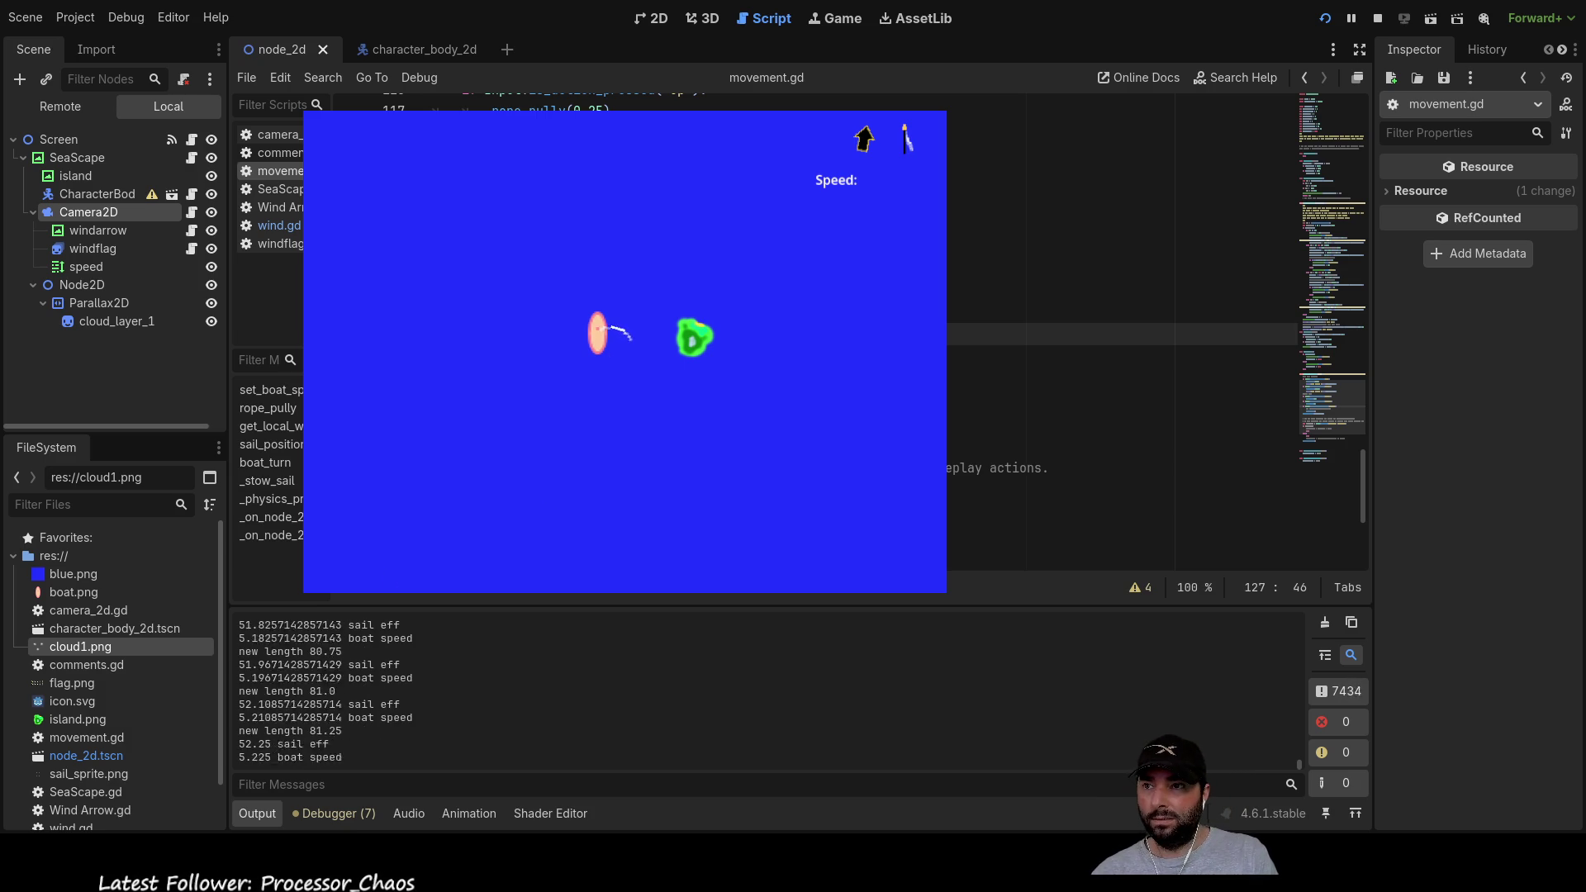
key("a")
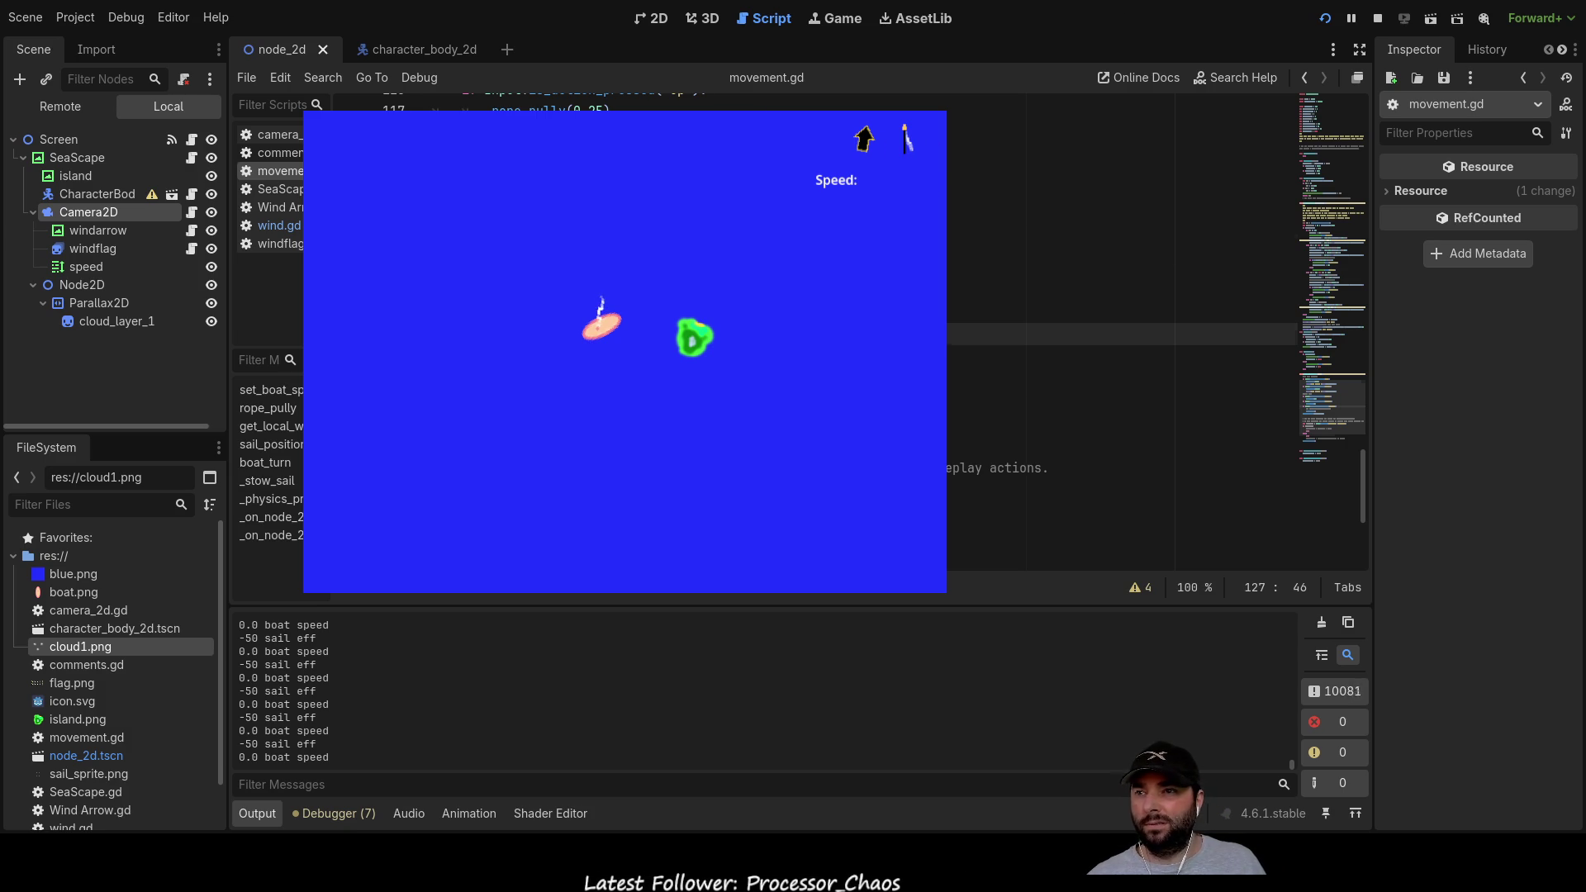
Step: Change the boat_speed move_toward step from 0.1 to -0.1
scroll(1156, 330, "down", 4)
scroll(1157, 331, "up", 8)
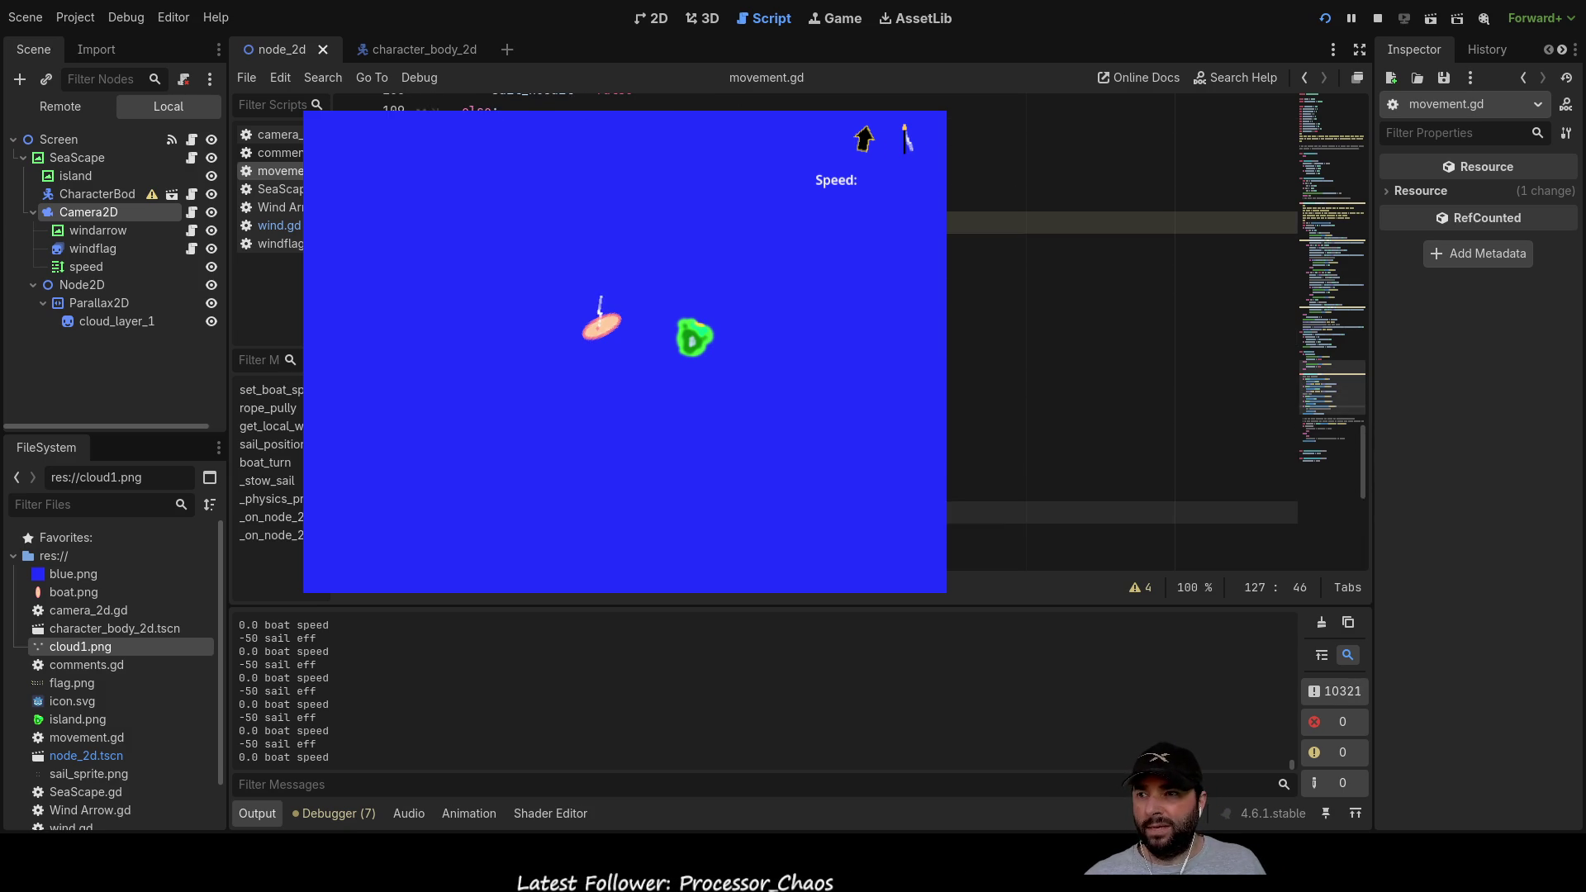
scroll(1157, 330, "up", 5)
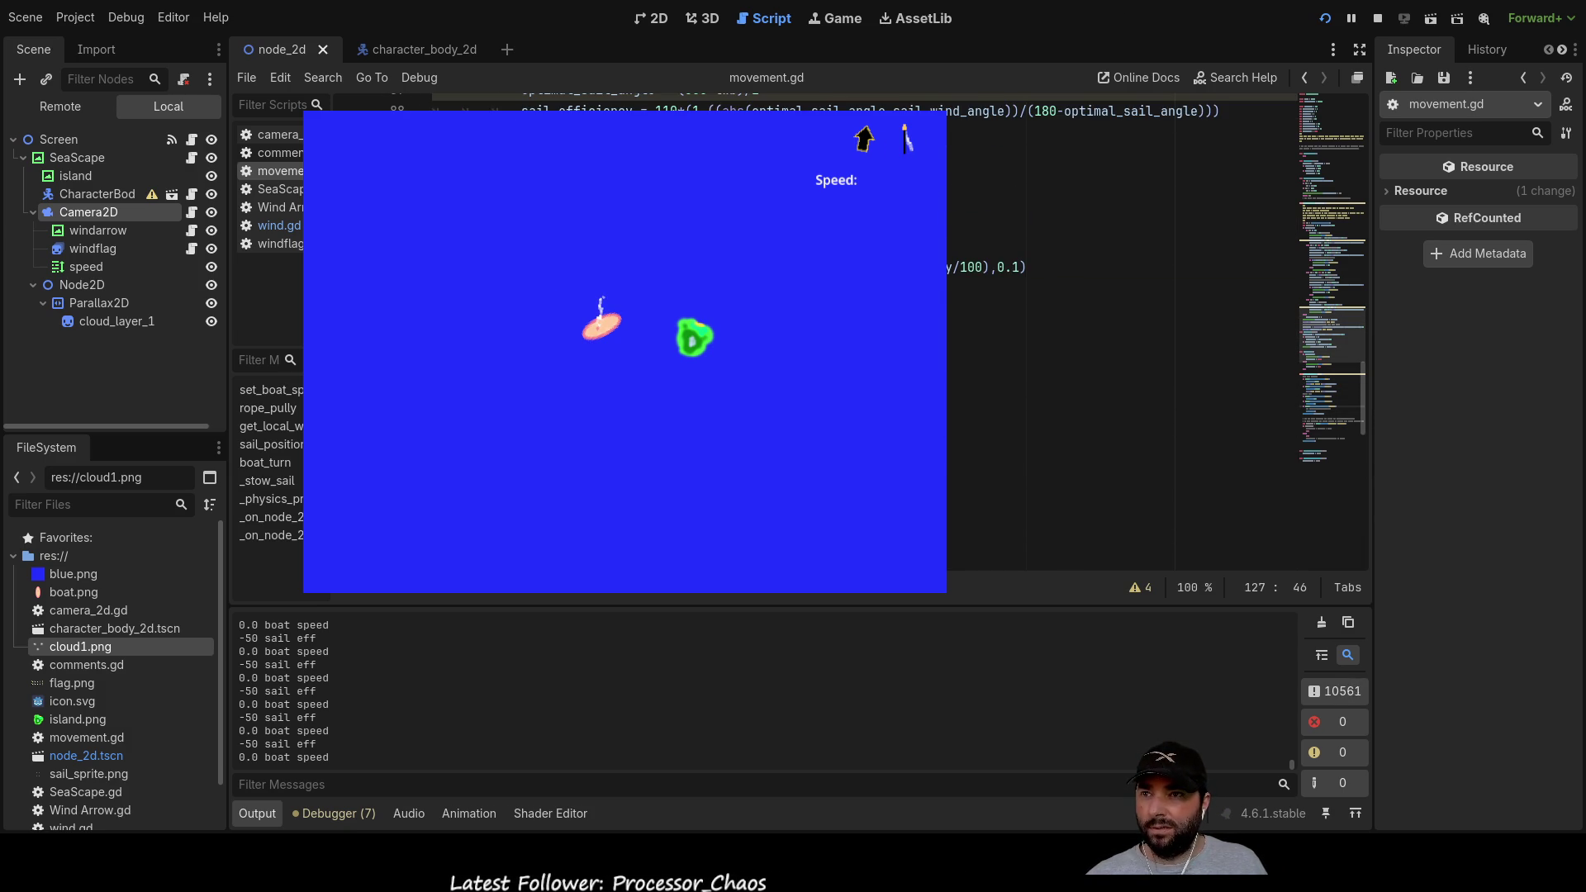
scroll(1156, 331, "down", 9)
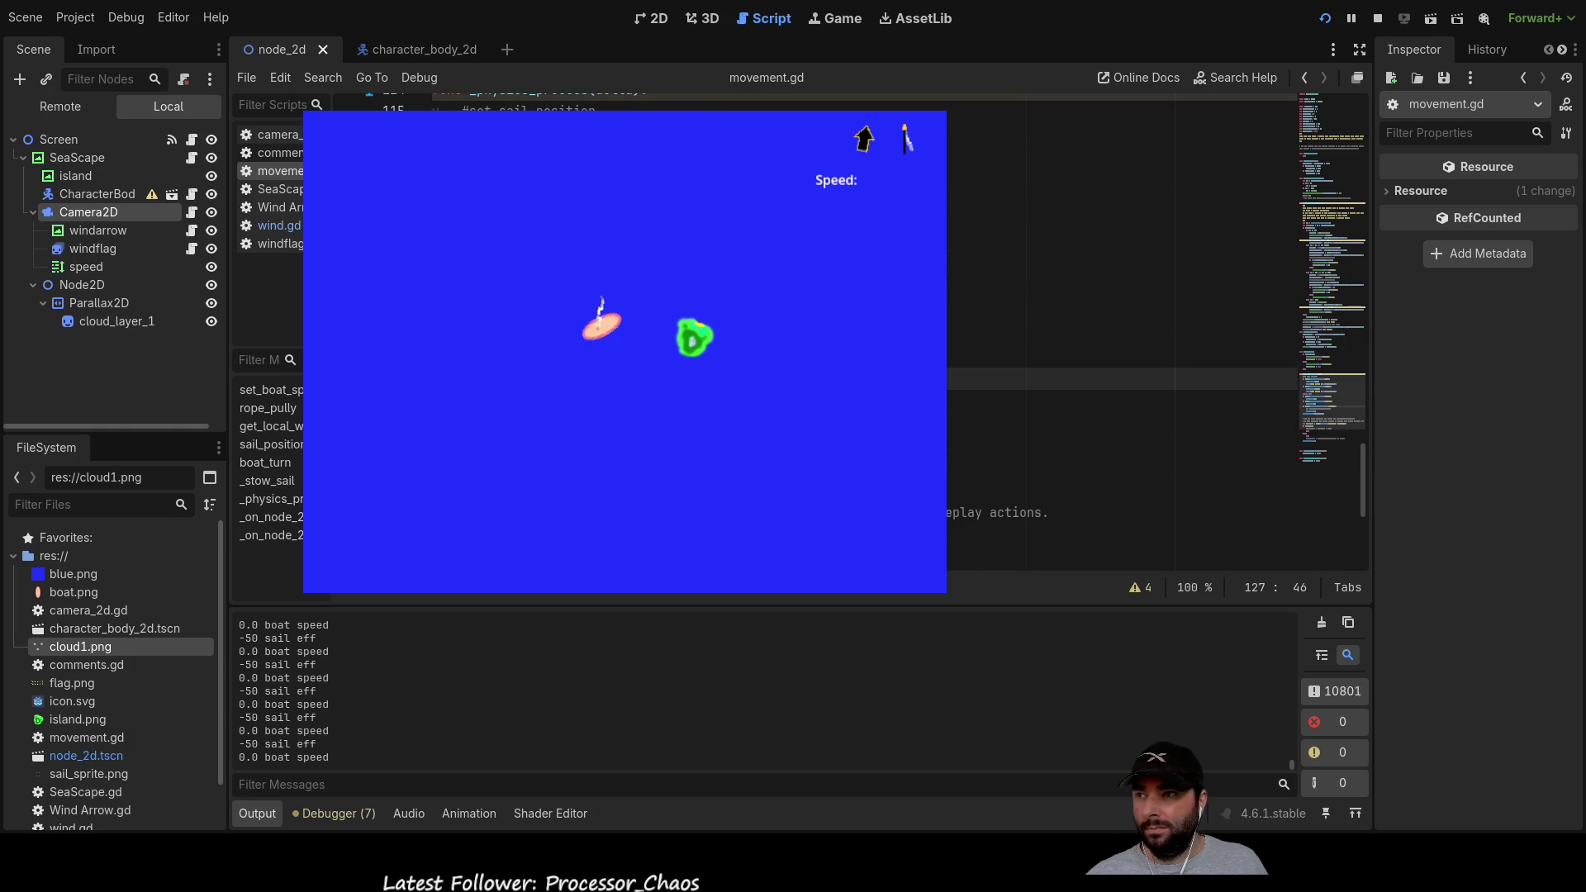
scroll(1157, 331, "down", 3)
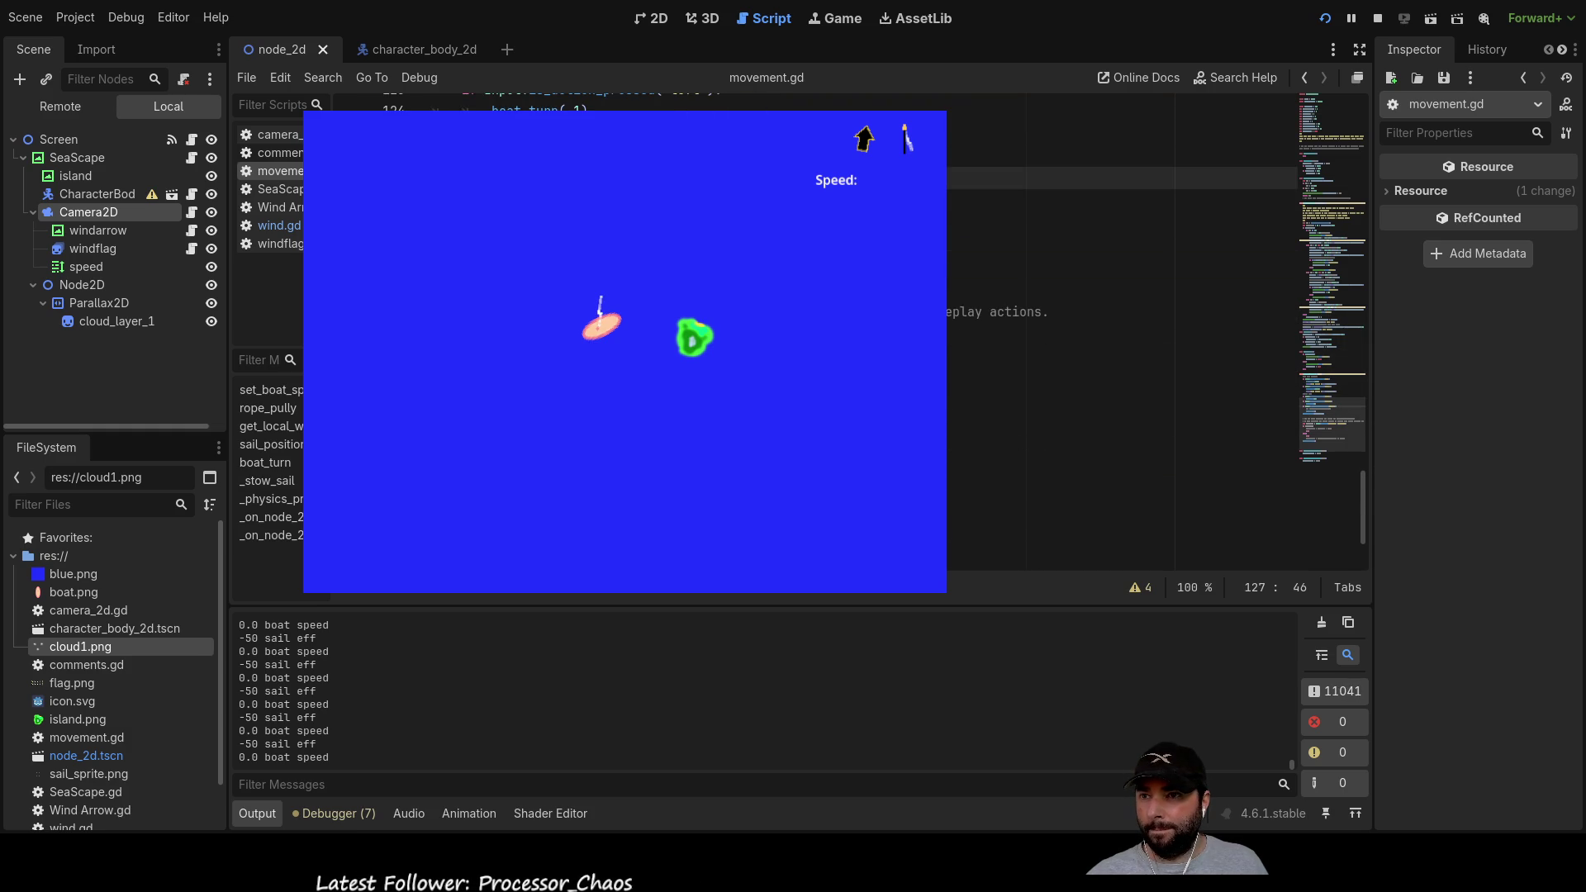
scroll(1157, 330, "up", 2)
scroll(1156, 331, "up", 9)
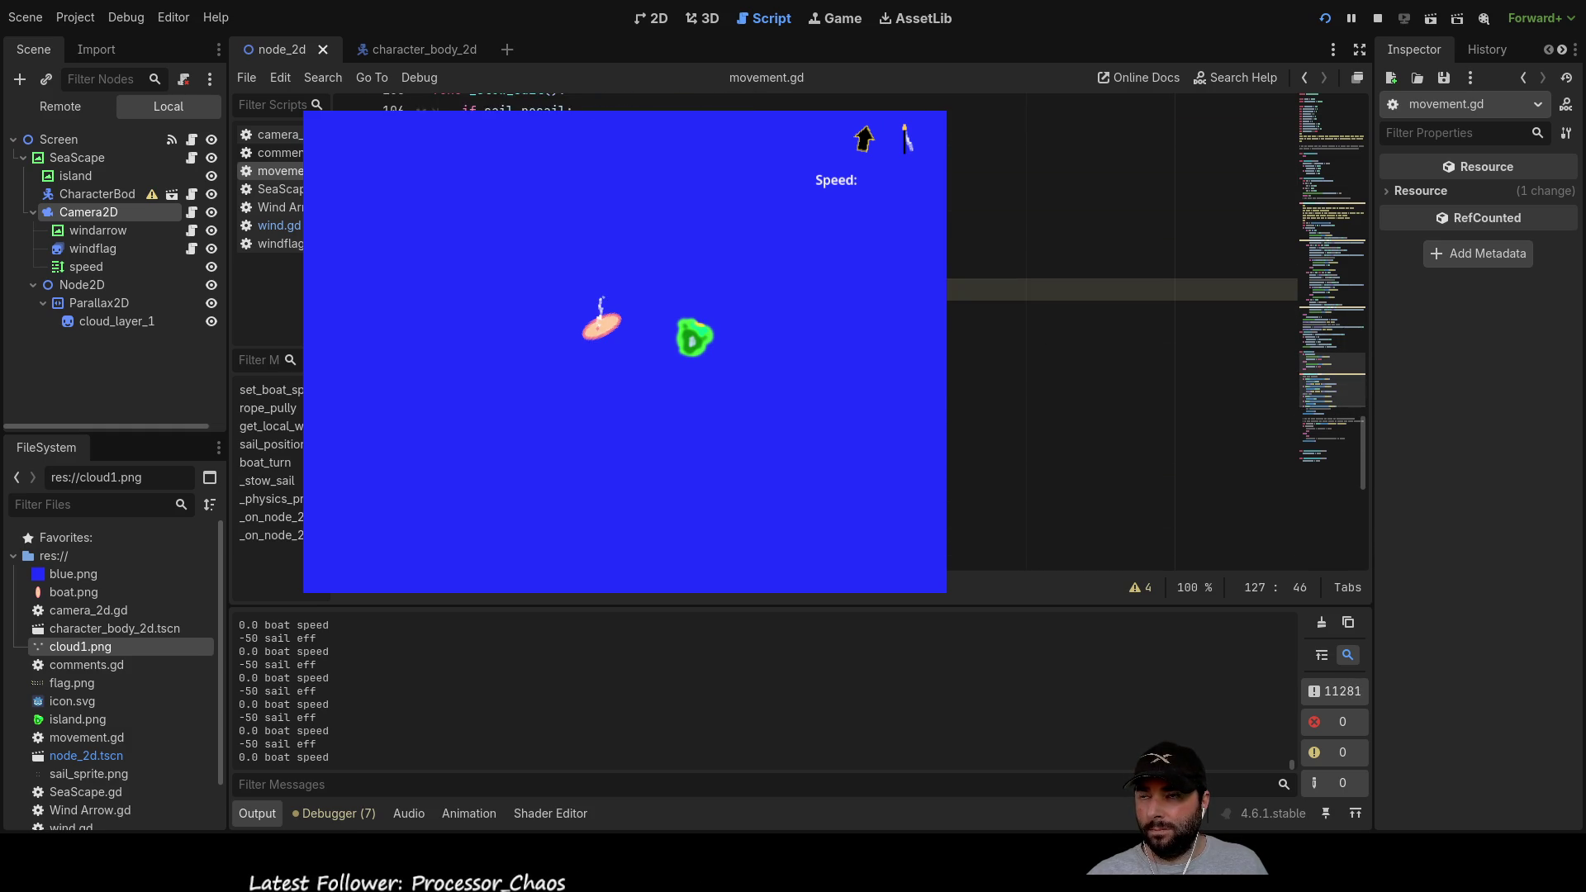
scroll(1156, 330, "up", 2)
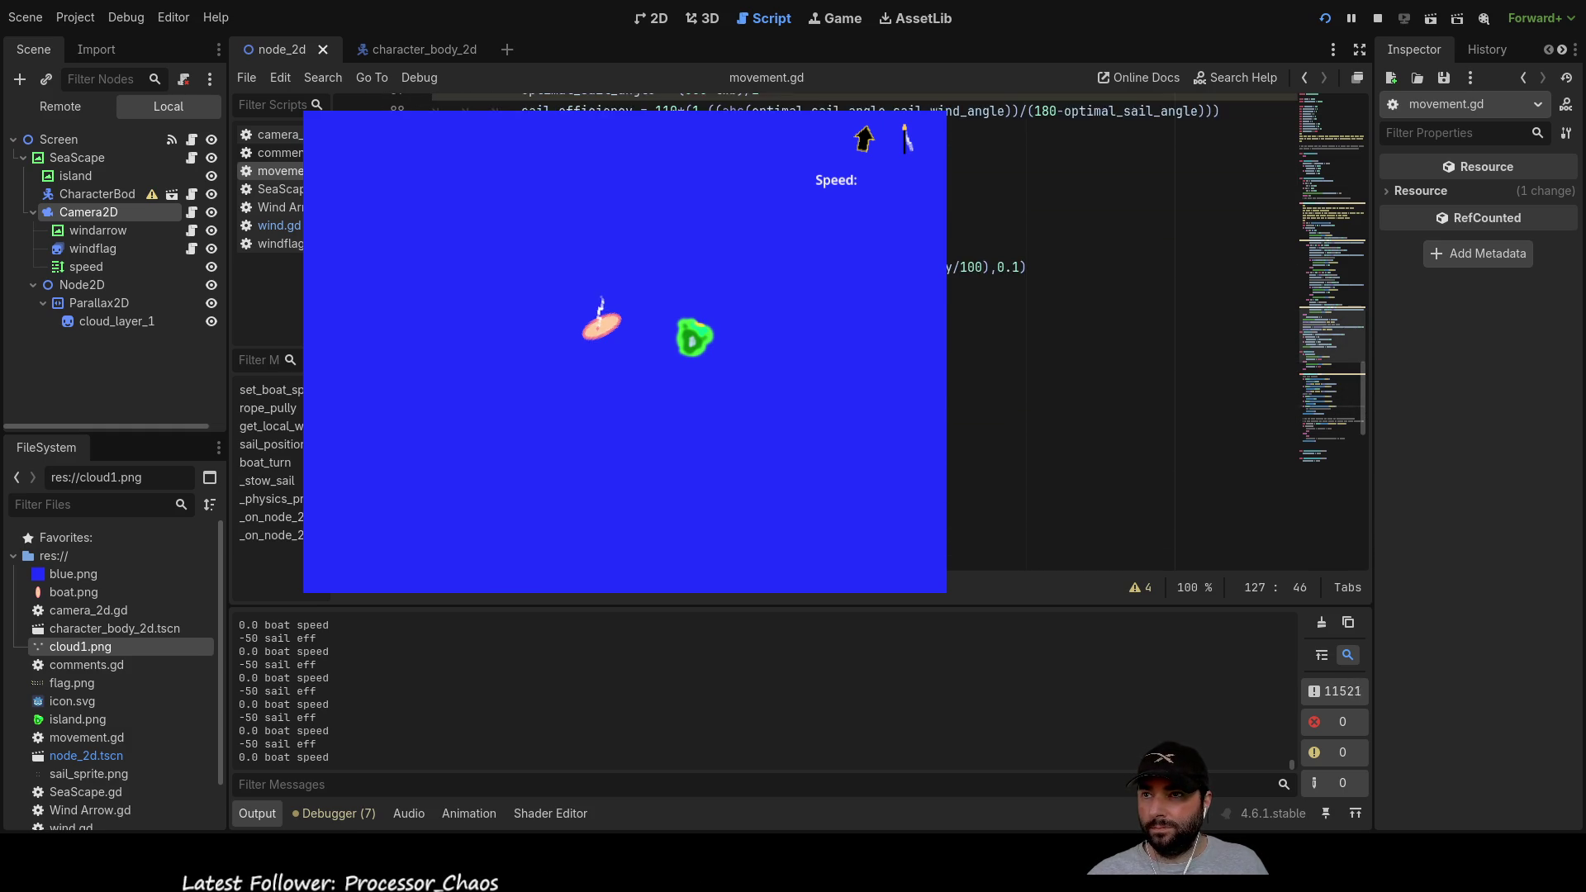
scroll(1156, 331, "up", 2)
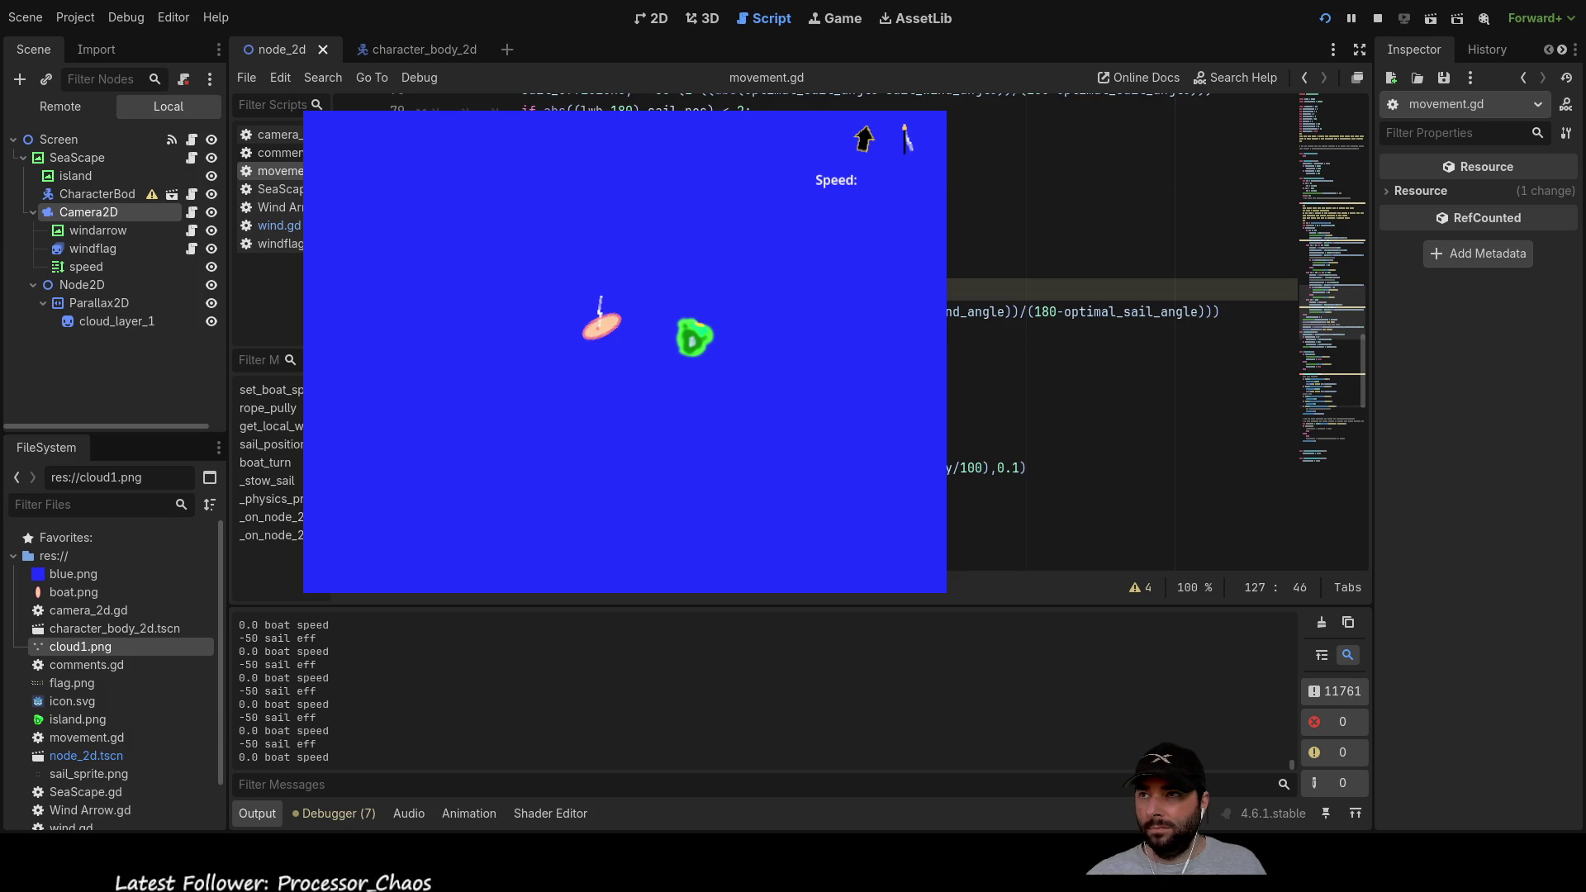
scroll(1156, 330, "up", 2)
scroll(1156, 331, "down", 2)
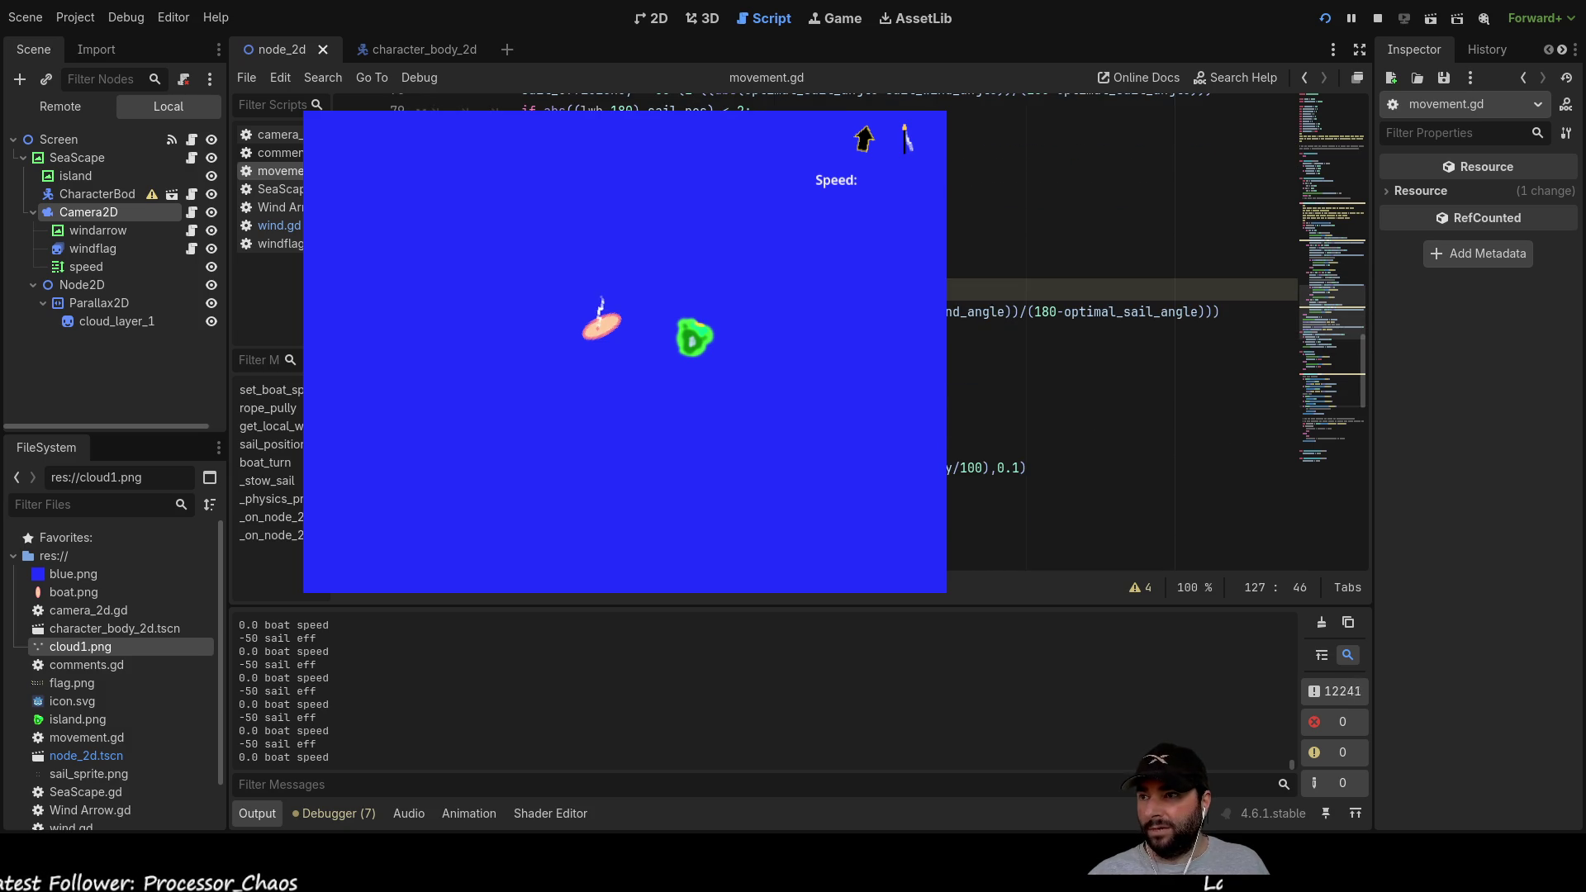
left_click(998, 468)
type("-")
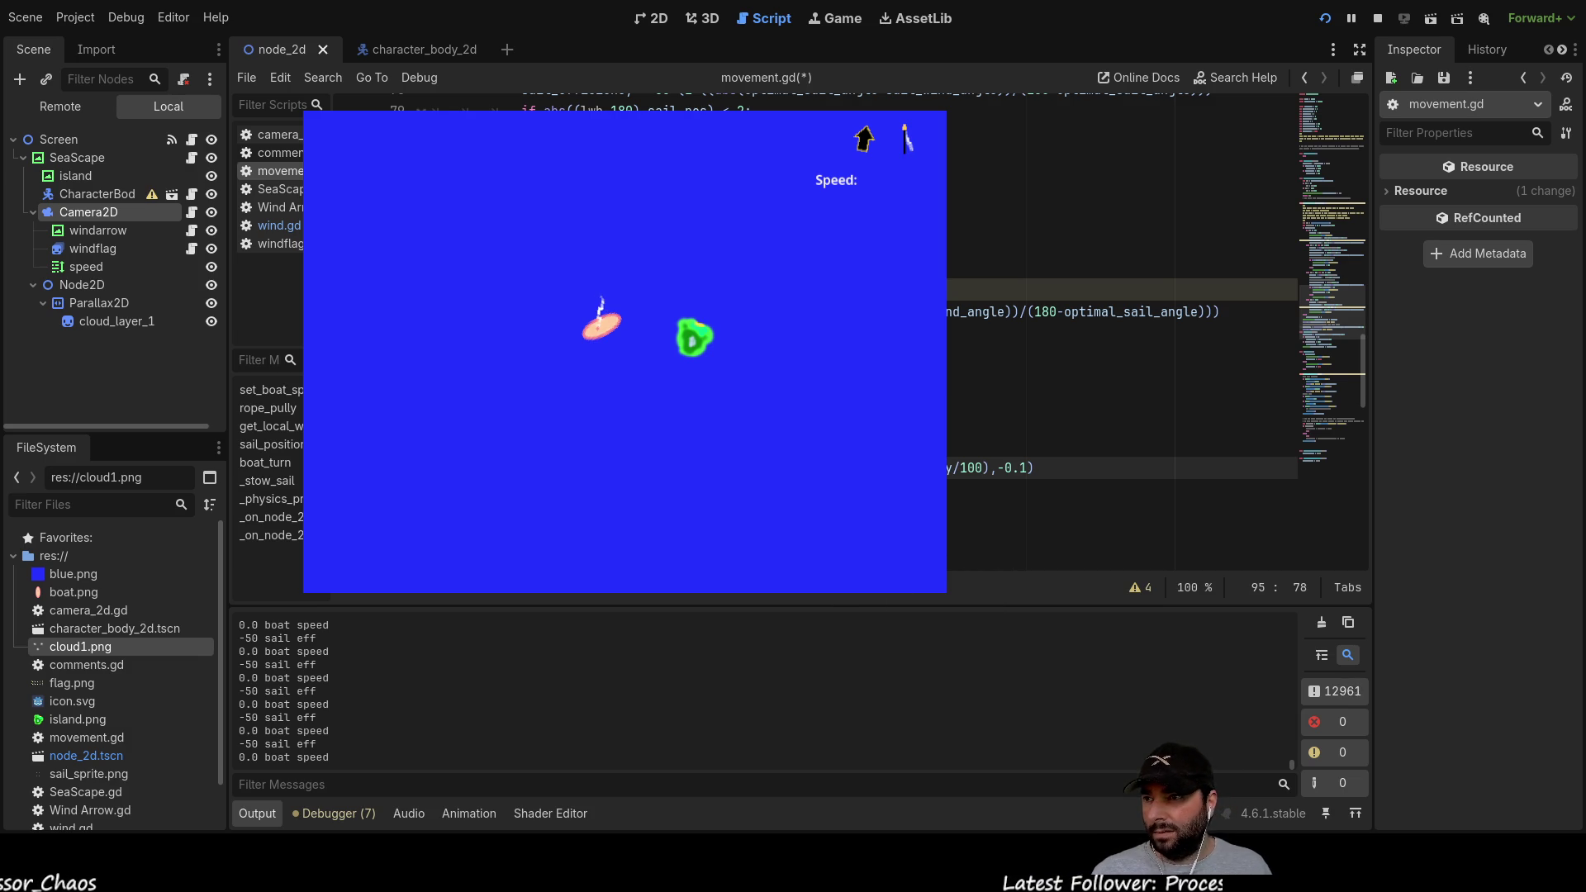
key("Down")
key("Up")
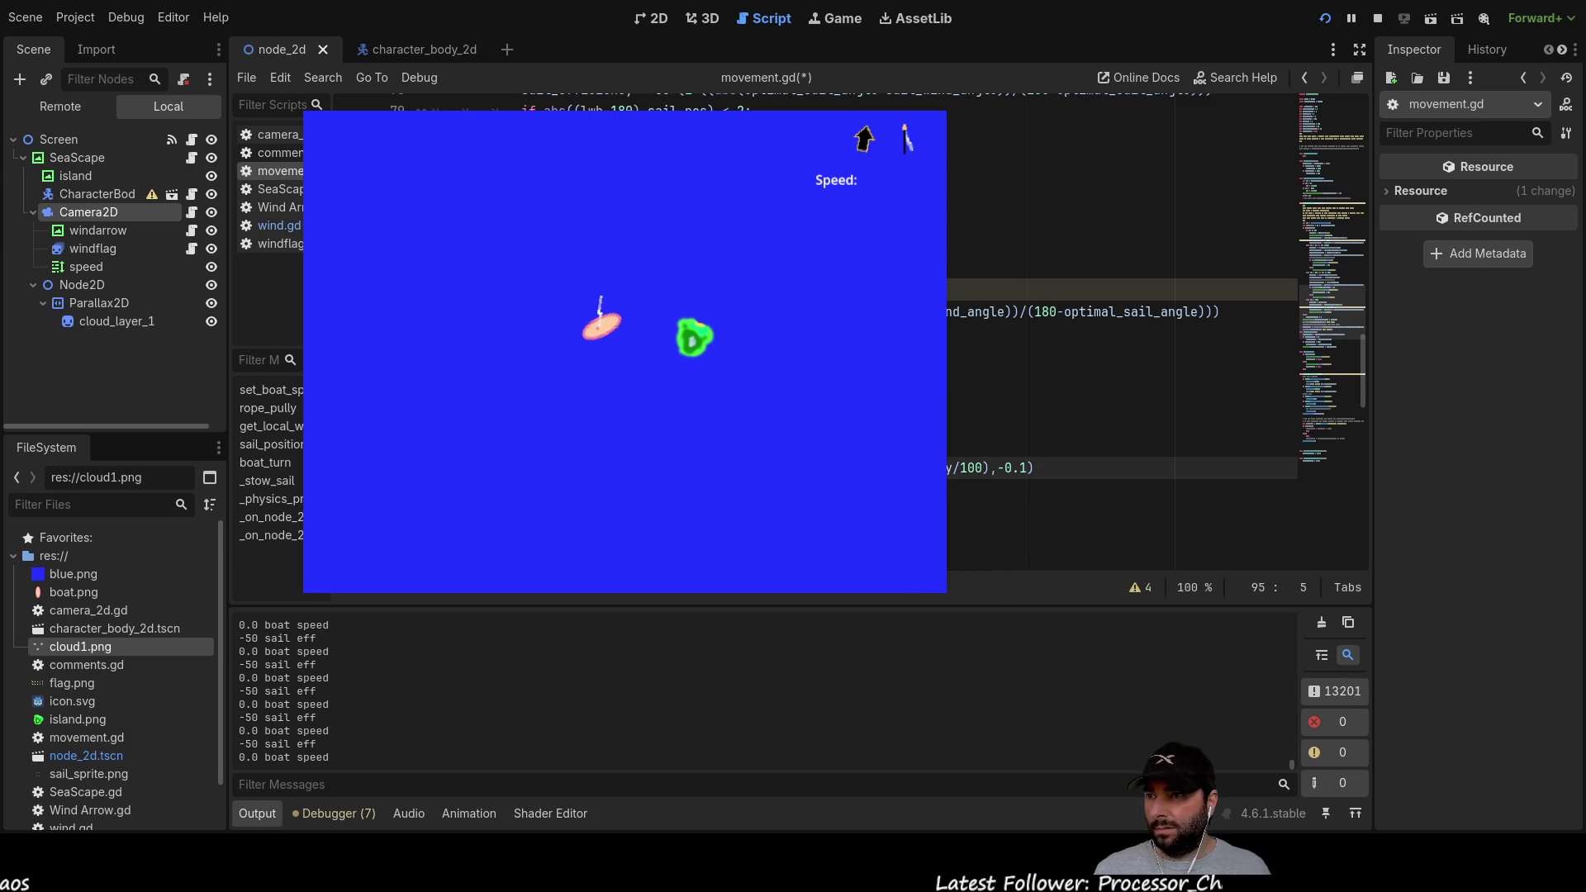
Step: Open a blank line above the boat_speed statement, review its wind_strength * sail_efficiency term, and restart the game
key("ctrl+shift+Return")
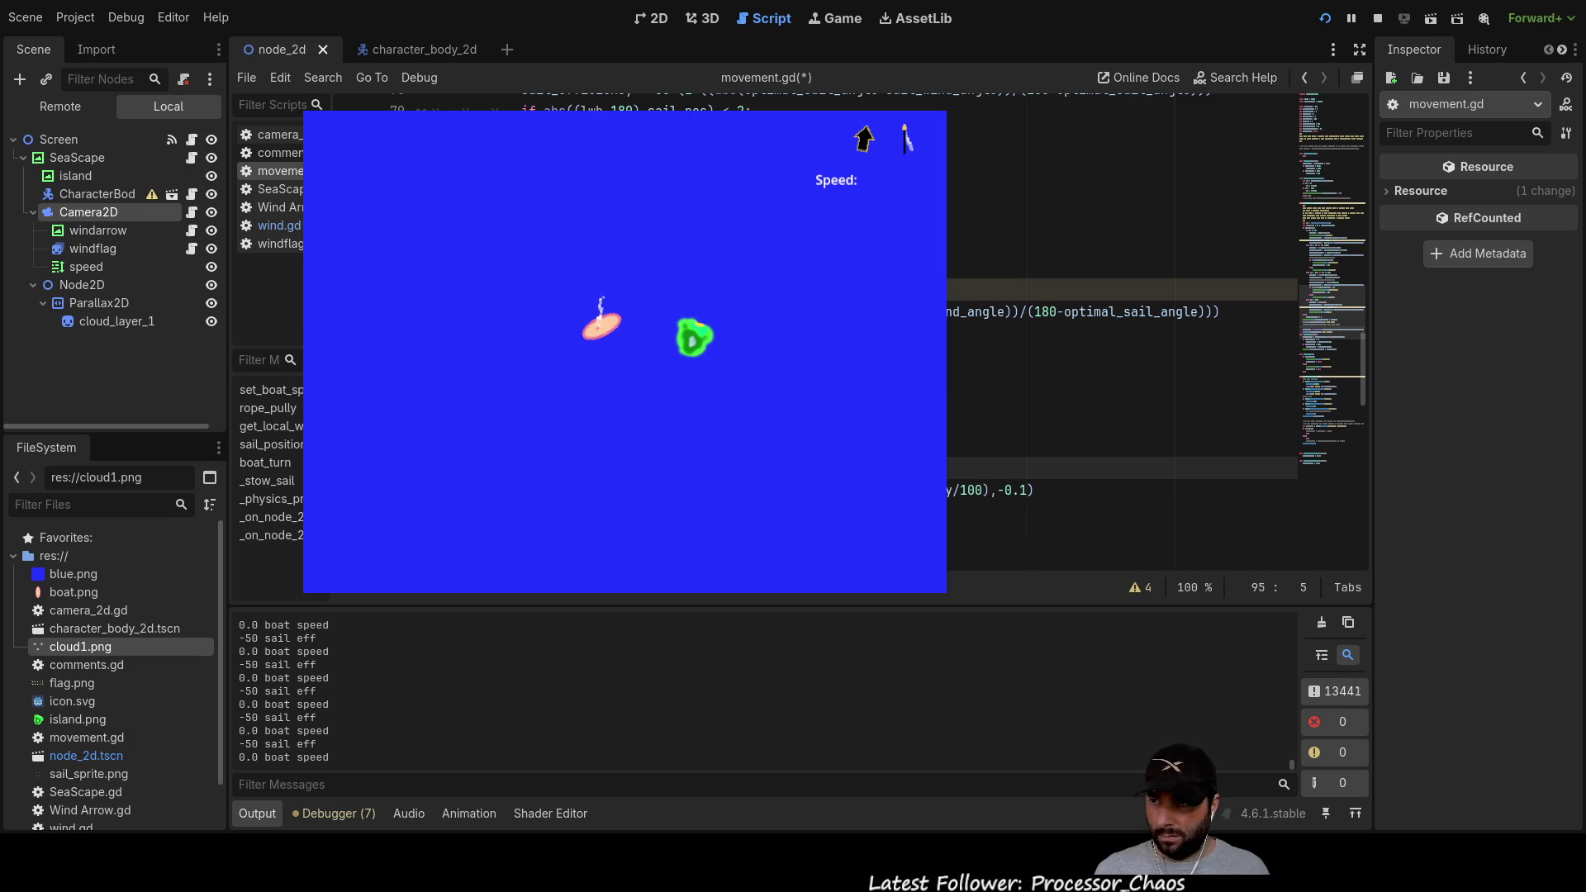
key("Up")
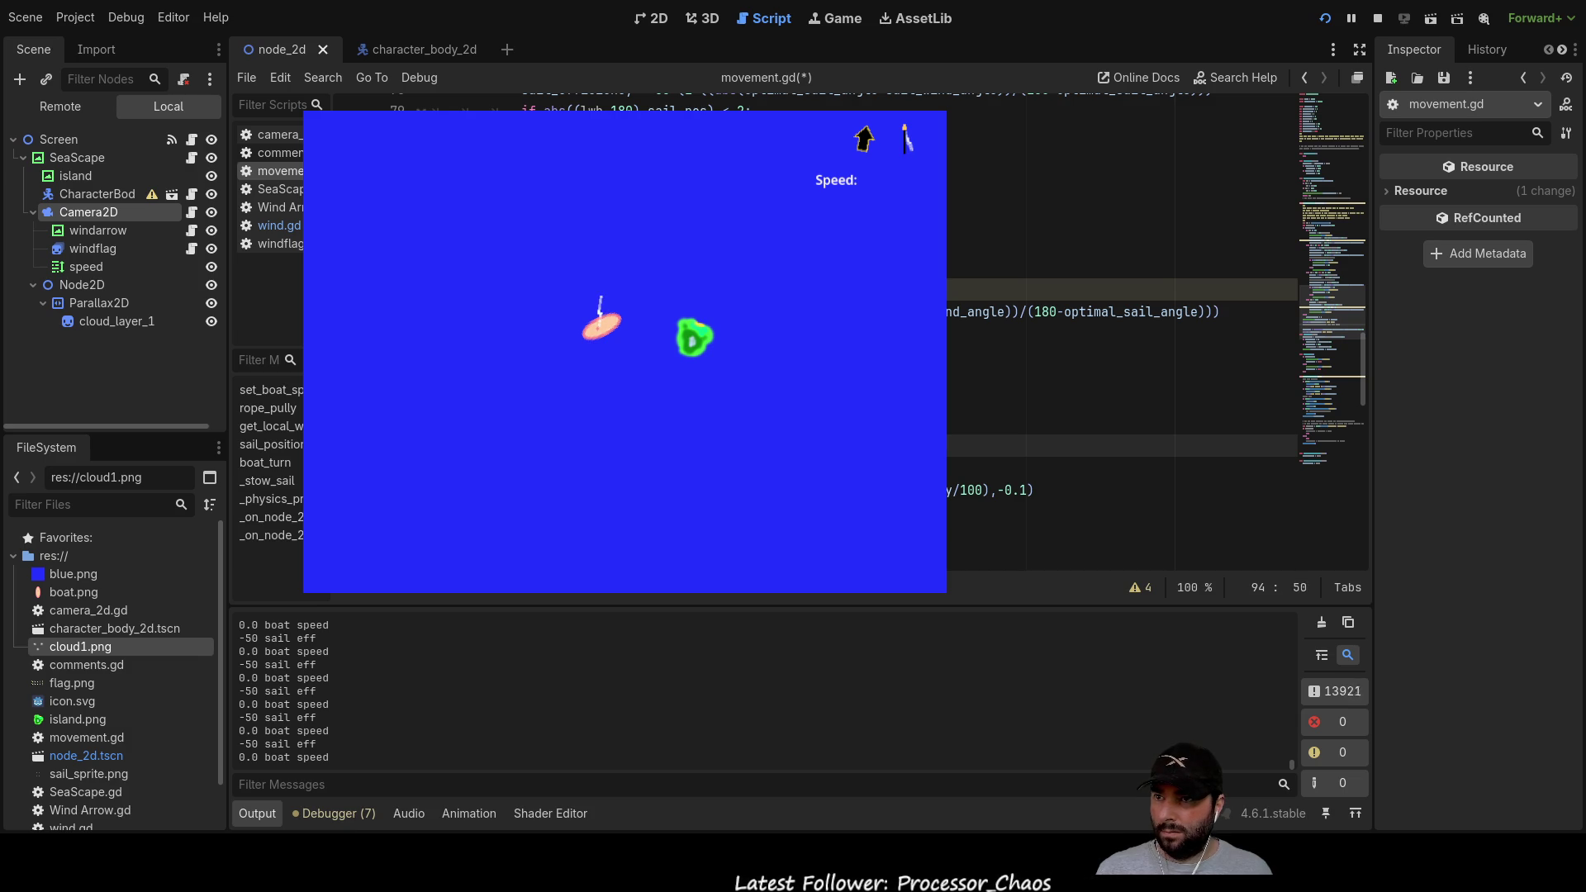
key("Down")
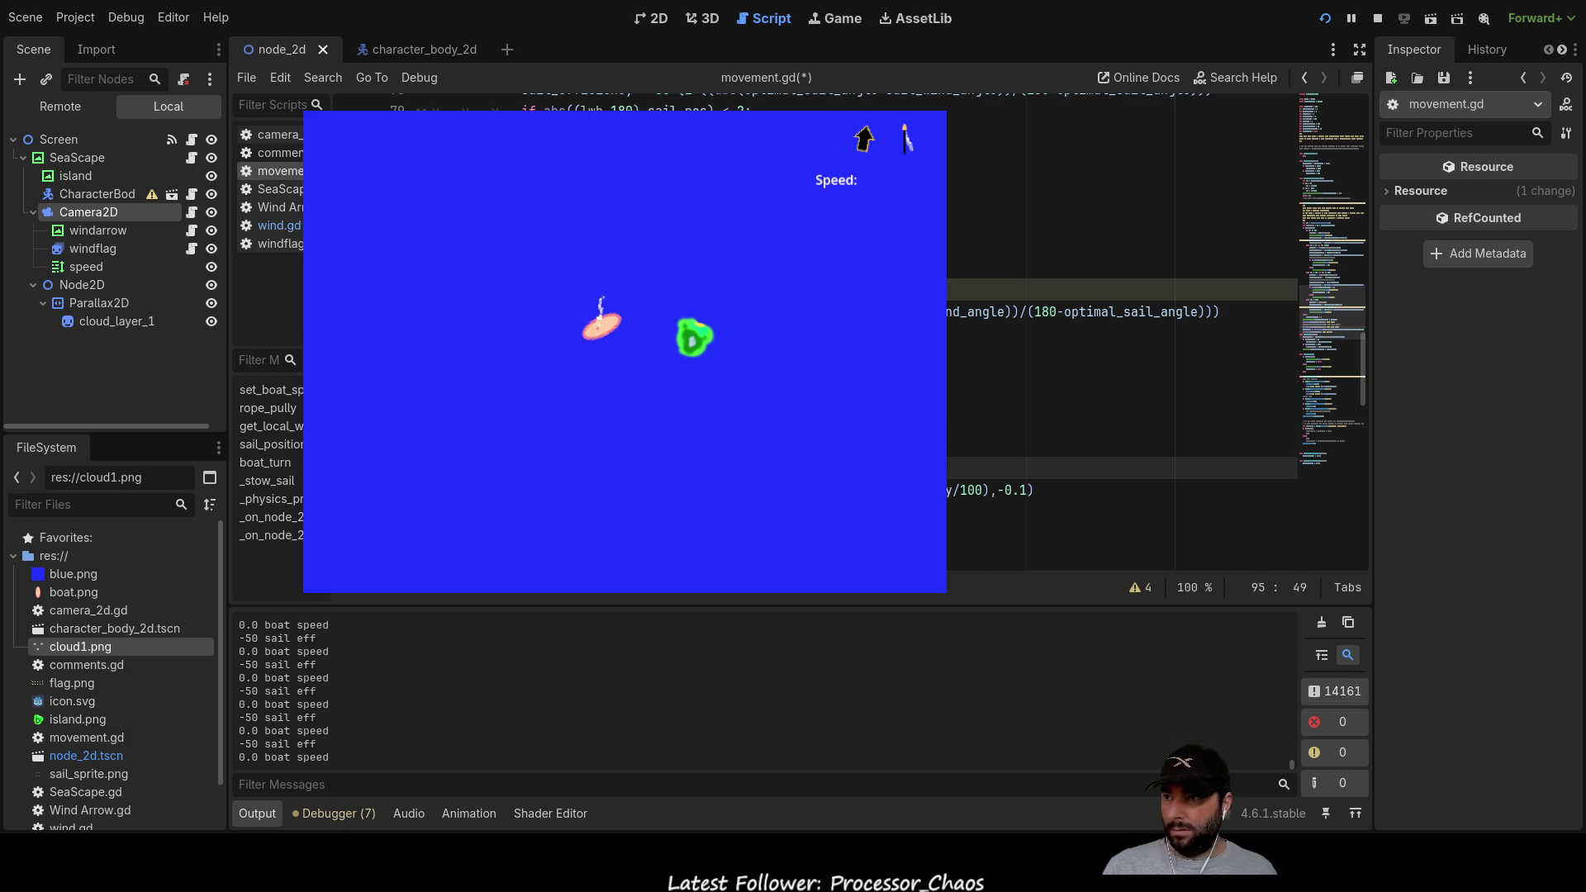
key("ctrl+Left")
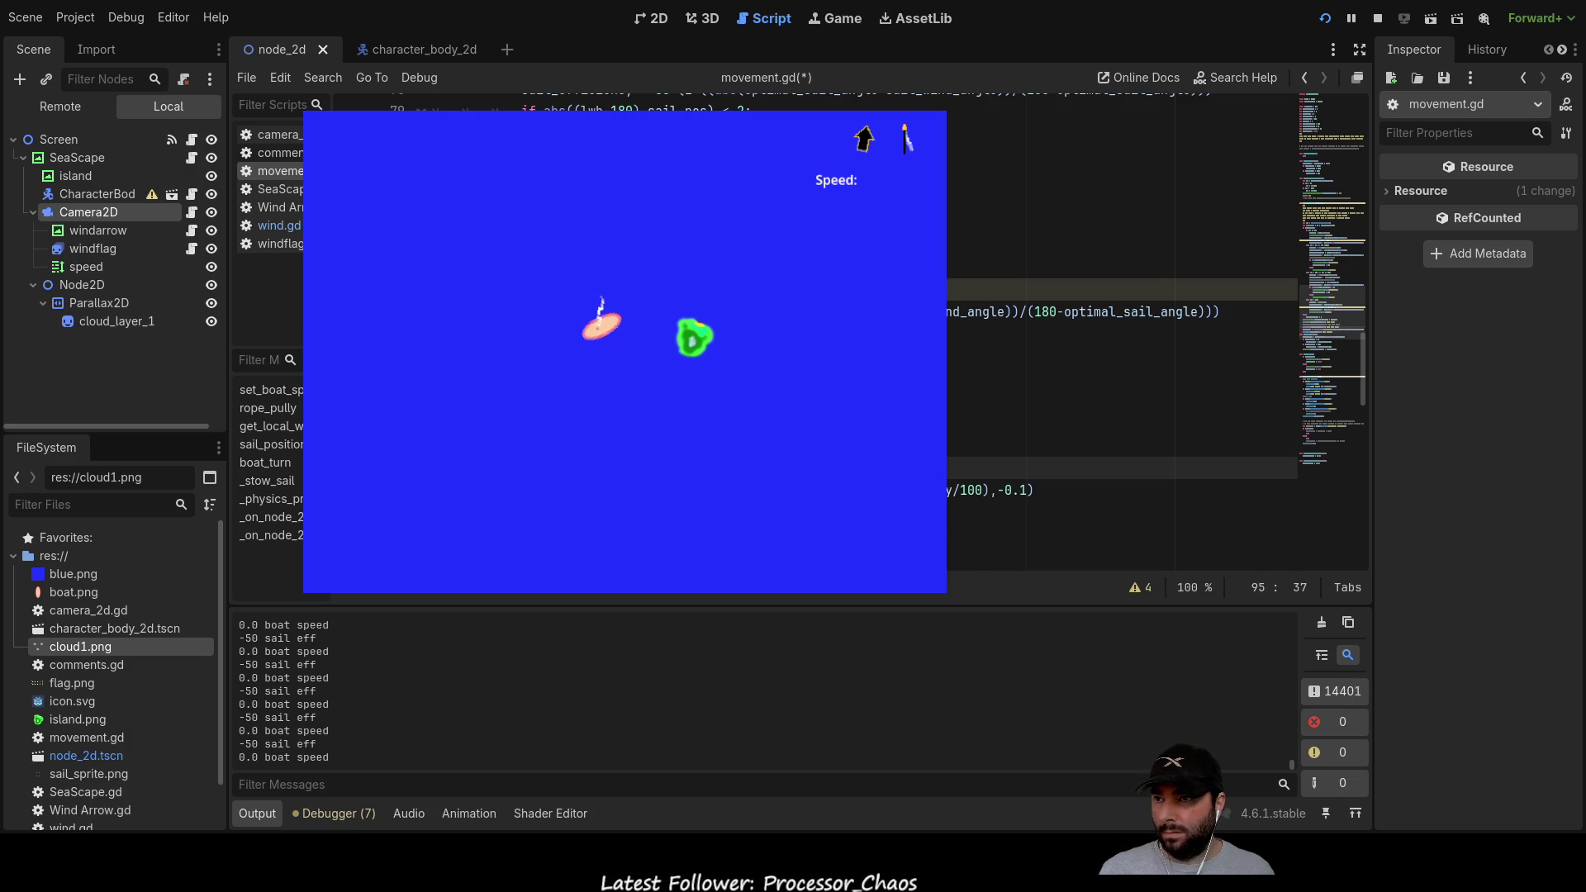
key("ctrl+Right")
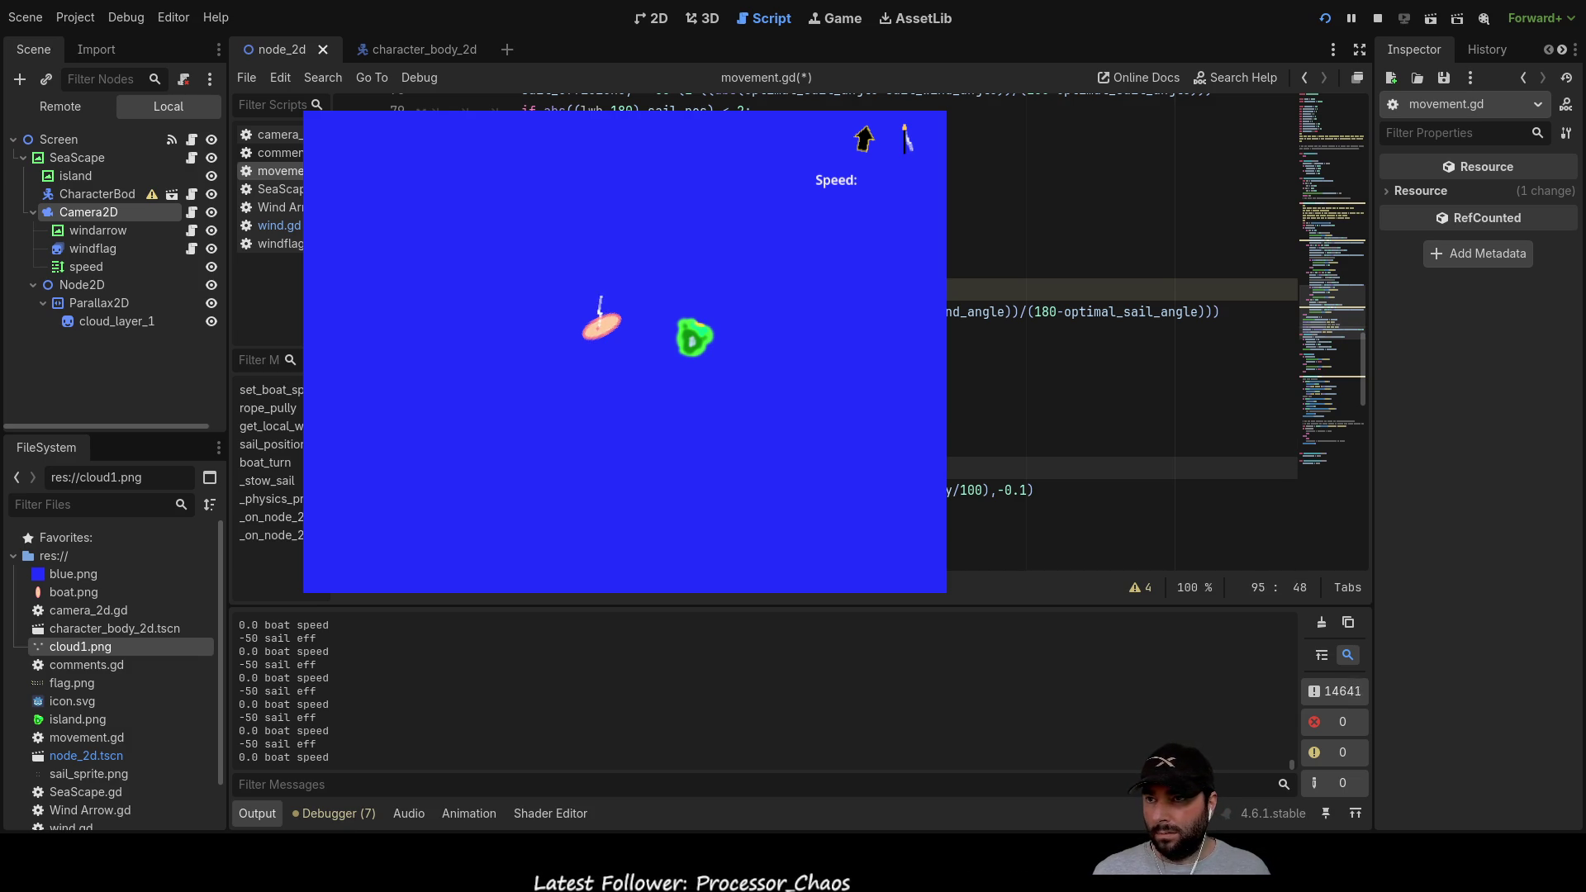
key("ctrl+Left")
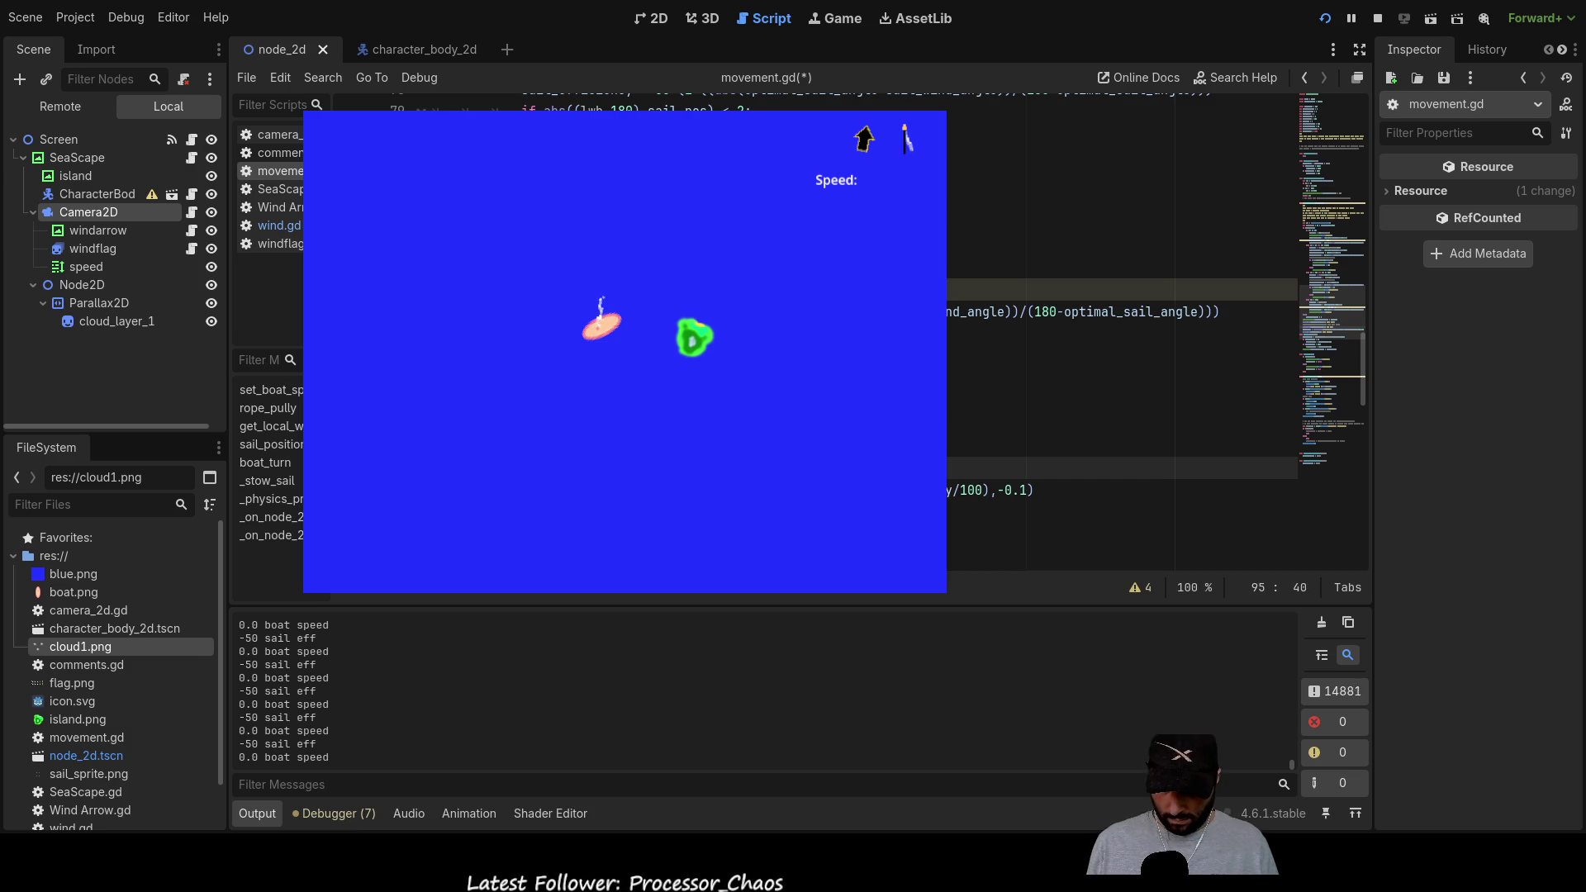
key("Down")
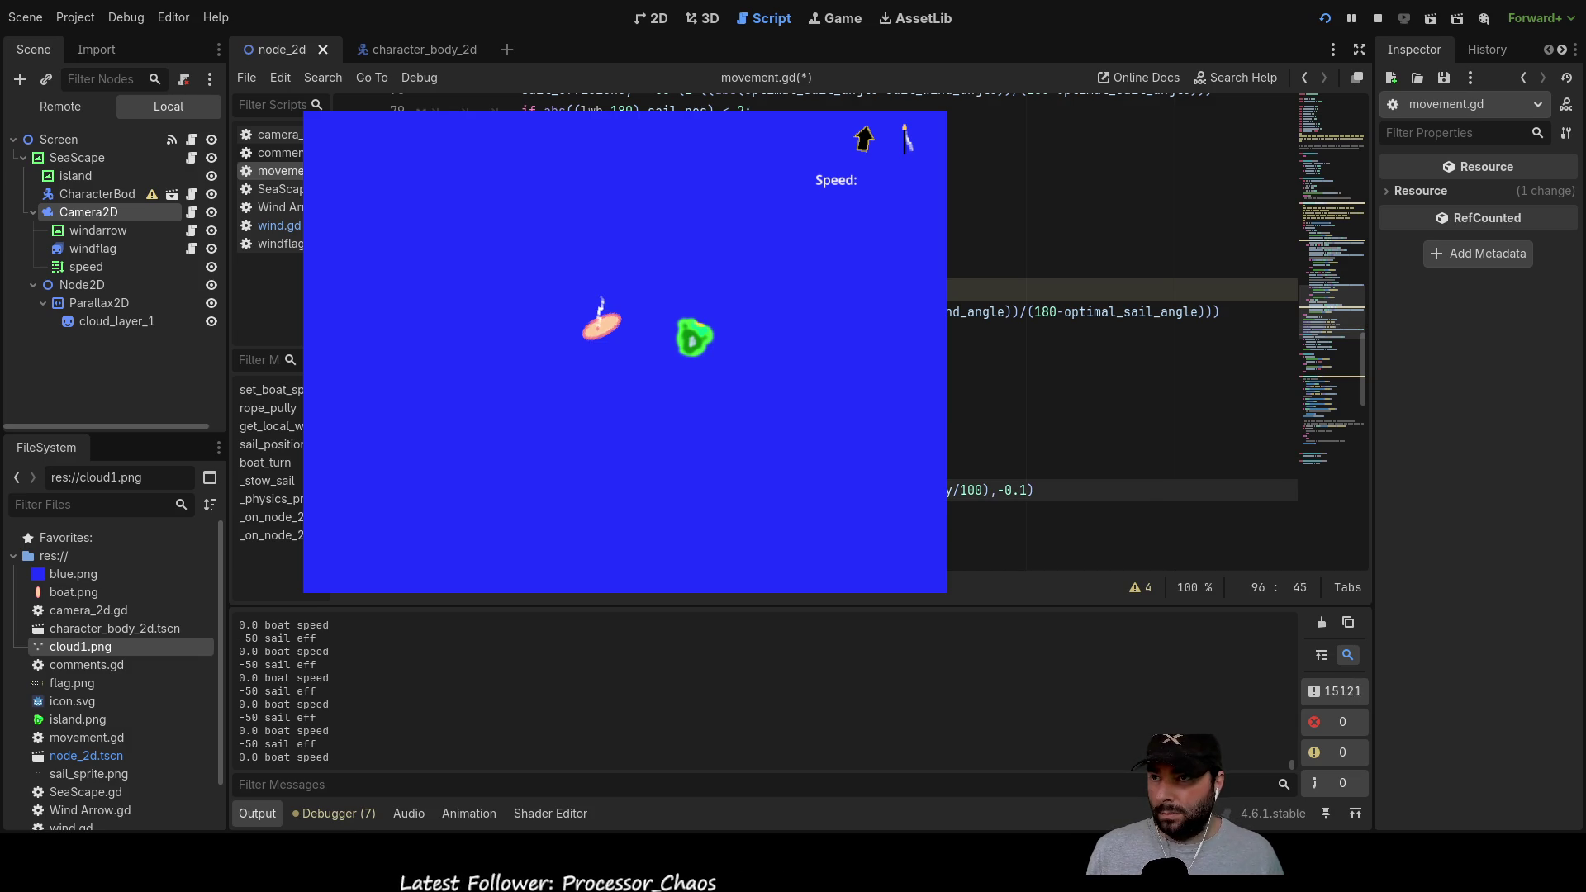
key("Left")
key("Left")
key("ctrl+shift+Right")
key("ctrl+shift+Right")
key("ctrl+shift+Right")
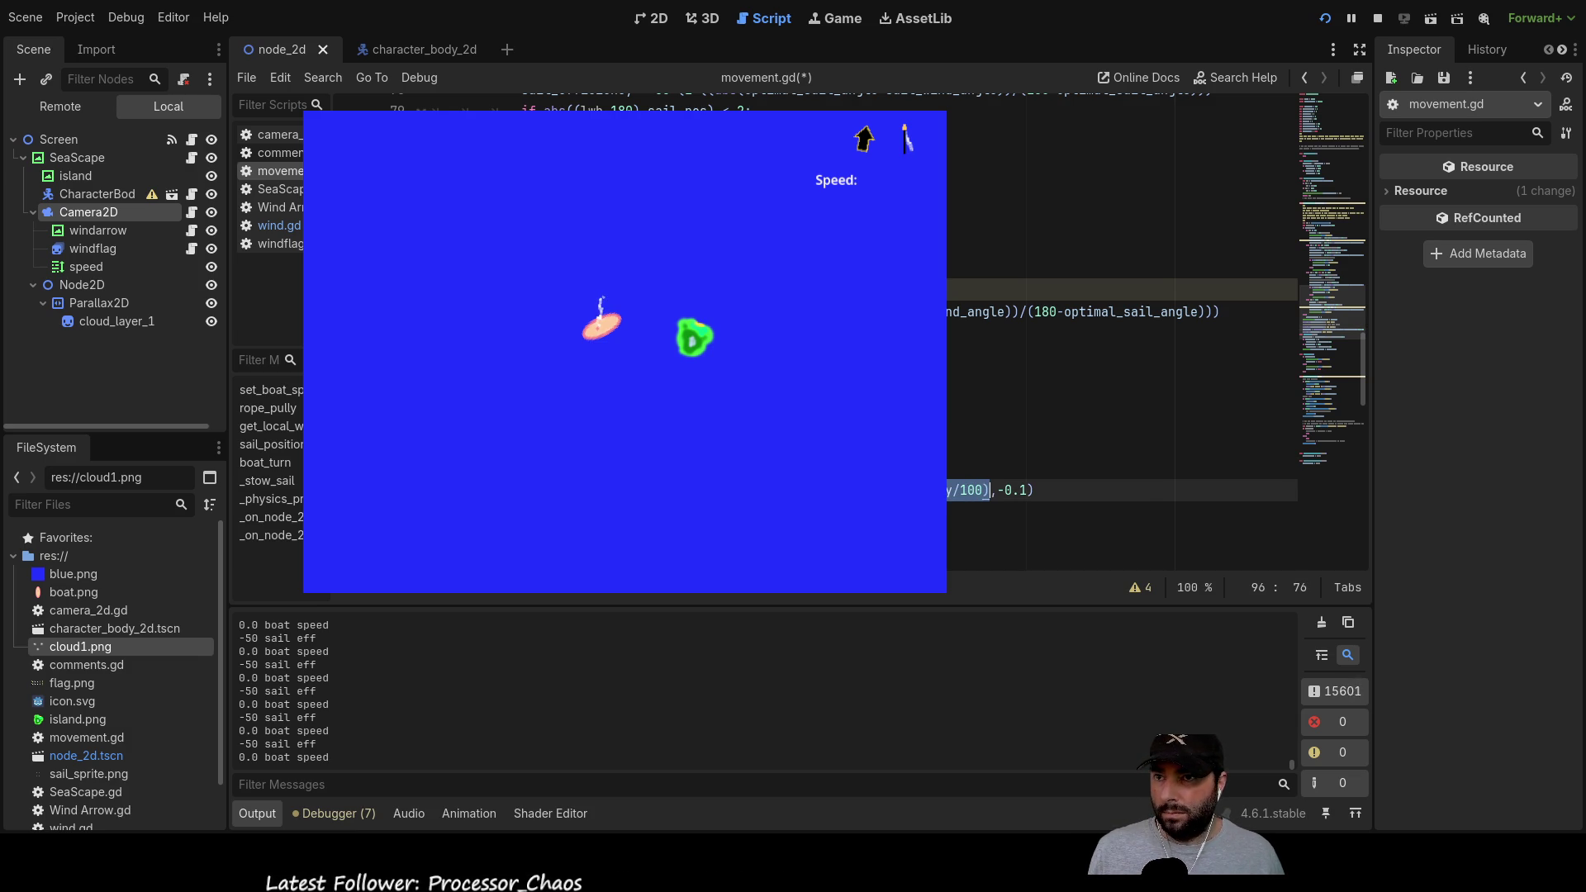
key("Up")
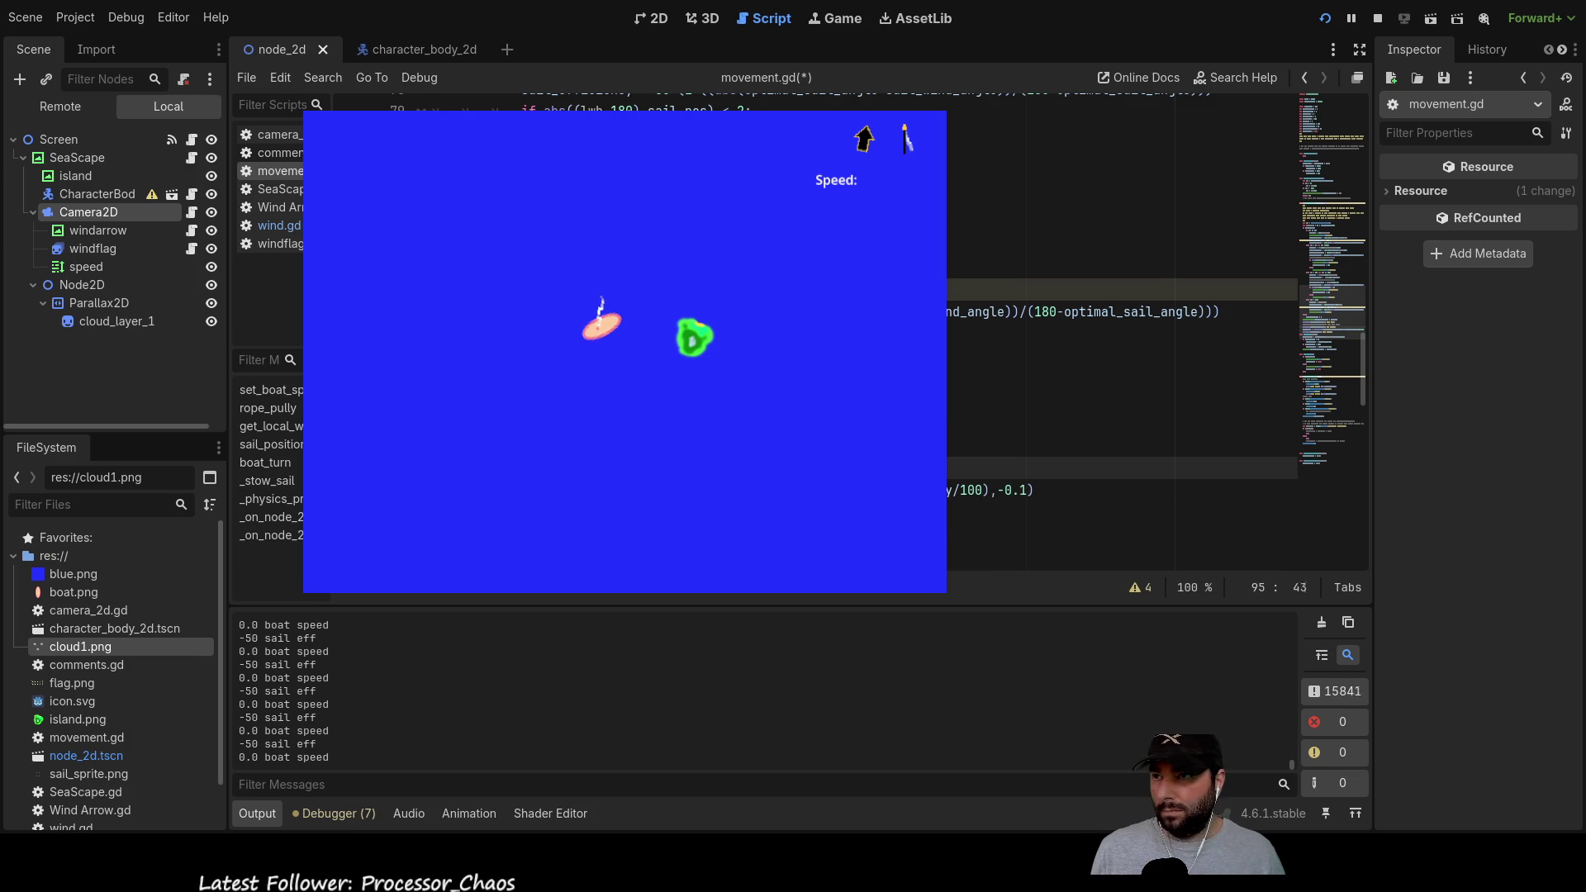
key("ctrl+Left")
key("ctrl+Left")
key("ctrl+Left")
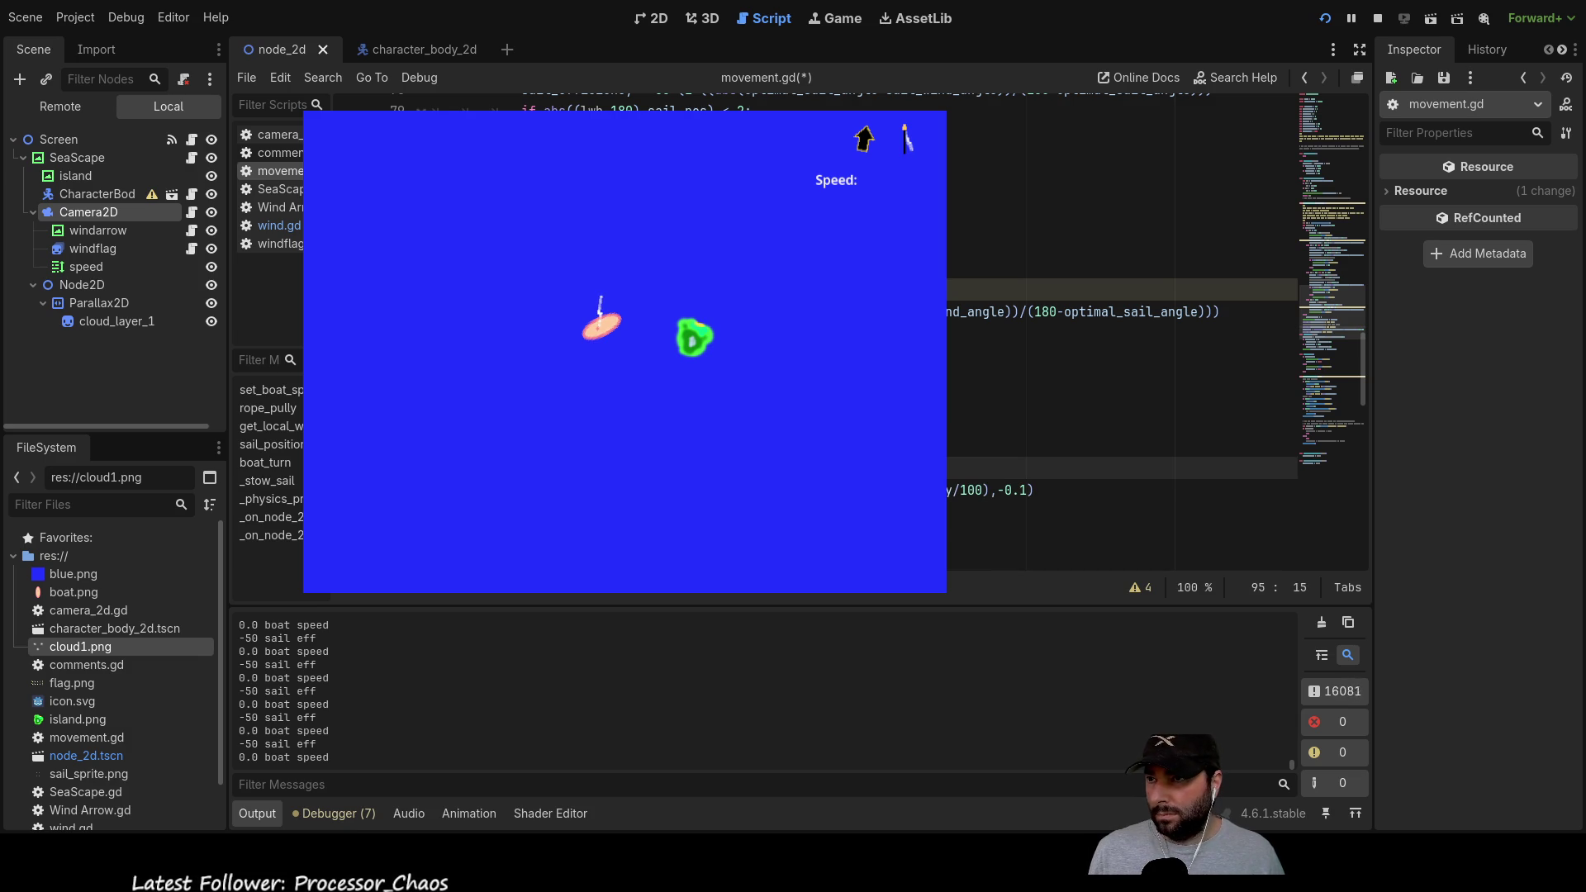
key("ctrl+shift+Right")
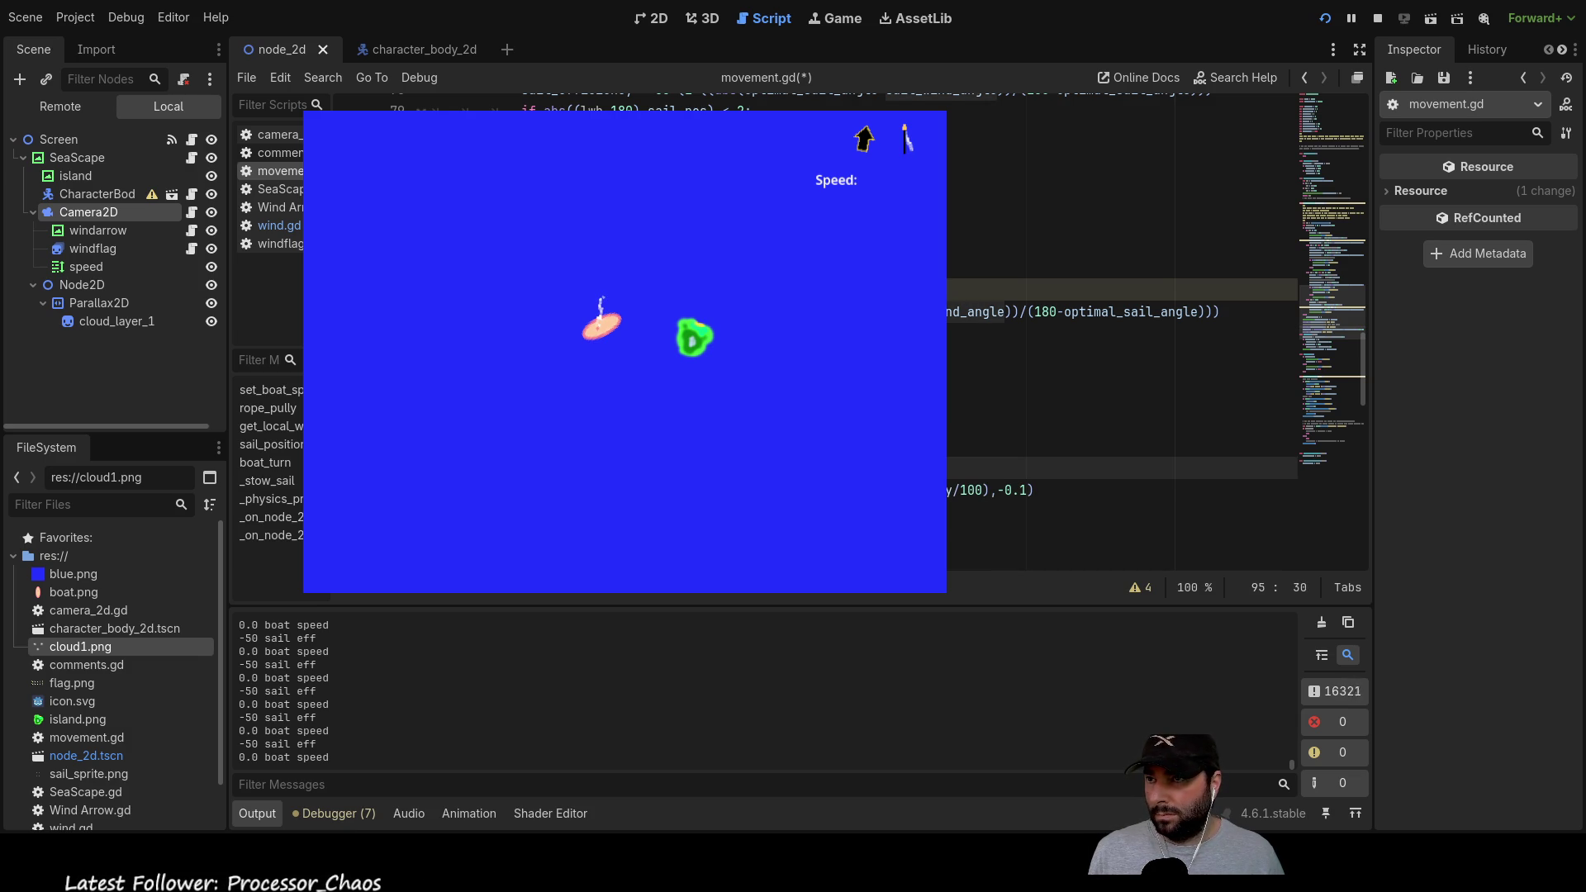
key("ctrl+Right")
key("ctrl+Right")
key("ctrl+Right")
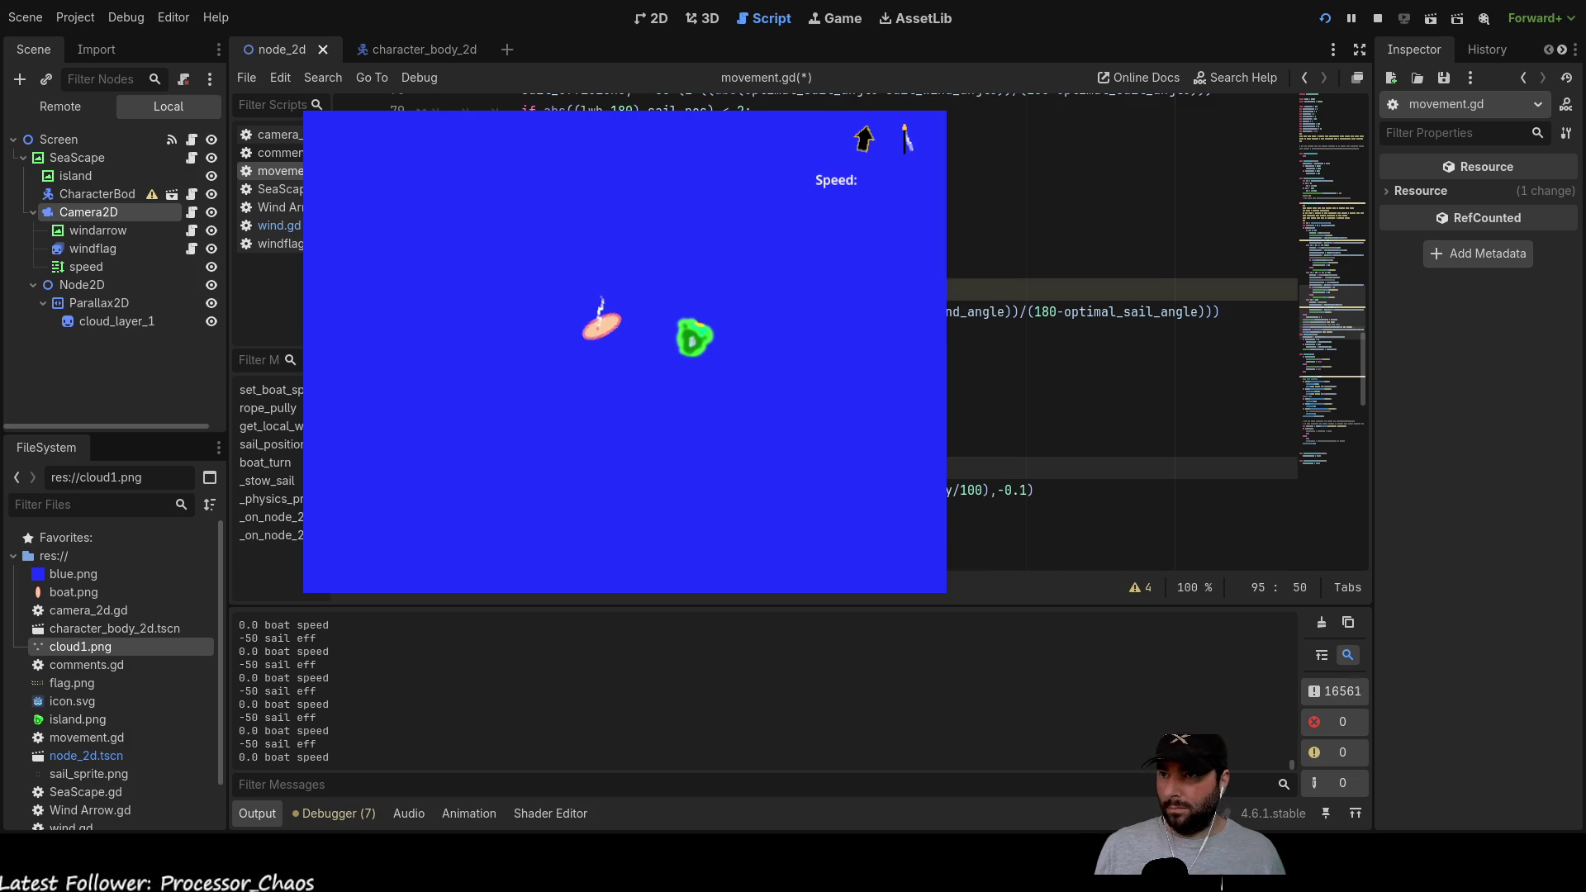
left_click(1324, 20)
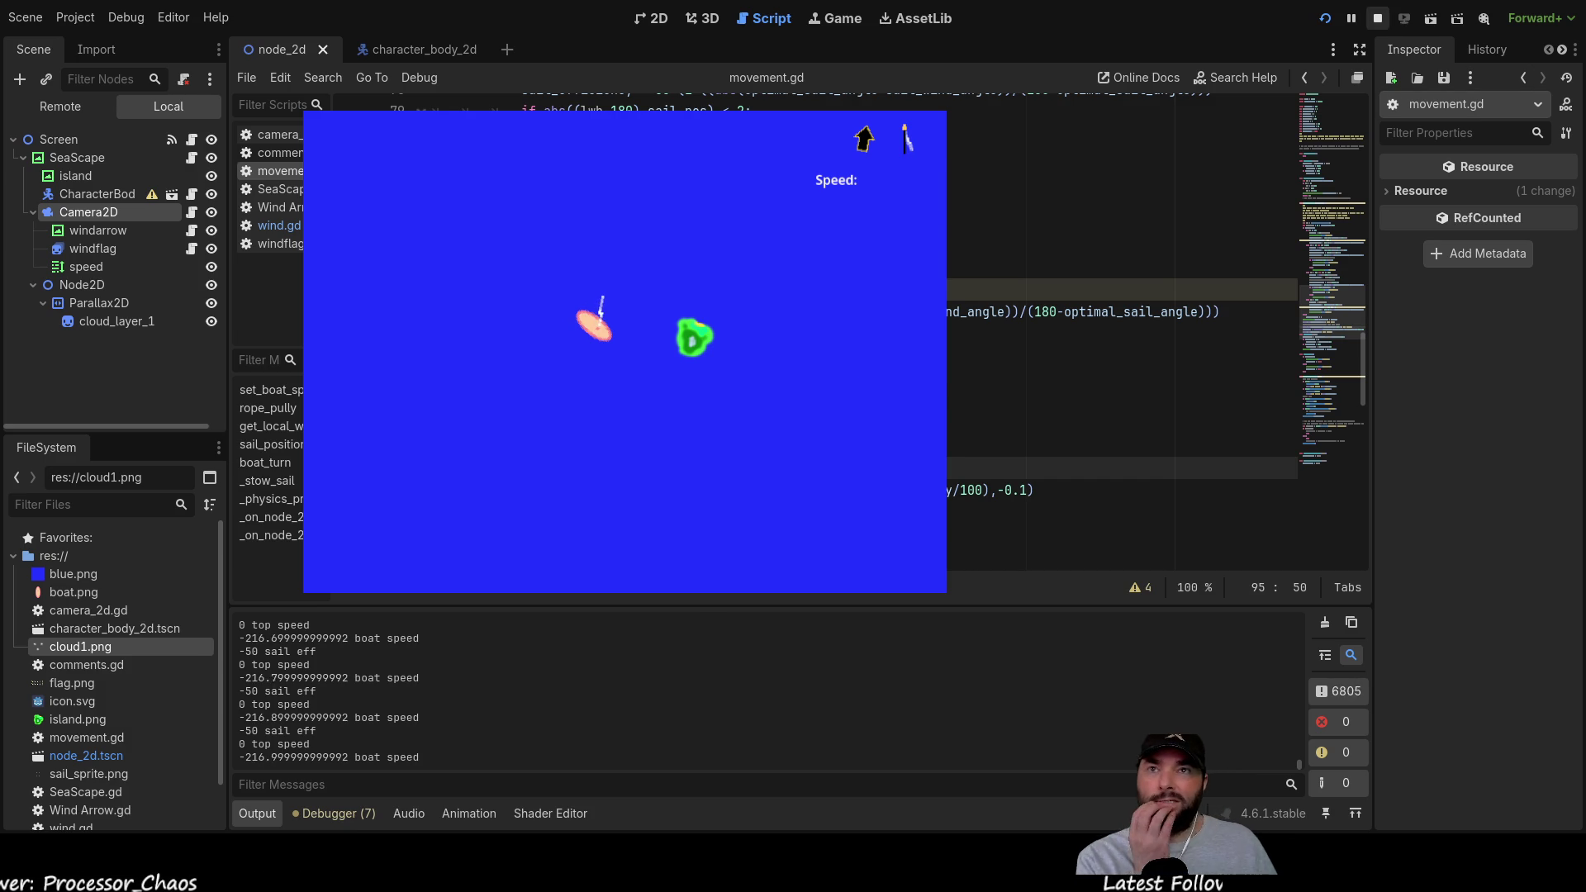
Step: Stop the game after seeing 0 top speed and boat speed sinking to about -217
left_click(1377, 18)
scroll(602, 447, "up", 1)
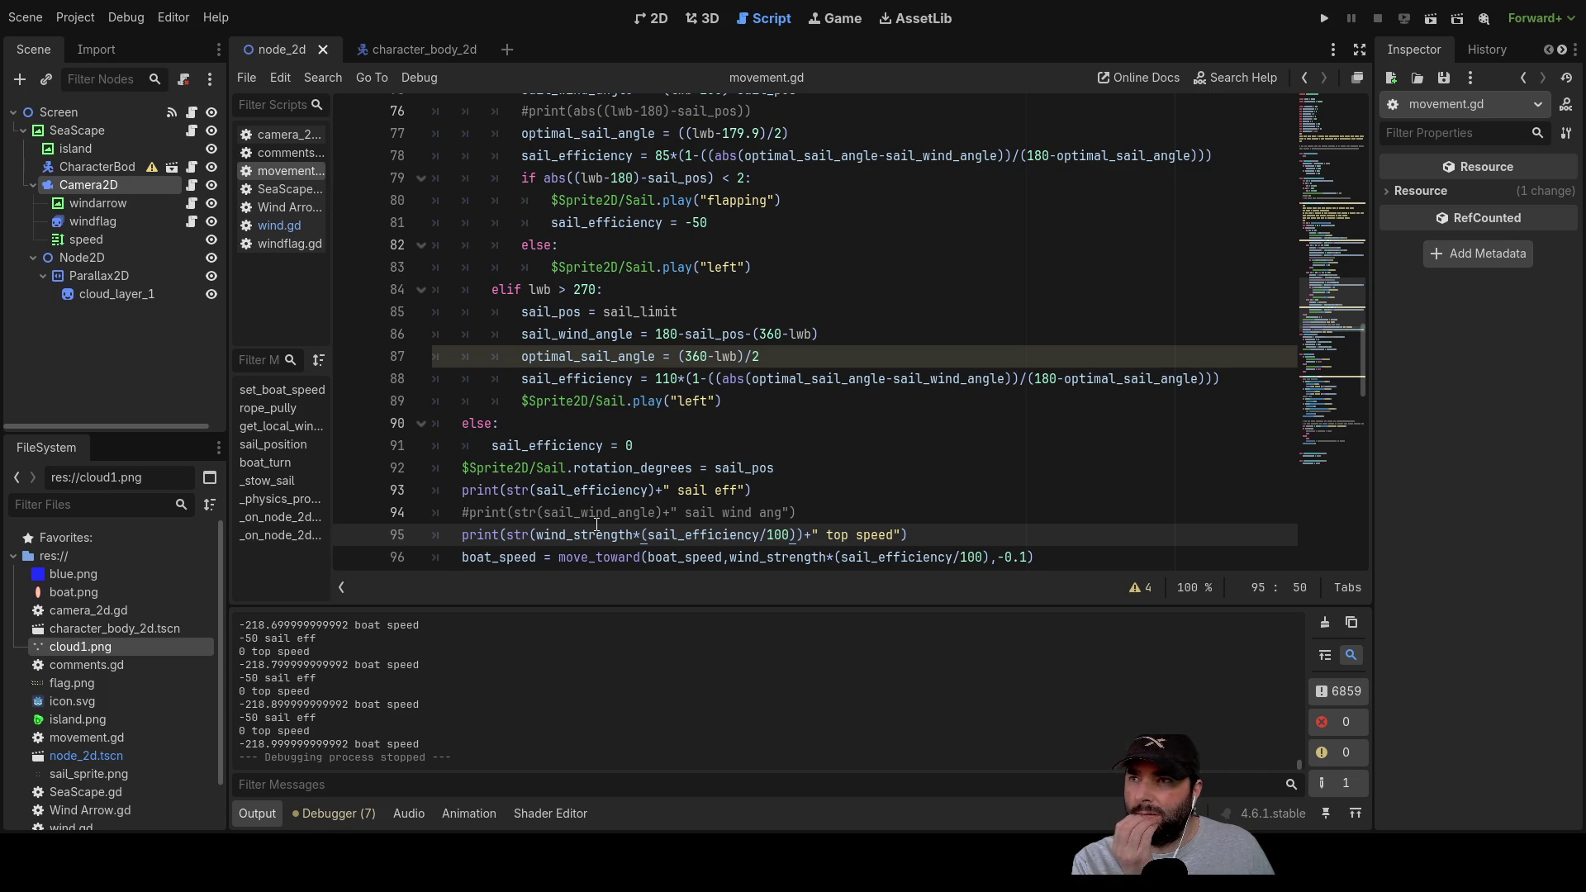
scroll(597, 525, "up", 1)
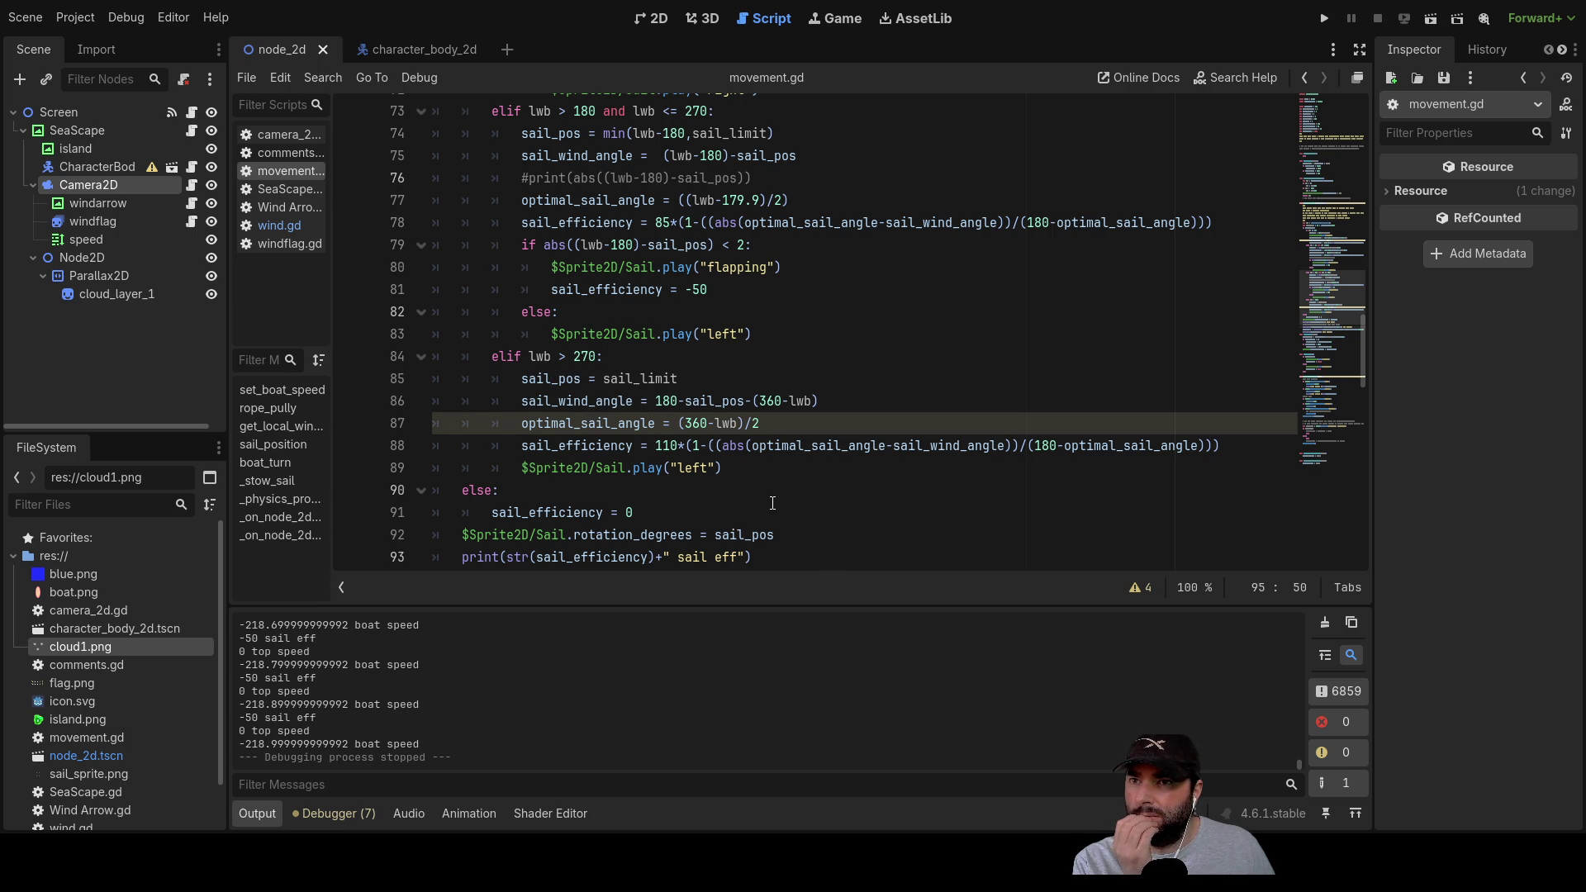
scroll(772, 503, "down", 4)
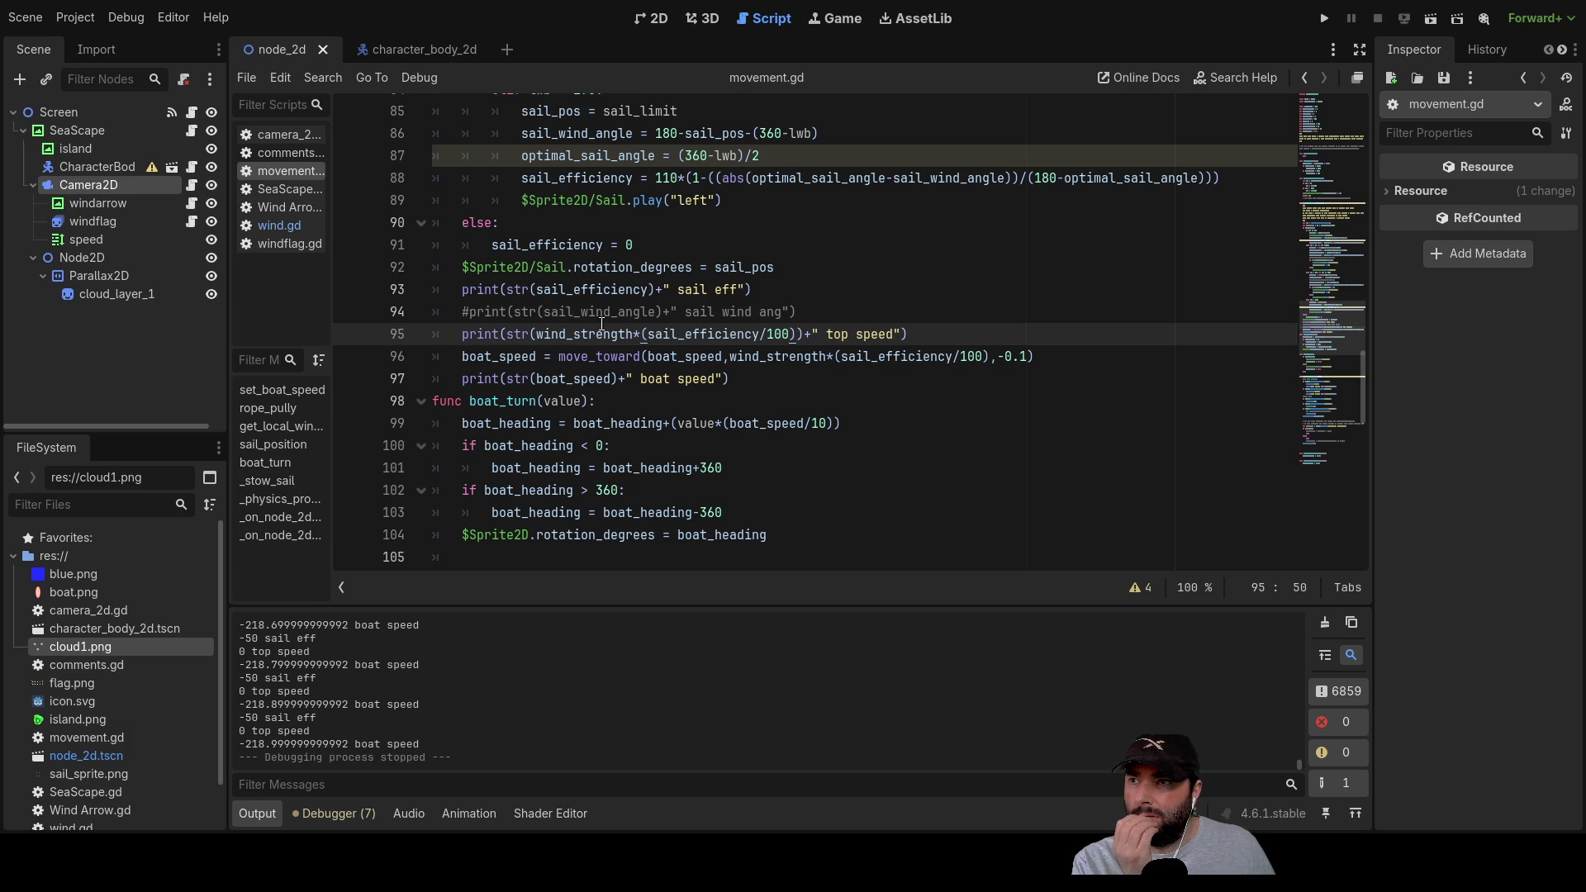
double_click(575, 334)
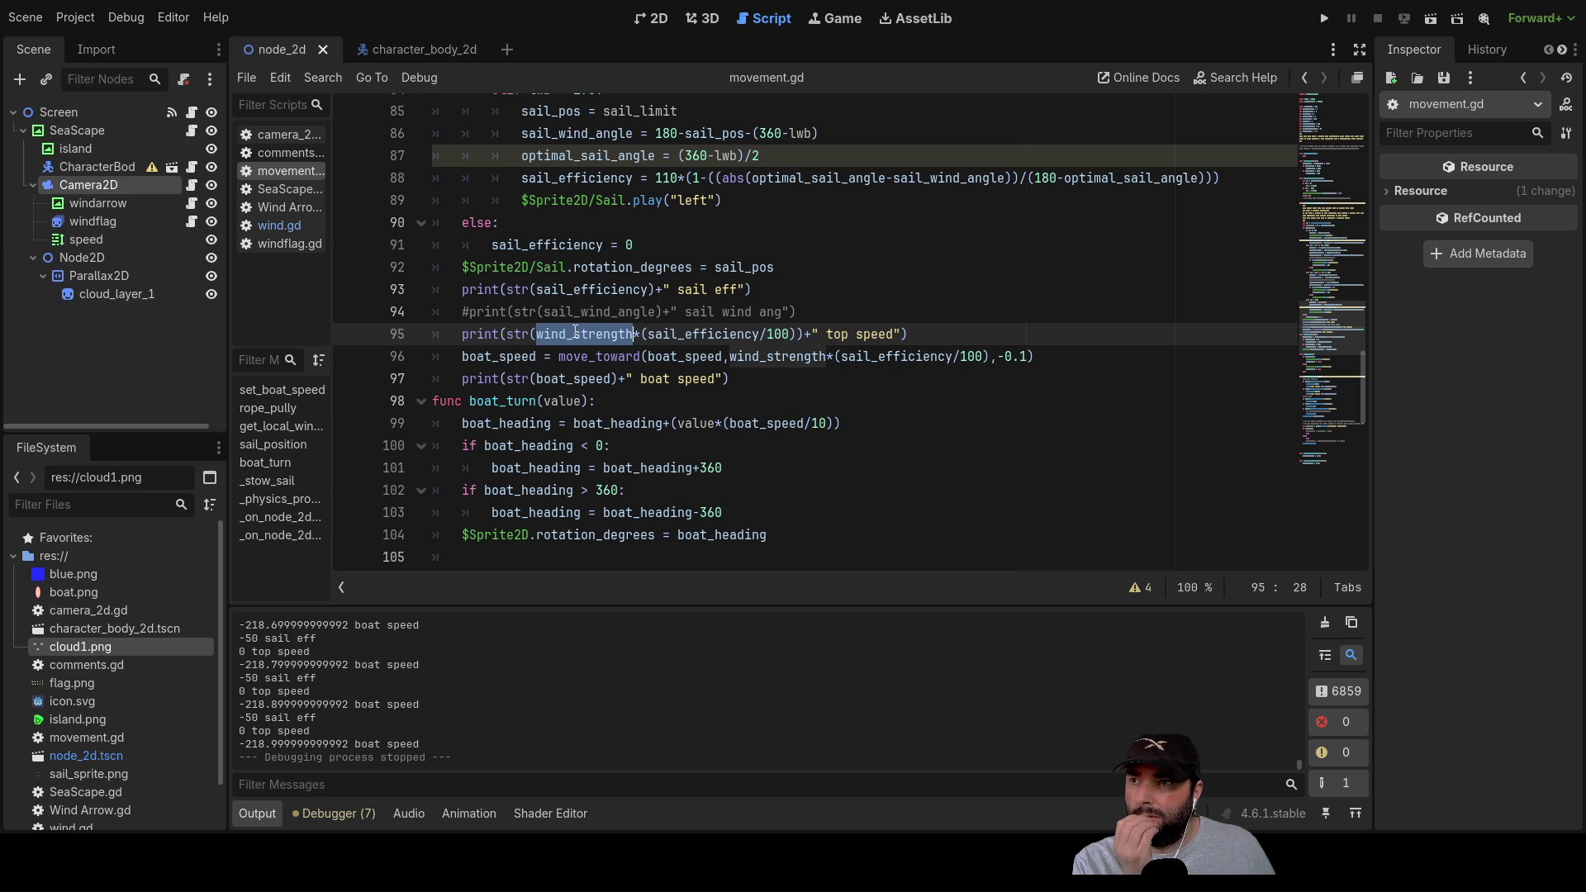
double_click(702, 336)
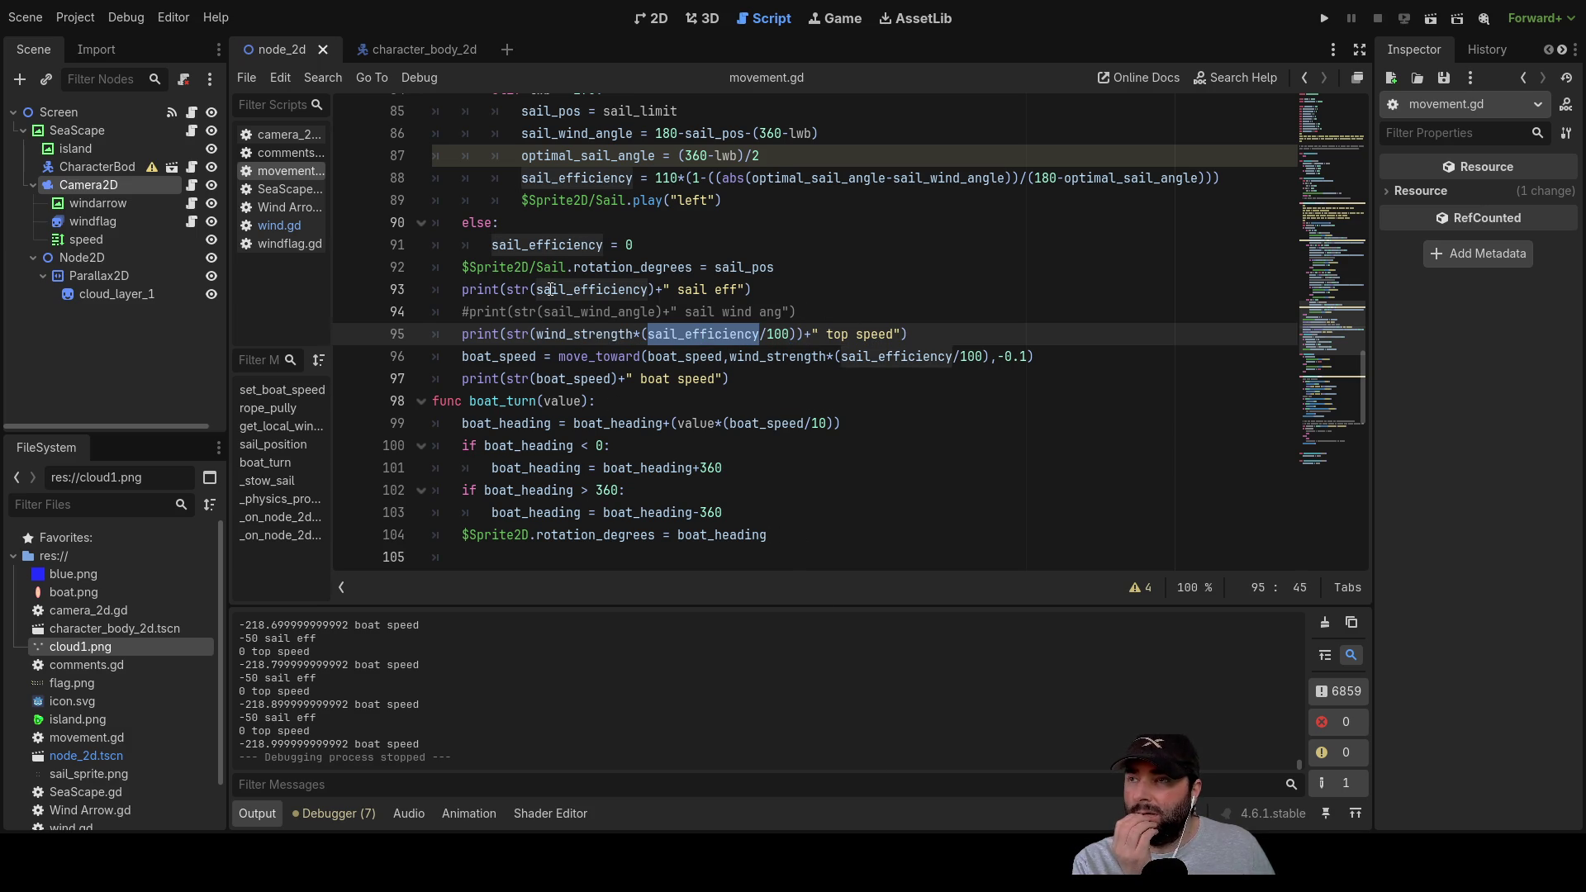
scroll(551, 290, "up", 1)
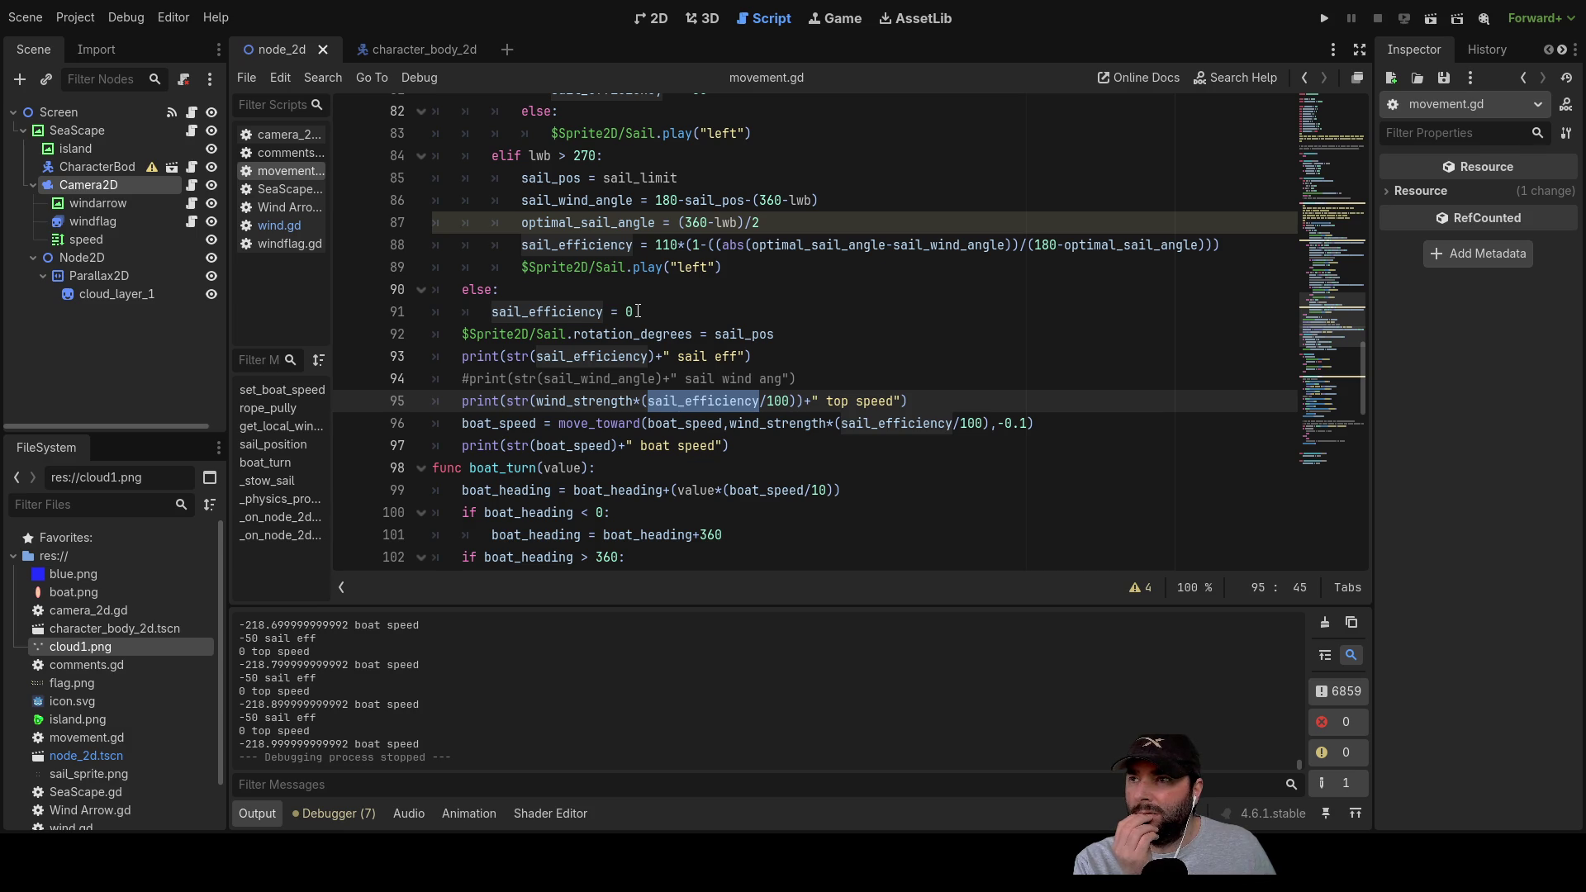
scroll(633, 319, "up", 4)
scroll(561, 422, "up", 9)
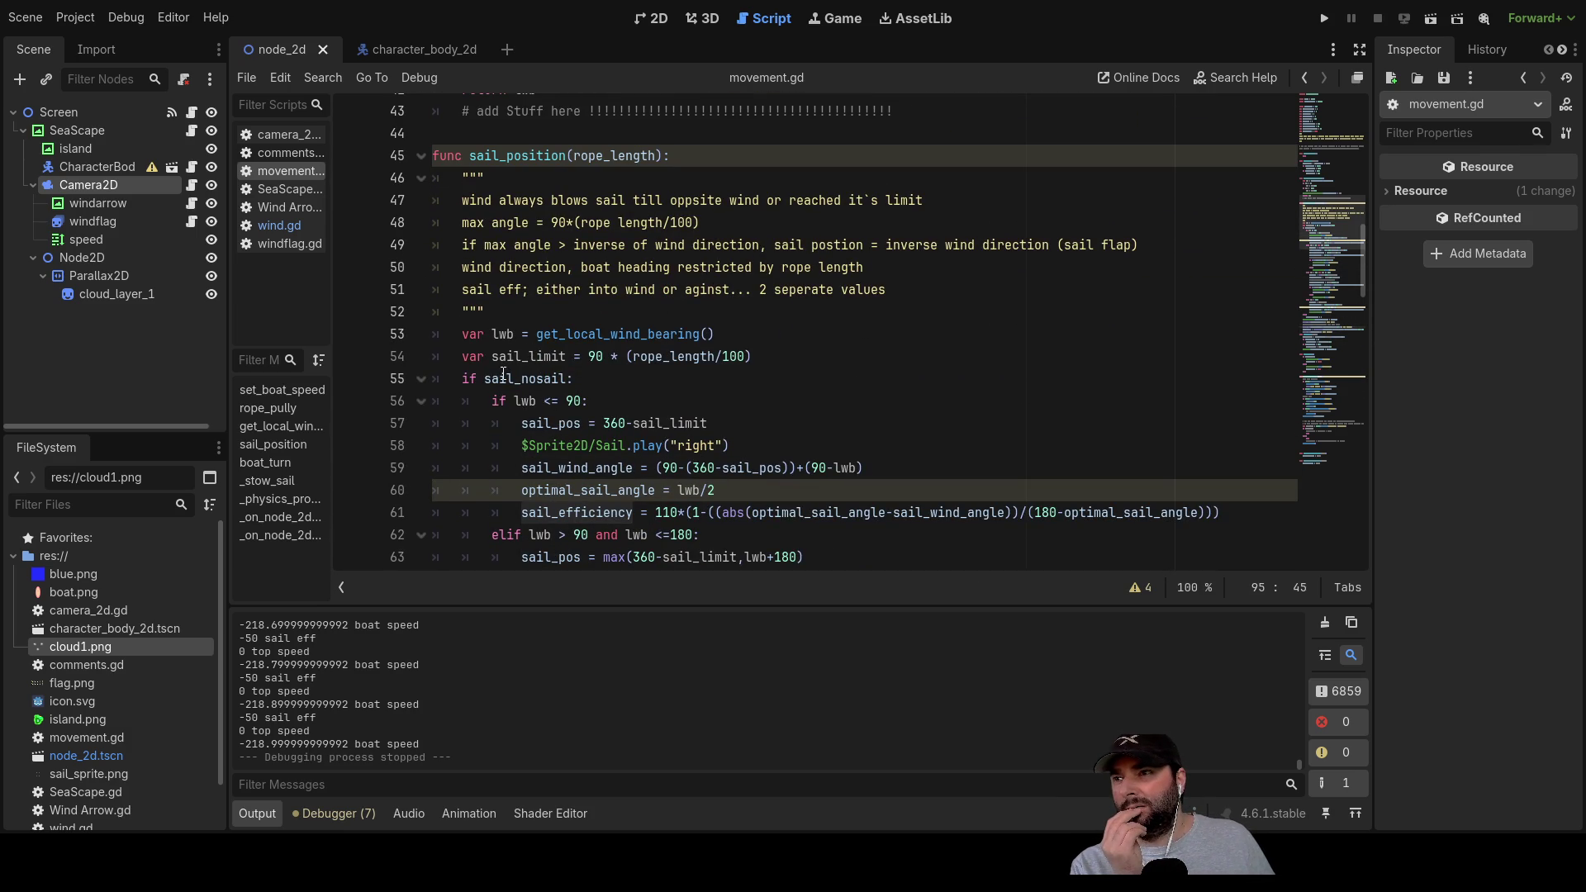
scroll(503, 373, "down", 11)
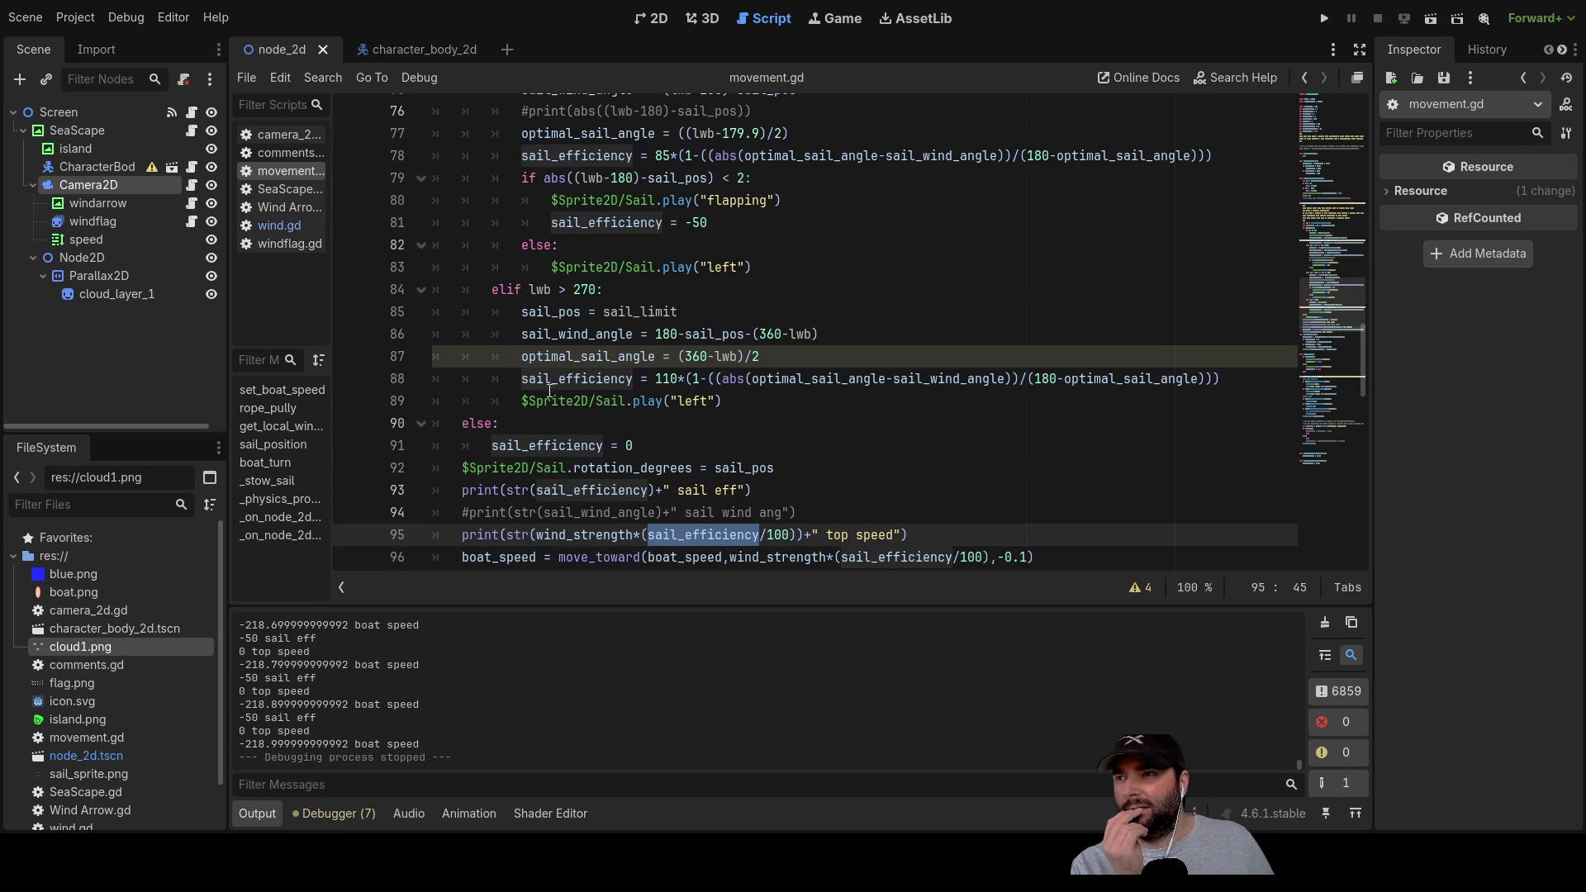
left_click(509, 410)
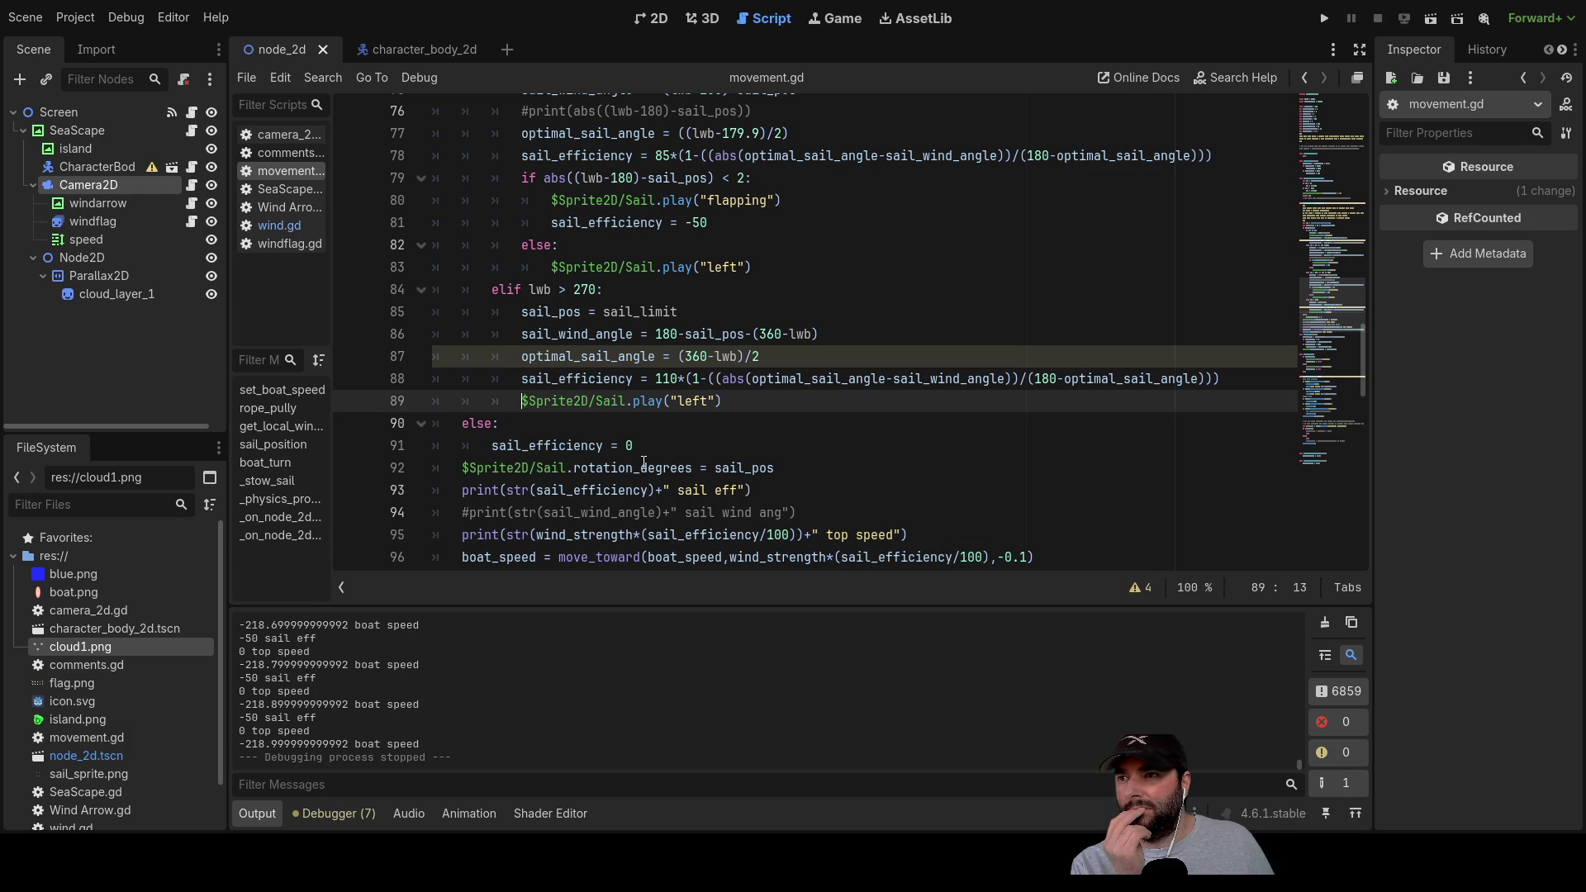
left_click(515, 428)
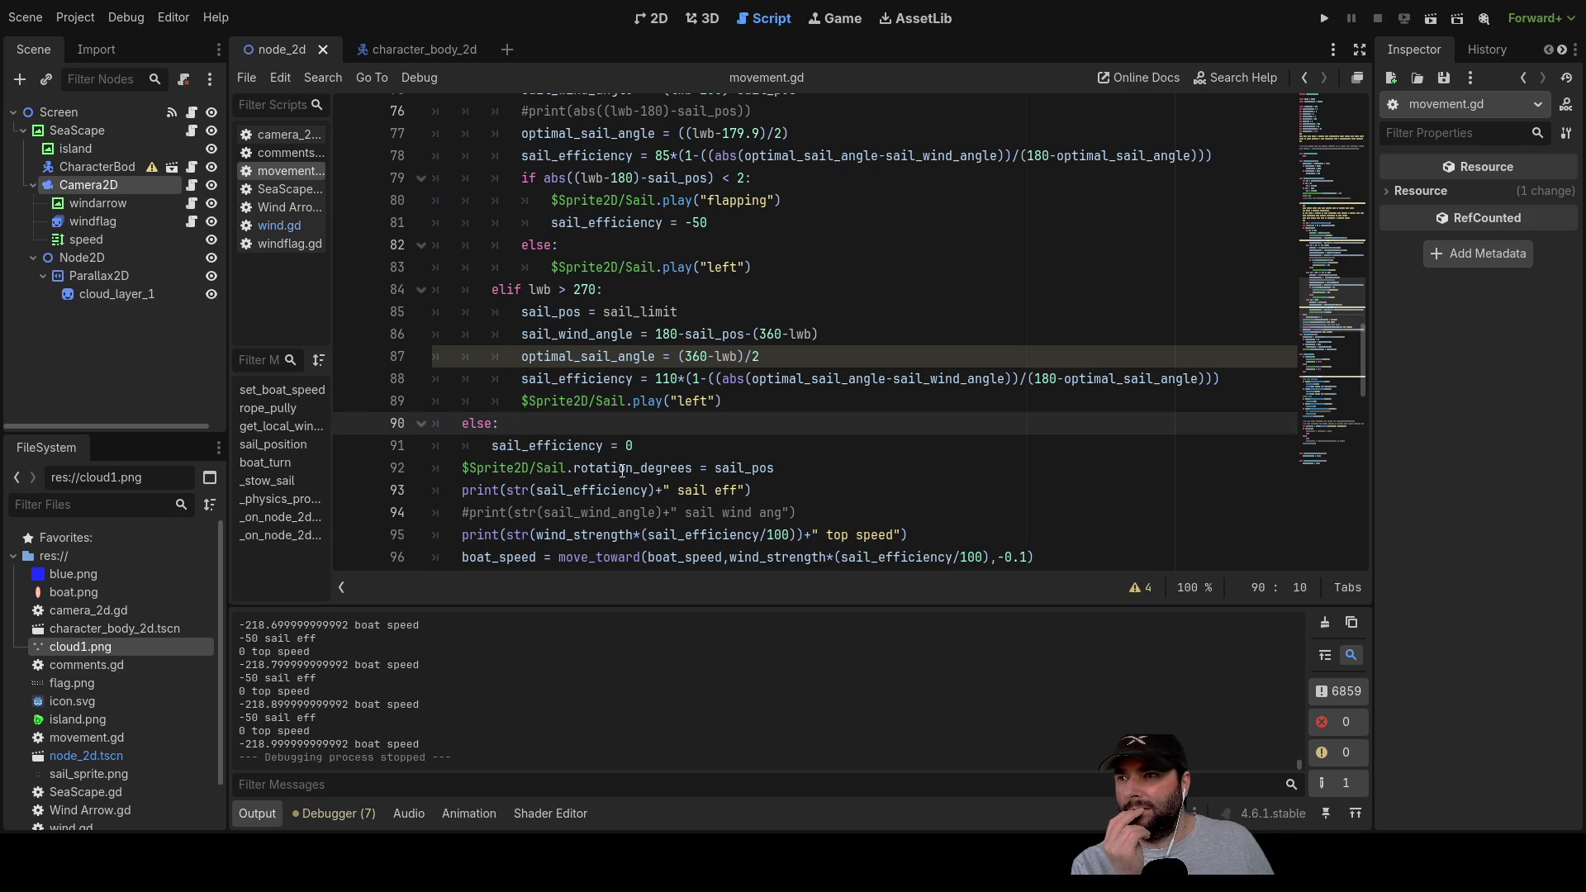
left_click(640, 446)
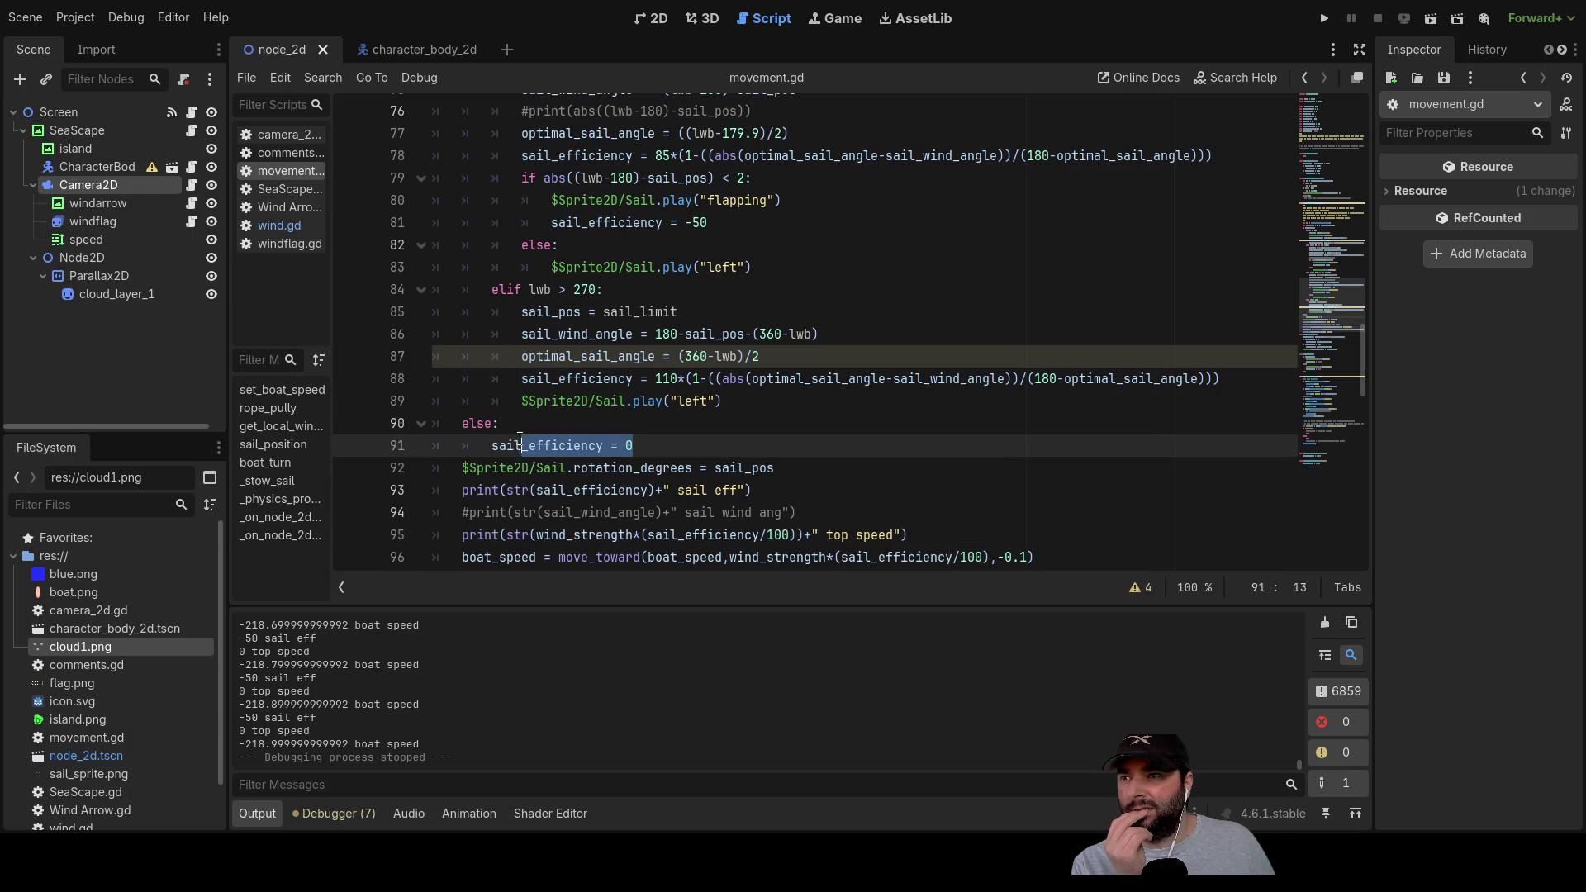
scroll(751, 488, "up", 10)
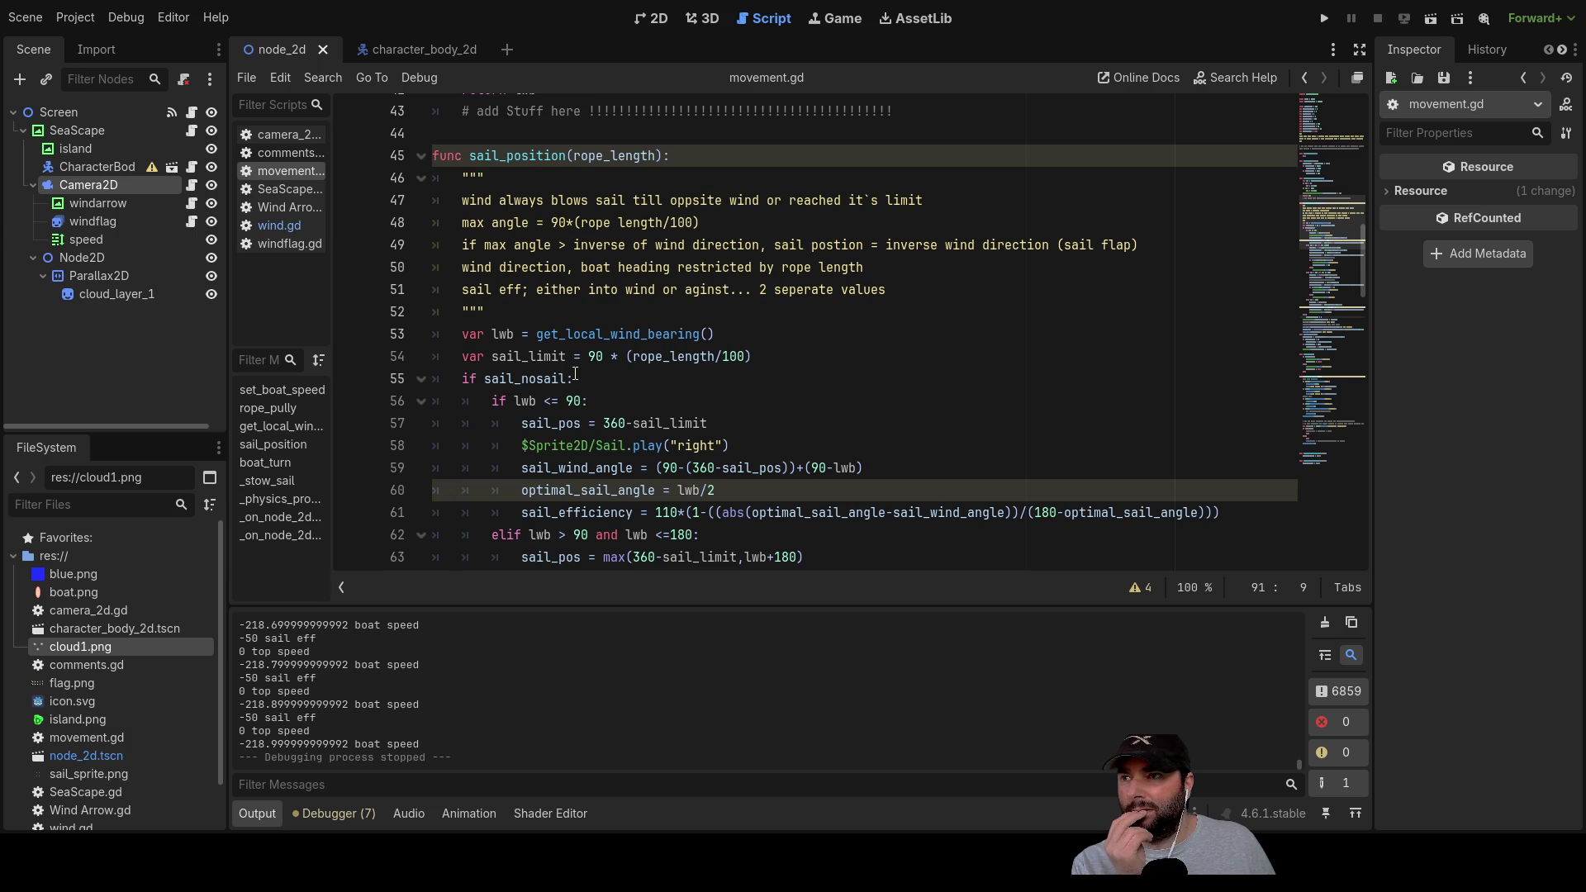
left_click(468, 379)
scroll(682, 327, "down", 10)
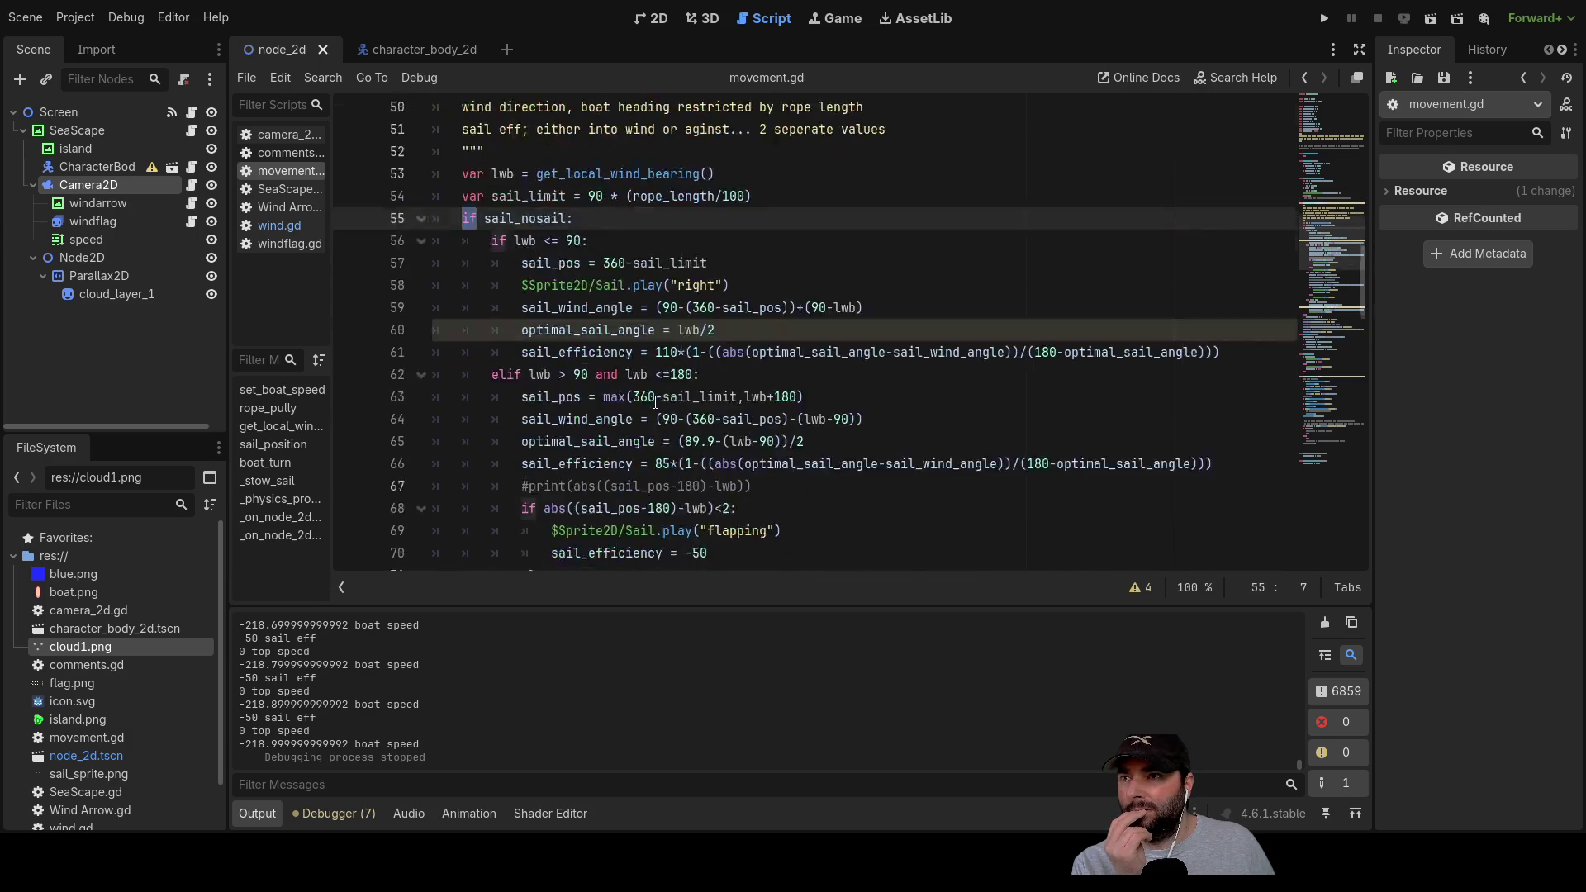
scroll(681, 327, "down", 2)
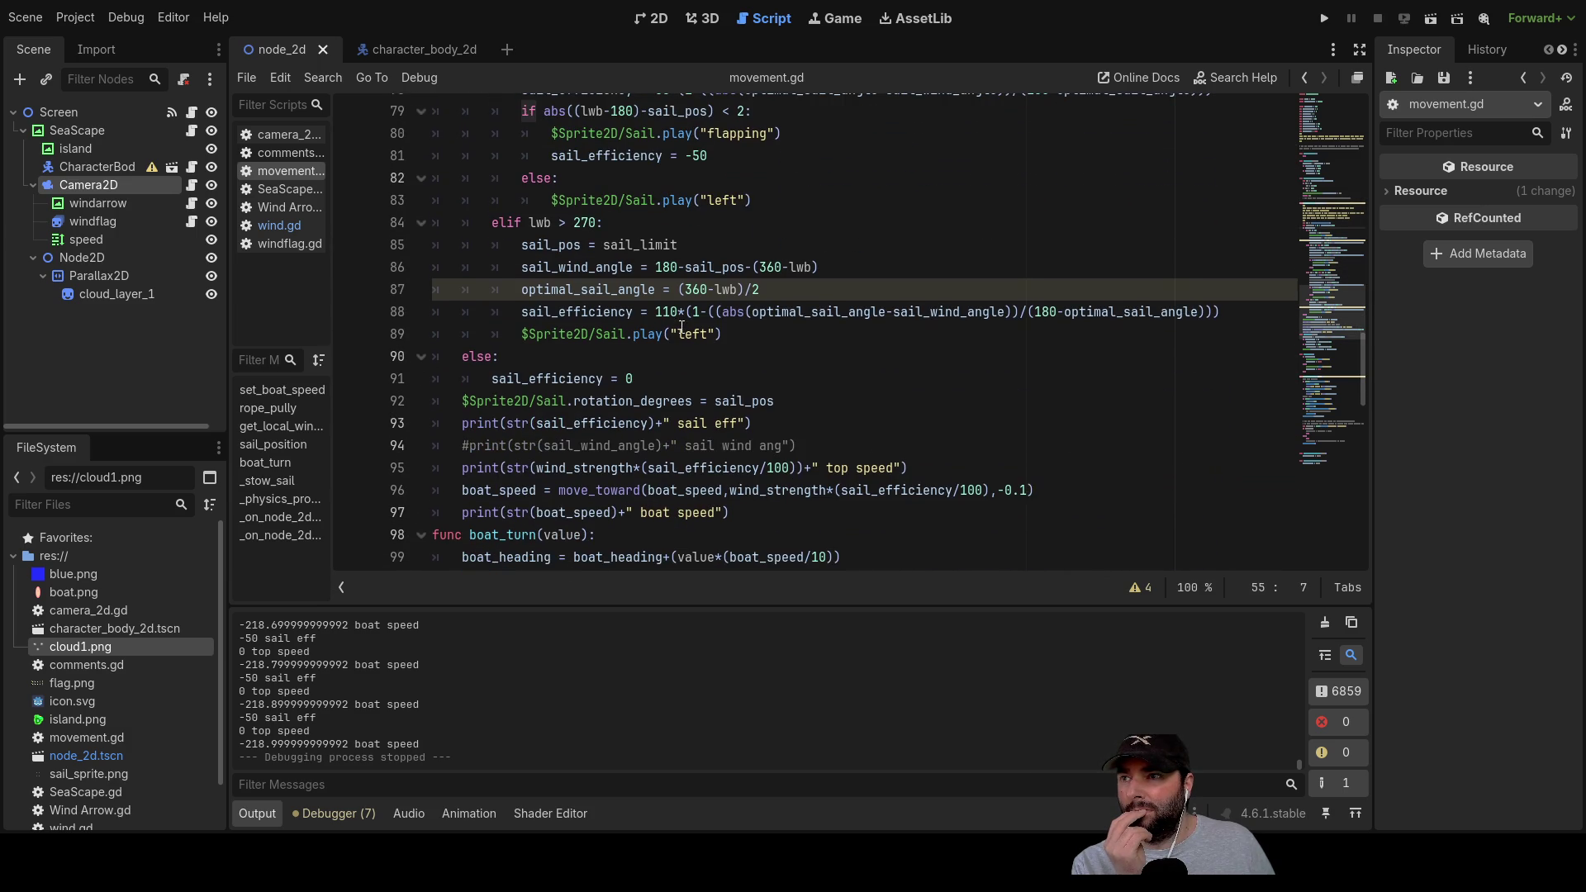
double_click(477, 357)
scroll(750, 308, "up", 1)
scroll(750, 308, "up", 10)
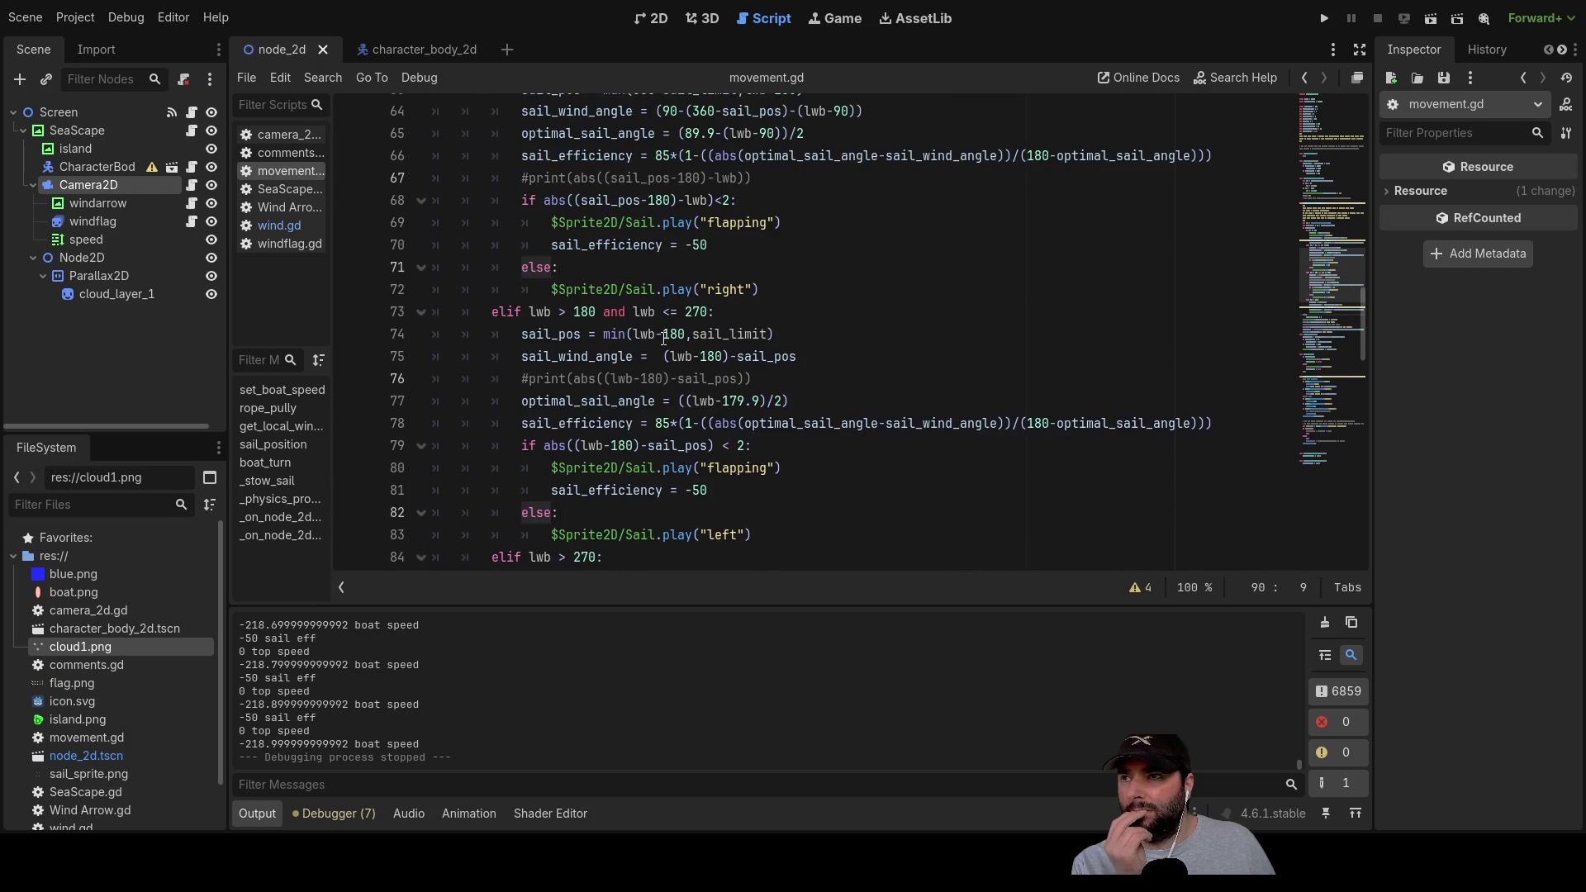
scroll(664, 339, "down", 2)
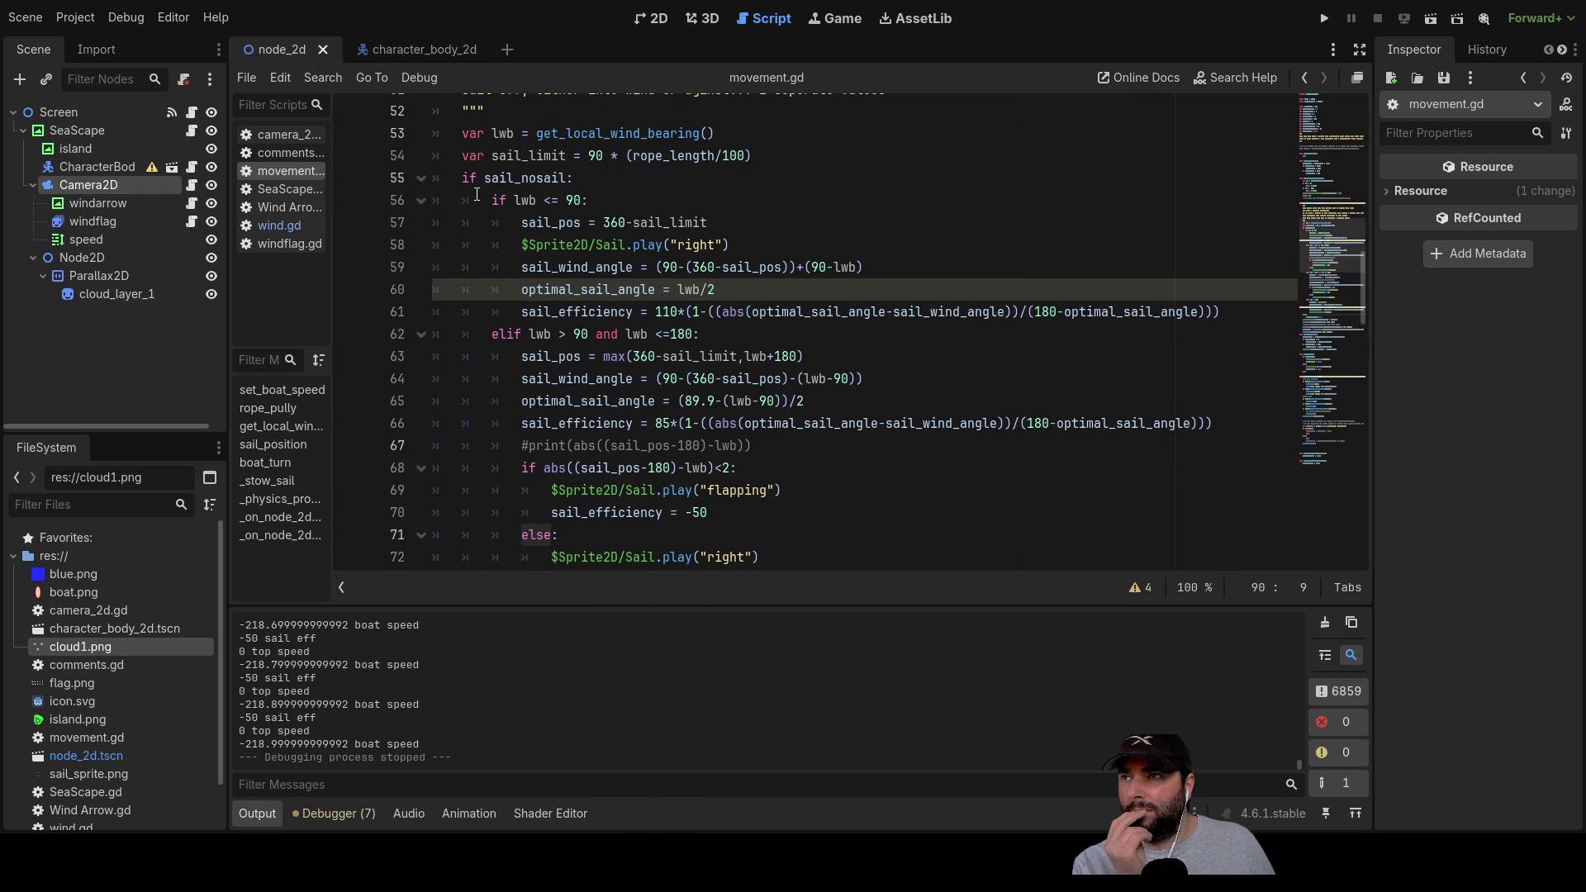
left_click_drag(487, 177, 584, 180)
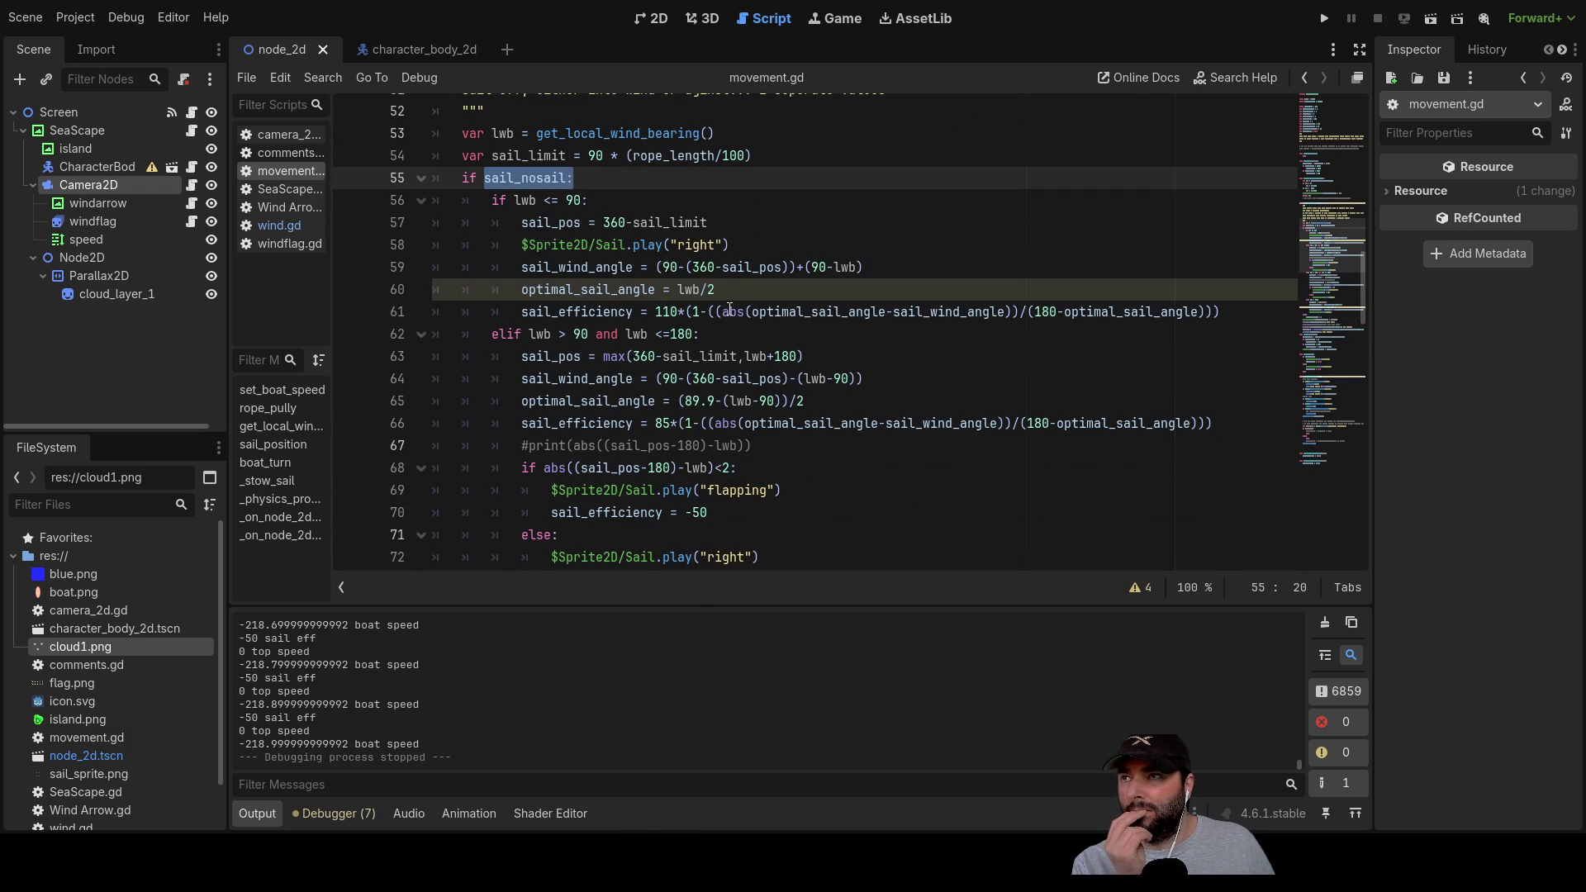
scroll(661, 371, "down", 8)
scroll(590, 444, "down", 3)
scroll(545, 405, "up", 3)
scroll(501, 358, "down", 1)
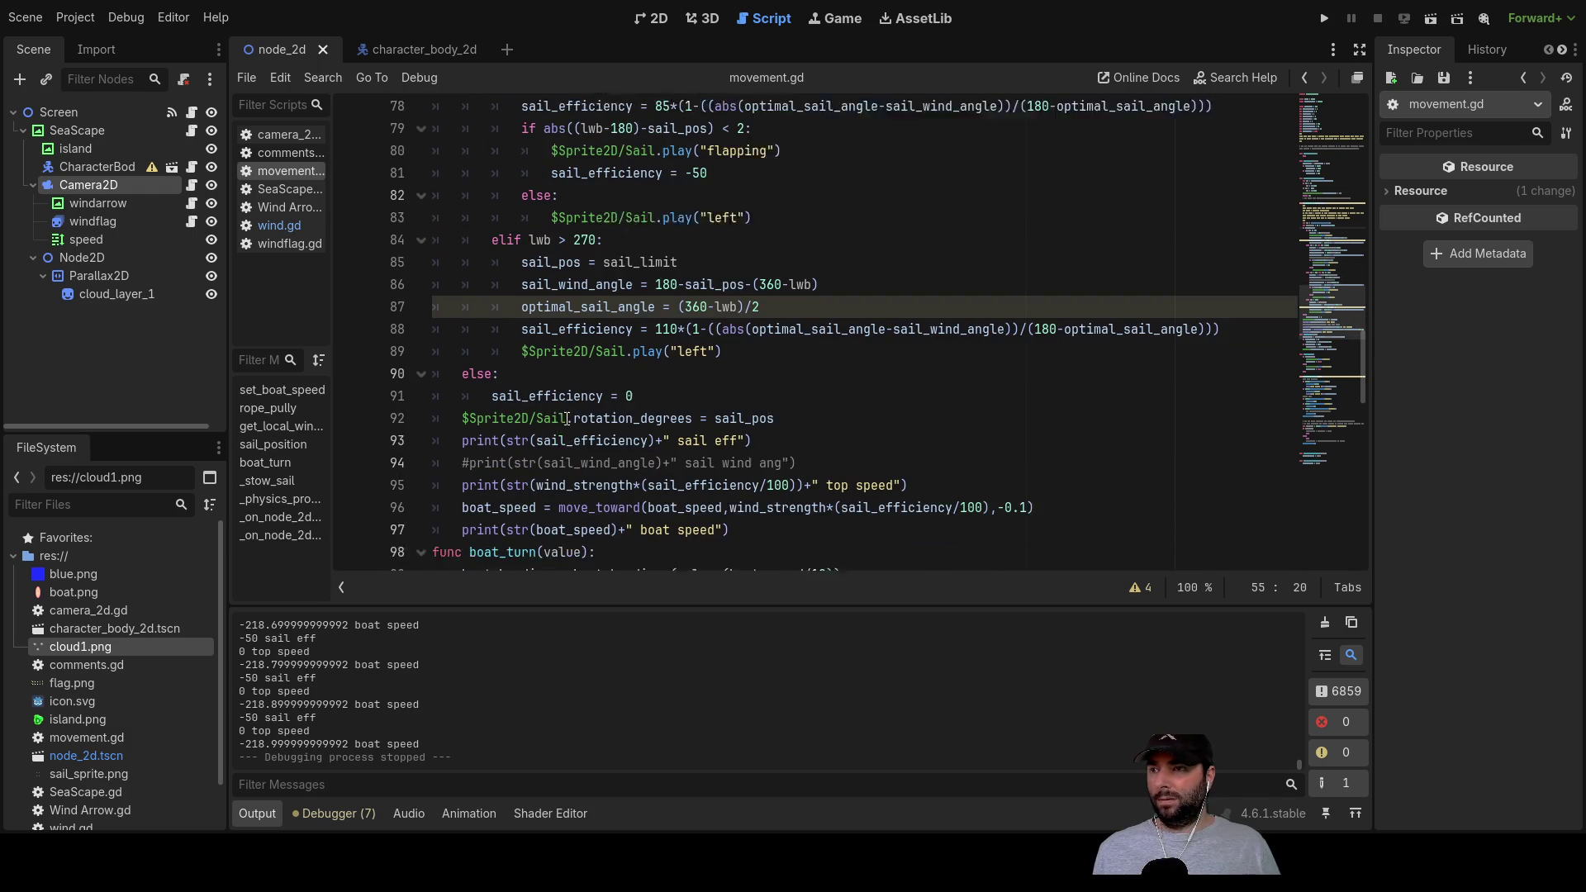
left_click(484, 356)
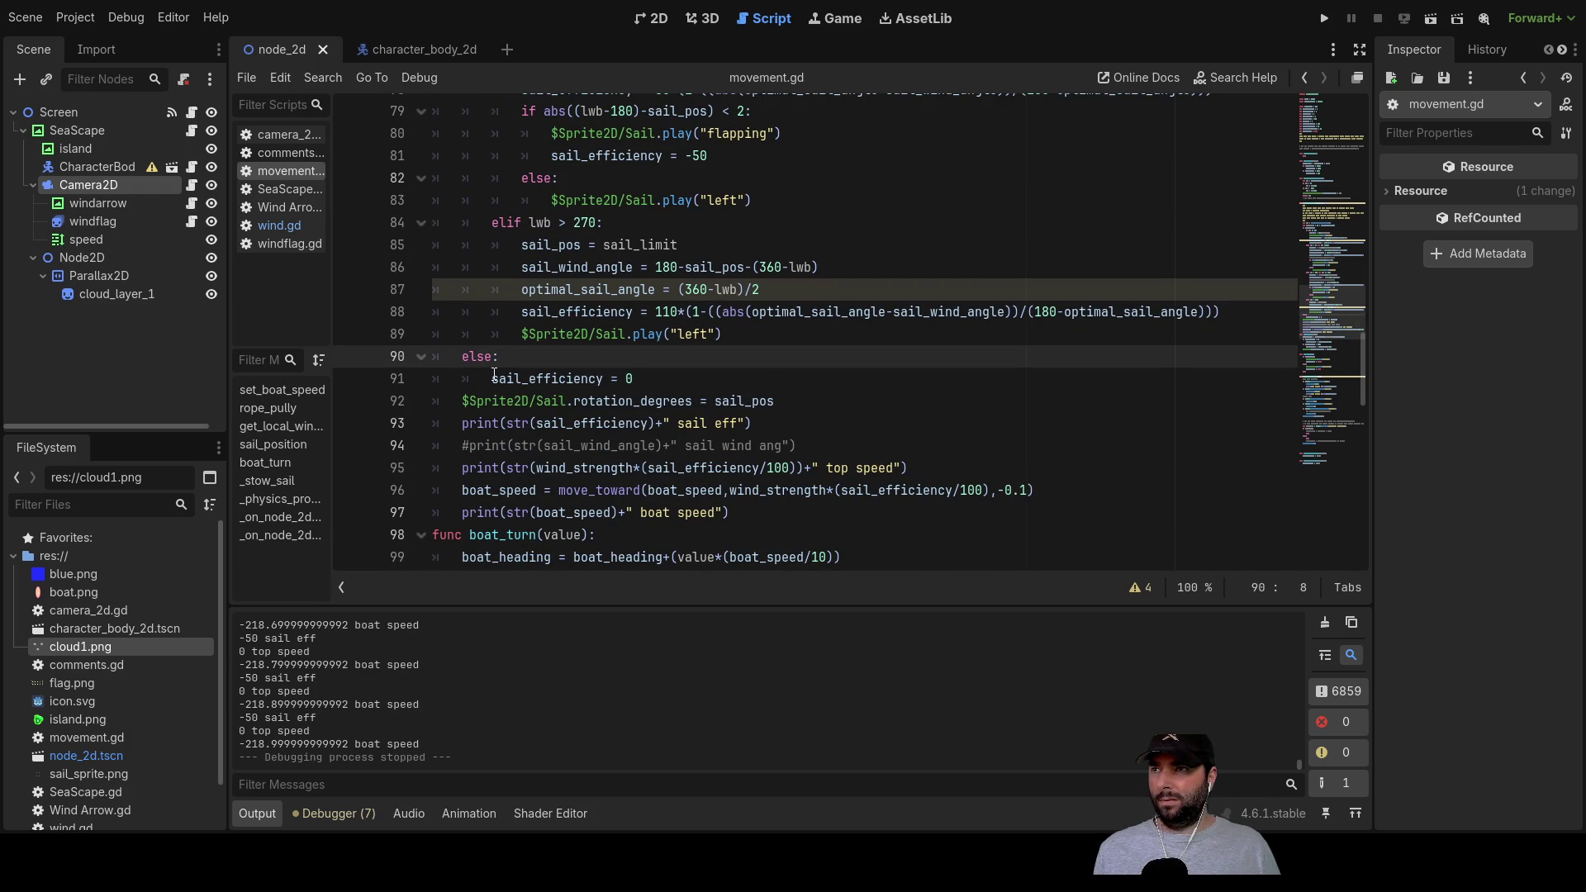
scroll(488, 363, "up", 10)
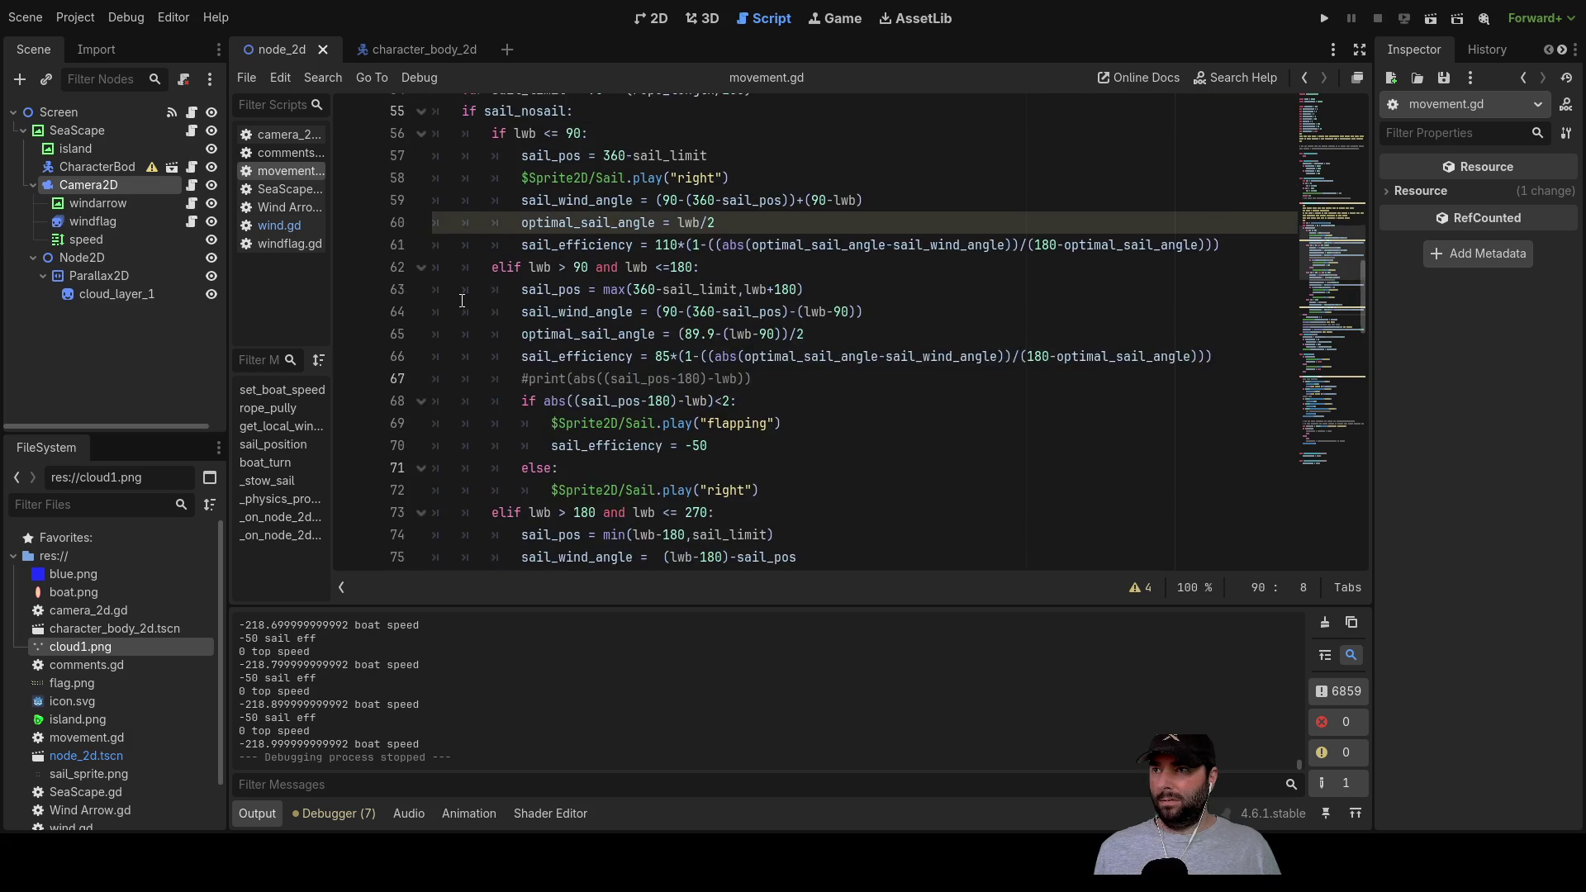
scroll(471, 355, "up", 2)
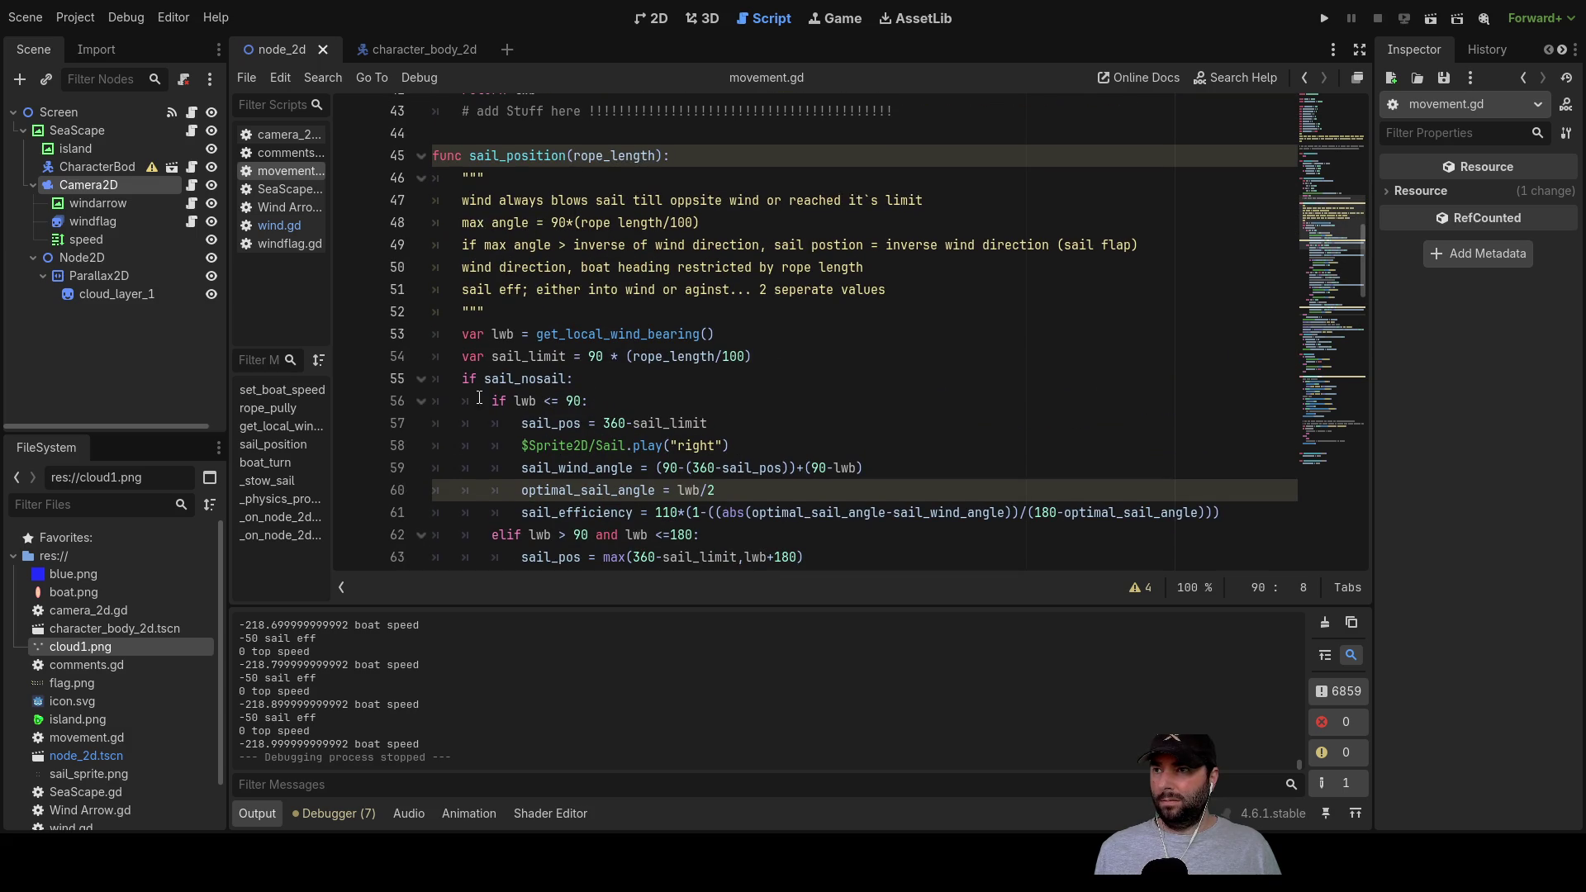
Step: Fold the four lwb branches at lines 56, 62, 73 and 84
left_click(421, 403)
scroll(512, 413, "down", 2)
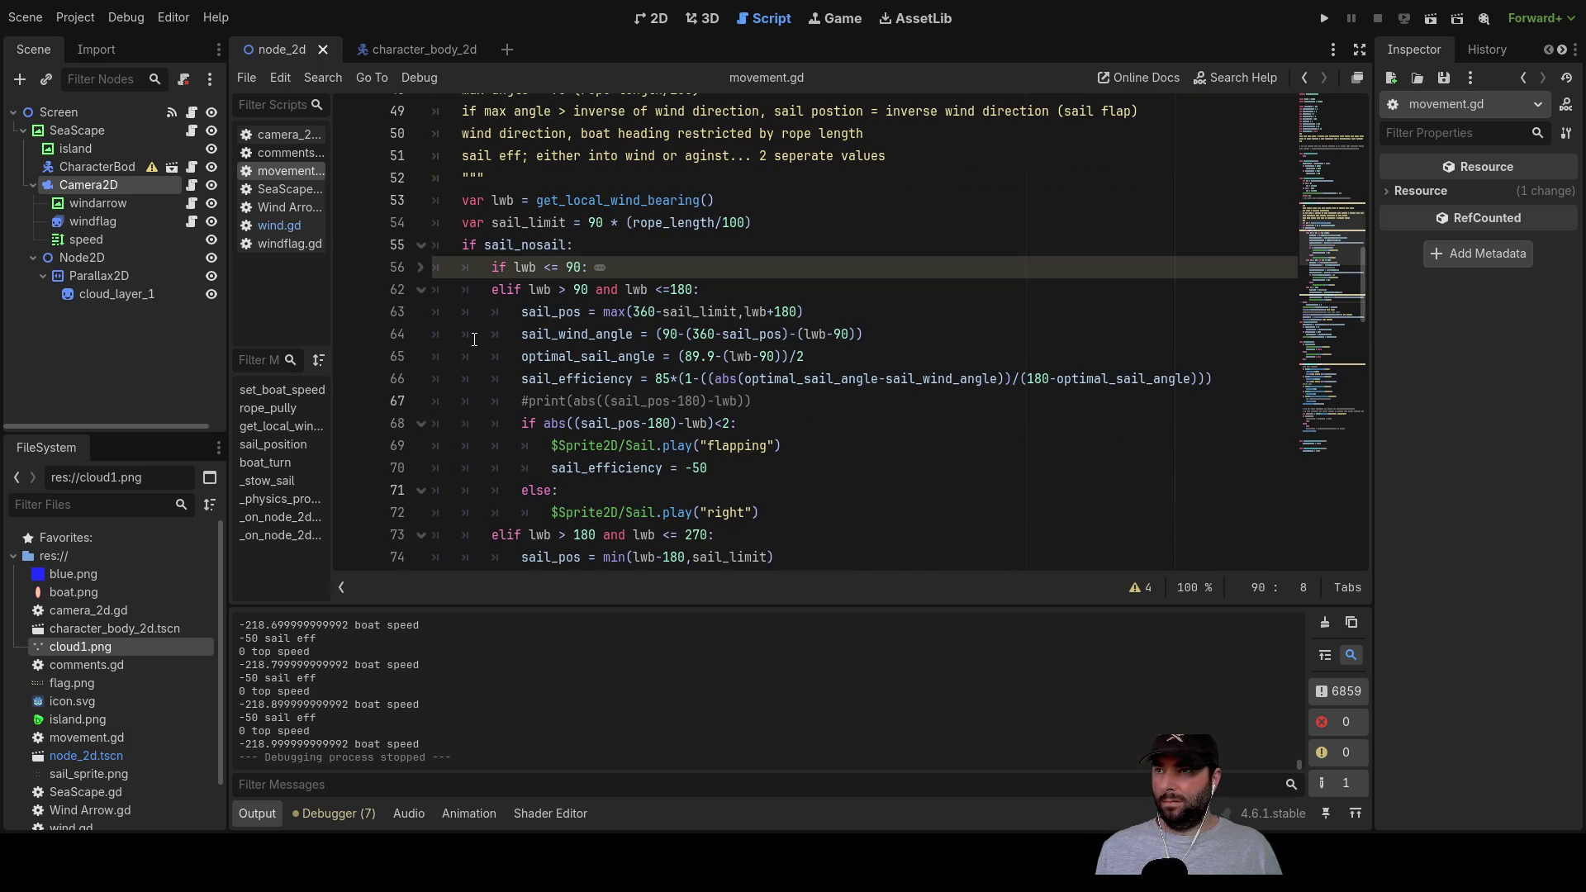
left_click(421, 290)
left_click(421, 312)
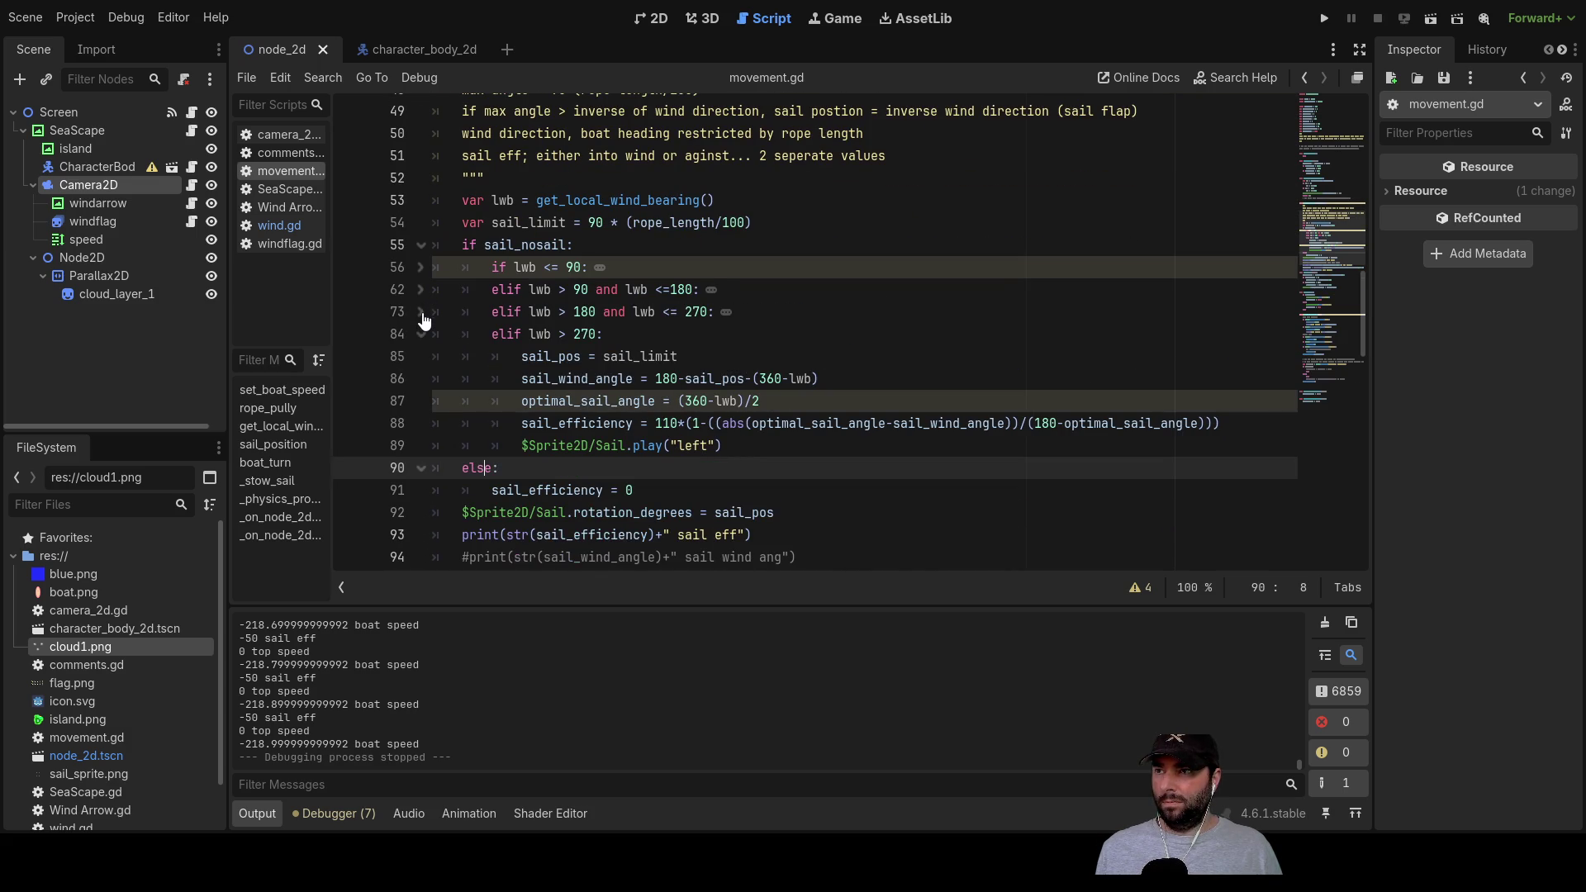
left_click(421, 336)
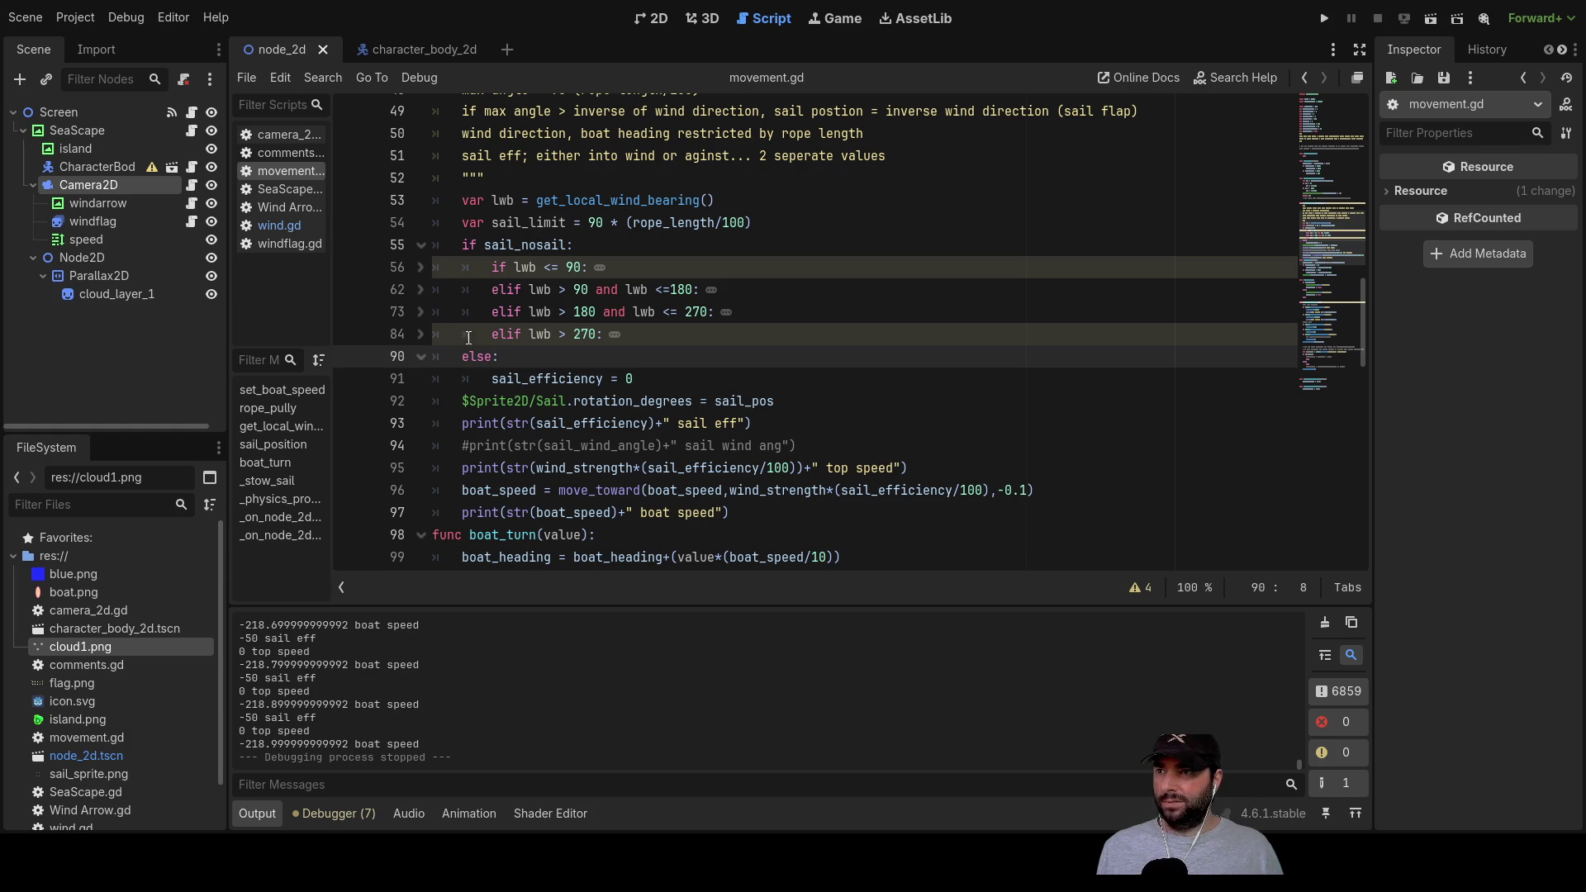
Step: Select the 'if sail_nosail:' condition, then the 'else:' on line 90
left_click(638, 378)
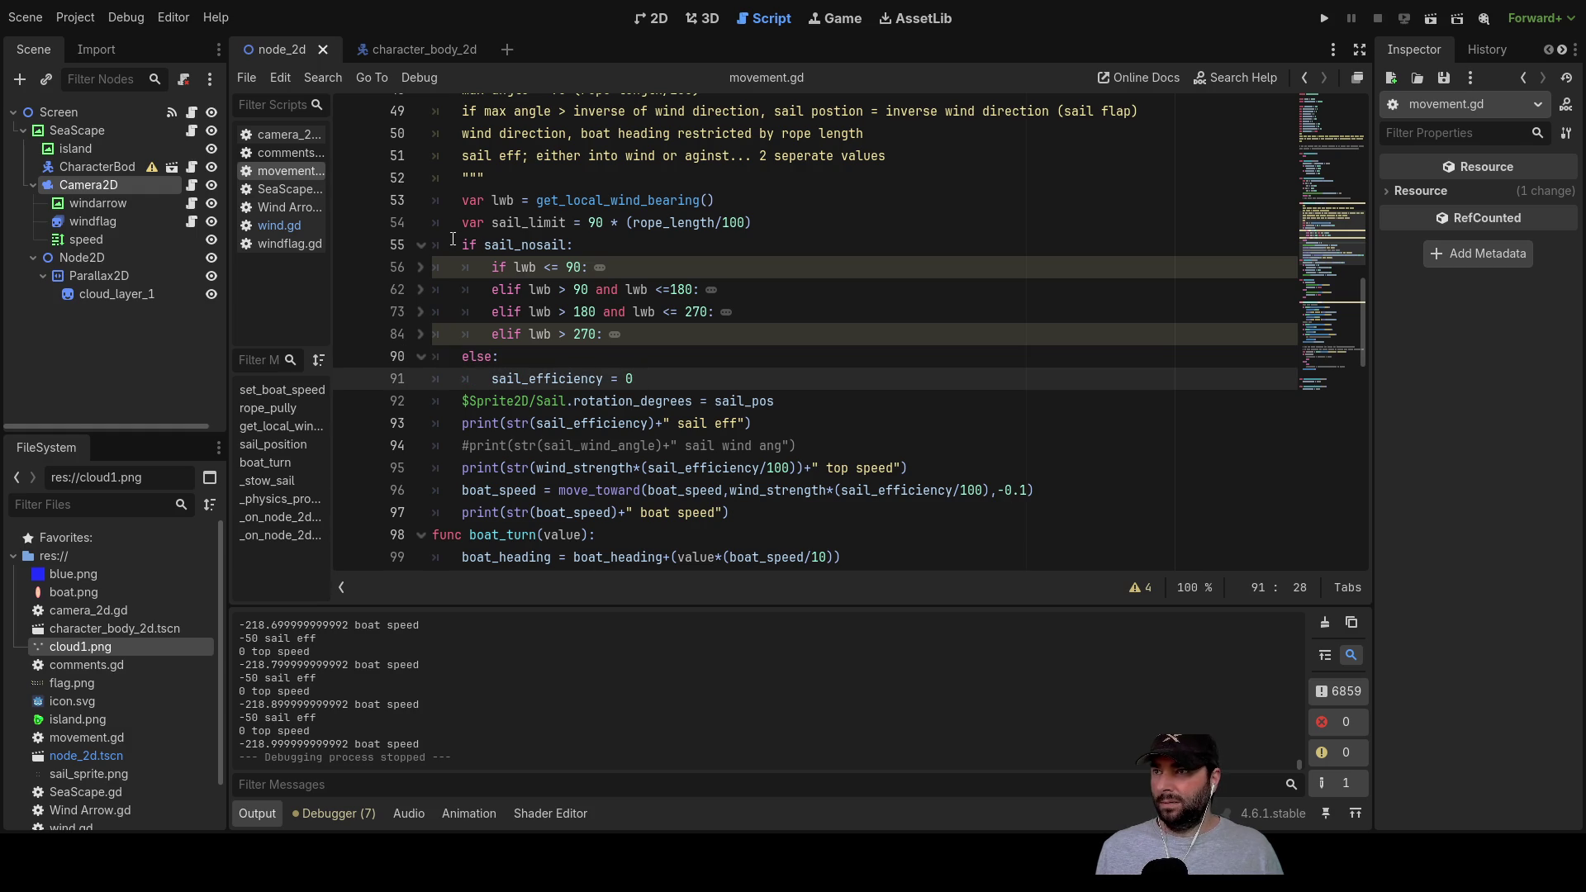
left_click_drag(463, 243, 573, 249)
key("ctrl+c")
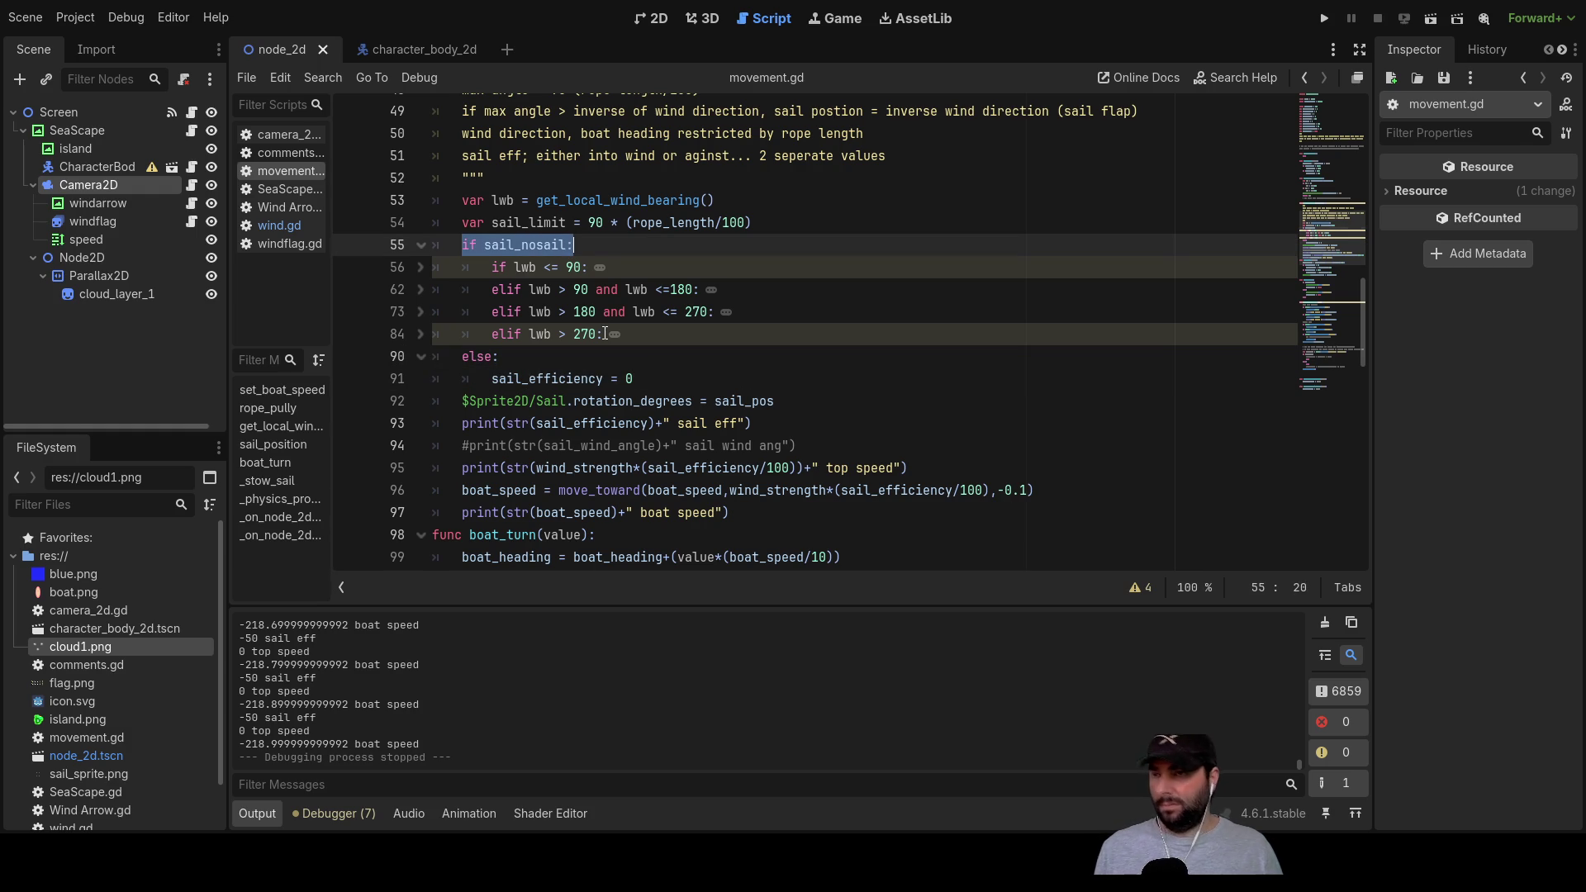
left_click_drag(465, 357, 499, 356)
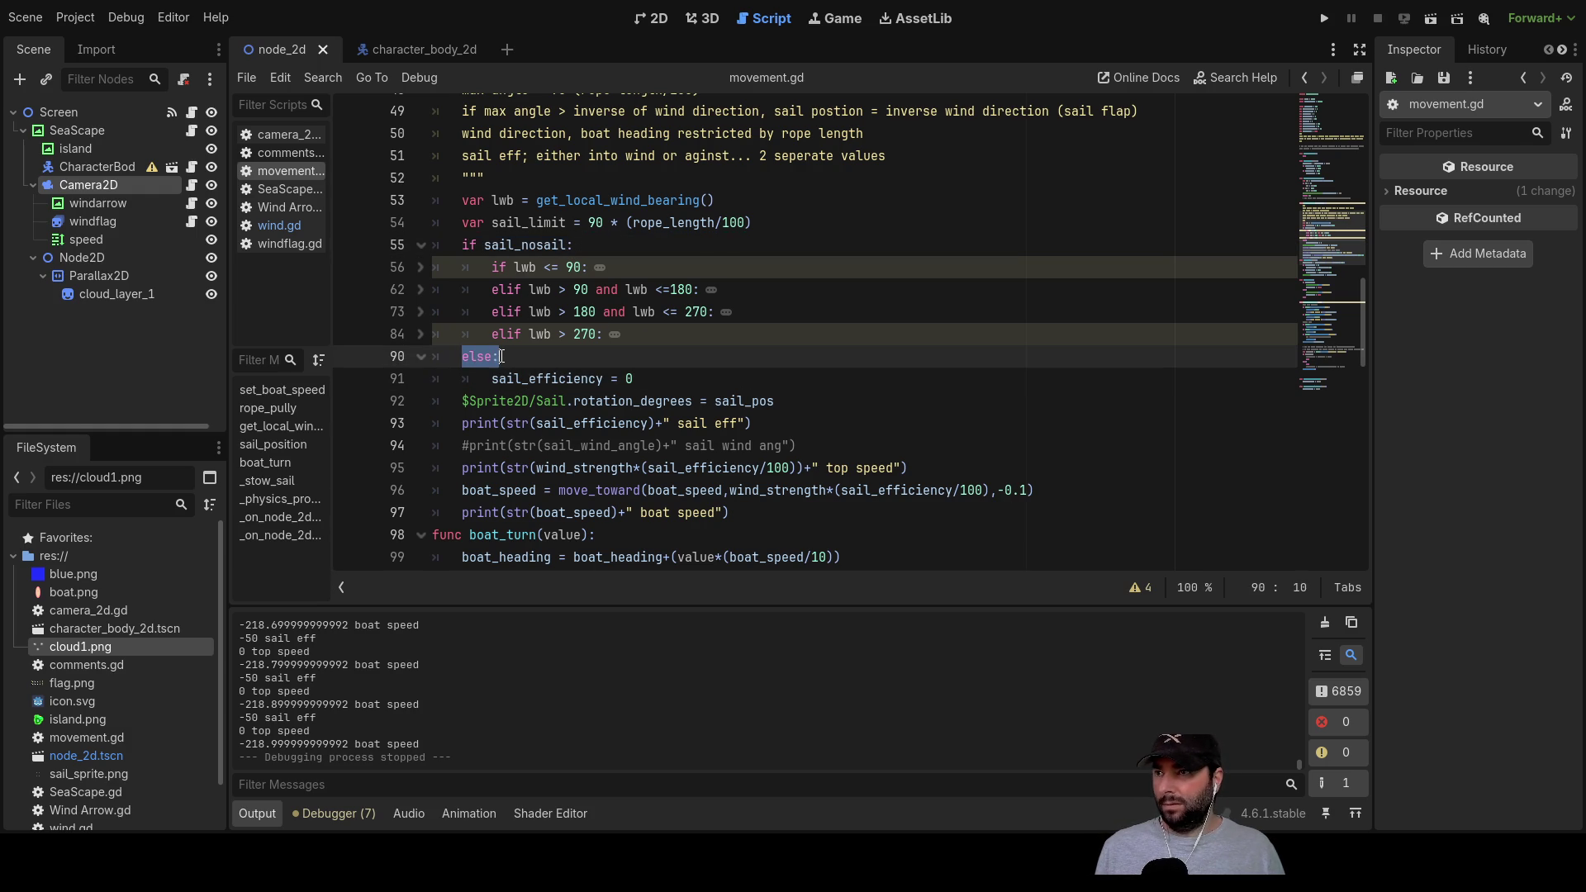
Step: Replace the else: on line 90 with 'if not sail_nosail:'
key("ctrl+v")
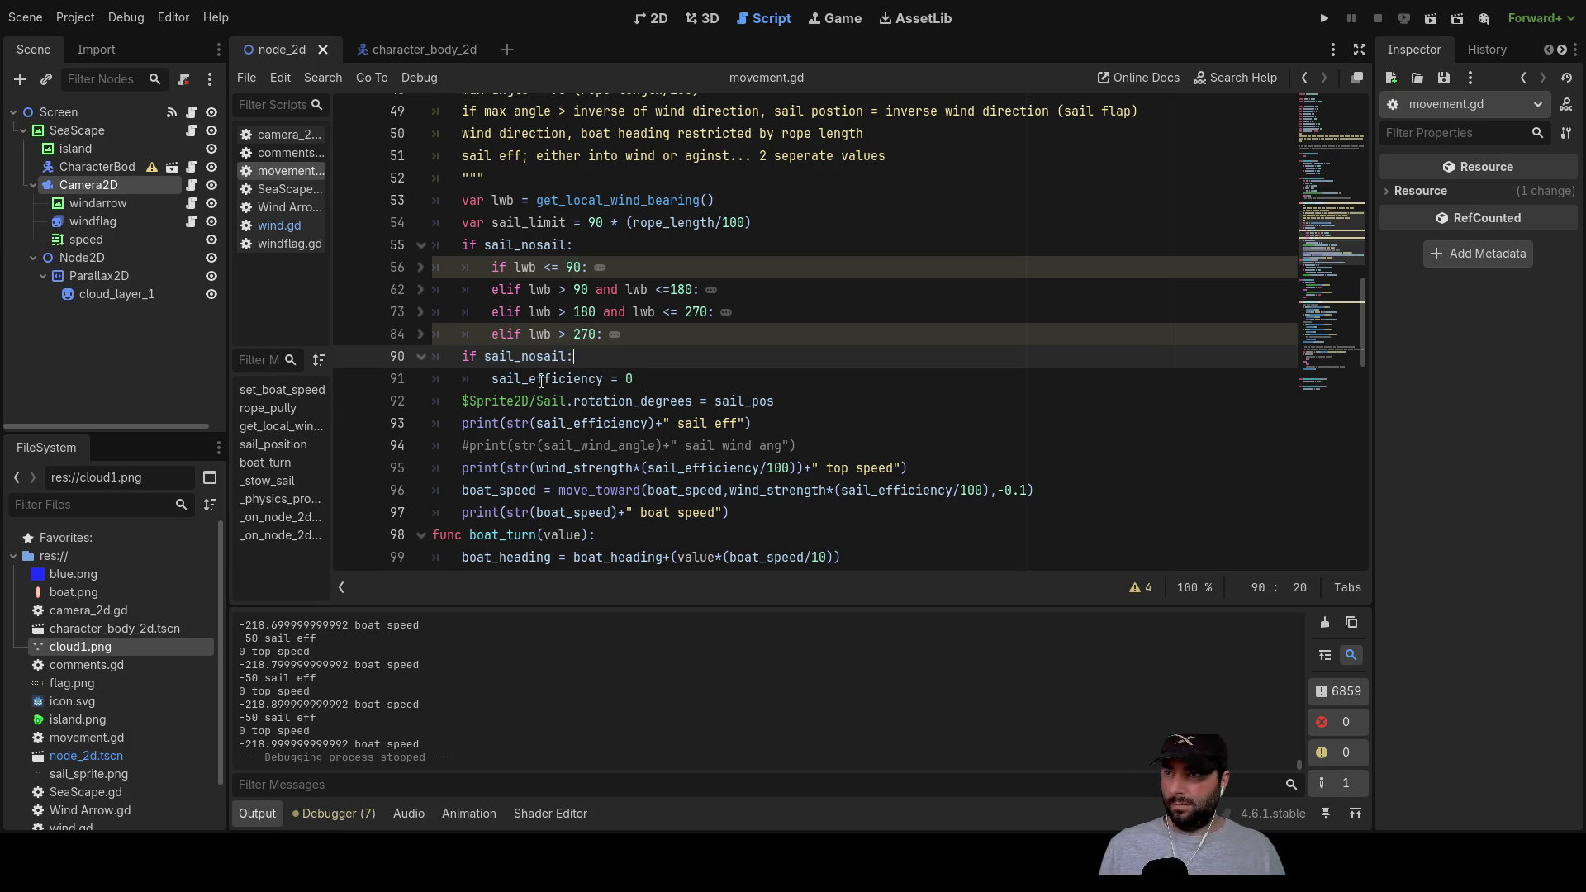
type("not")
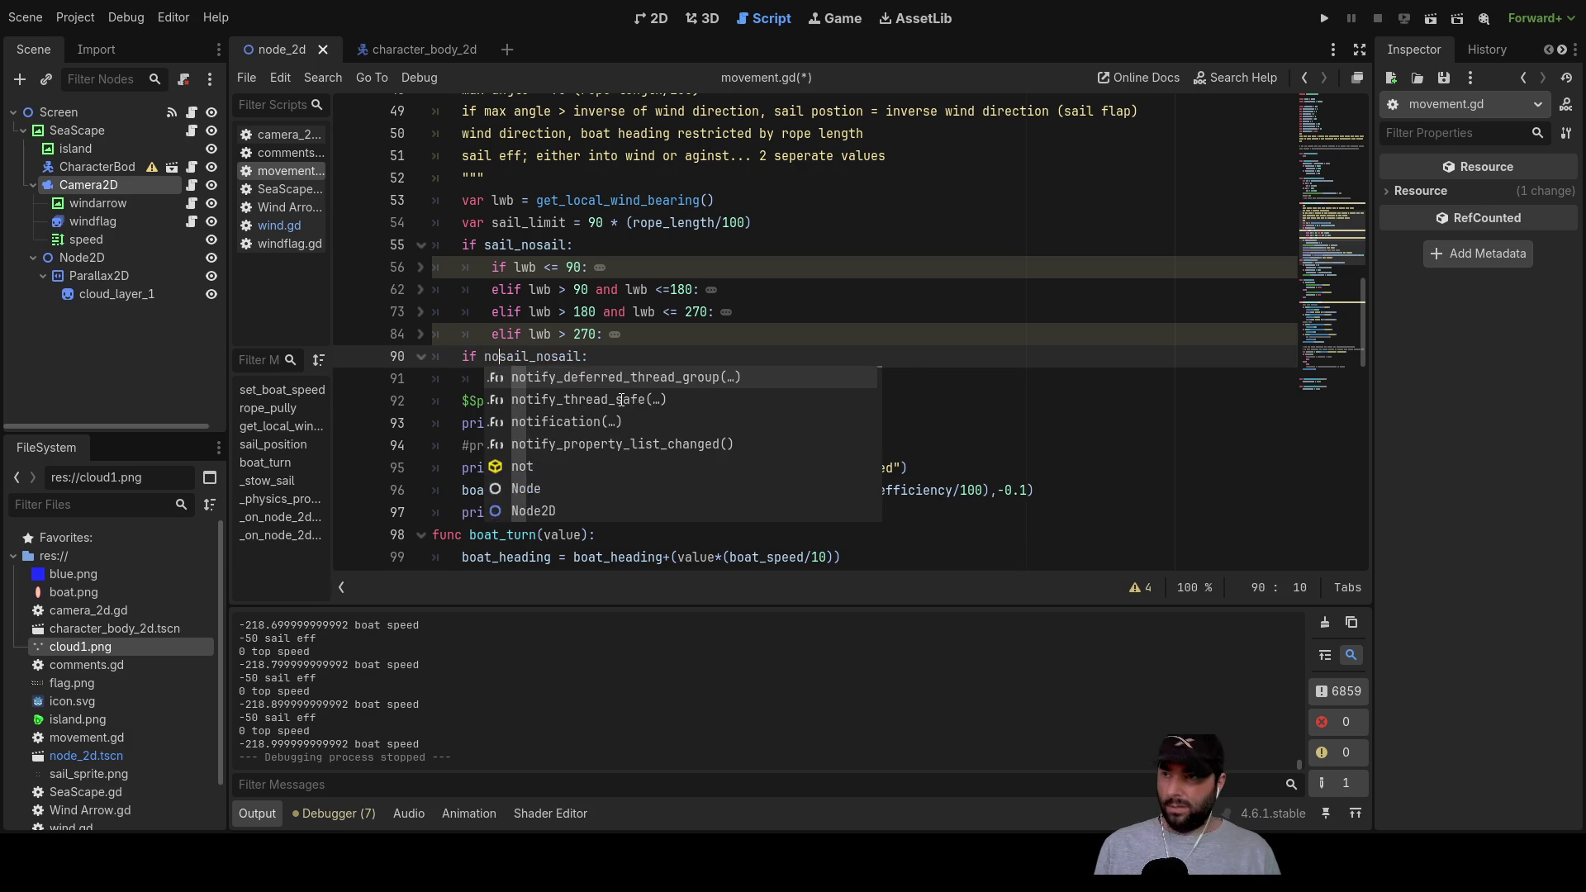
left_click(615, 356)
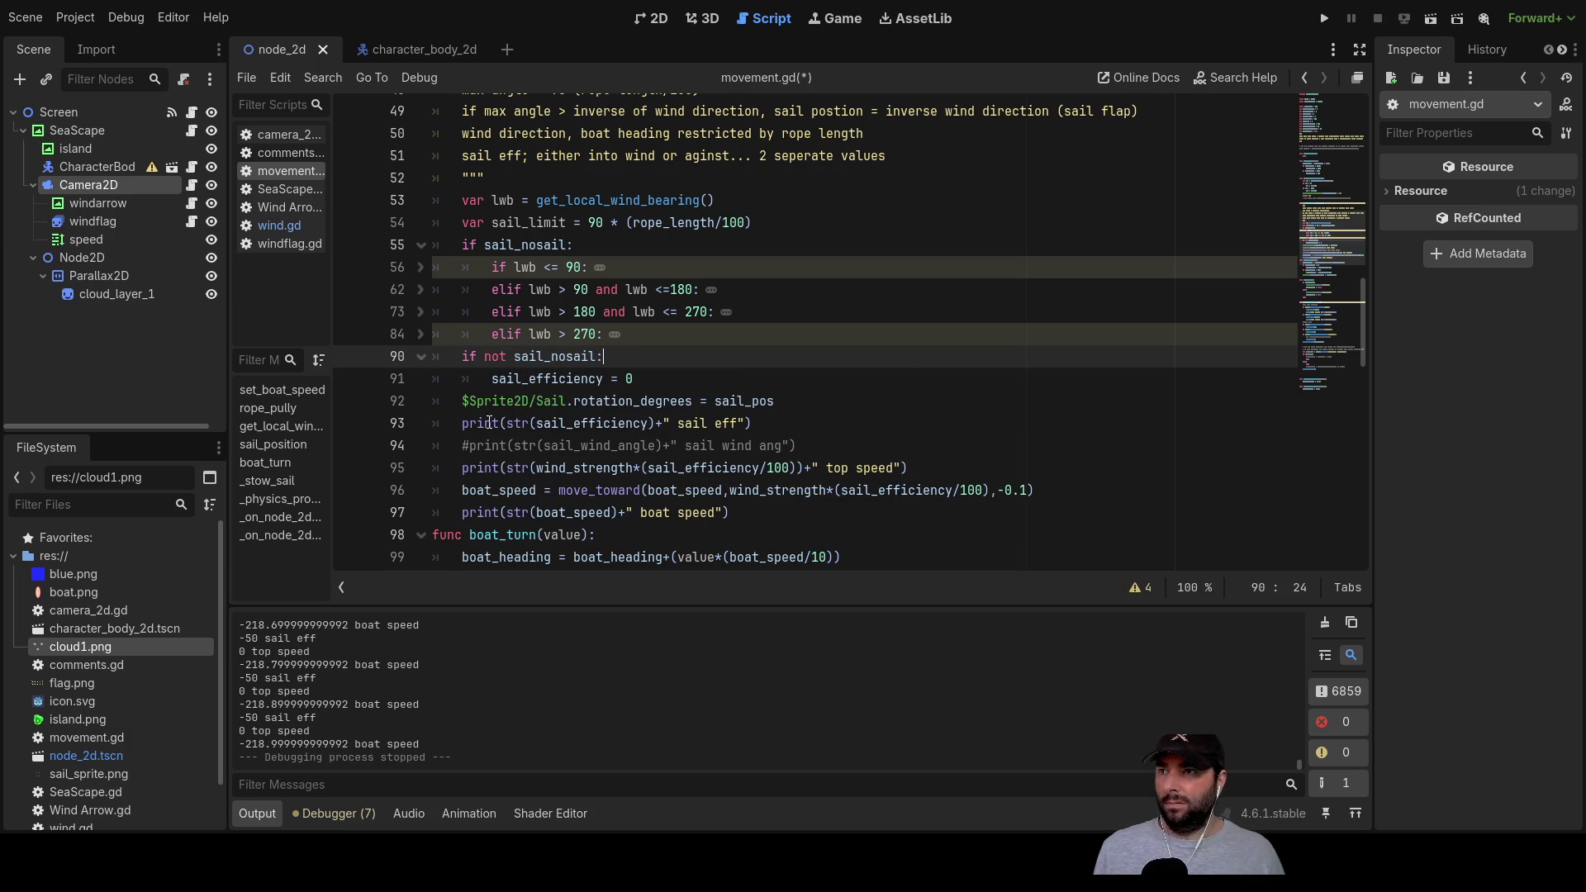
Step: Unfold the four lwb branches again and run the game
left_click(420, 334)
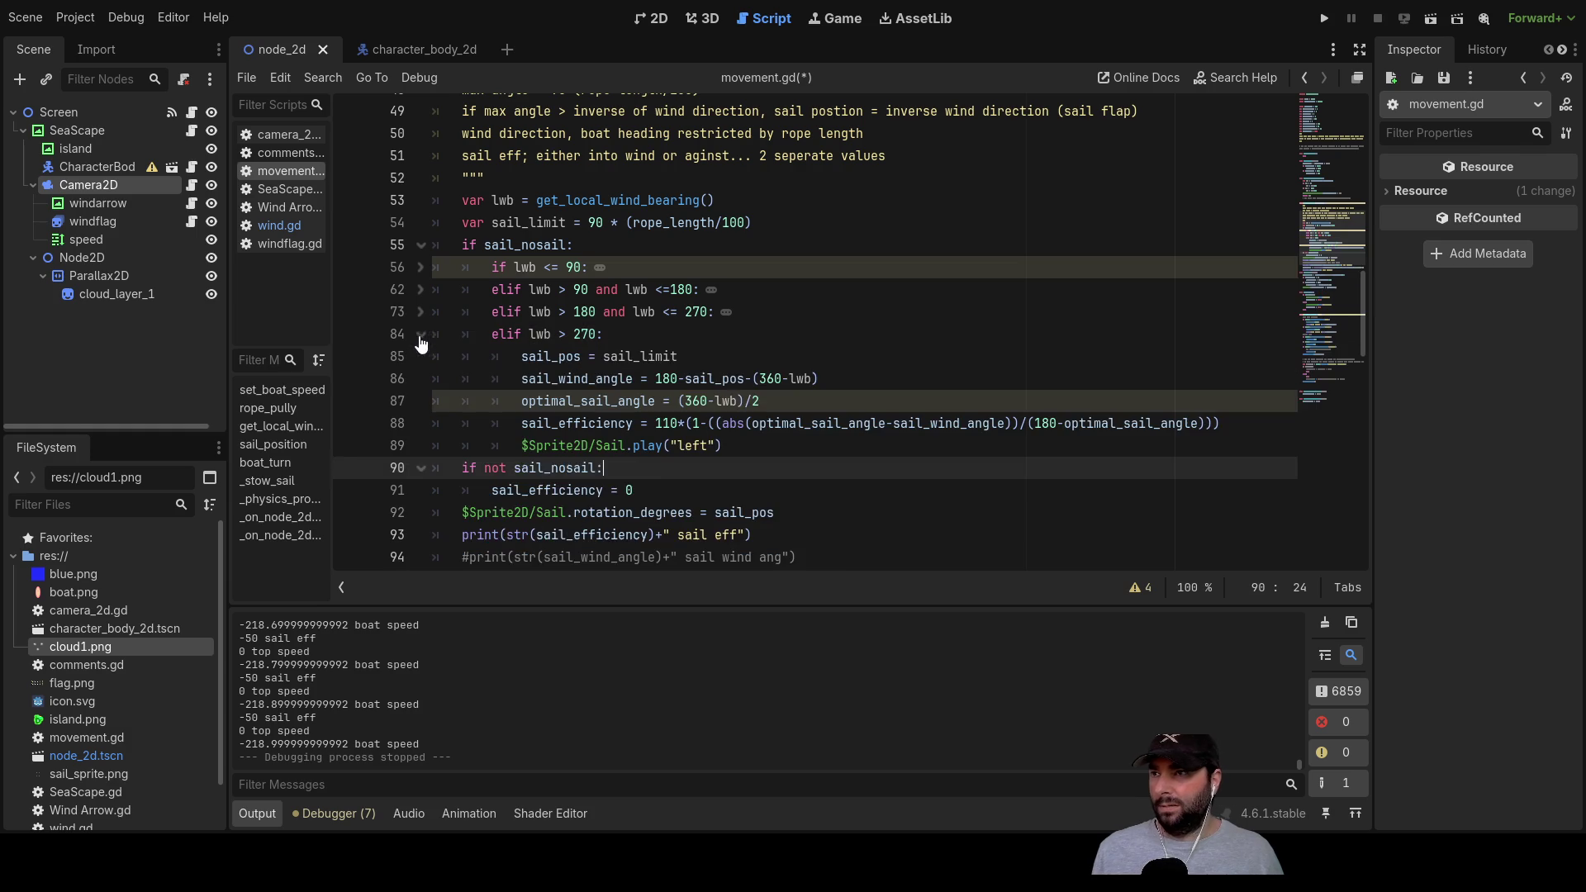
left_click(420, 311)
left_click(420, 289)
left_click(423, 267)
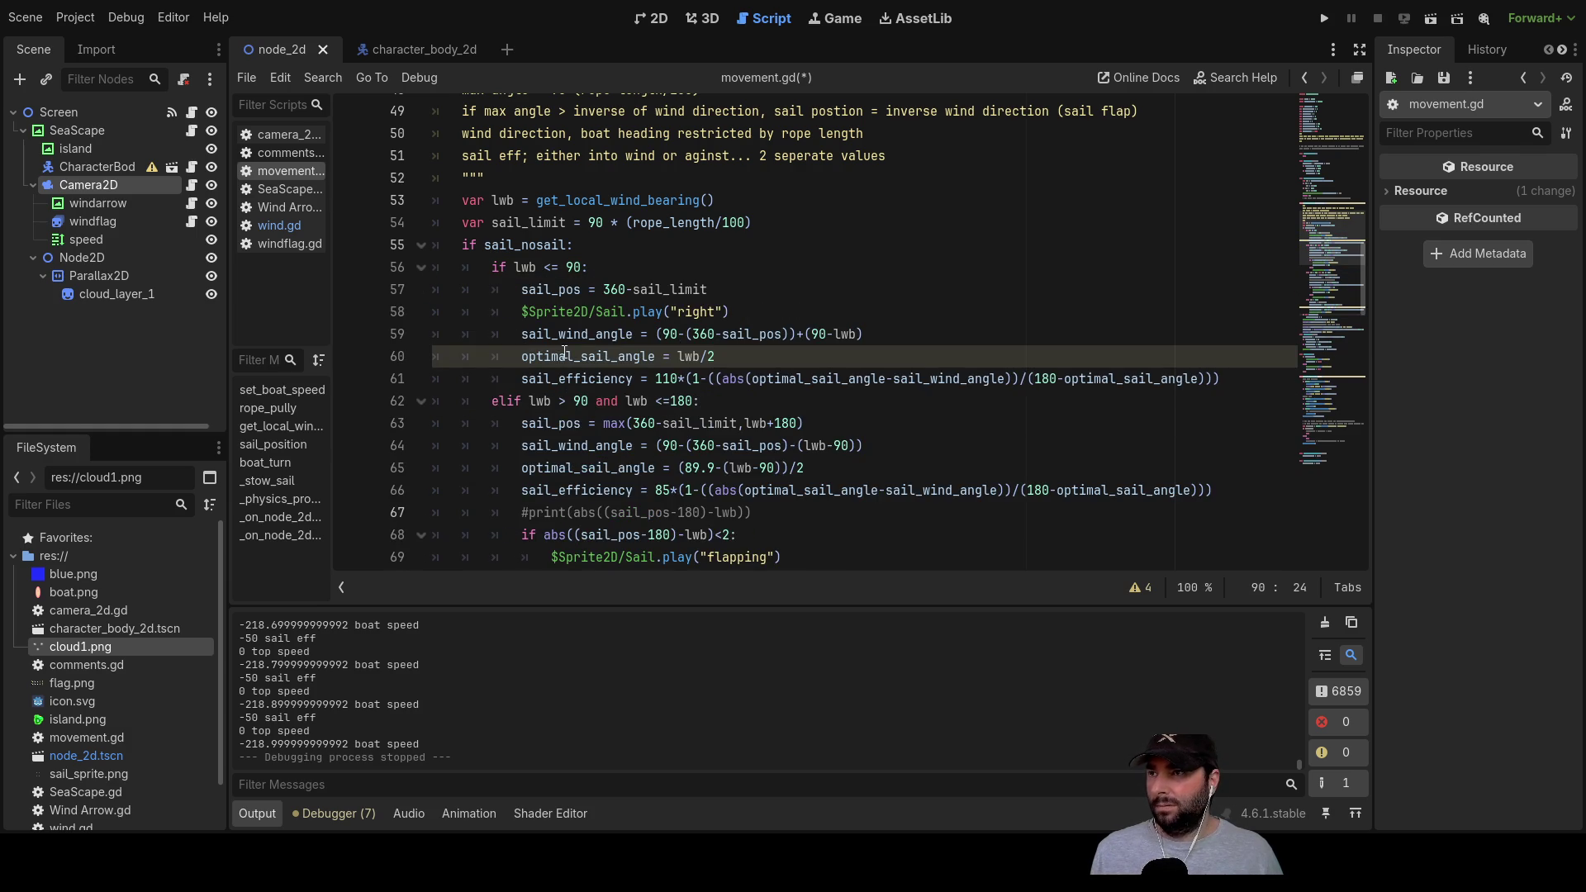
scroll(565, 360, "down", 8)
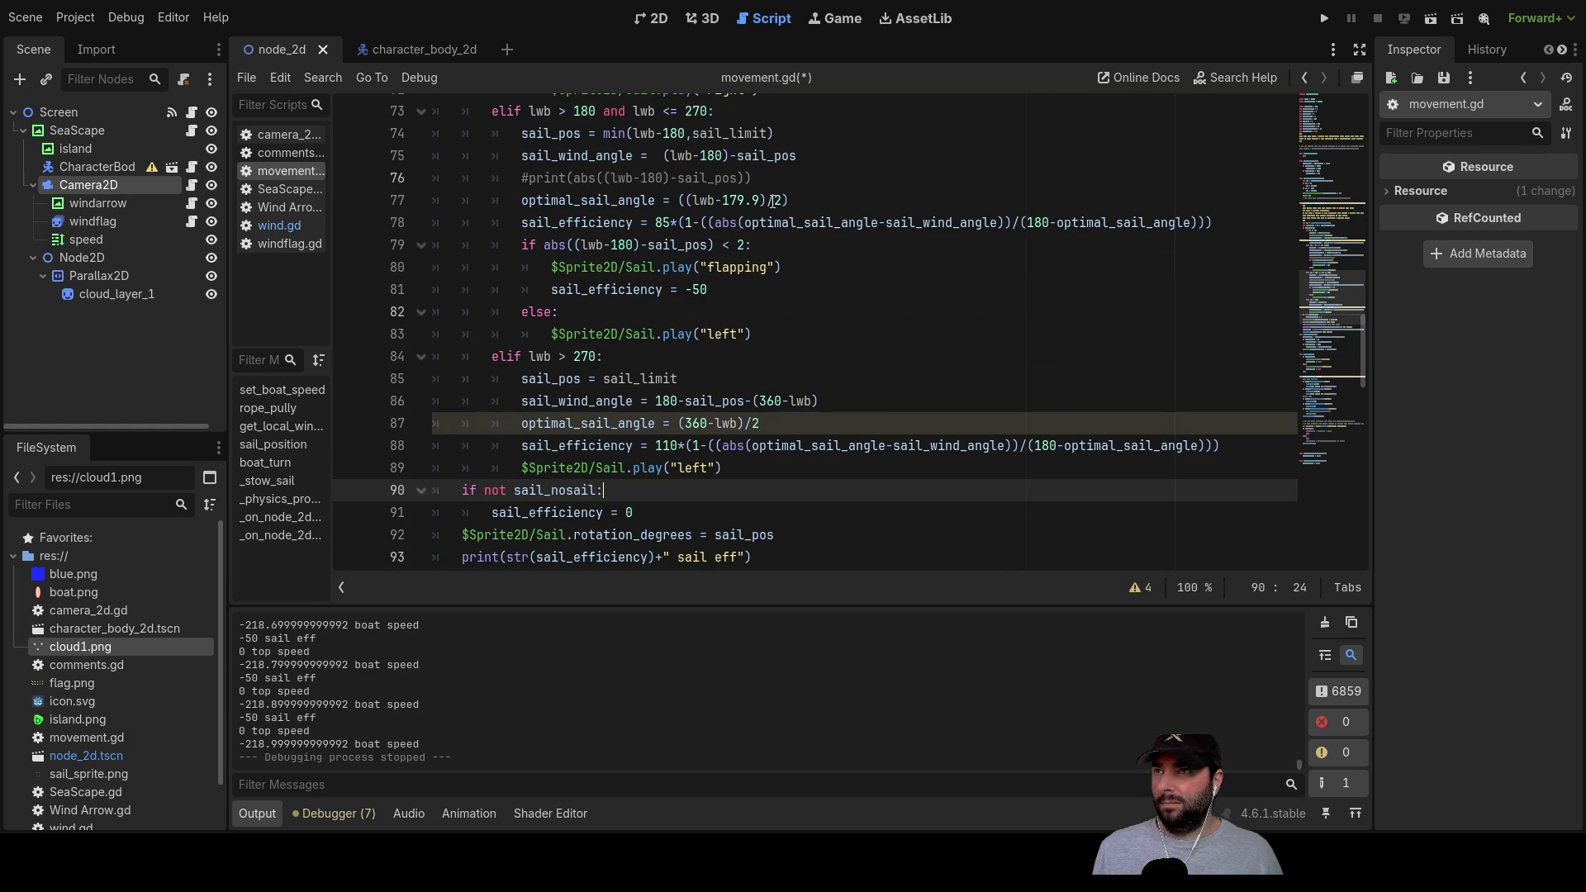
left_click(1323, 20)
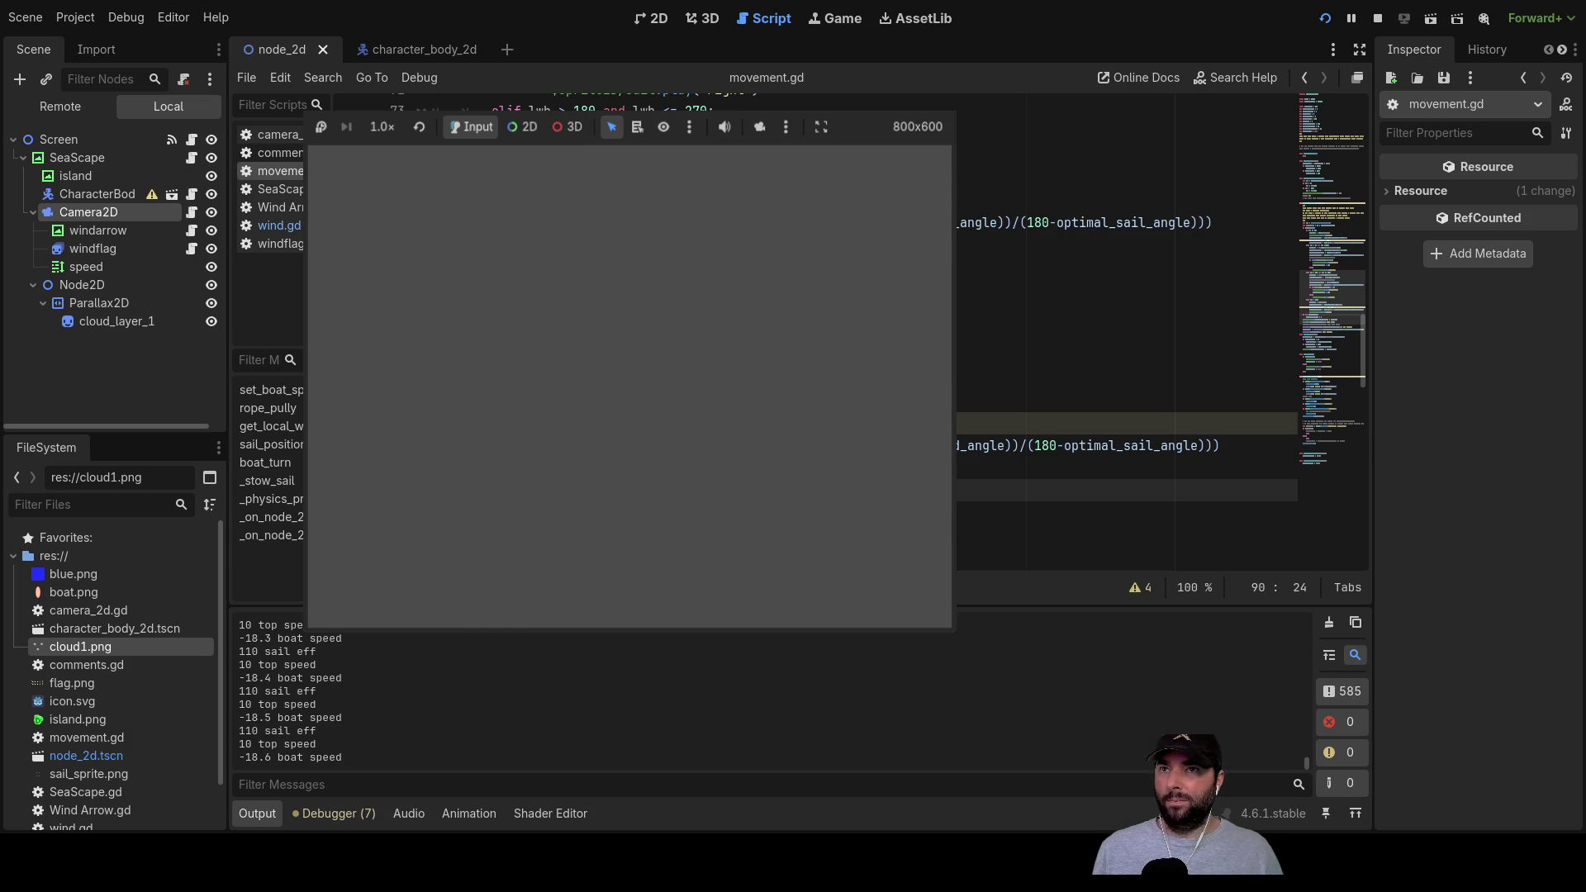
Step: Stop the game, change line 96's -0.1 step back to 0.1, and rerun it
key("F8")
scroll(953, 443, "down", 1)
scroll(953, 443, "down", 4)
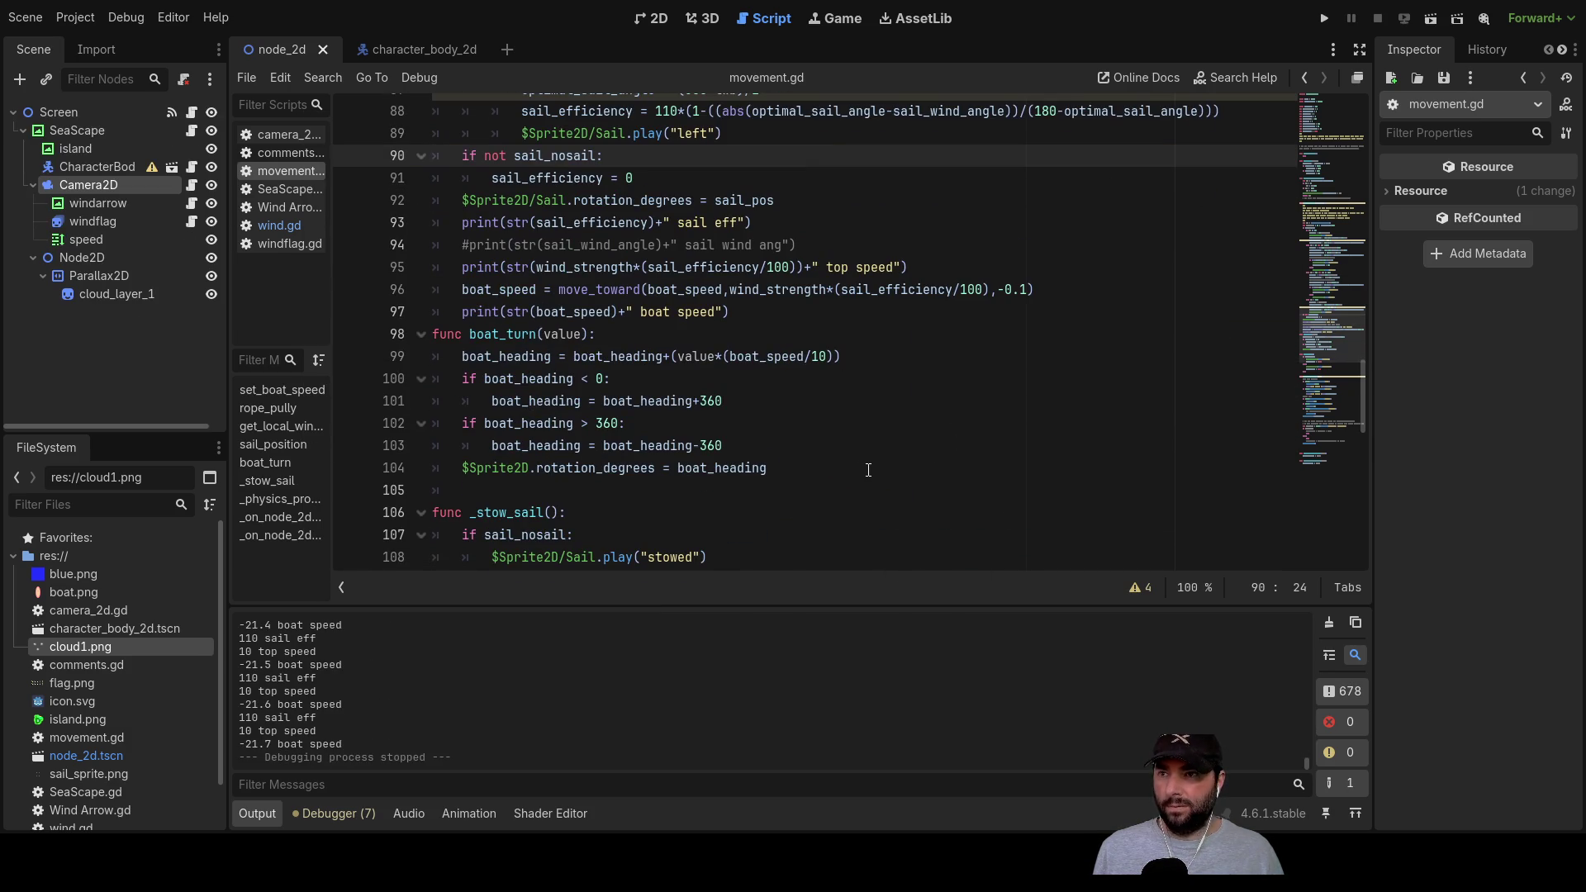
left_click(1011, 289)
key("Left")
key("BackSpace")
left_click(1326, 19)
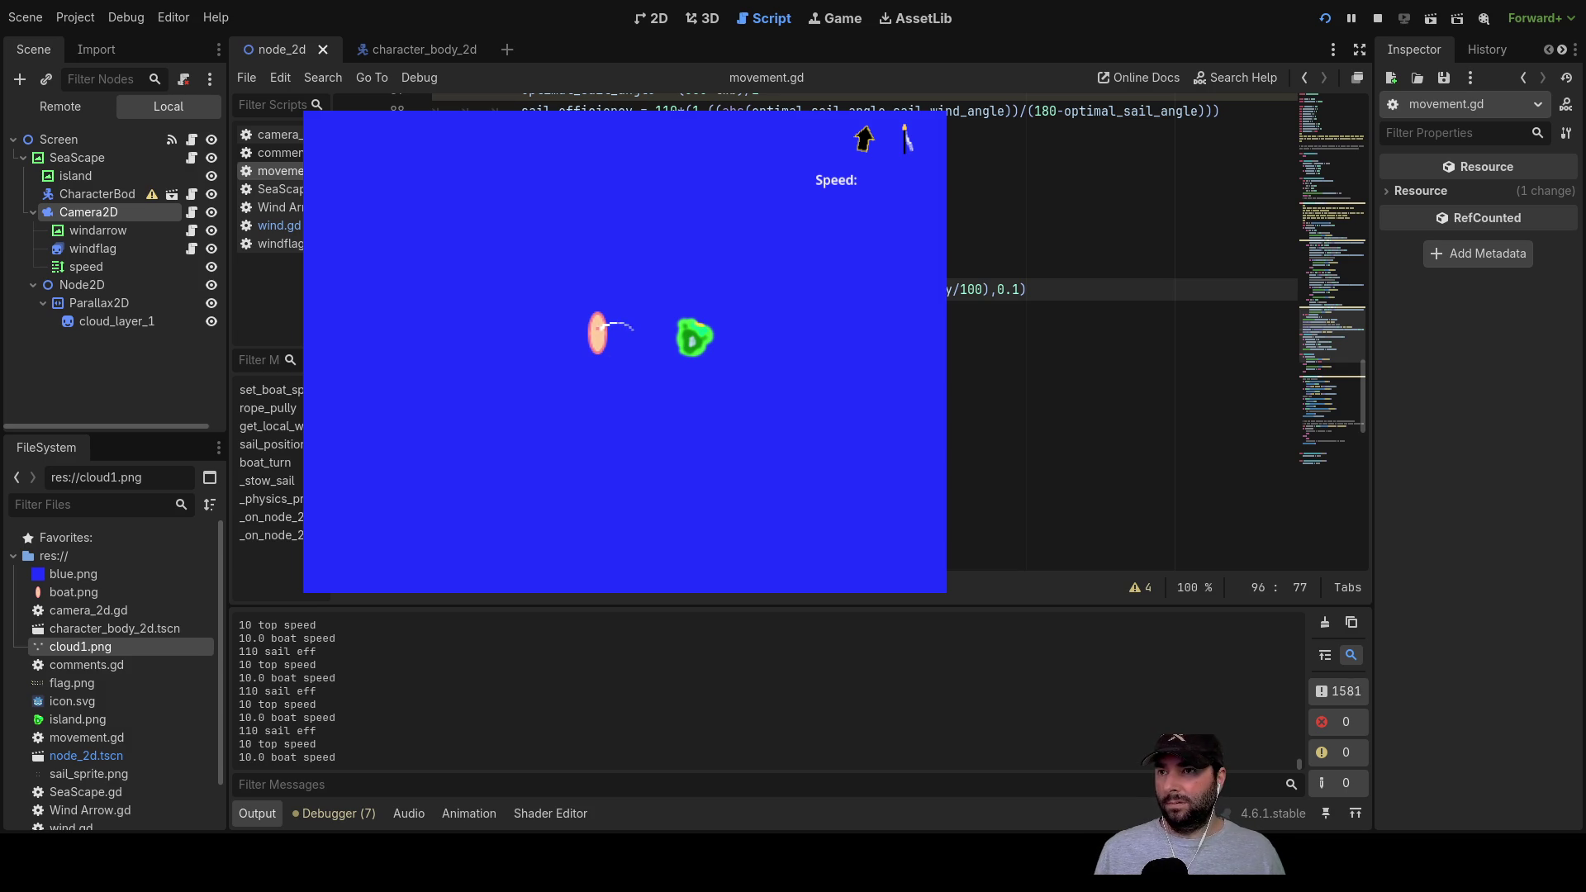
Step: Turn the boat, then stow, raise and stow the sail with space while watching sail eff
key("Left")
key("Left")
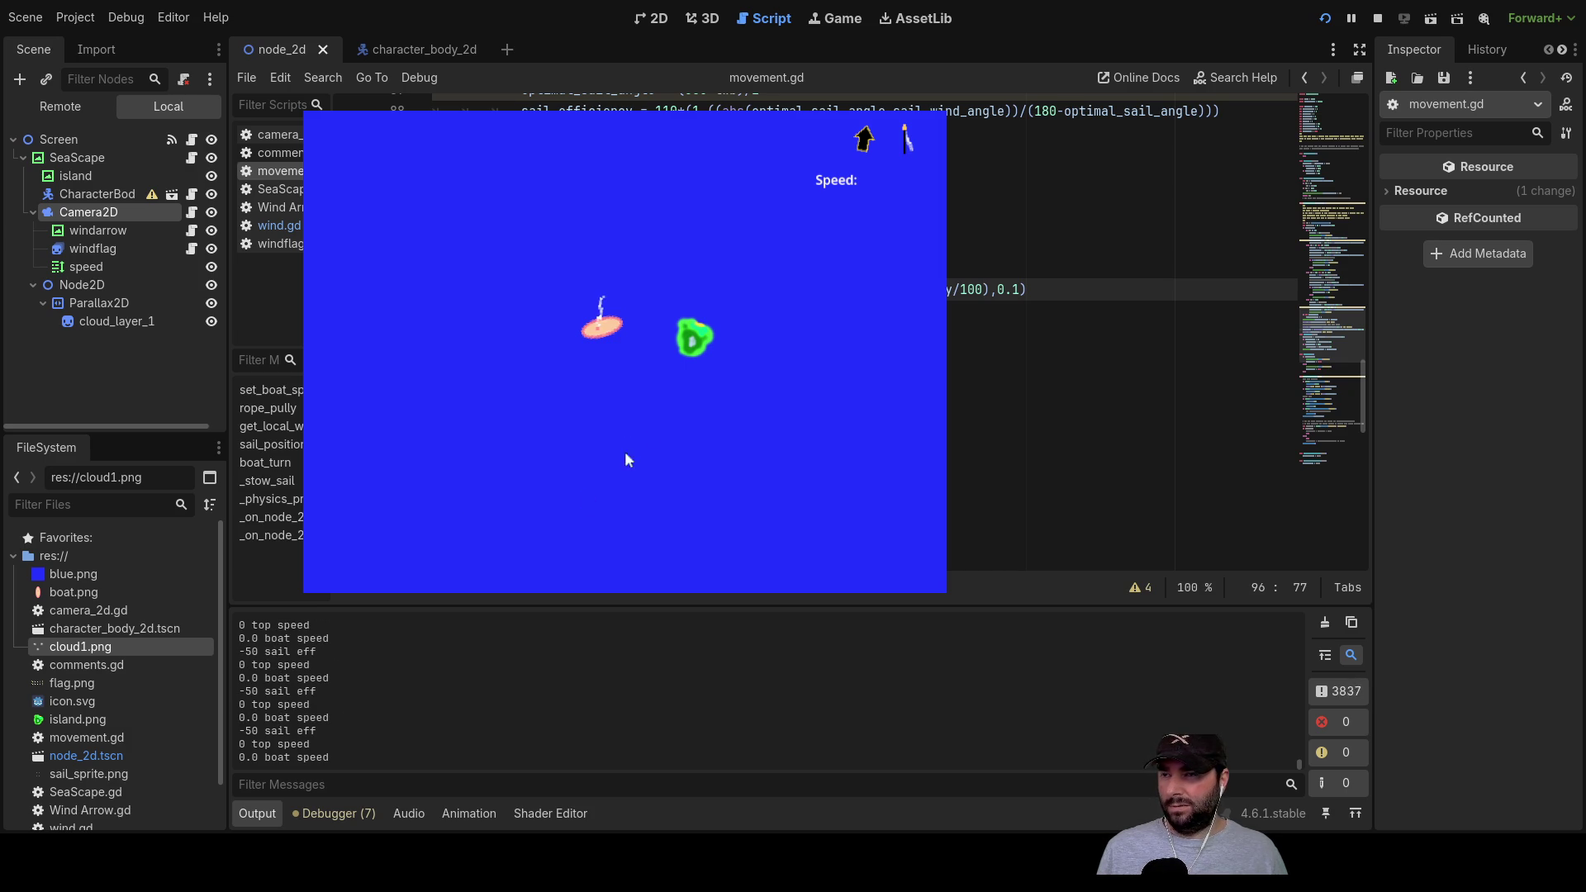
key("space")
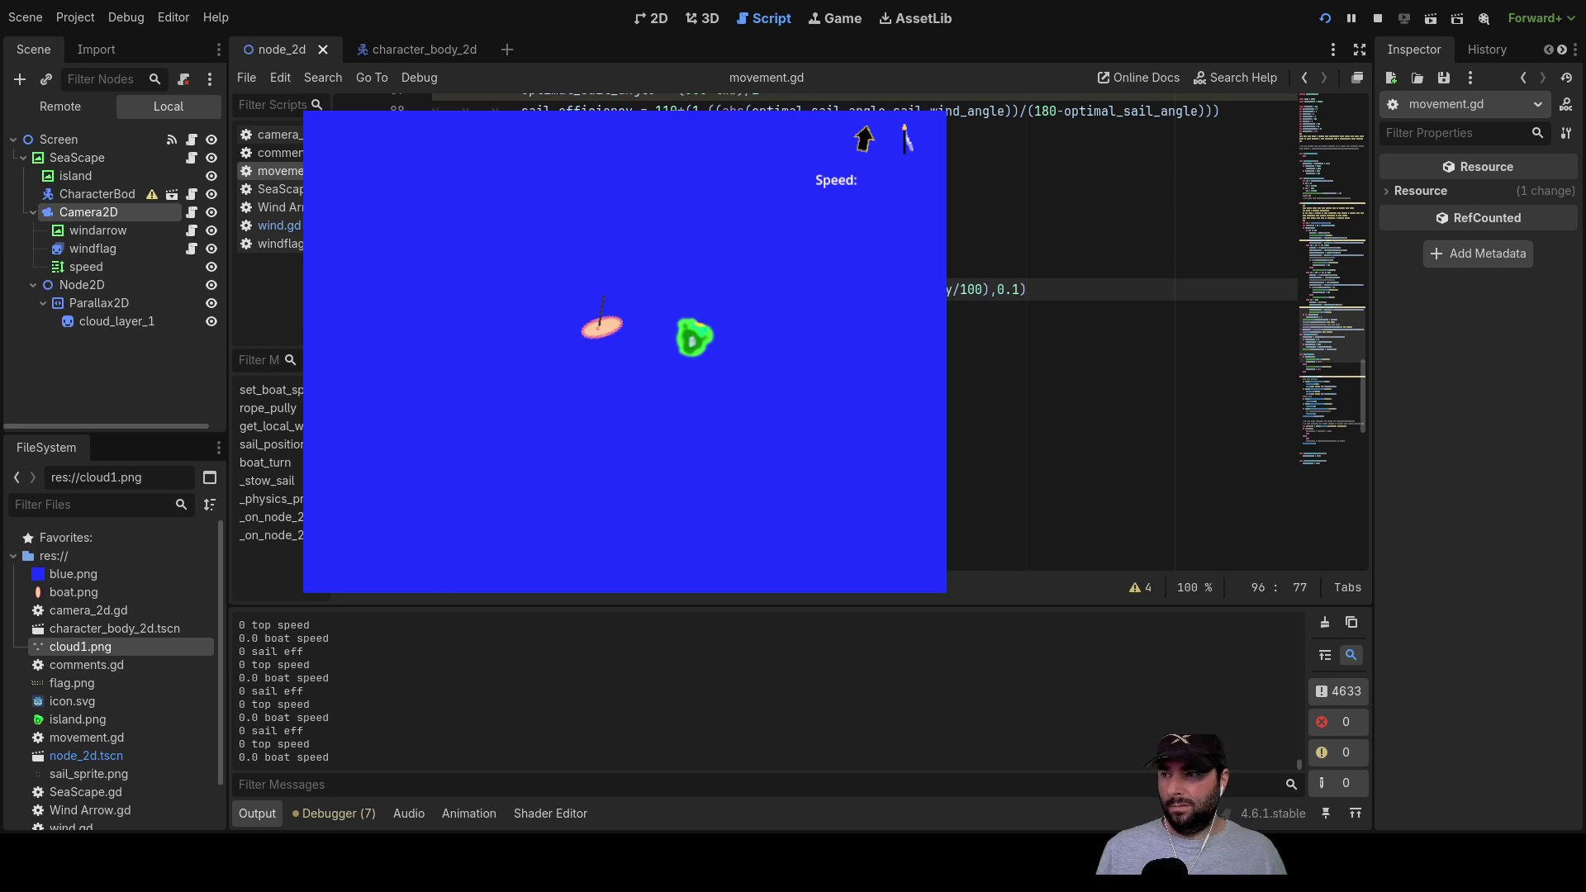
key("space")
key("space")
key("space")
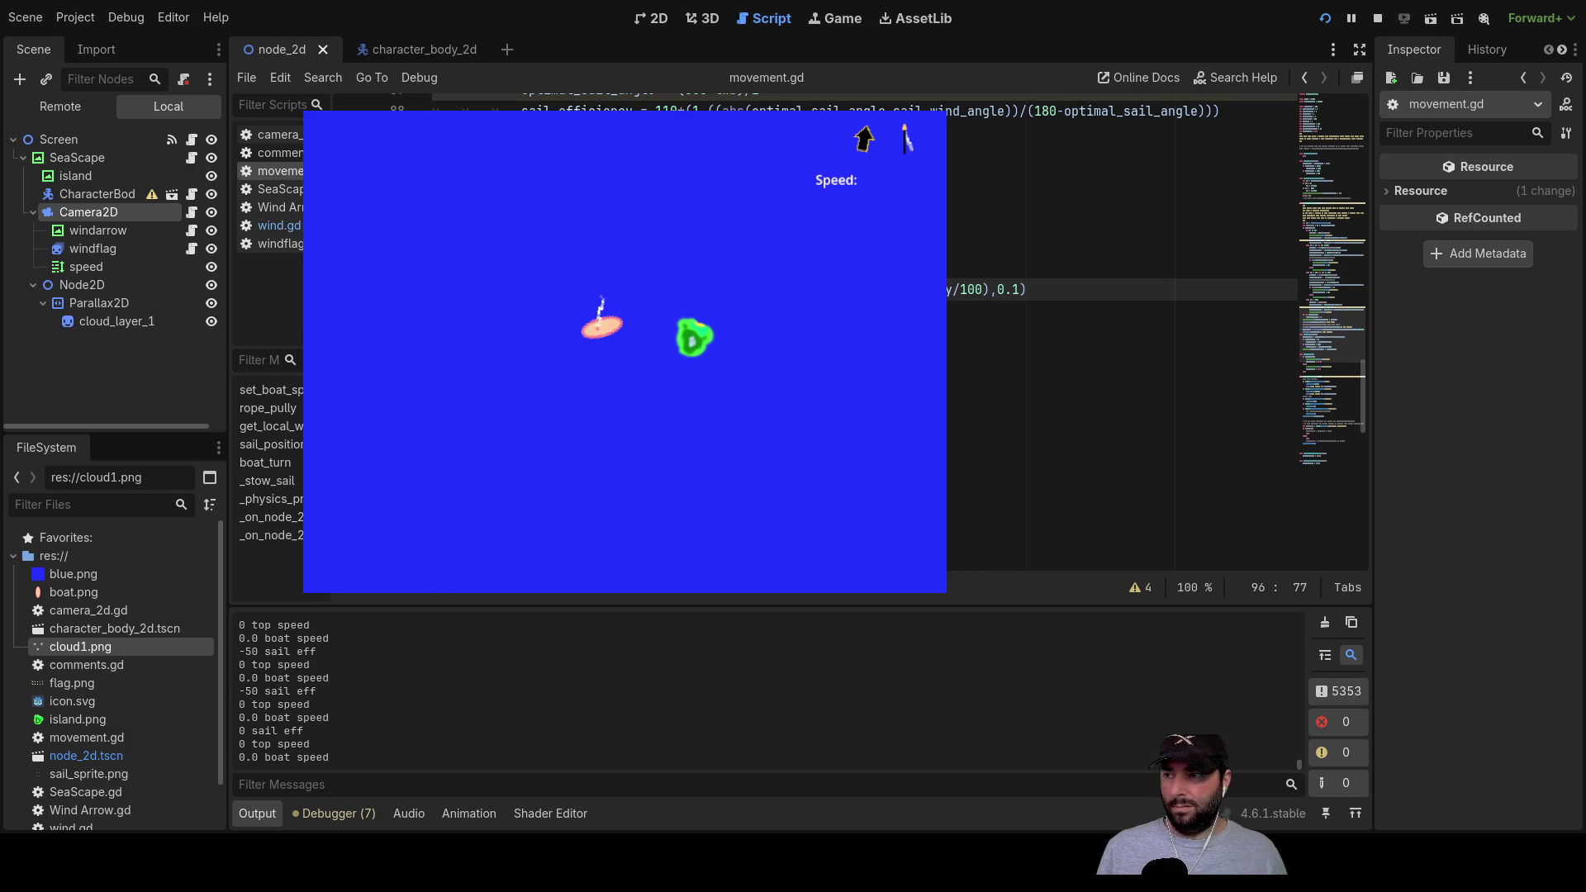
key("space")
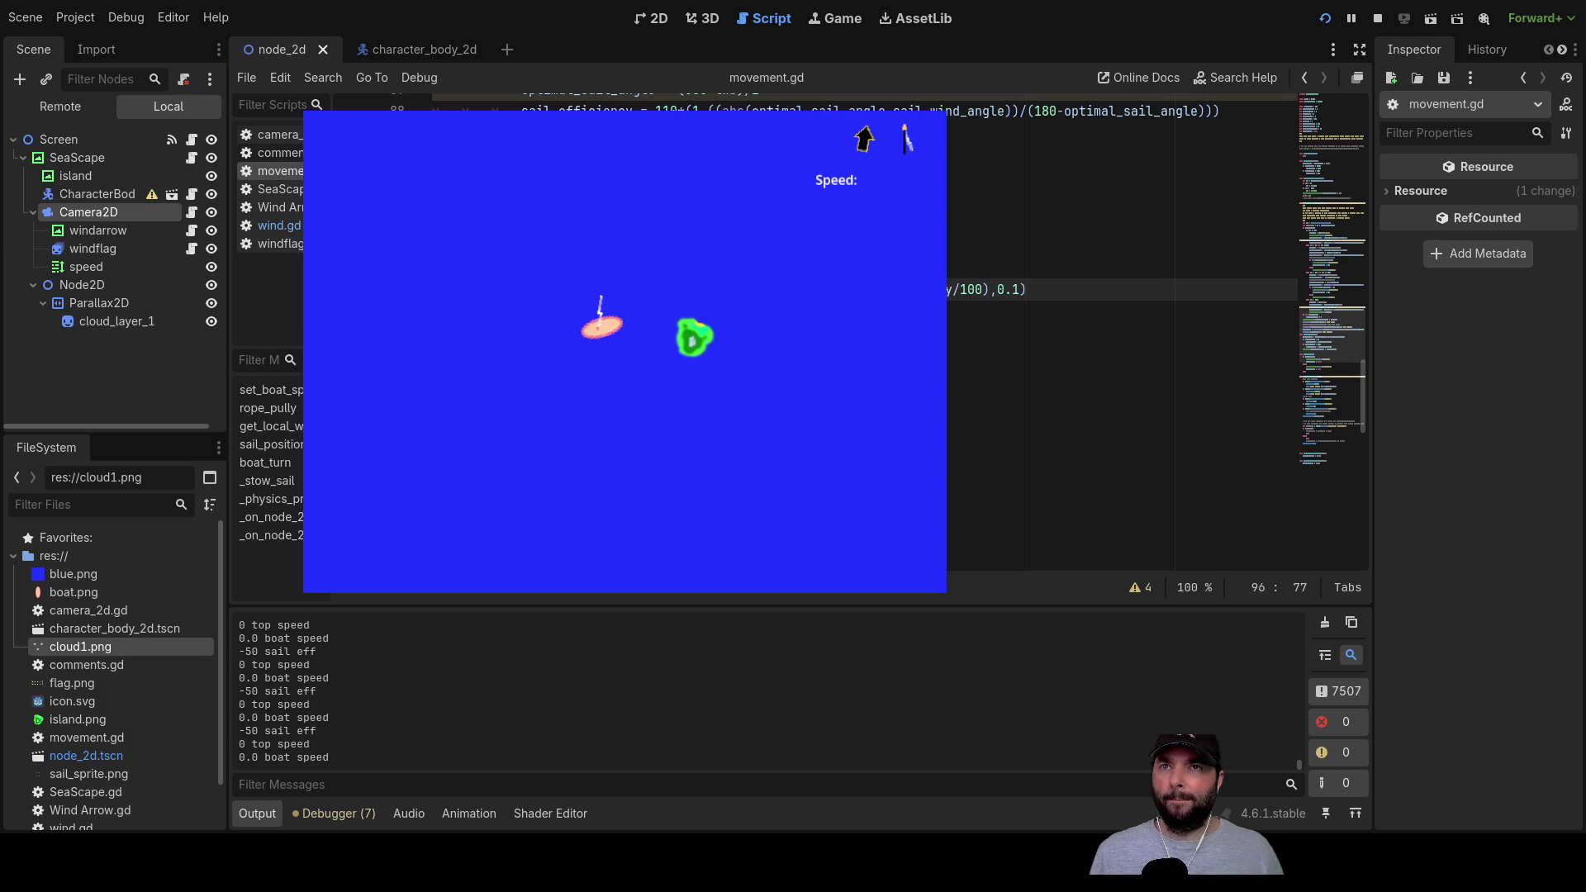
Step: Stop the game and inspect the print calls and sail_efficiency uses on lines 91-95
left_click(1378, 20)
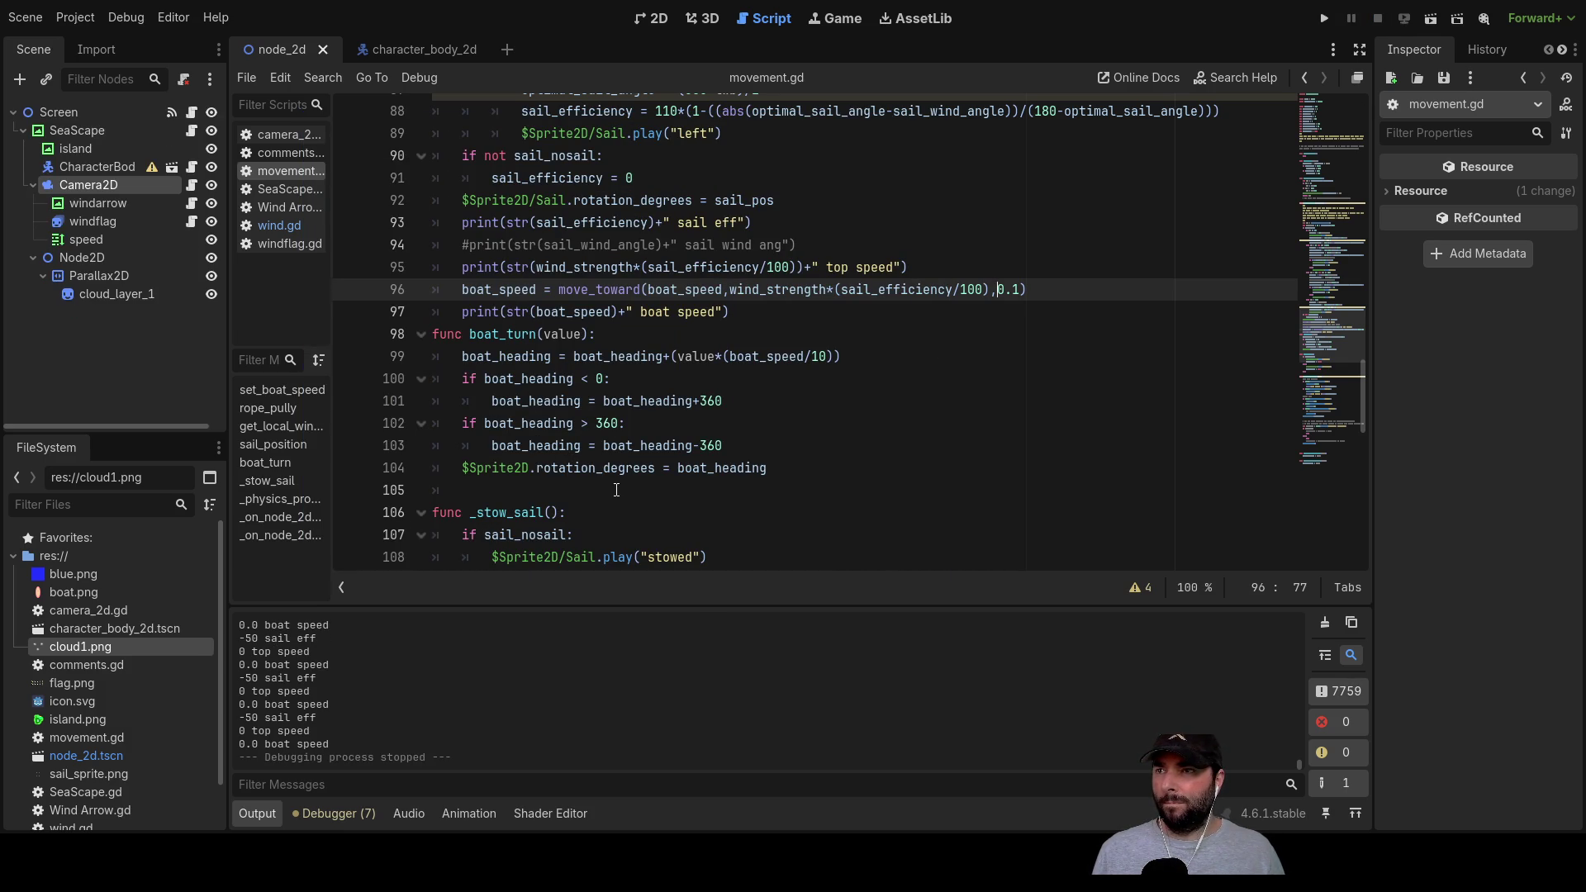
double_click(484, 267)
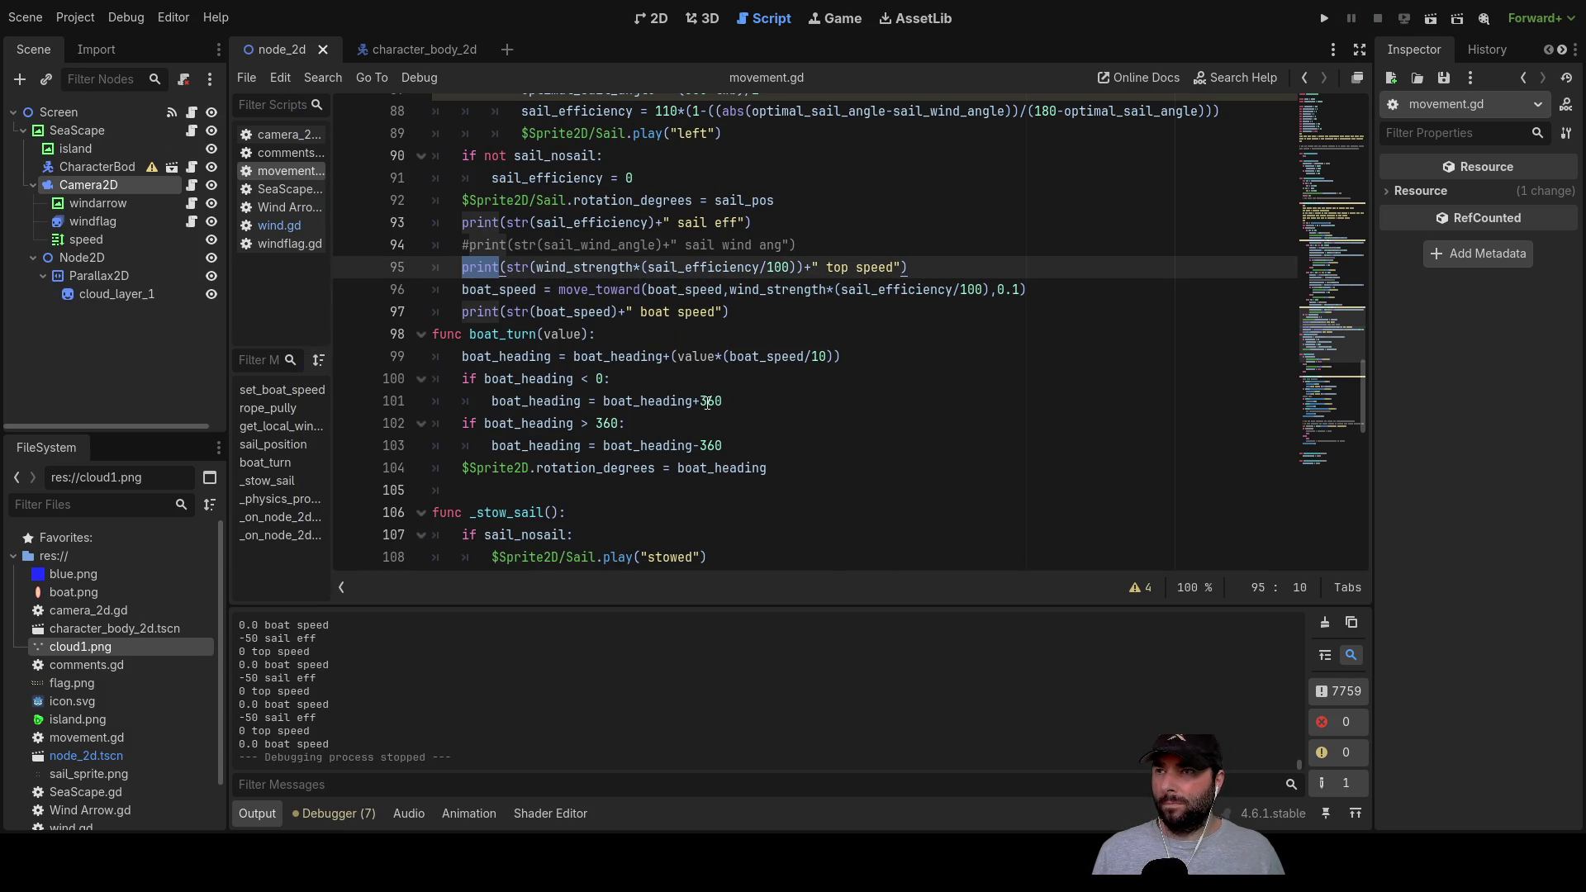
scroll(702, 400, "up", 1)
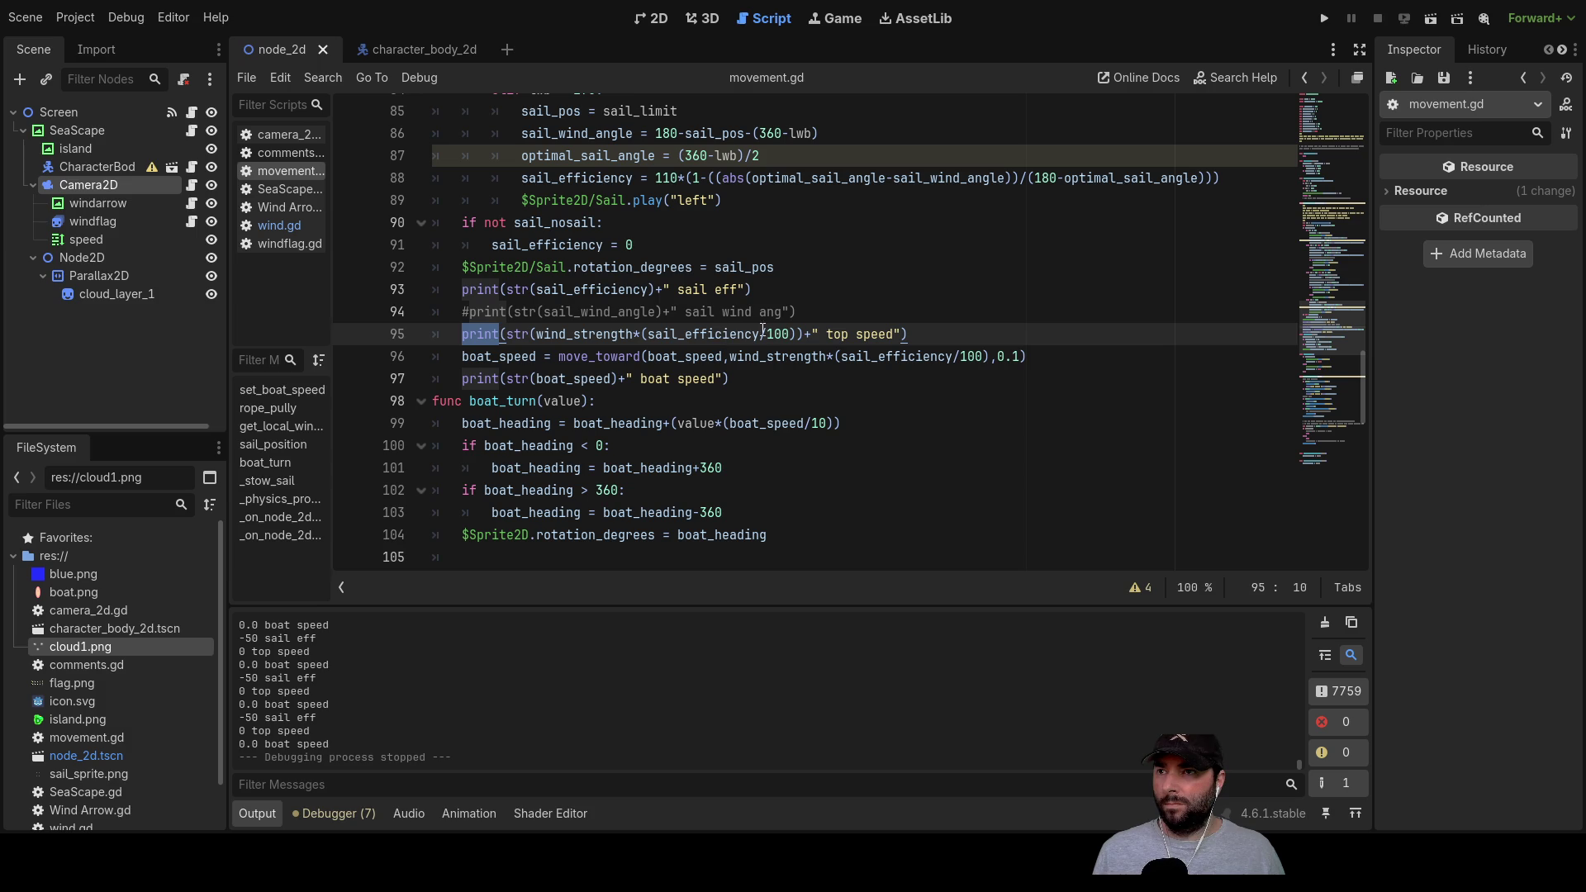
double_click(710, 333)
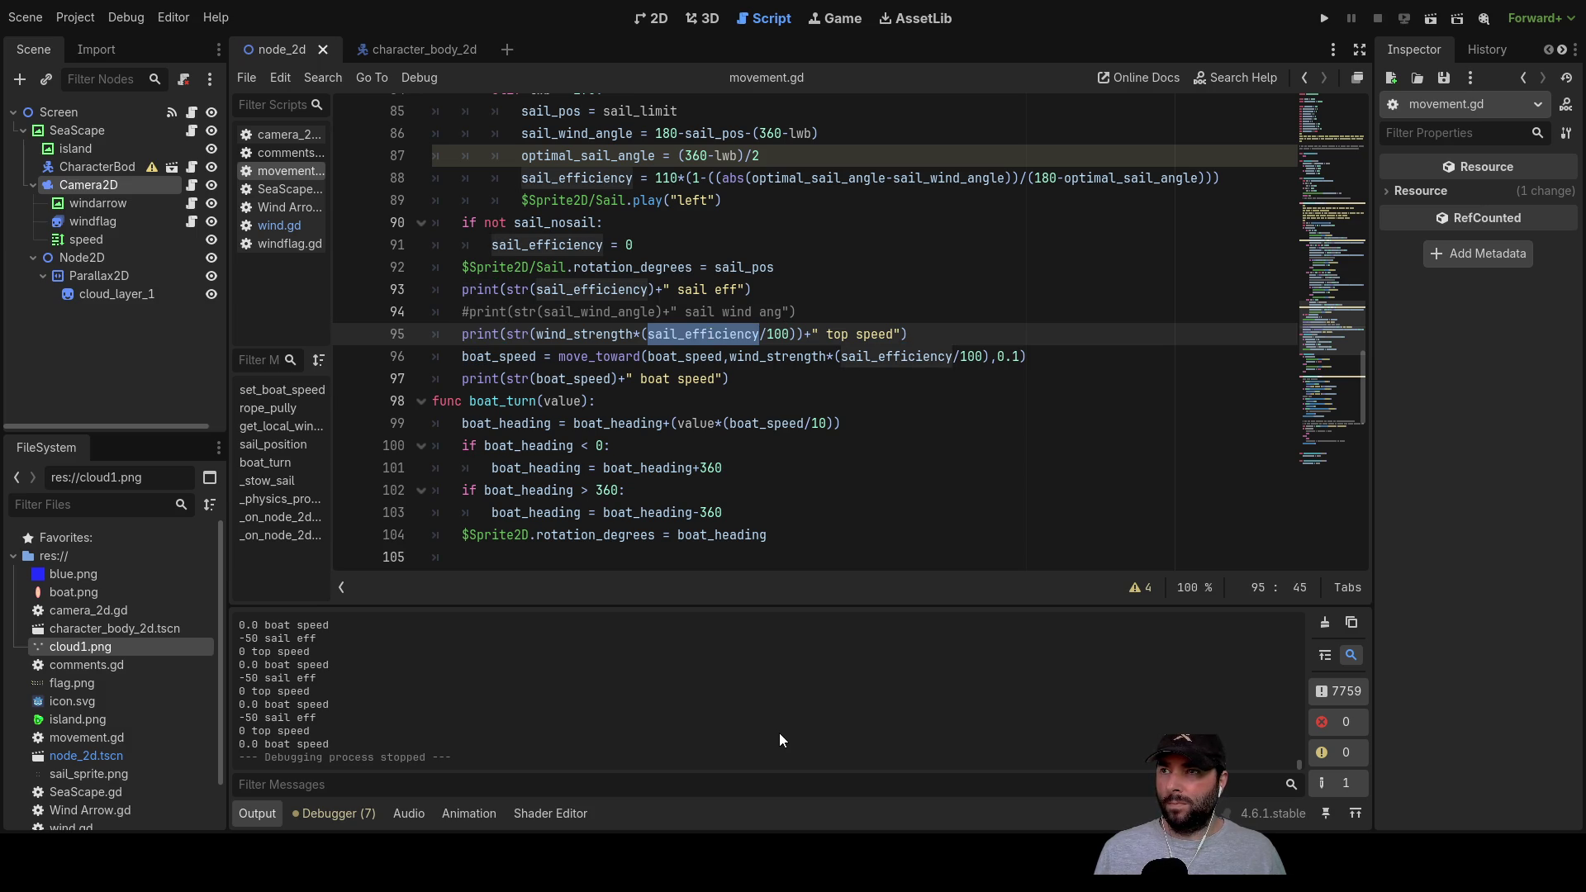
scroll(767, 655, "up", 1)
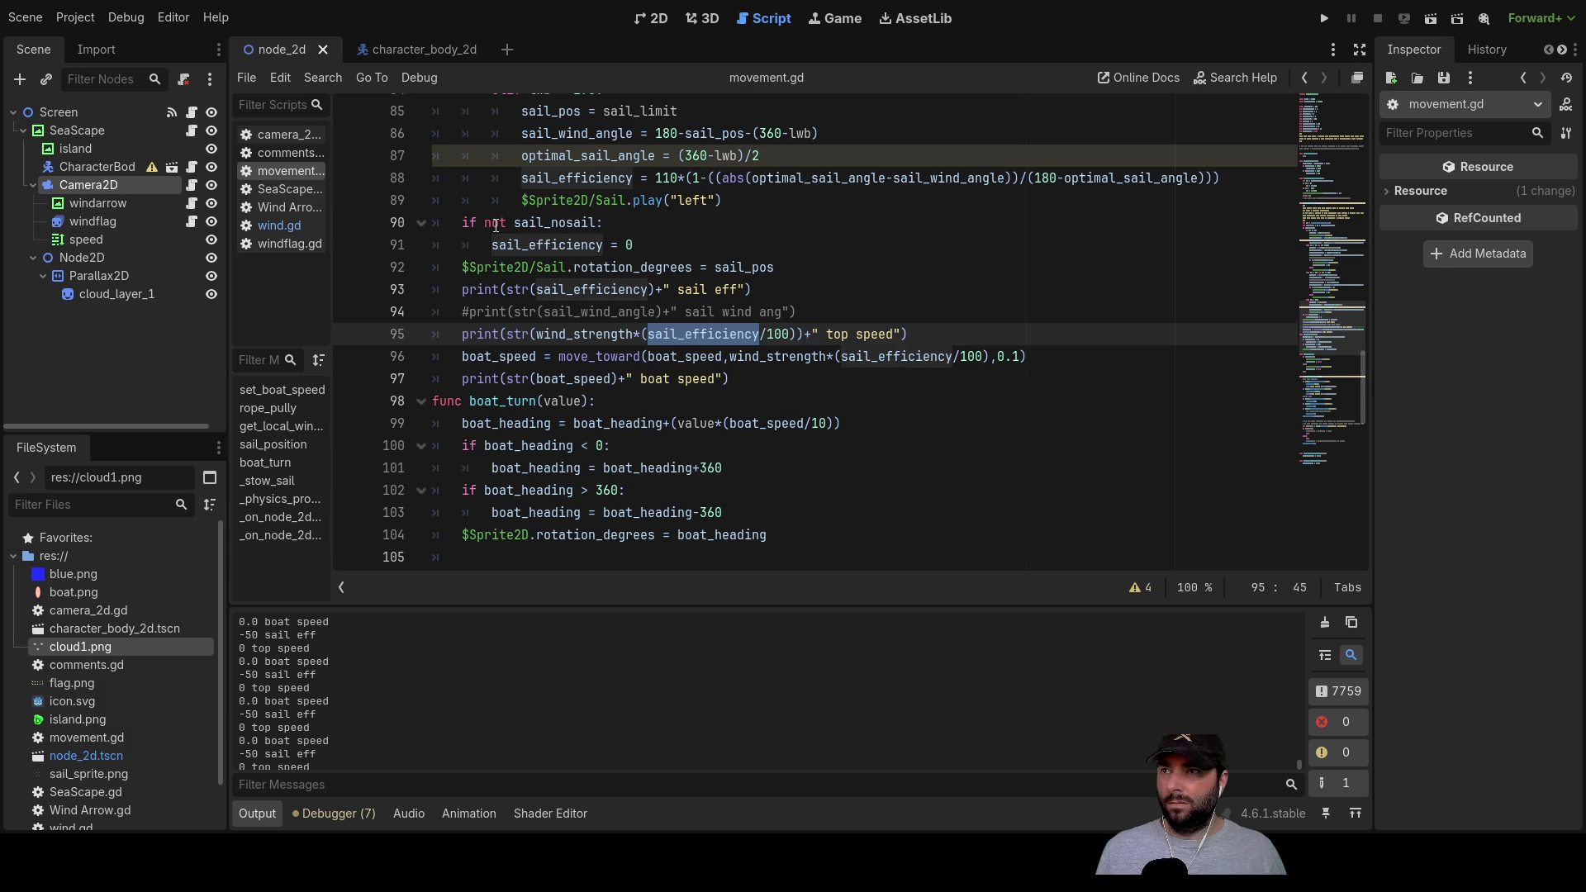
double_click(510, 245)
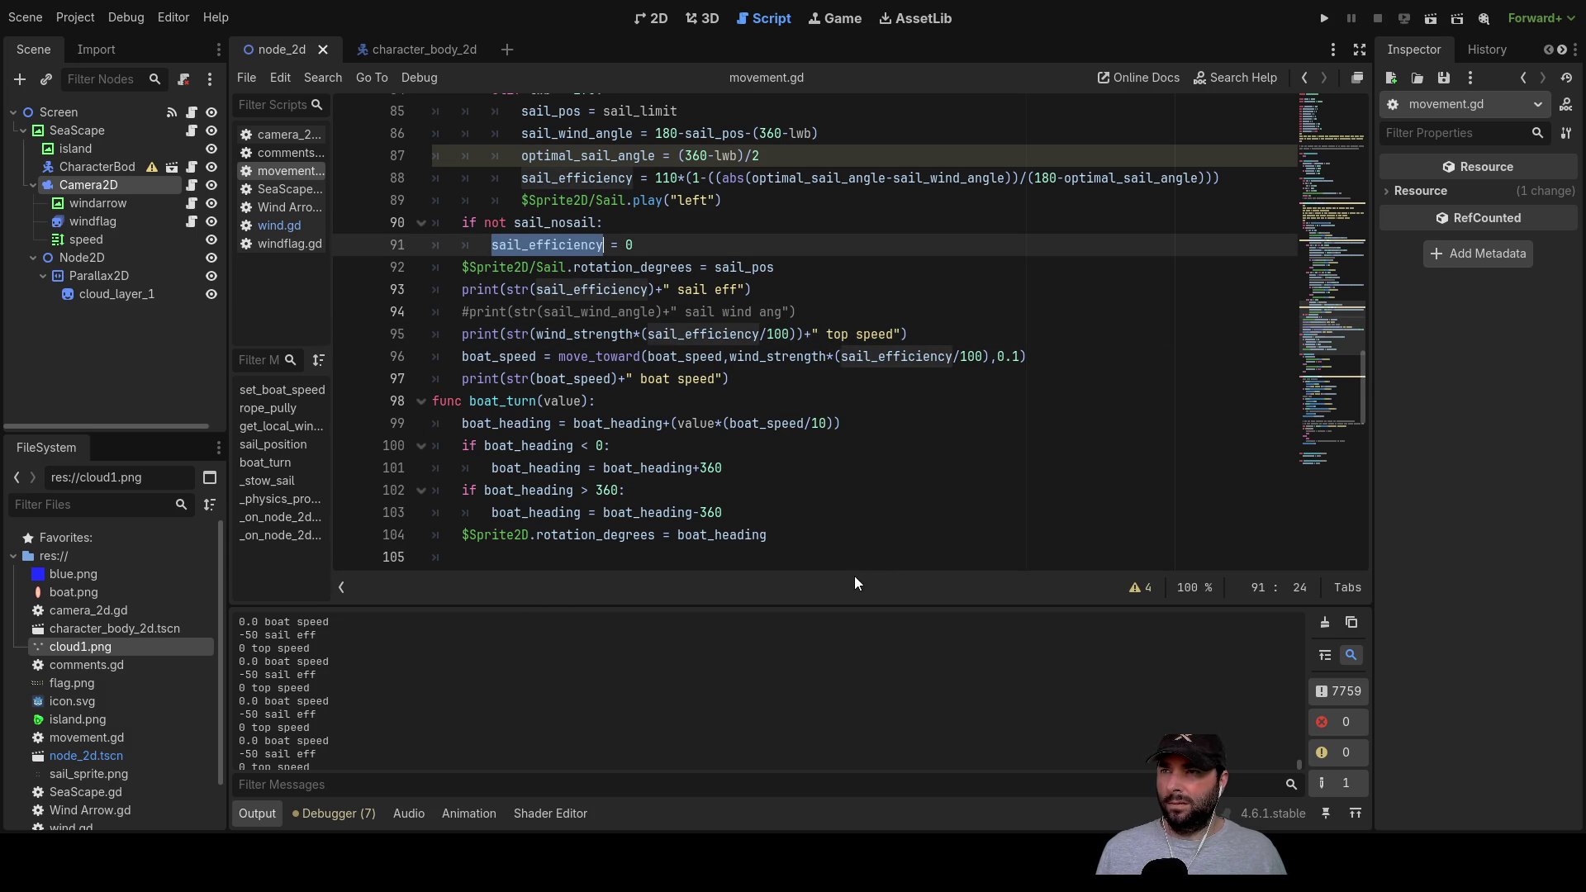
key("Up")
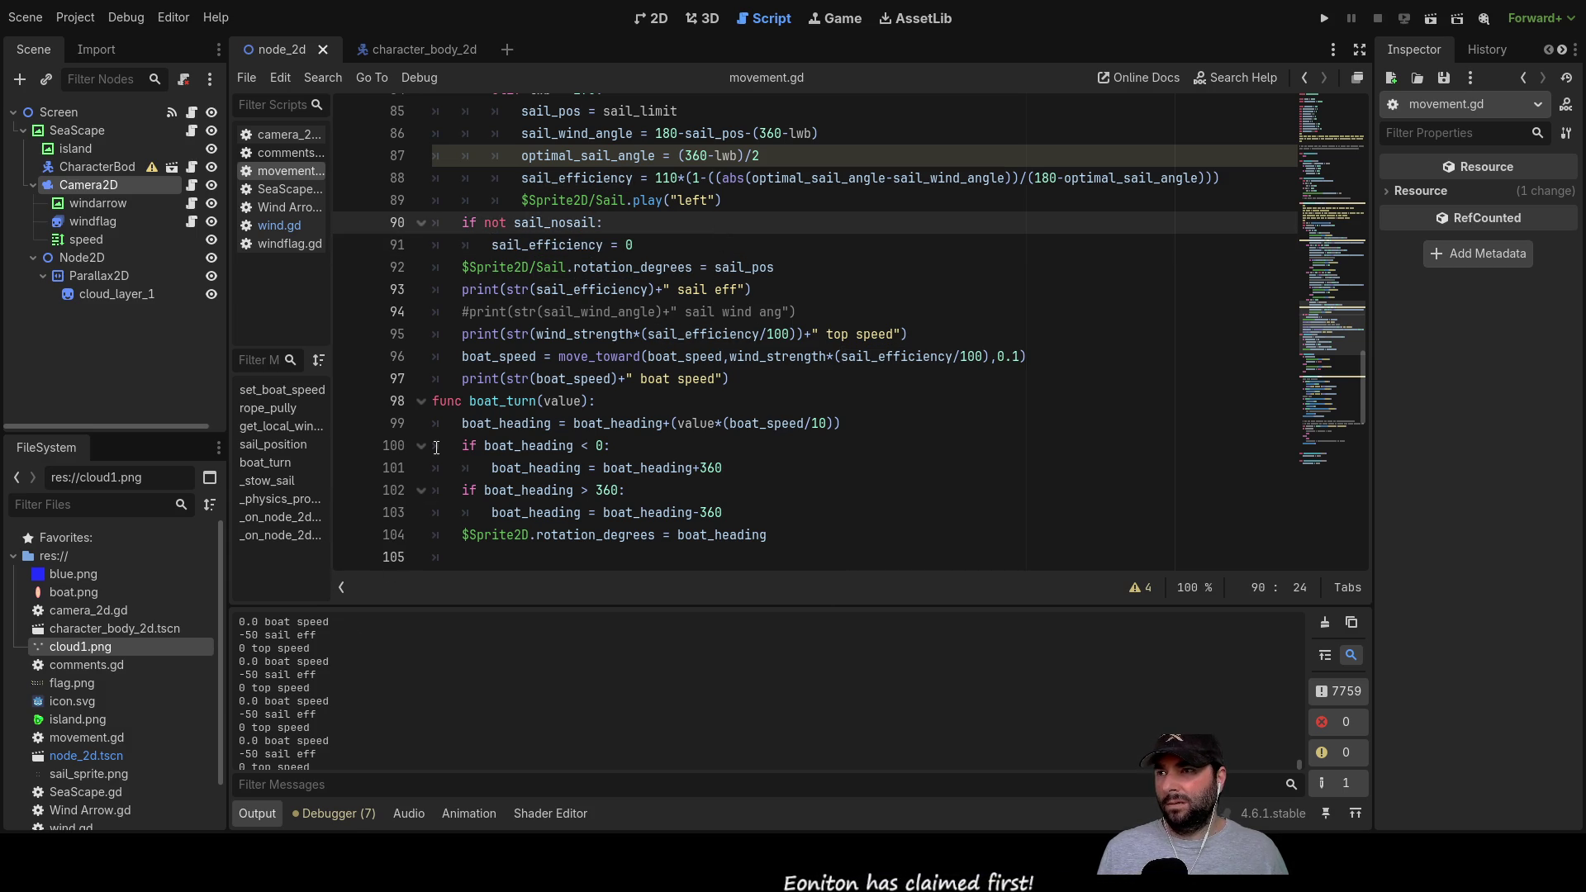
Step: Trace wind_strength from the line 95 speed formula back to its line 8 declaration, then open wind.gd
double_click(683, 333)
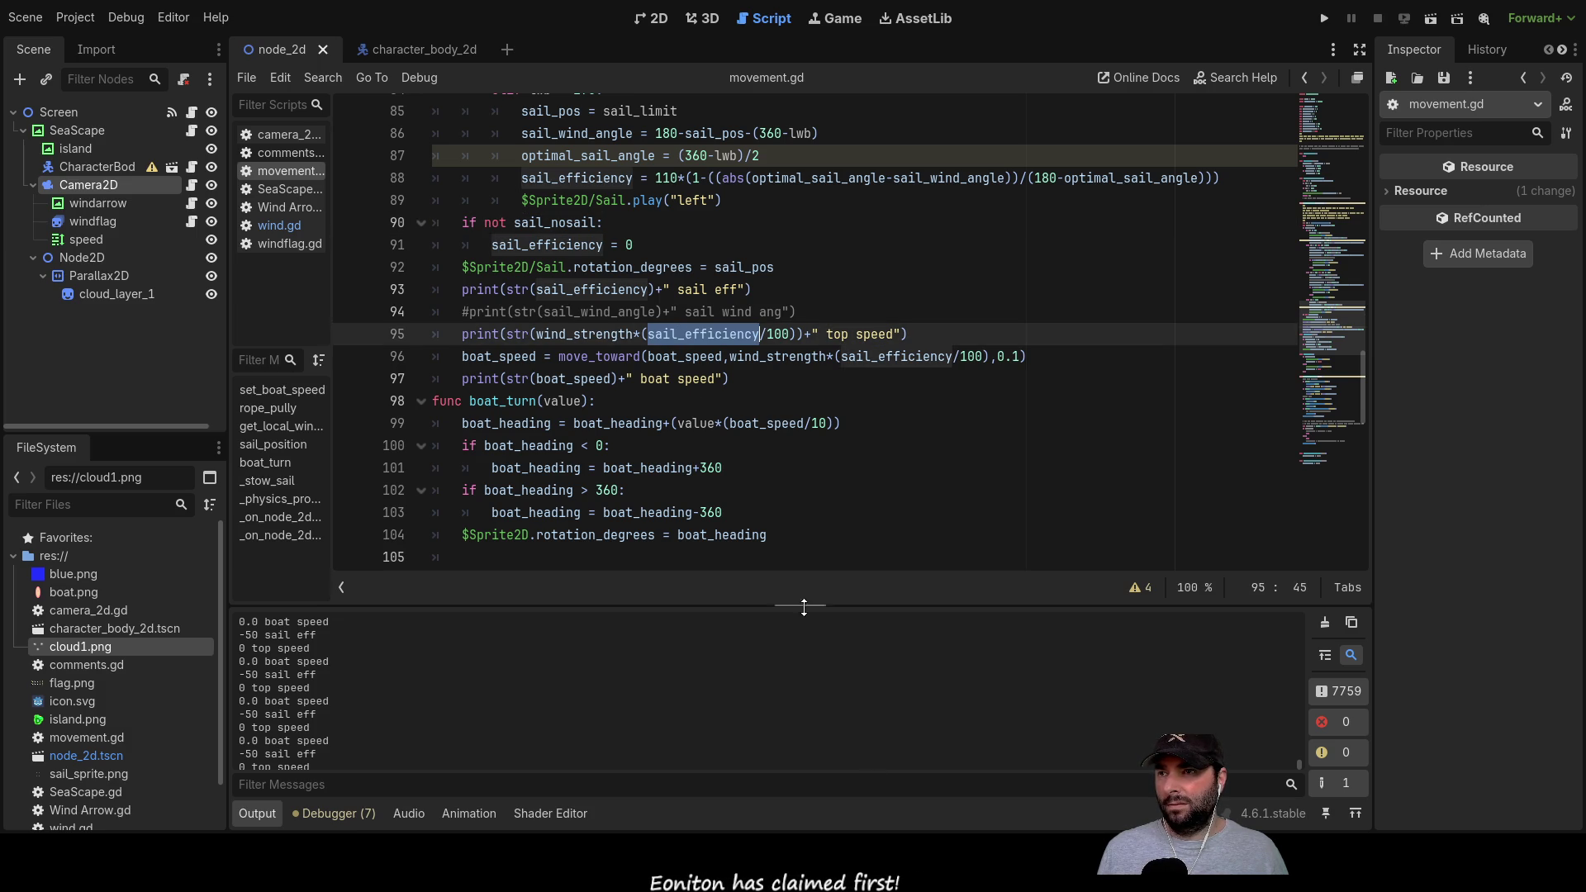
double_click(582, 334)
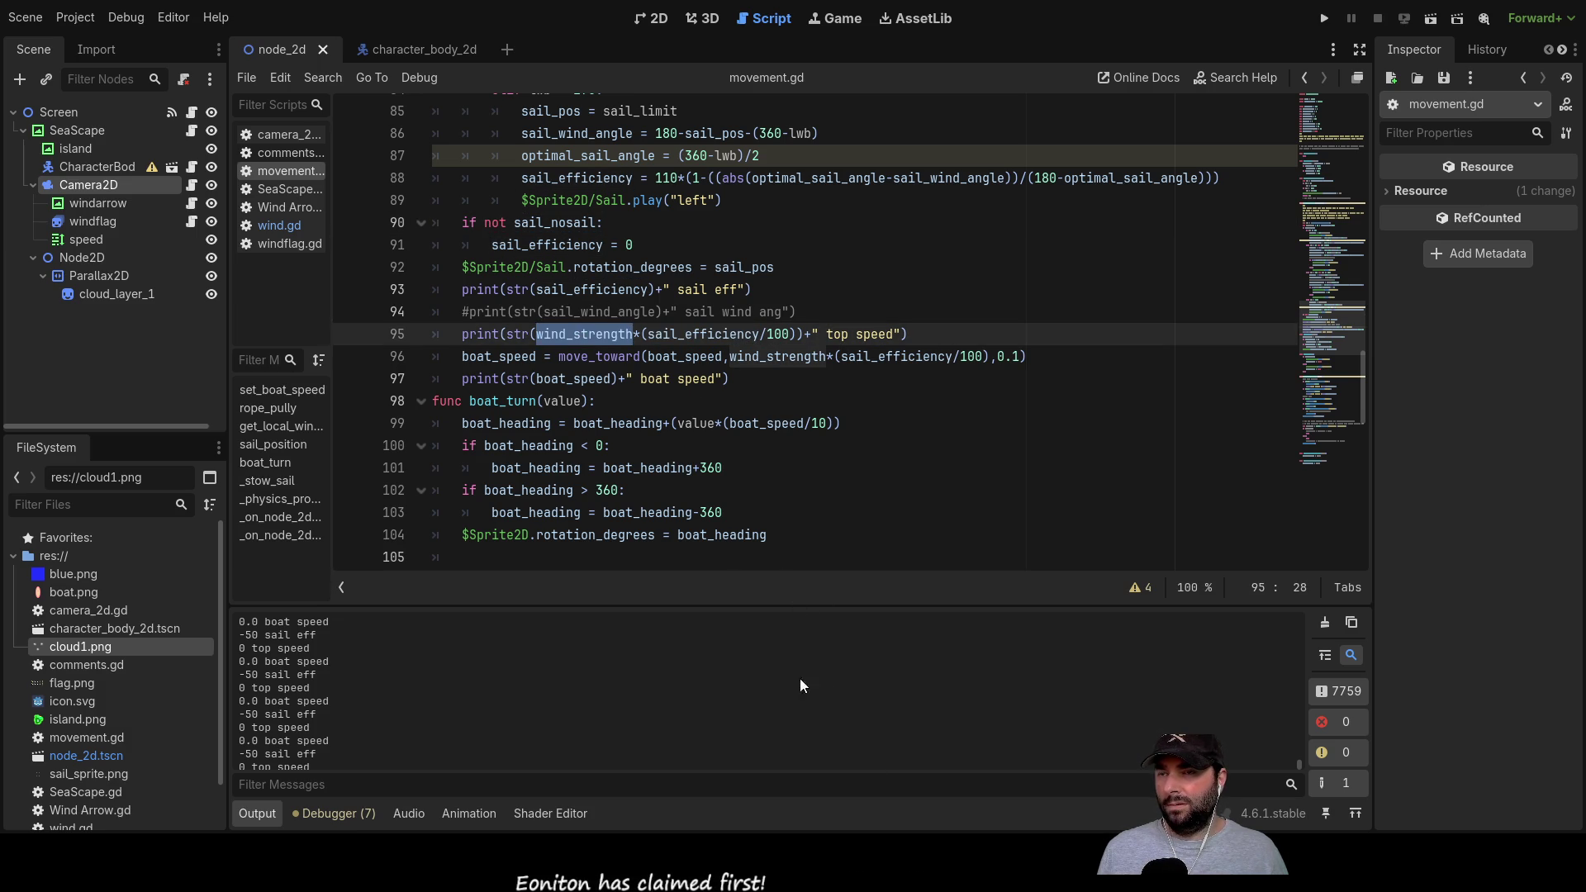
double_click(703, 333)
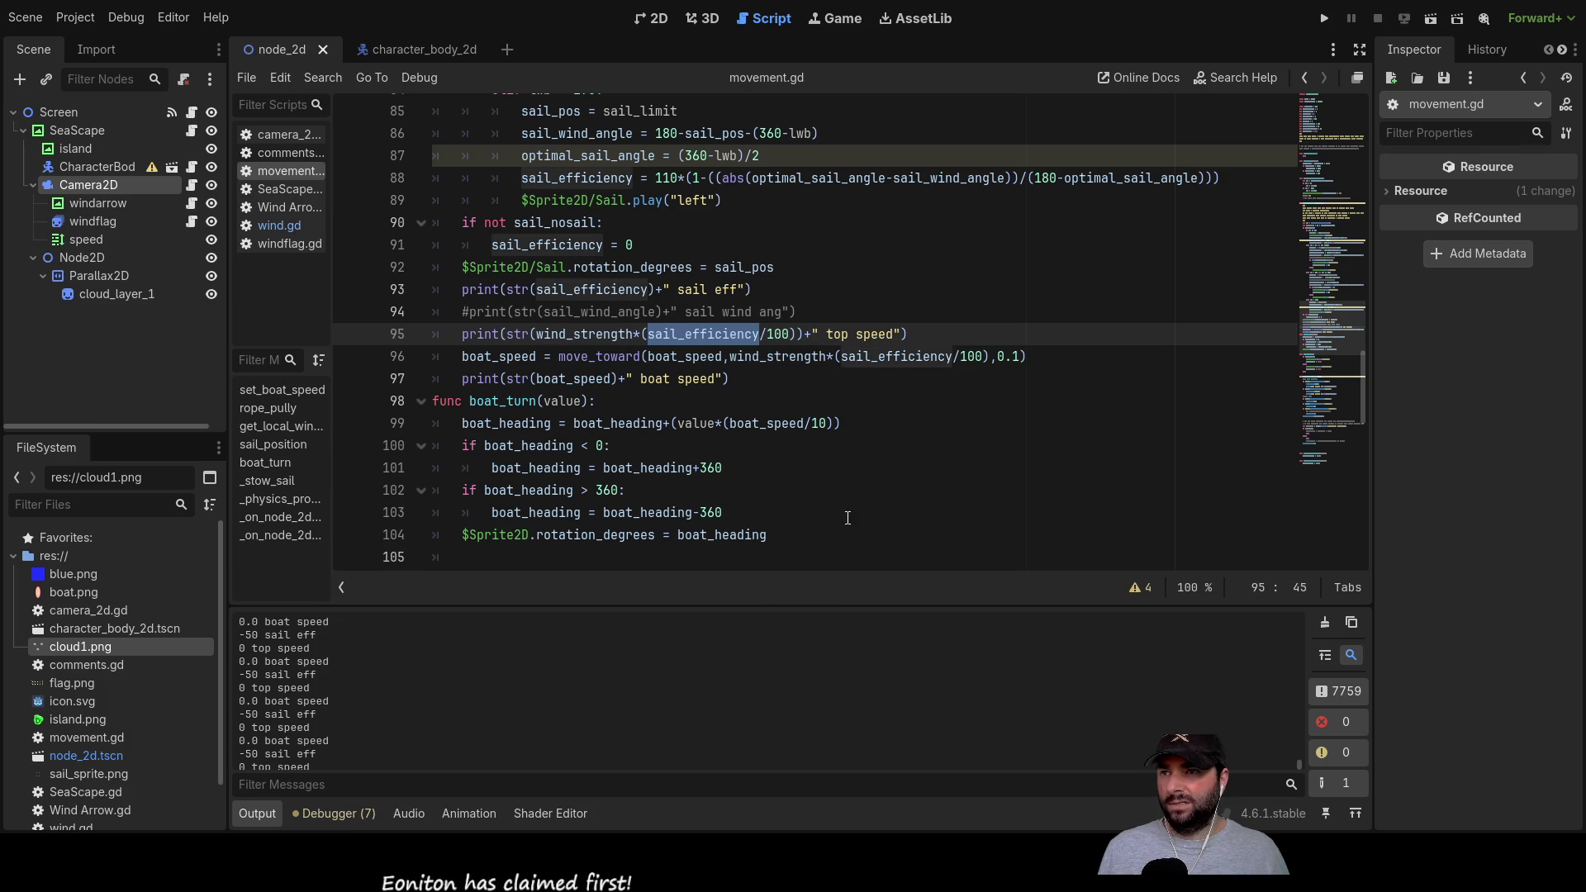
double_click(777, 334)
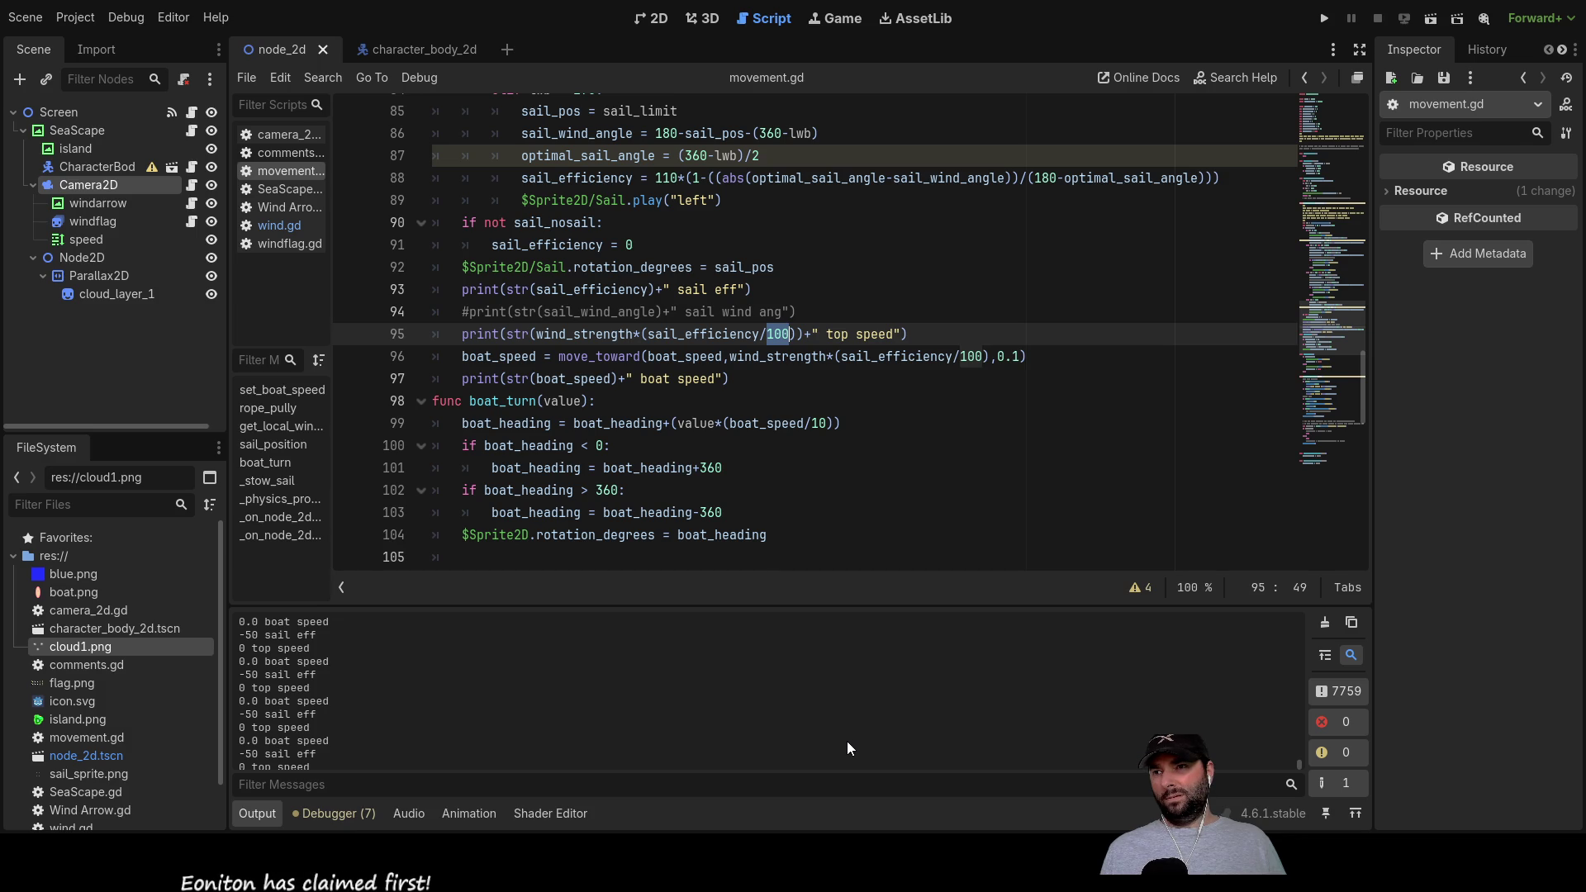
double_click(584, 334)
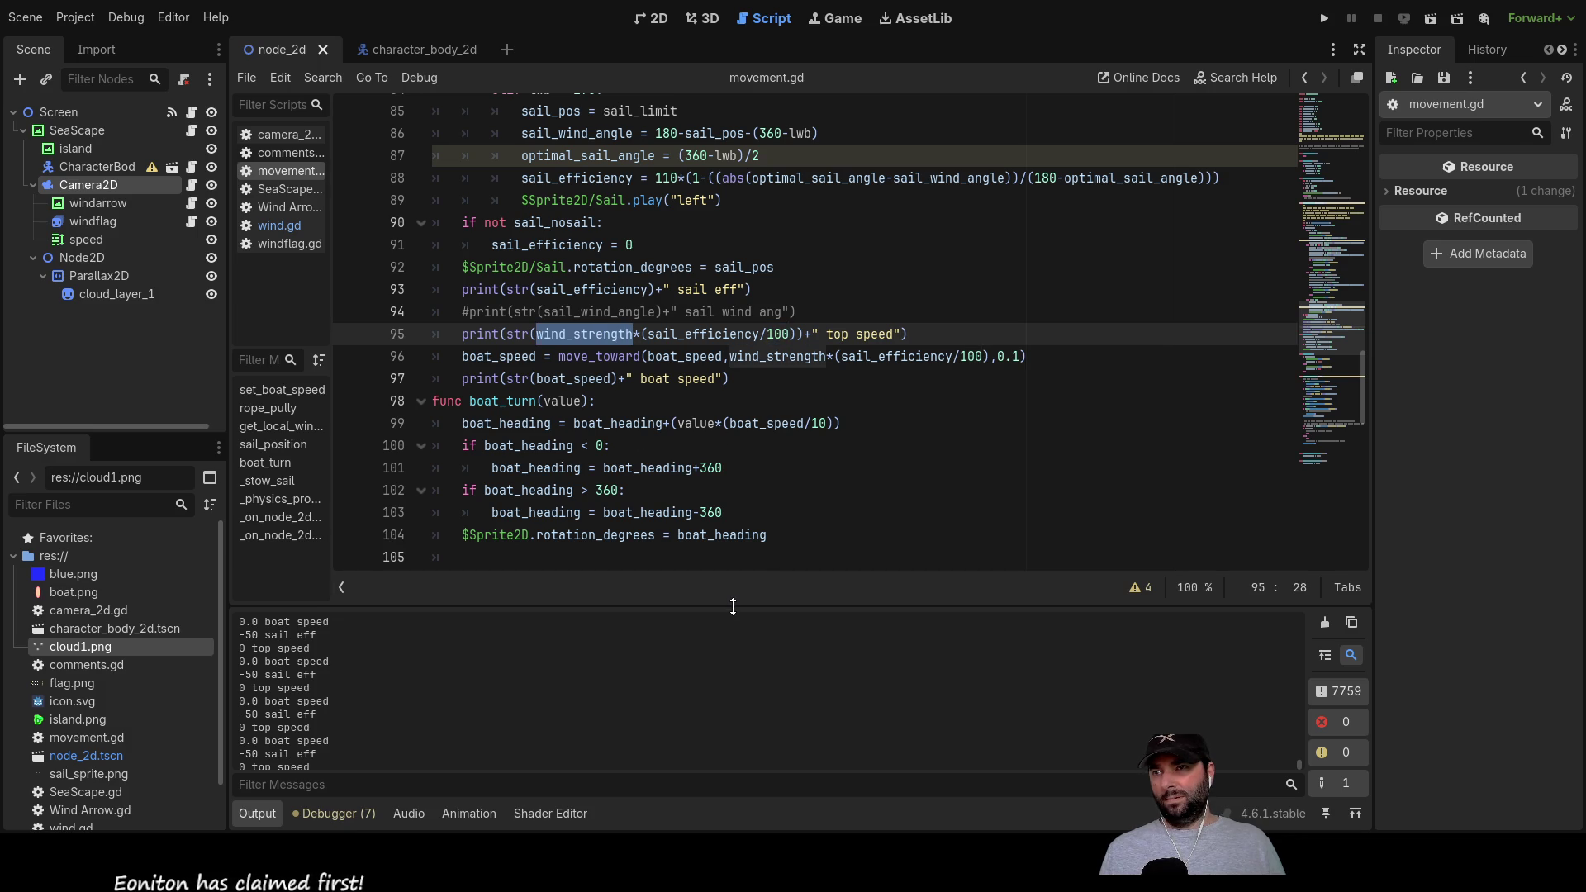
scroll(748, 558, "down", 2)
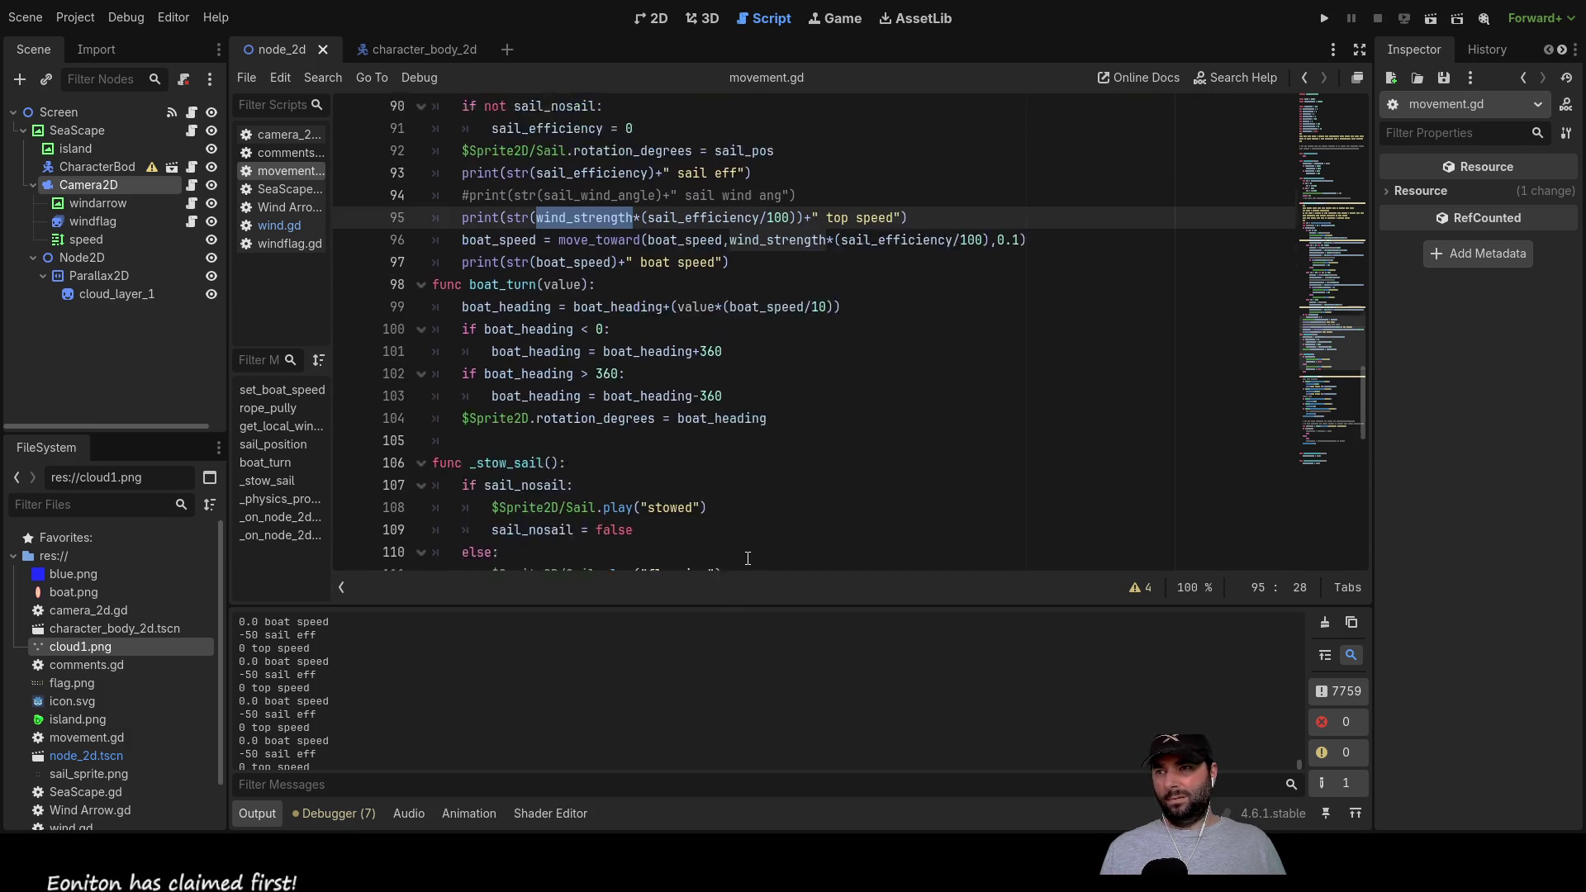
scroll(748, 558, "down", 2)
scroll(748, 538, "up", 10)
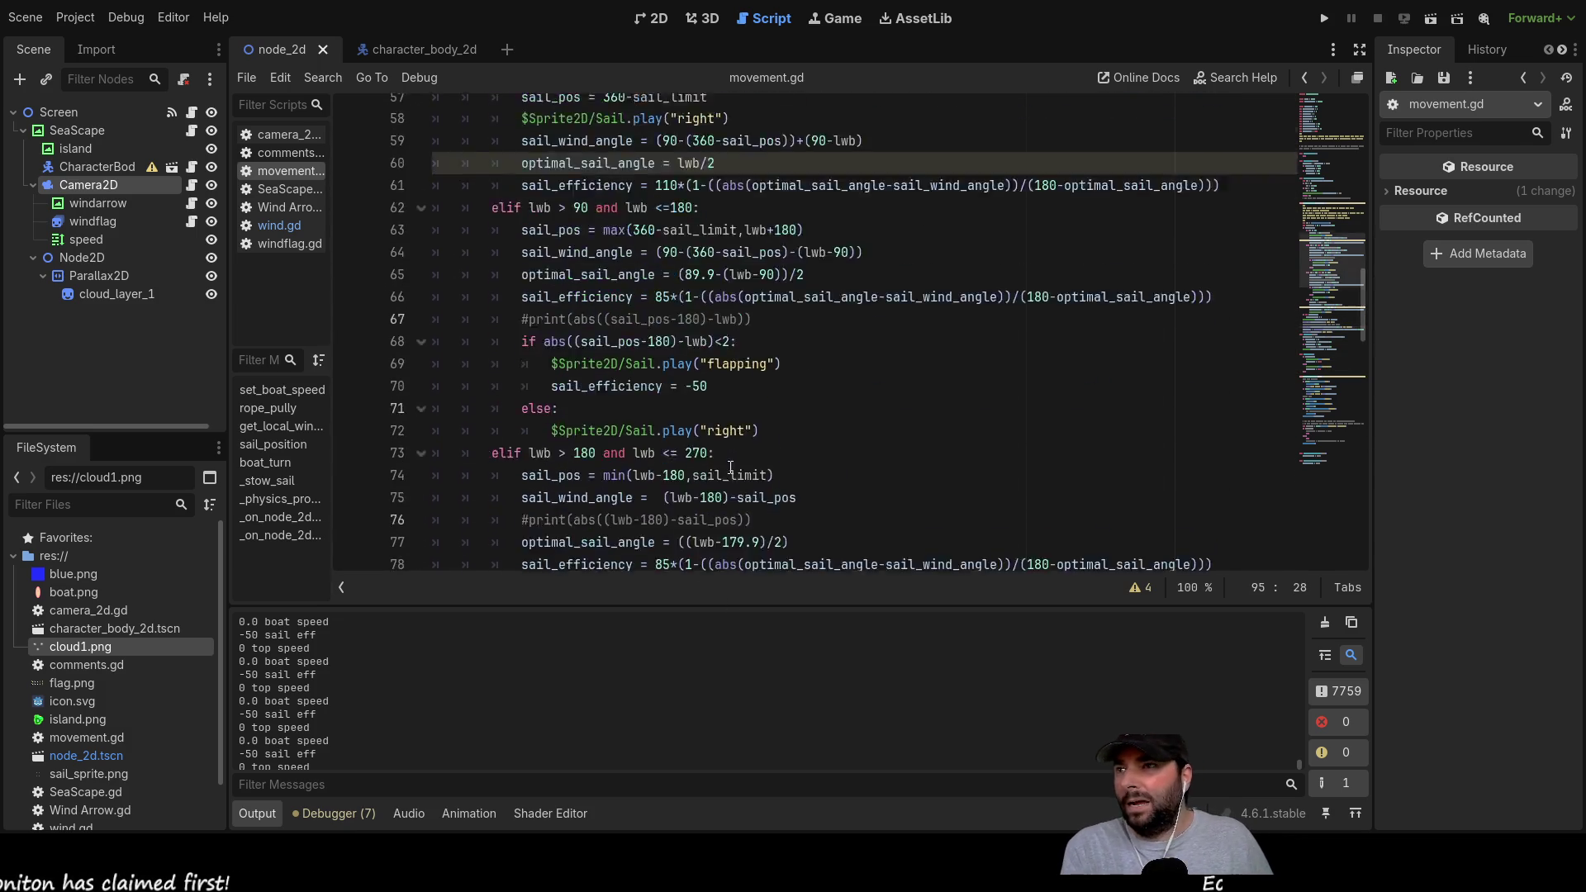
scroll(743, 469, "up", 15)
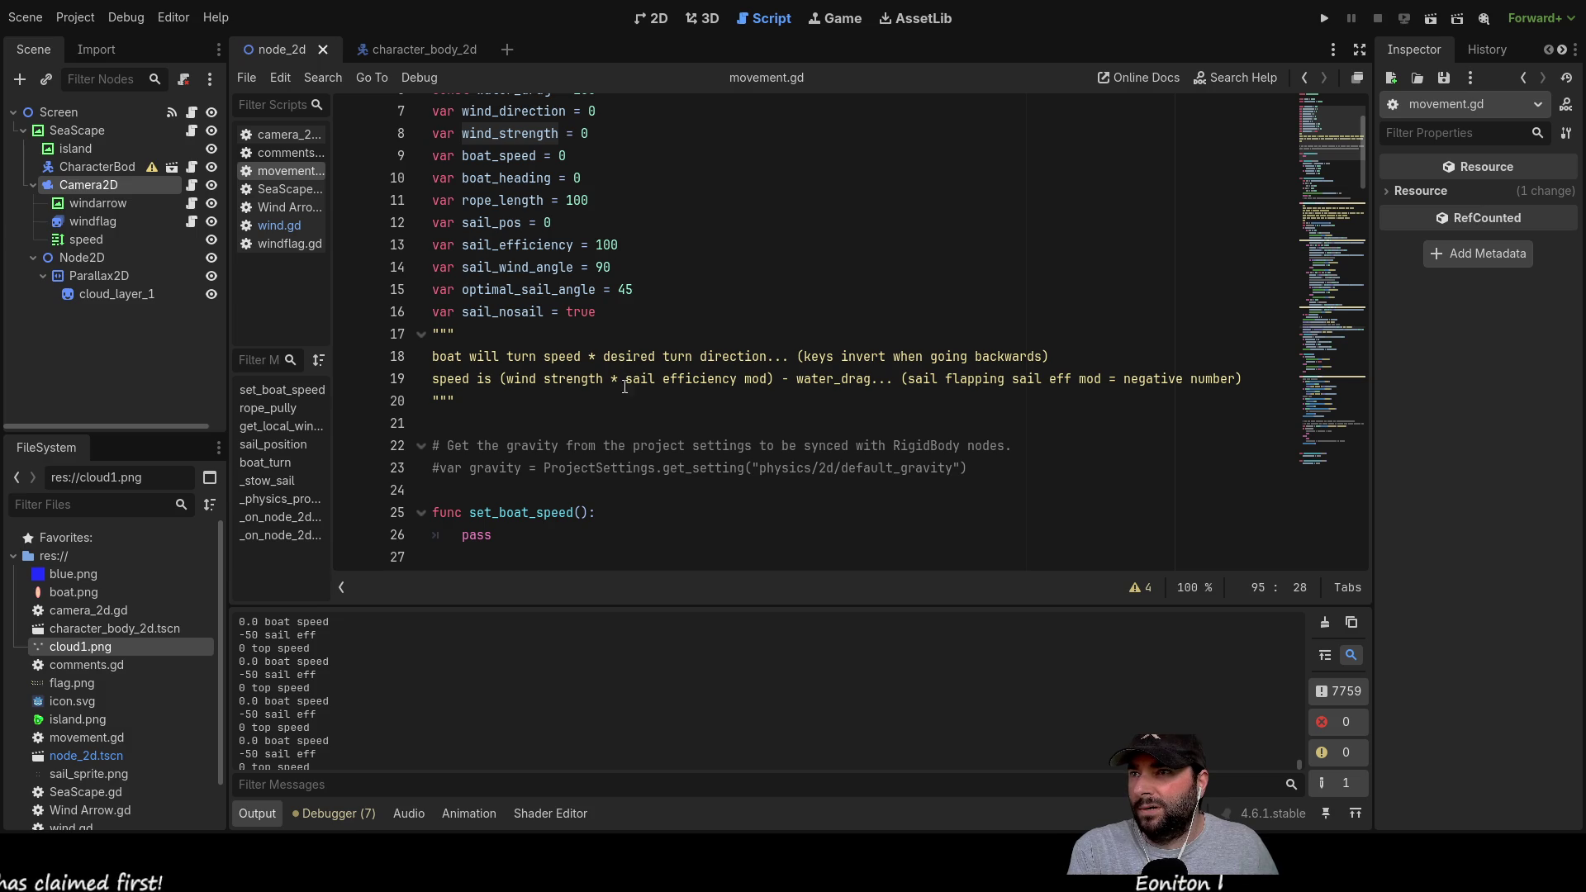
scroll(524, 181, "up", 1)
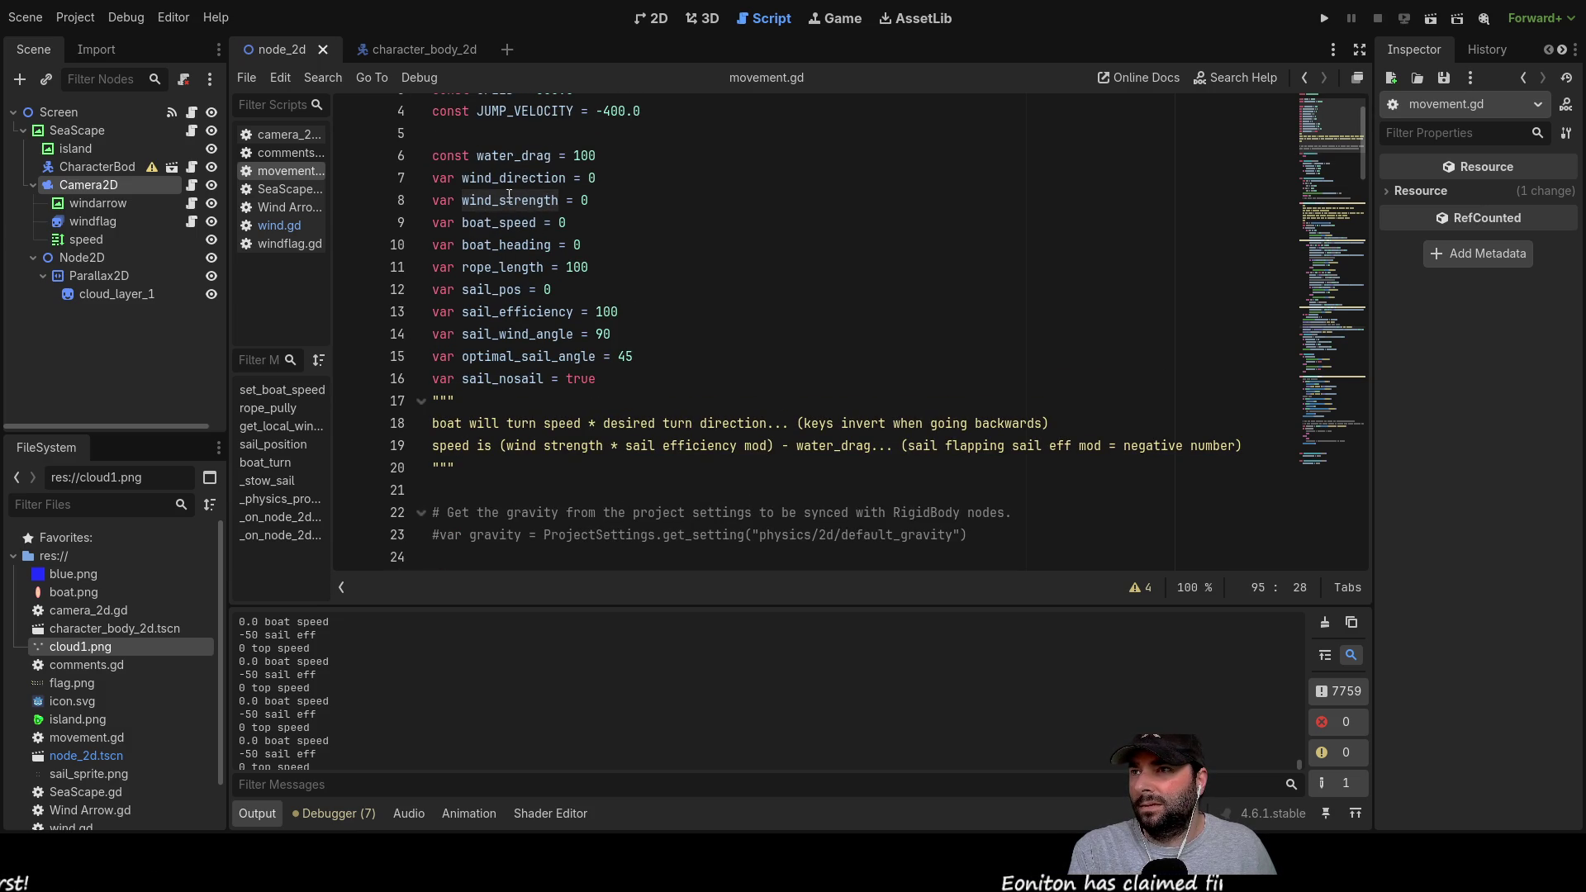
double_click(506, 202)
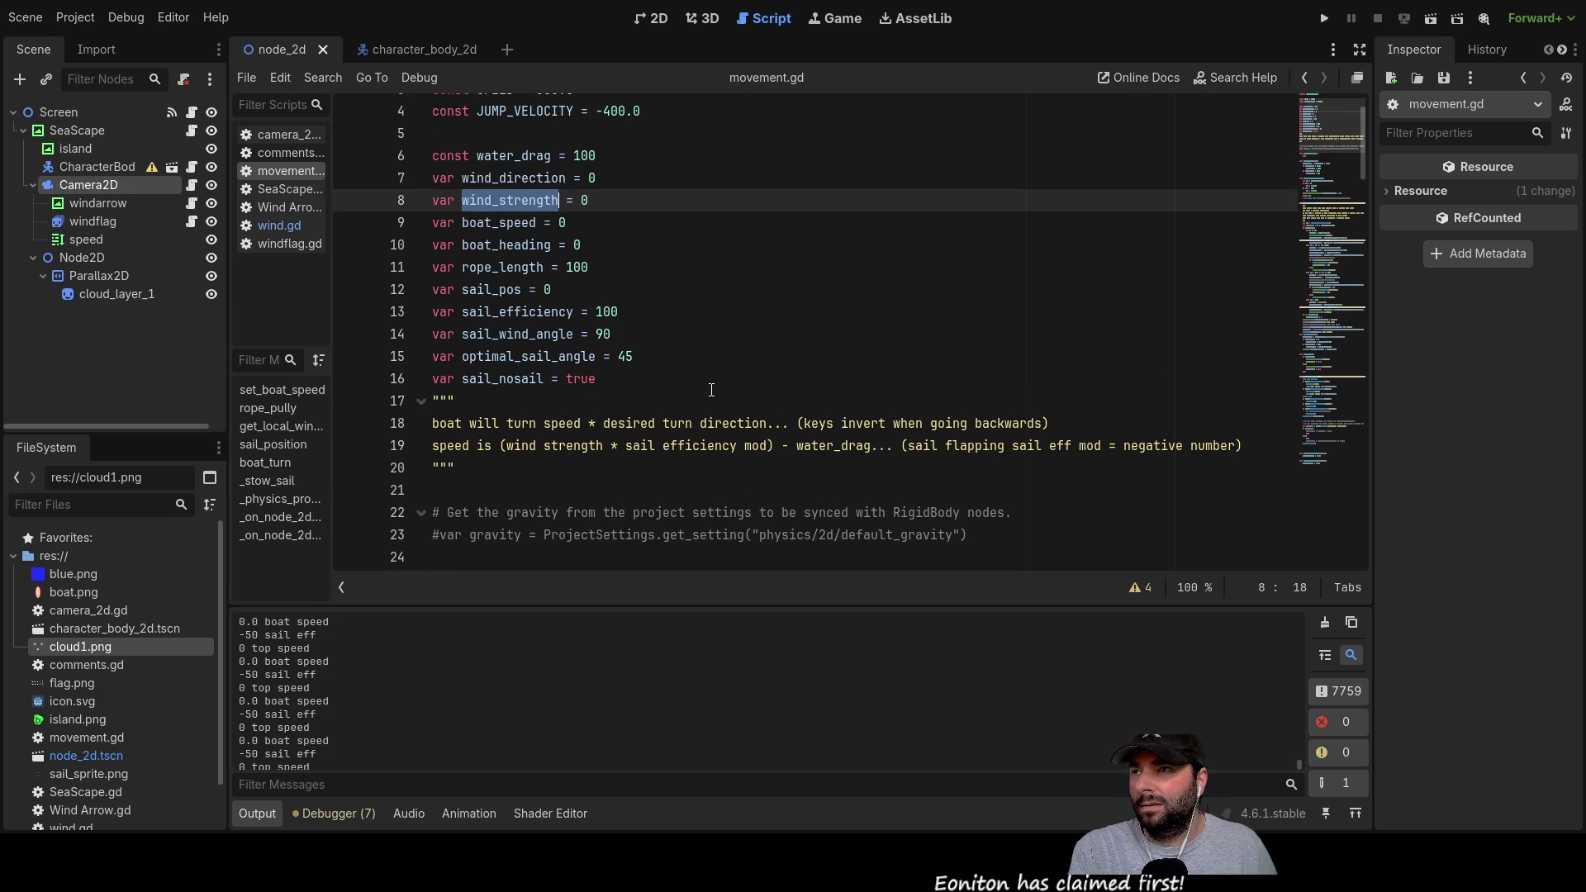
scroll(711, 390, "up", 1)
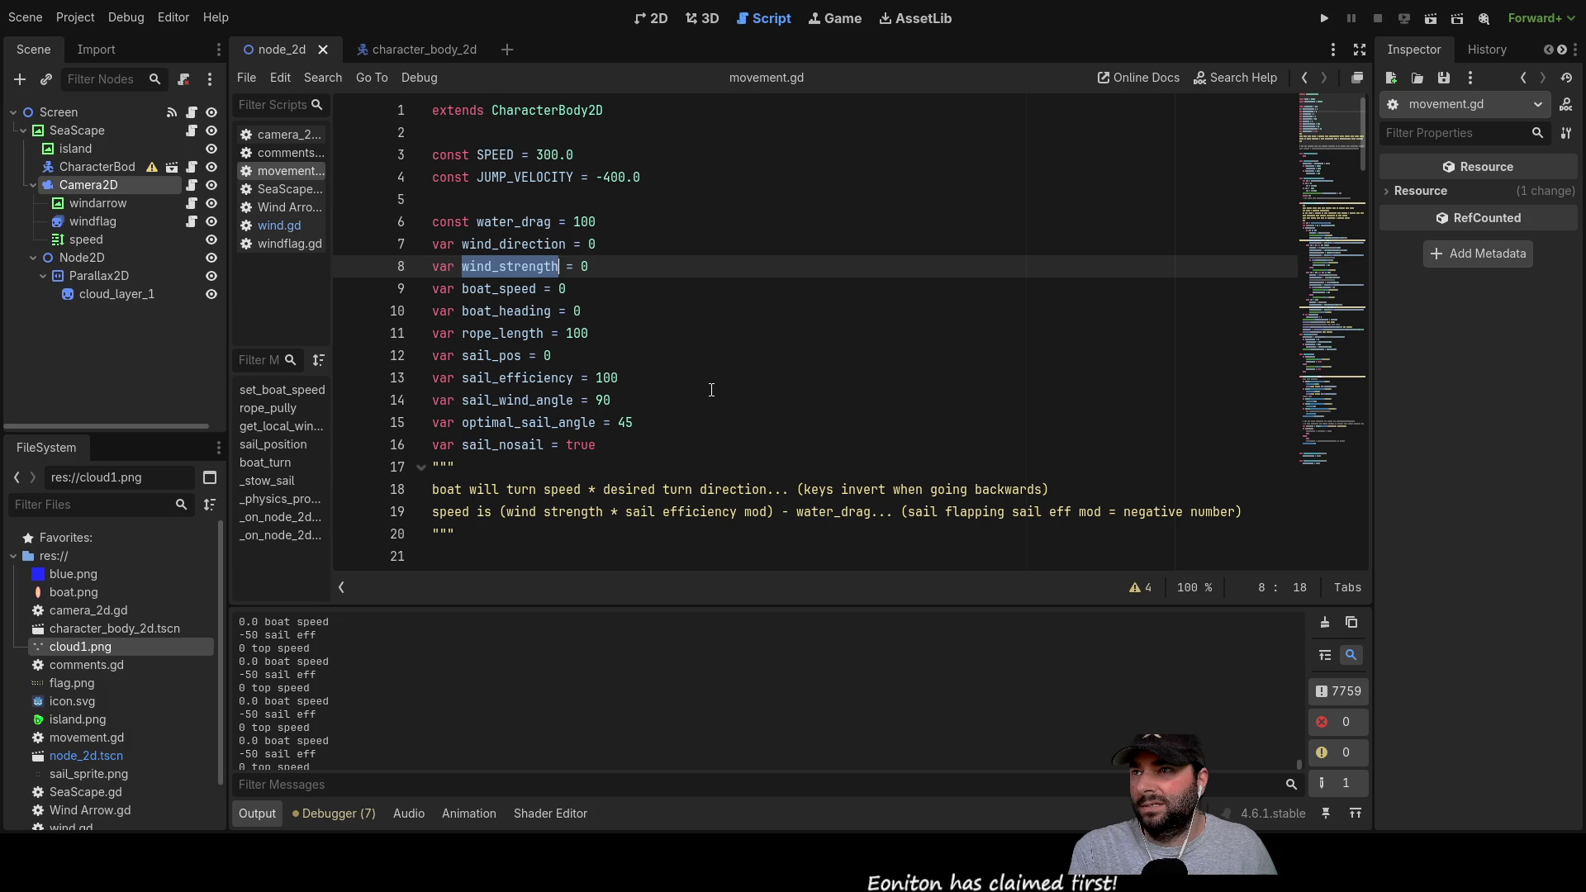
scroll(711, 390, "down", 15)
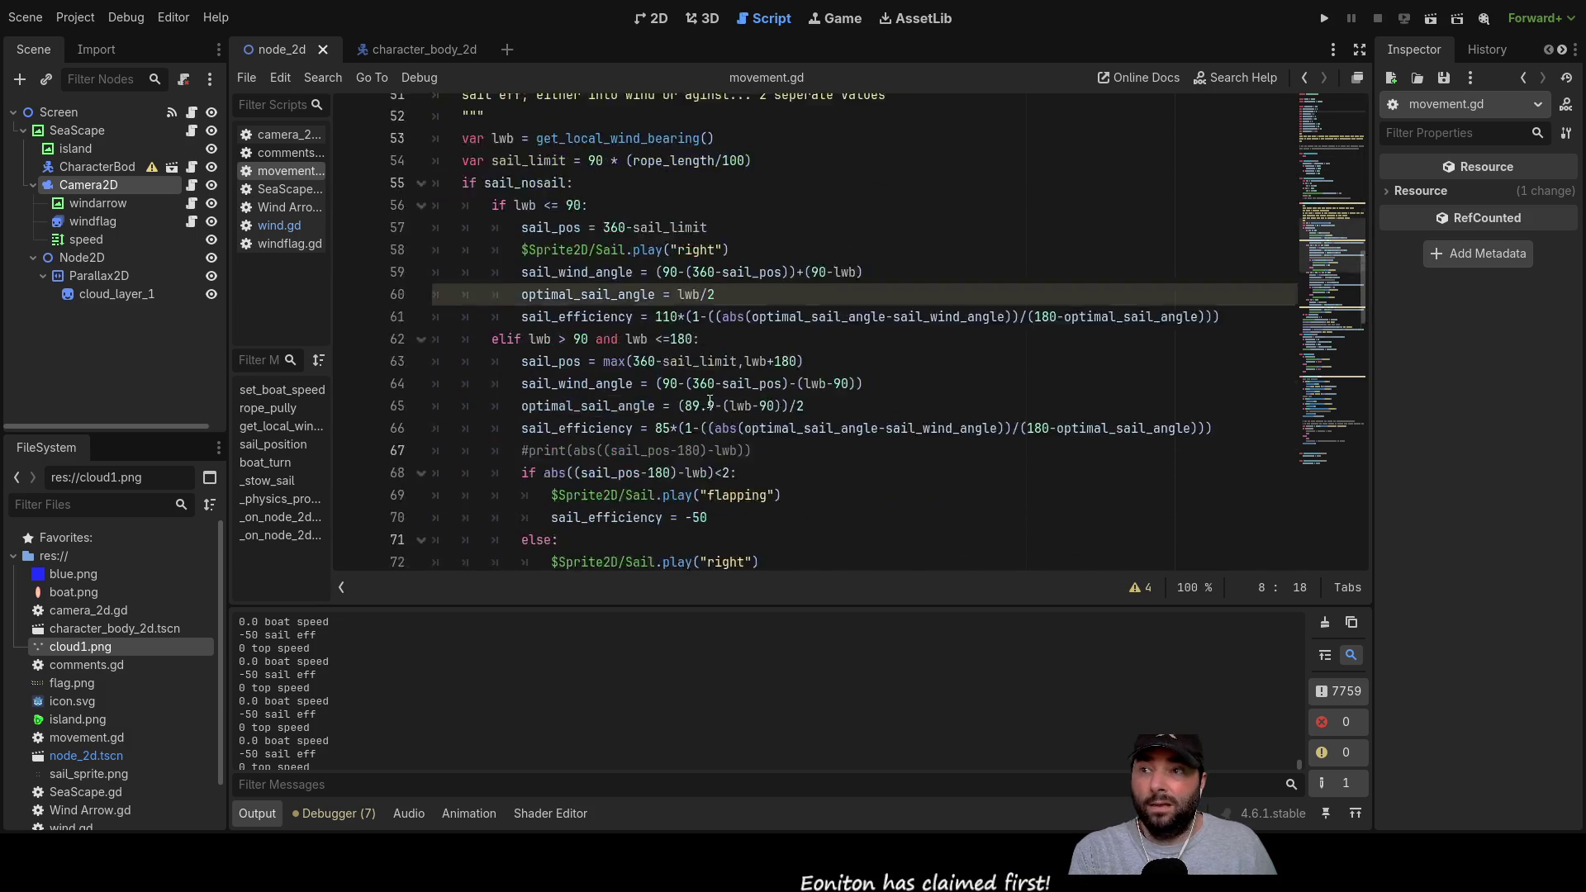
scroll(710, 401, "down", 20)
scroll(715, 416, "down", 5)
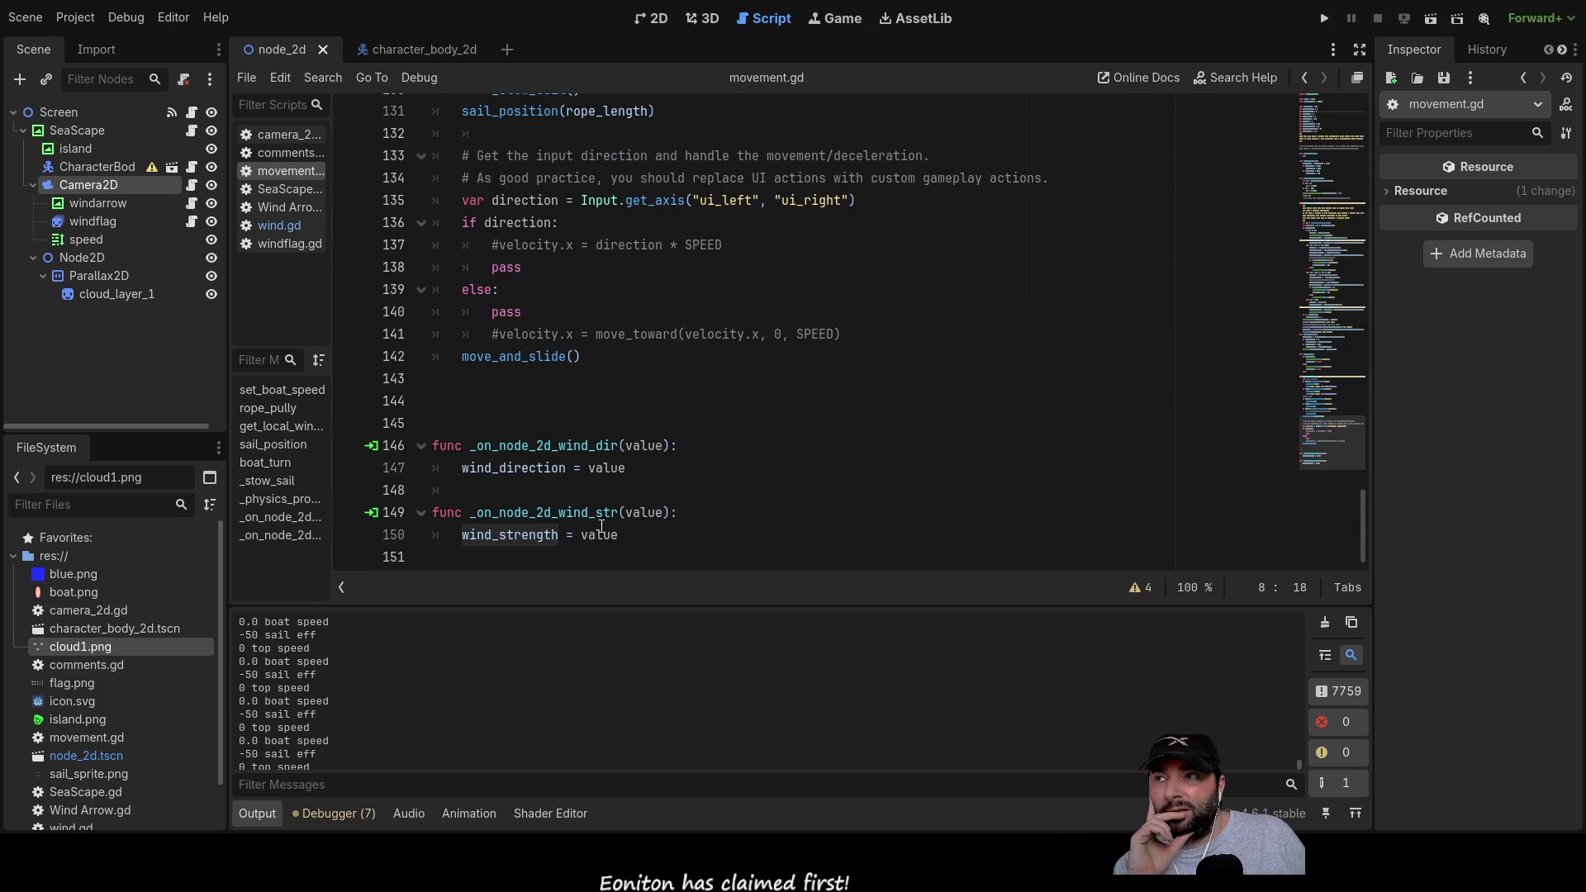
left_click(279, 225)
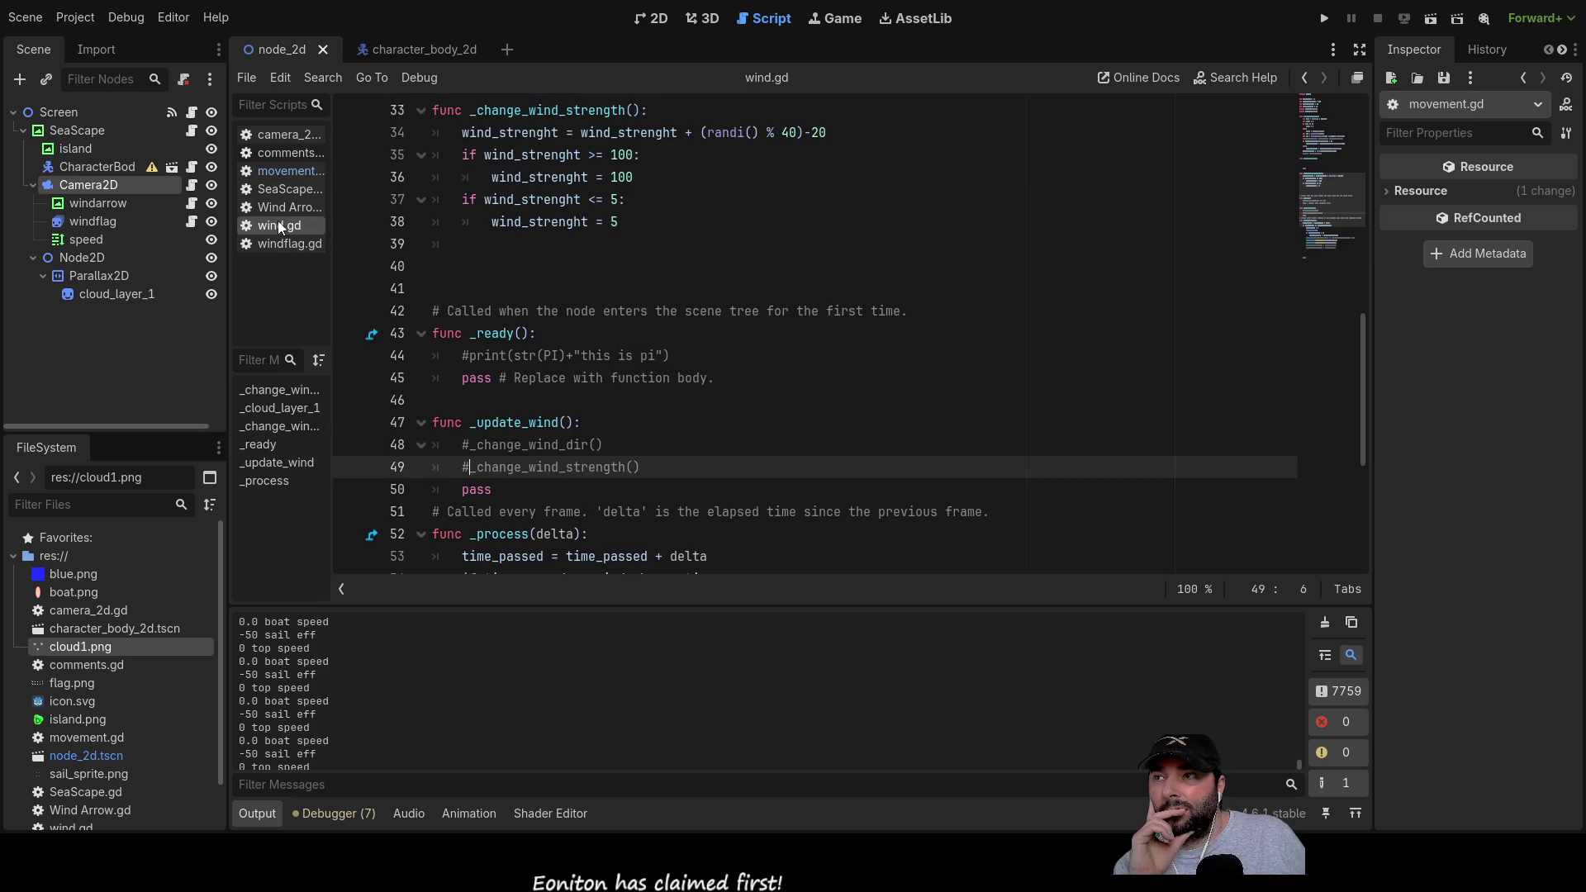
Step: Uncomment _change_wind_strength() on line 49 of wind.gd and steer the boat in the test run
left_click(461, 466)
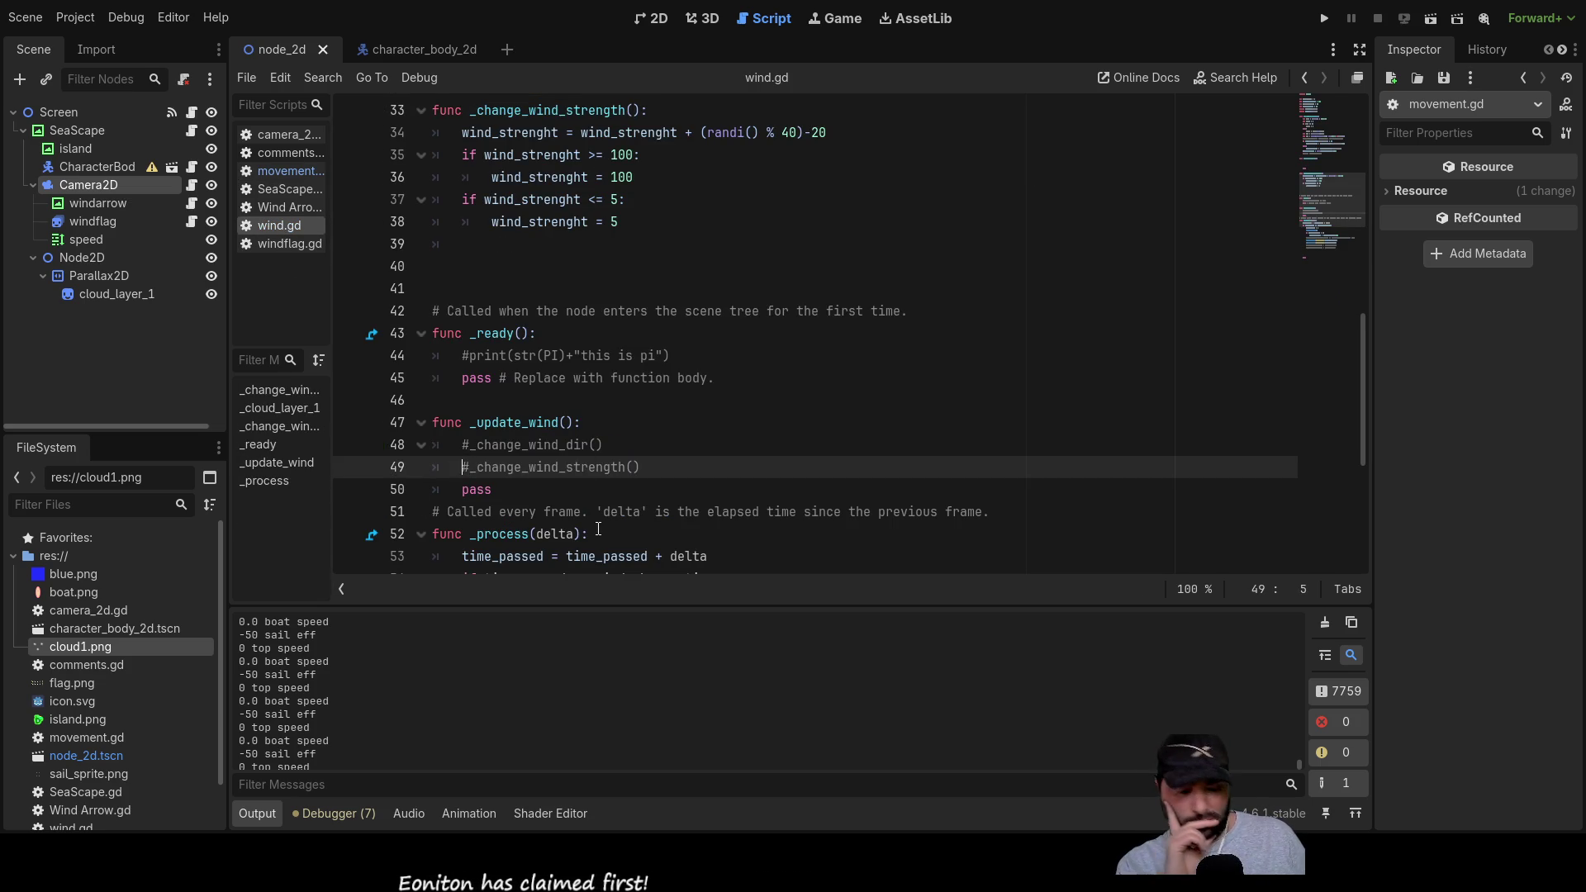
key("Delete")
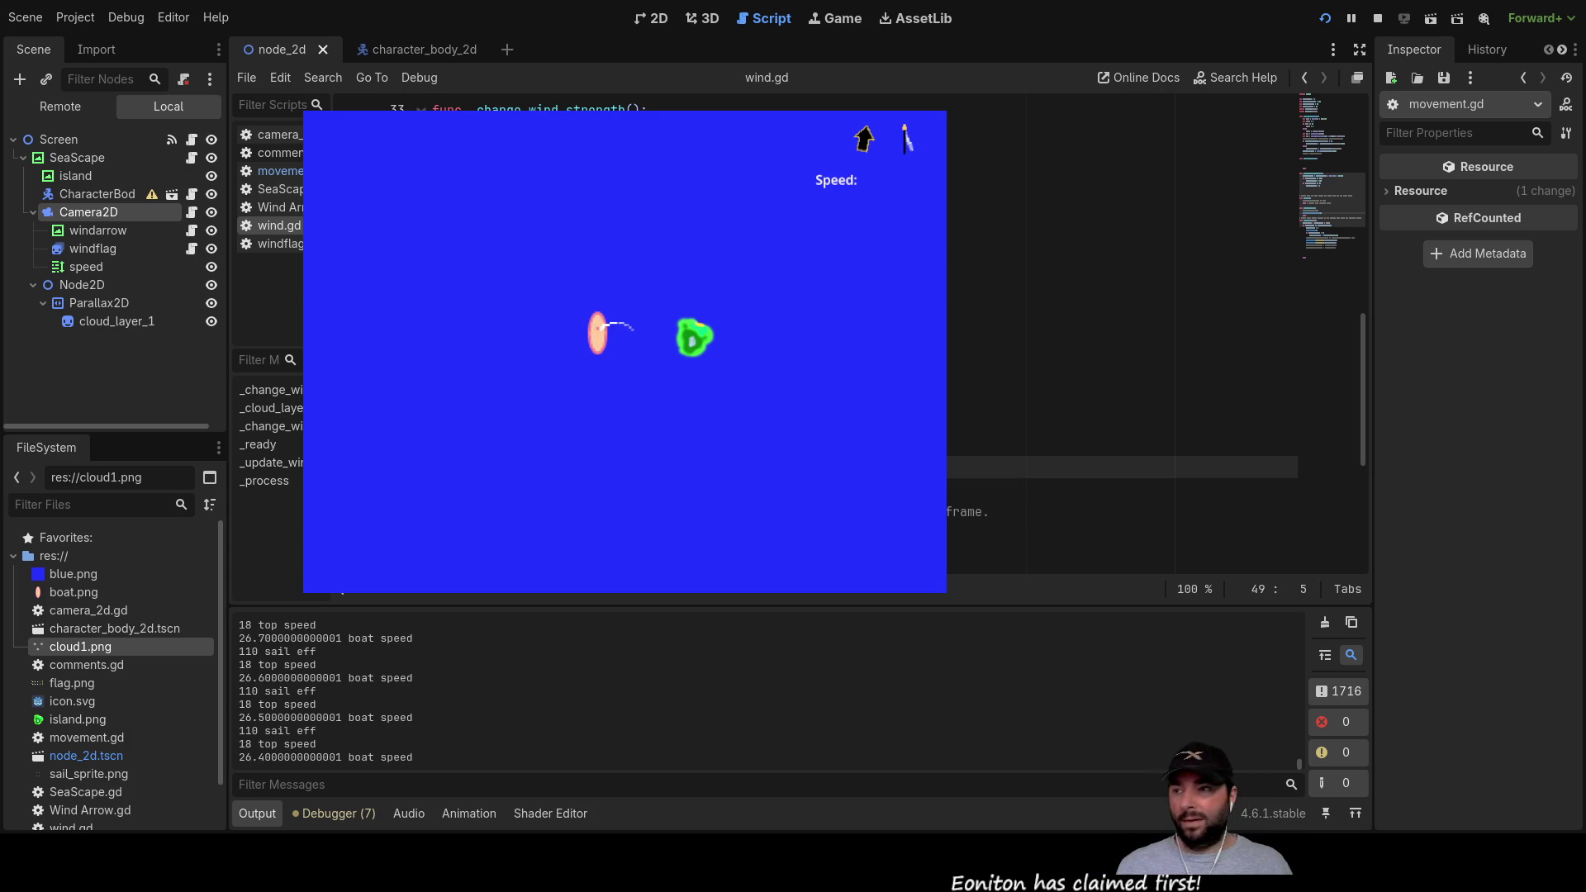
key("Left")
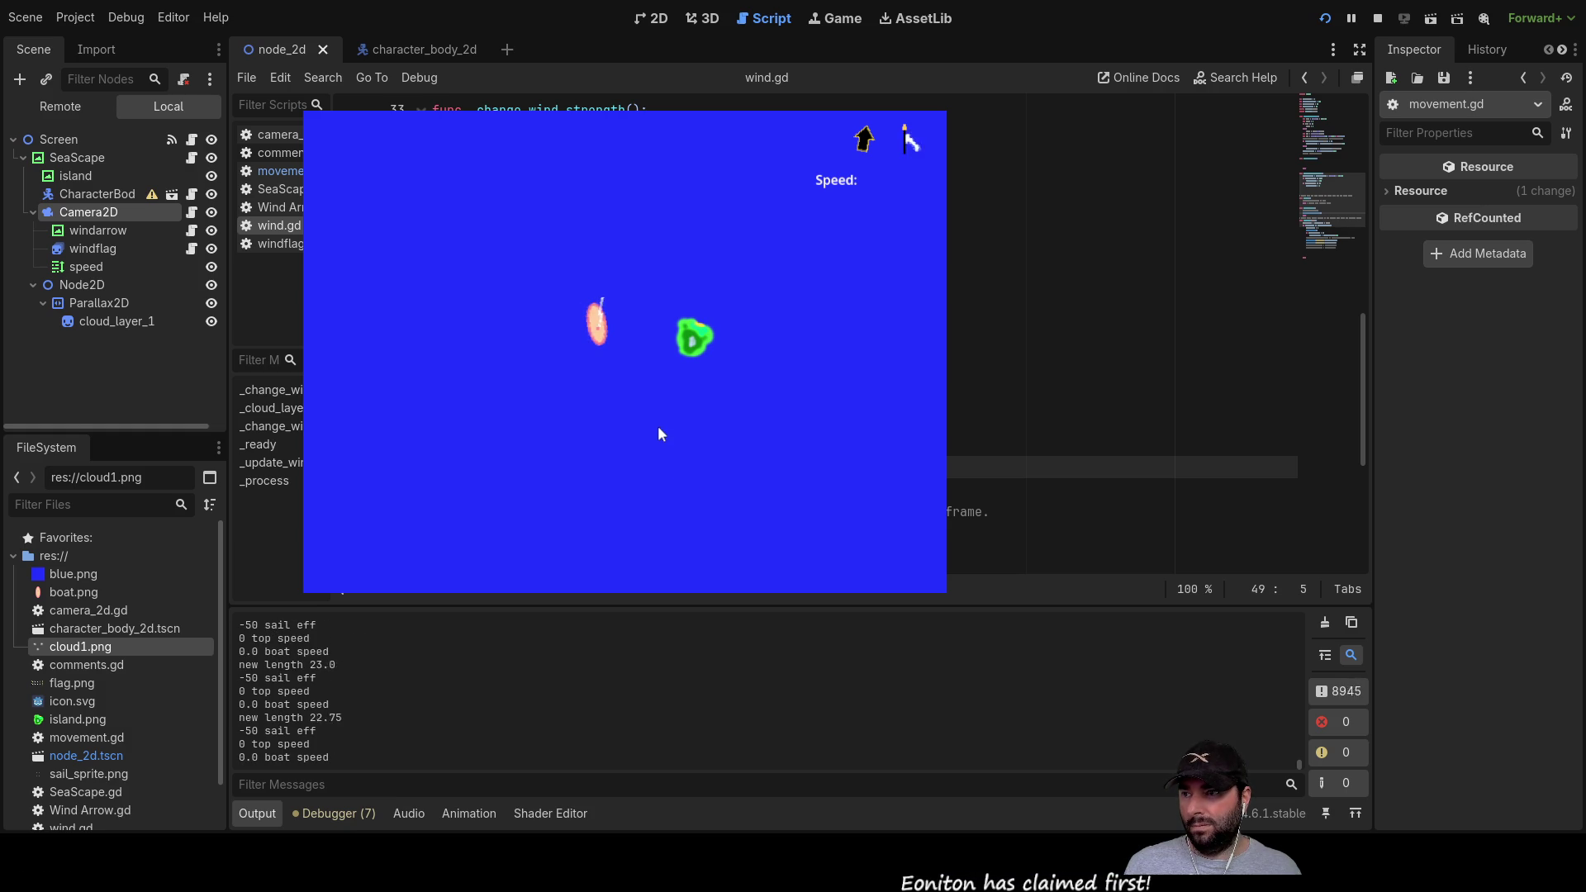
Step: Turn the boat counterclockwise four times with Left, watching the logged top speed and sail eff
key("Left")
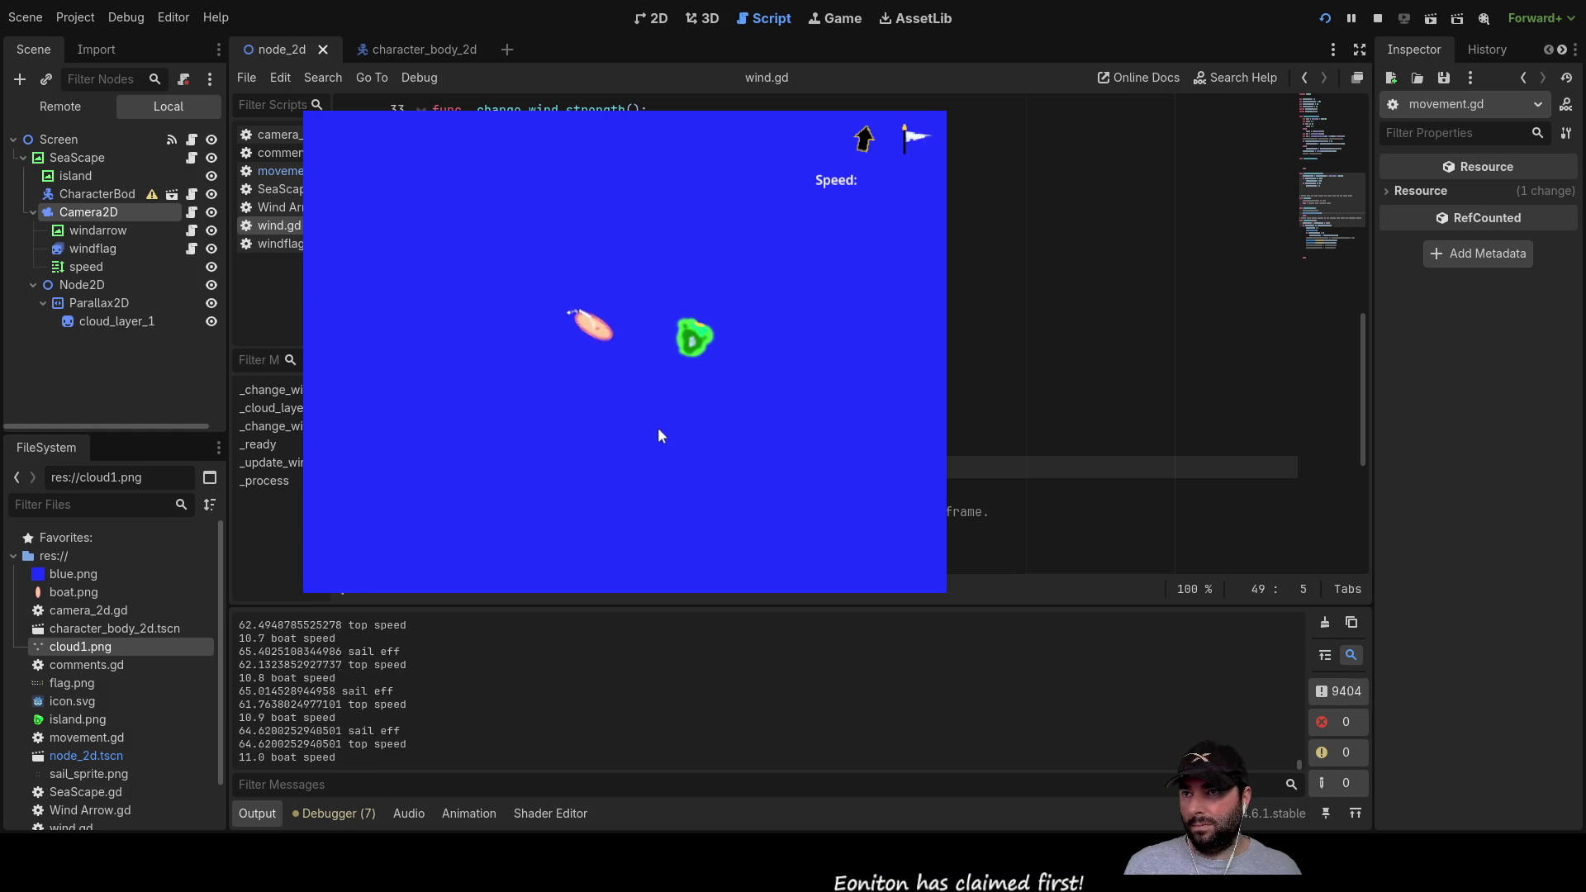
key("Left")
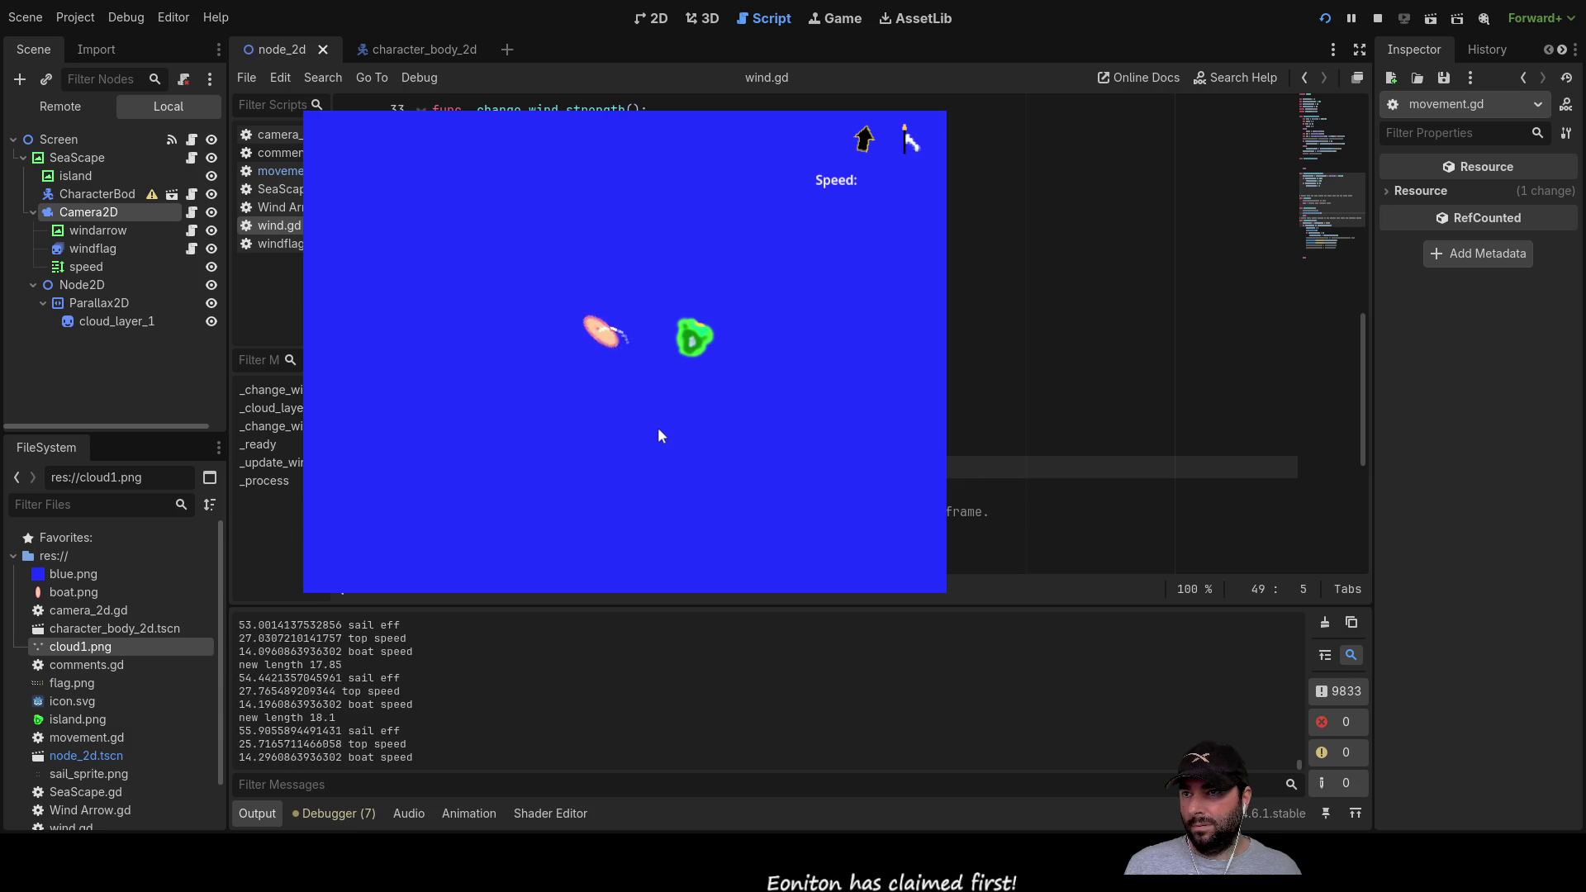
key("Left")
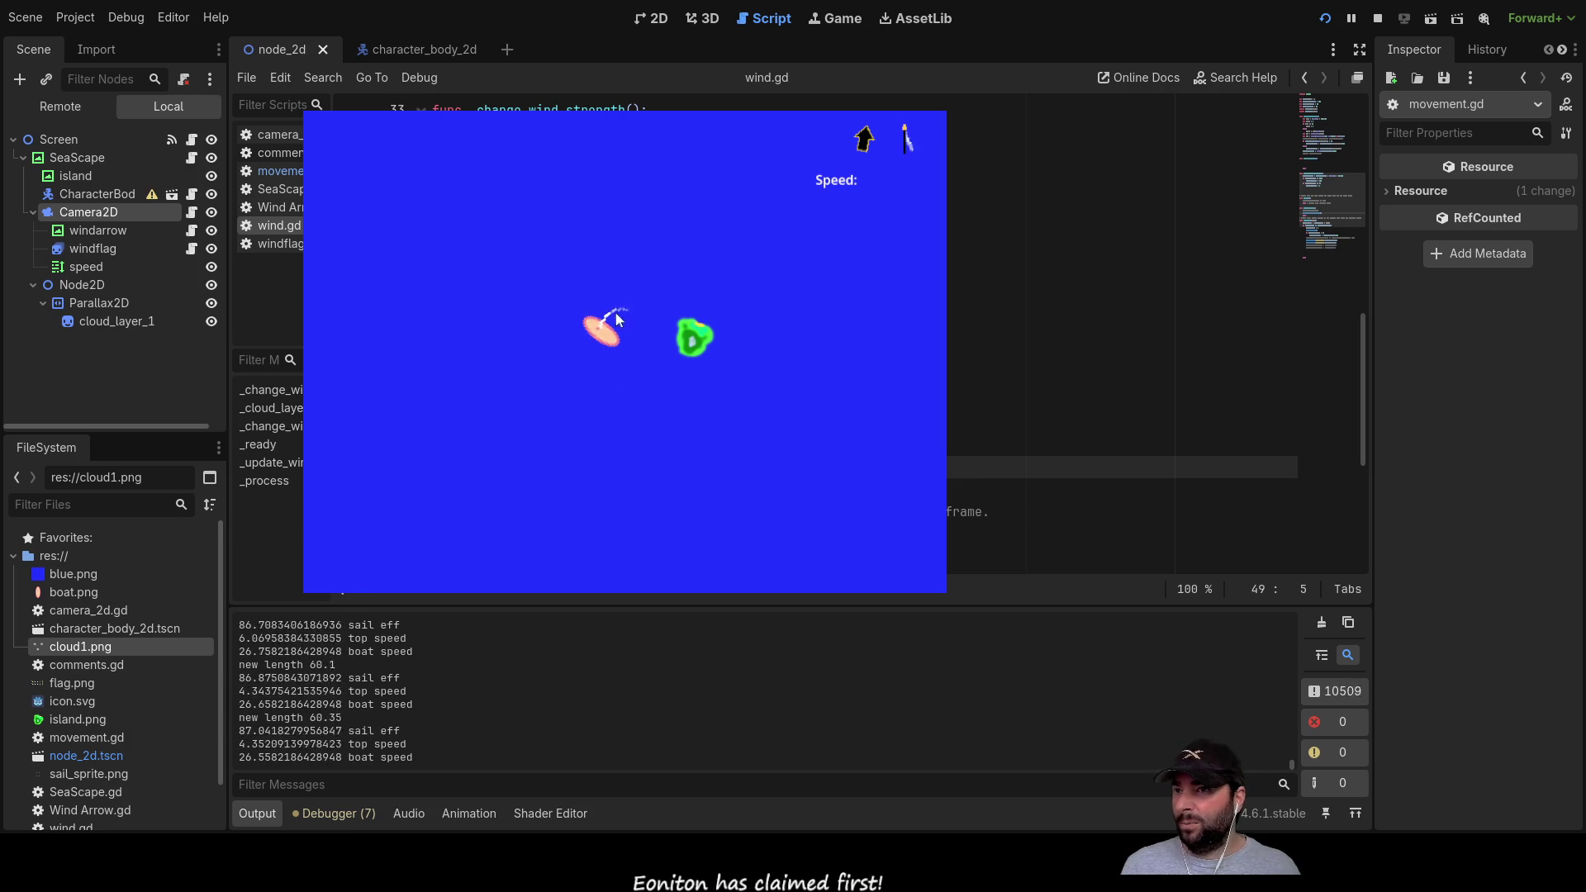
key("Left")
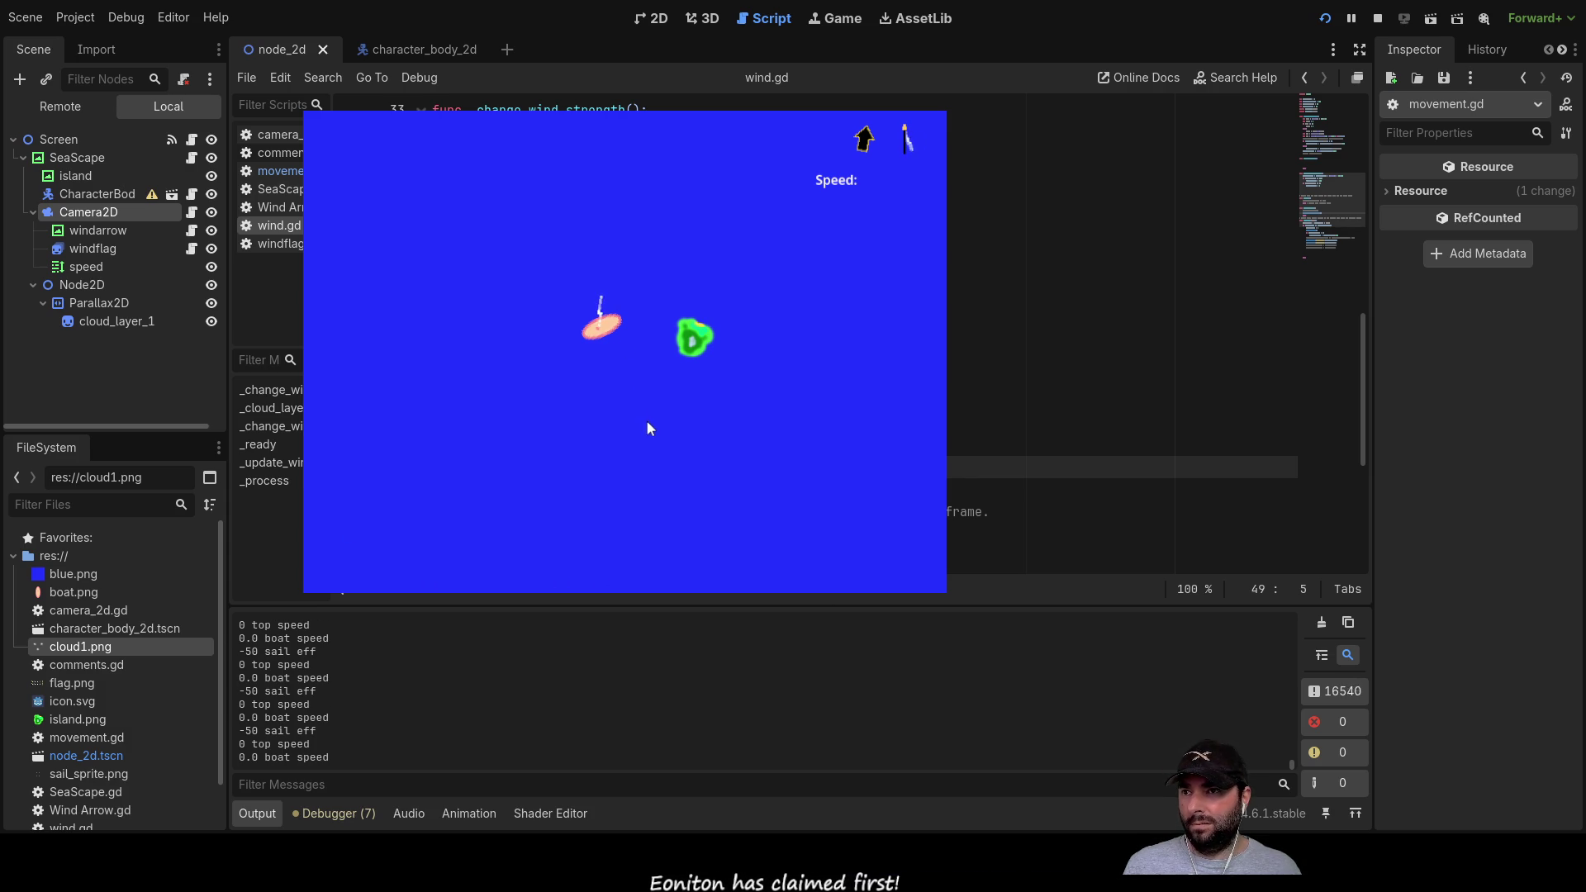
Step: Steer the boat into the wind so sail efficiency drops to -50 and top speed to 0, then stop the game
key("Left")
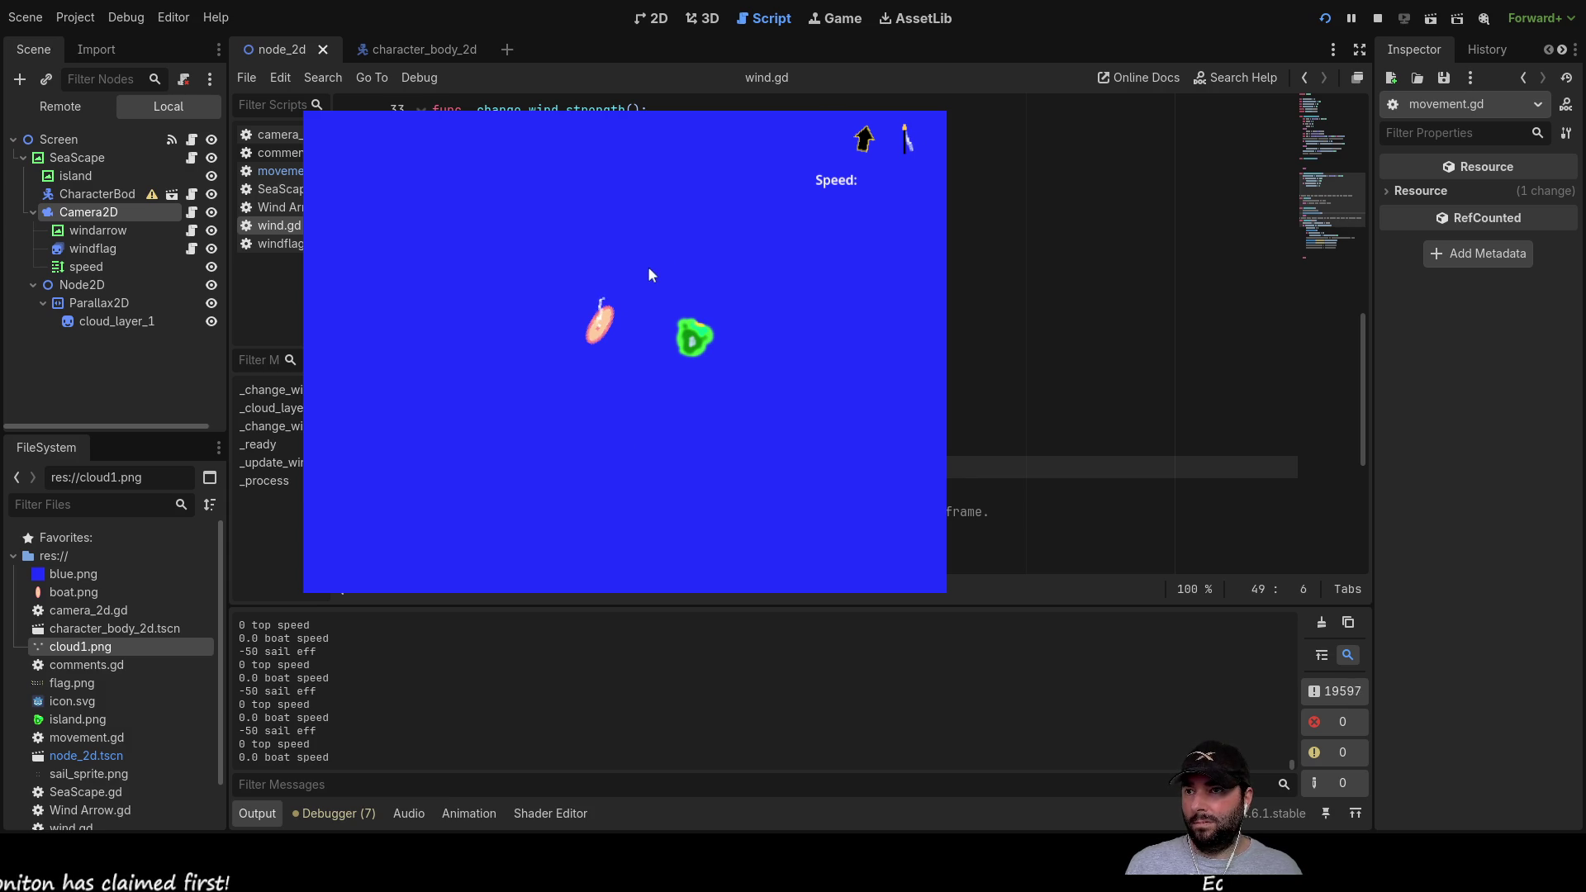
type("p")
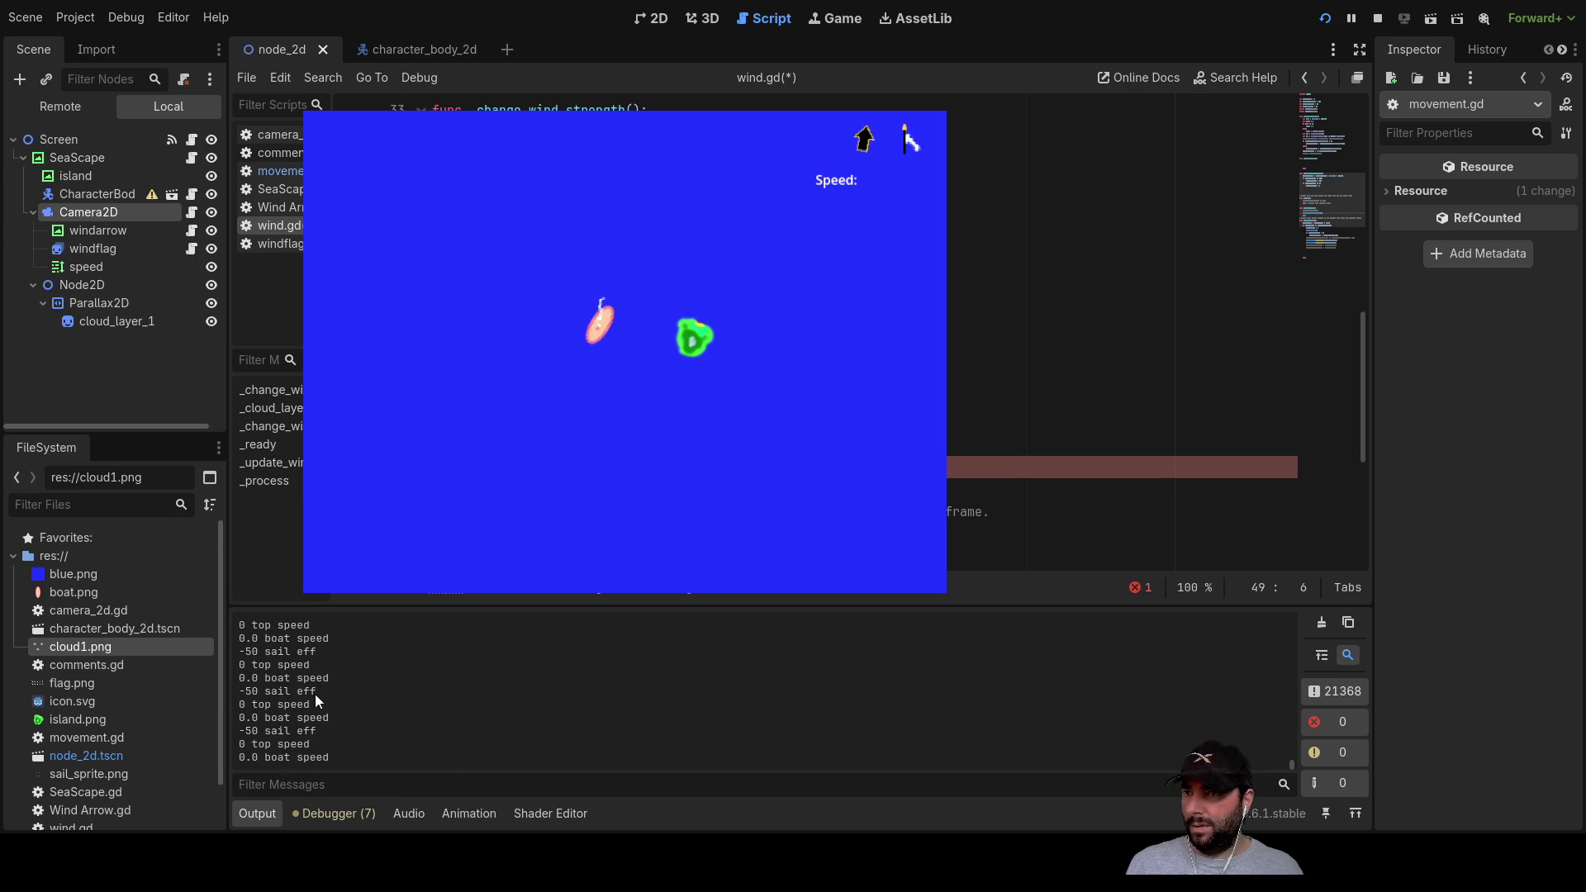
left_click(1378, 18)
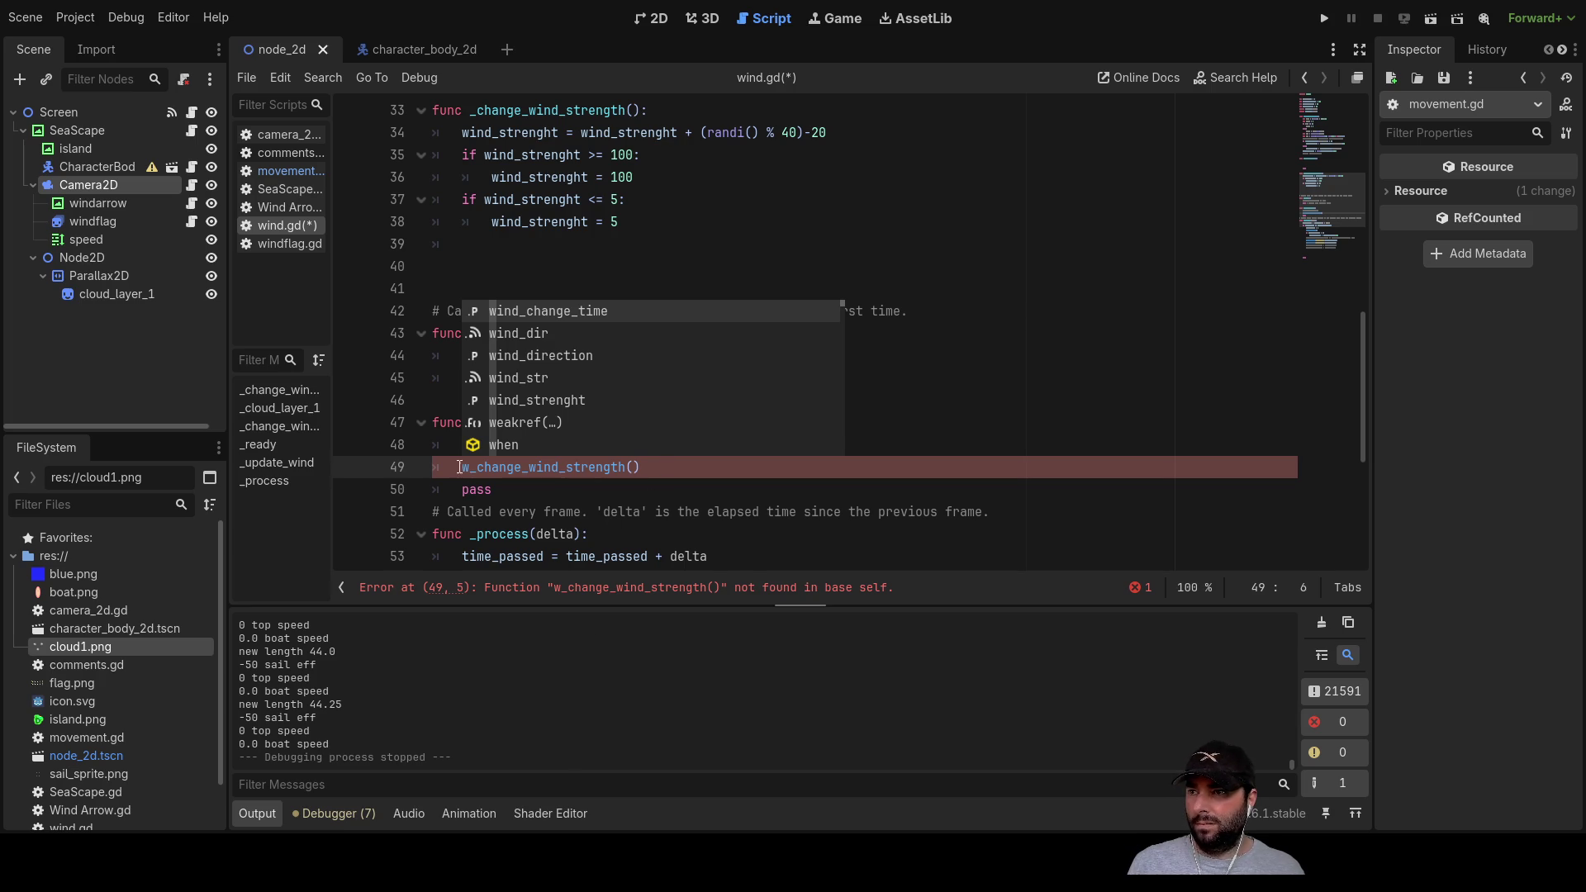
Step: Fix the misspelled call on wind.gd line 49 to _change_wind_strength() by removing the stray w
key("Left")
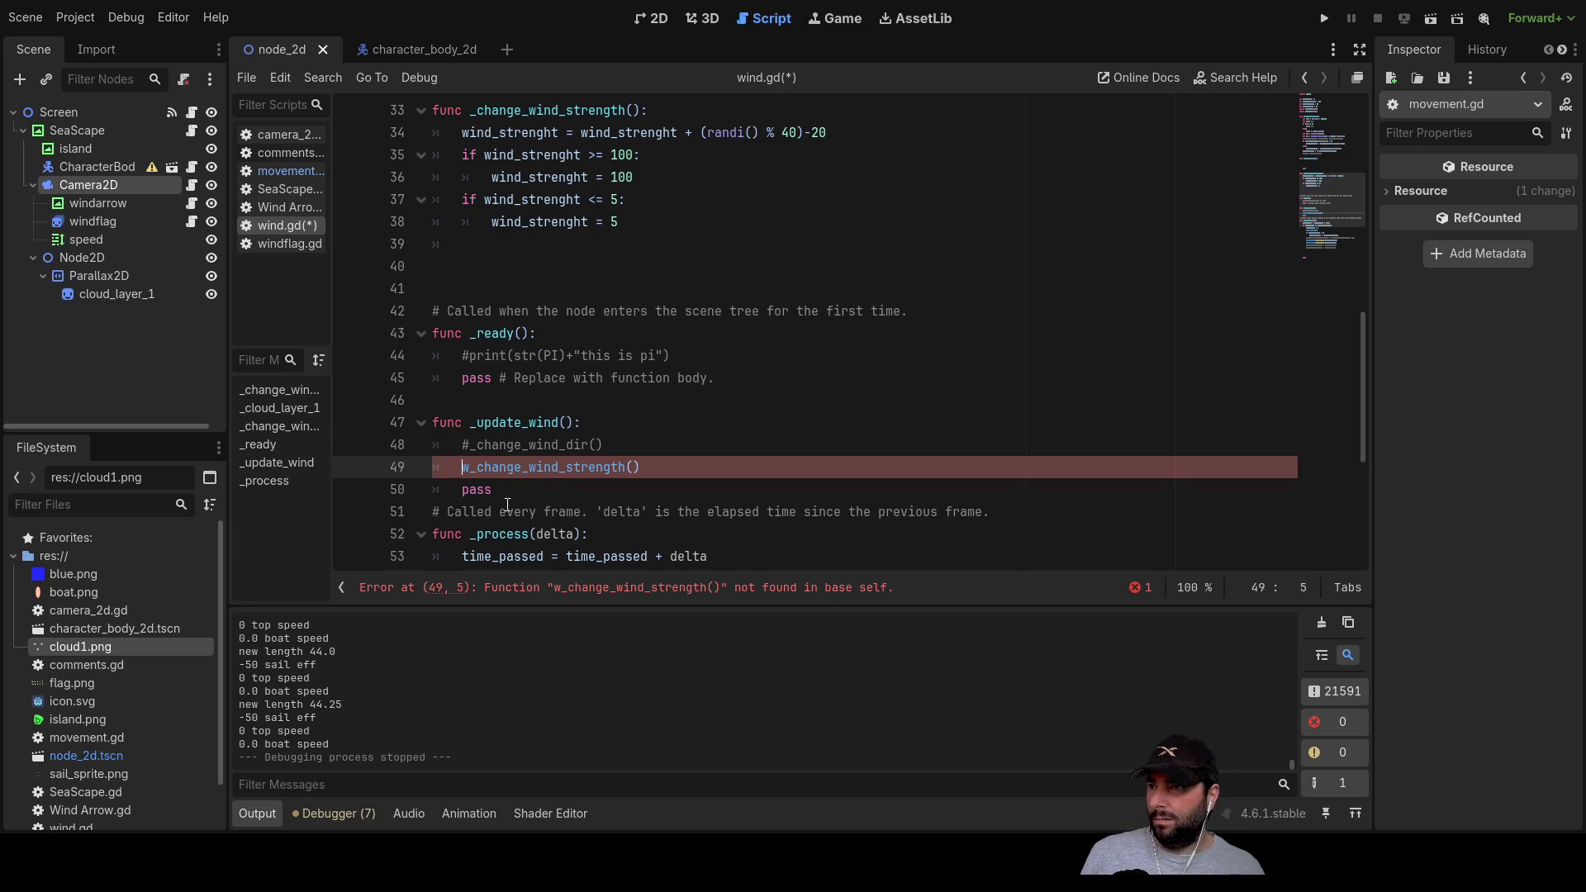
left_click(464, 444)
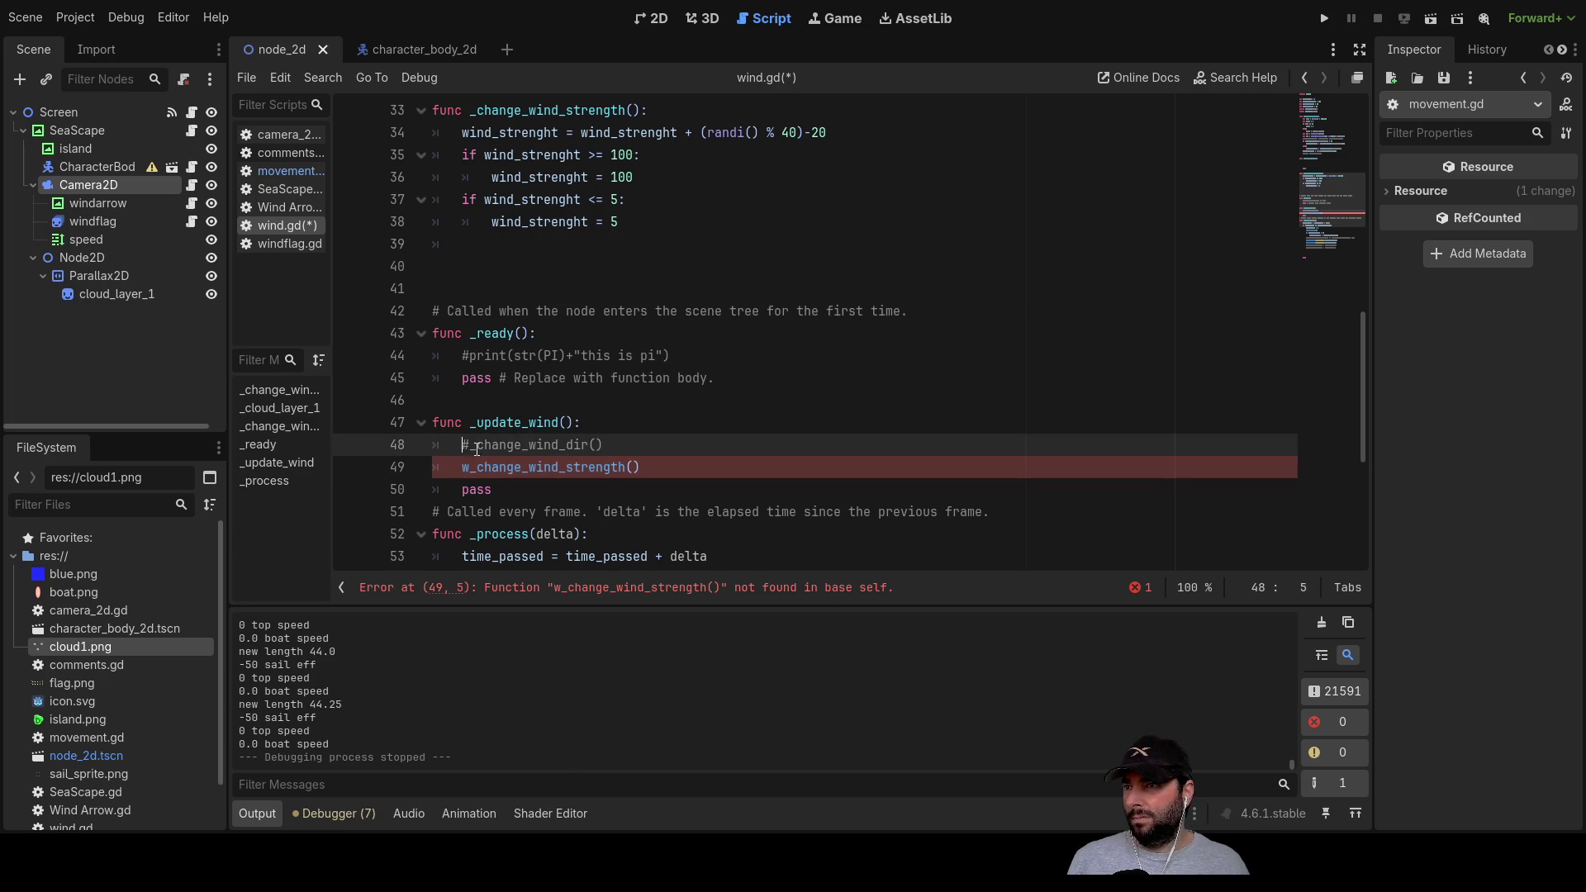
left_click(573, 467)
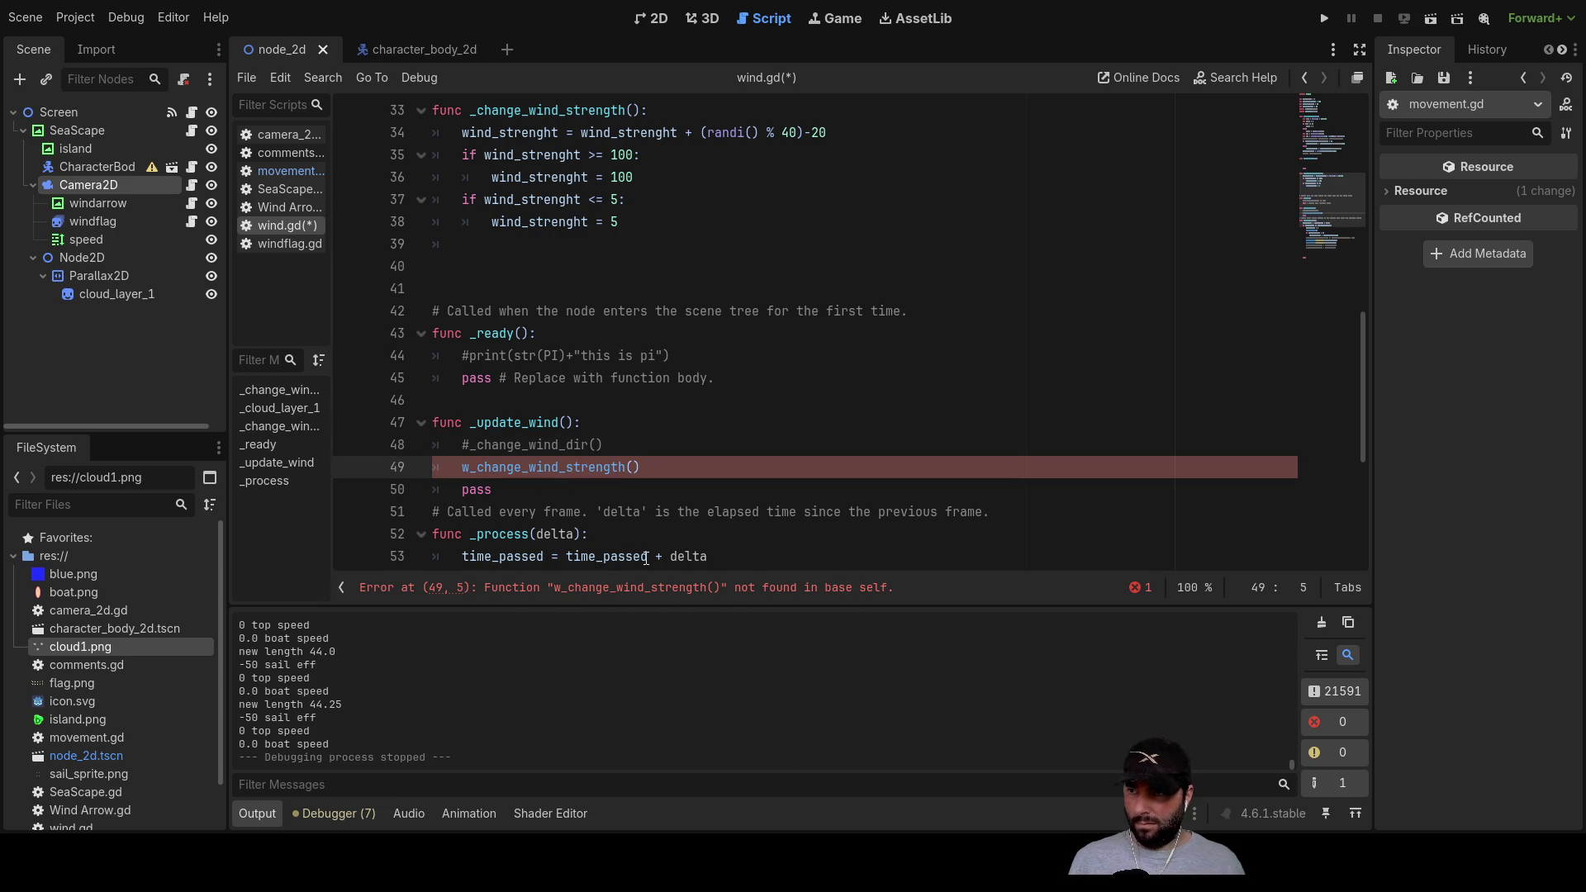
type("_")
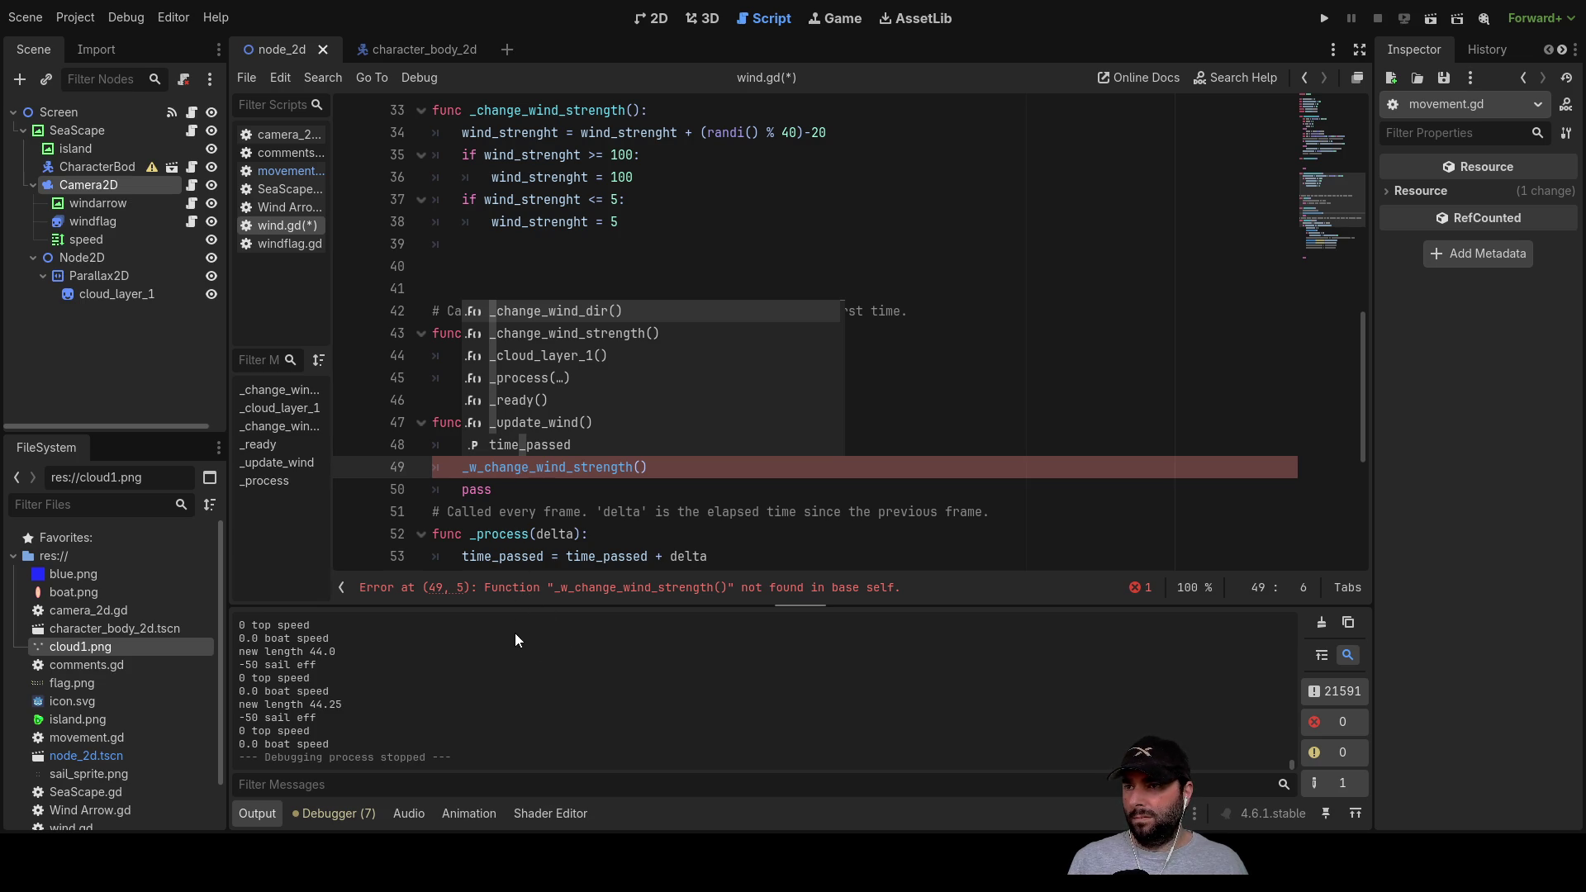
left_click(518, 493)
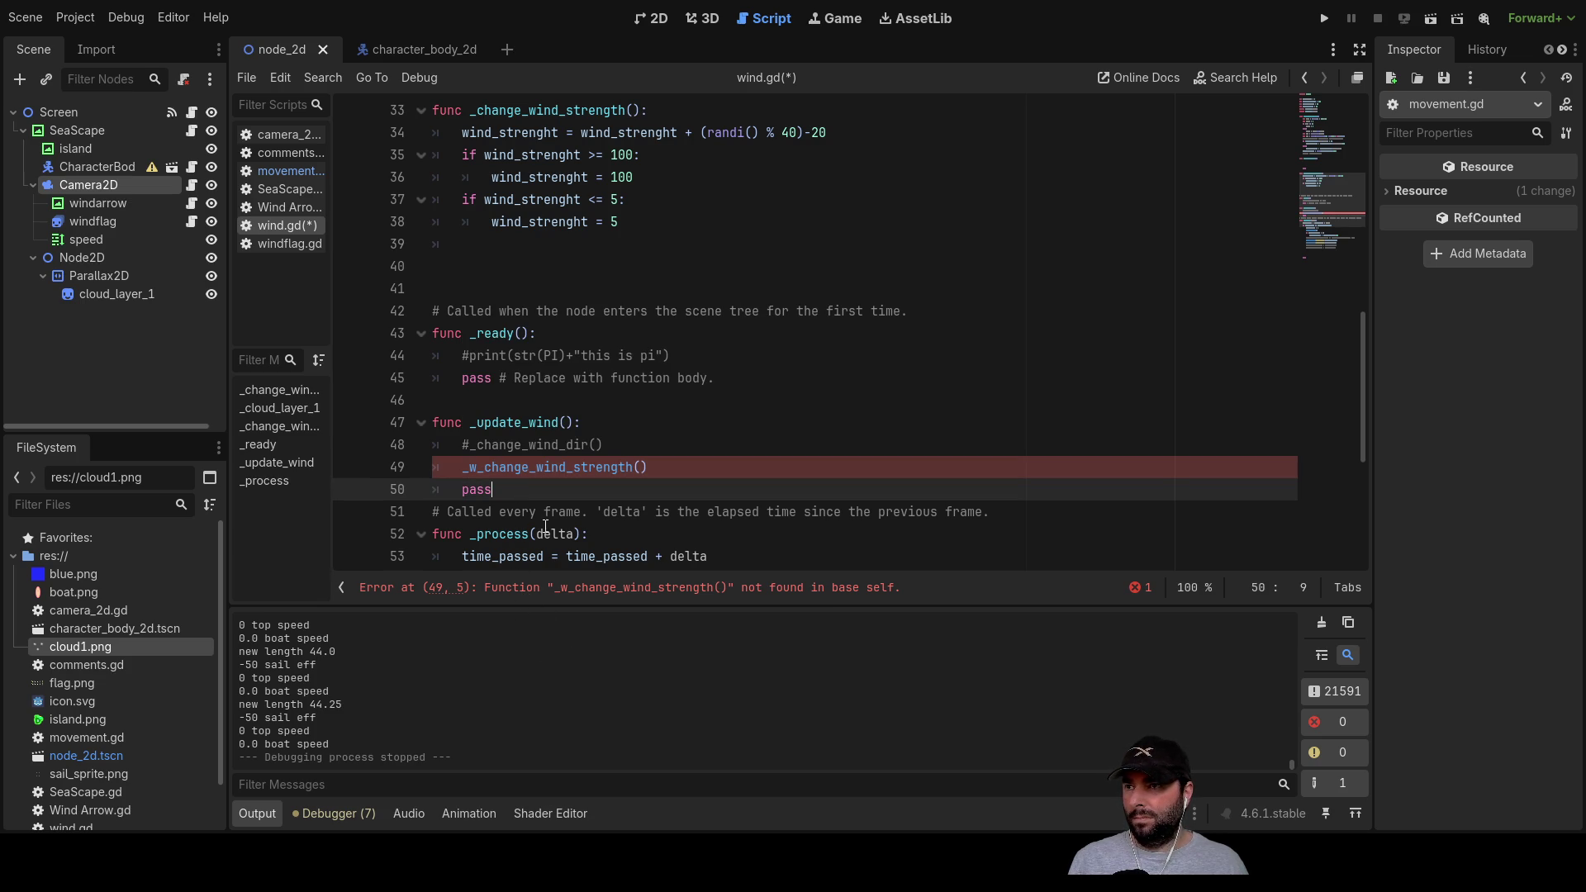
double_click(501, 467)
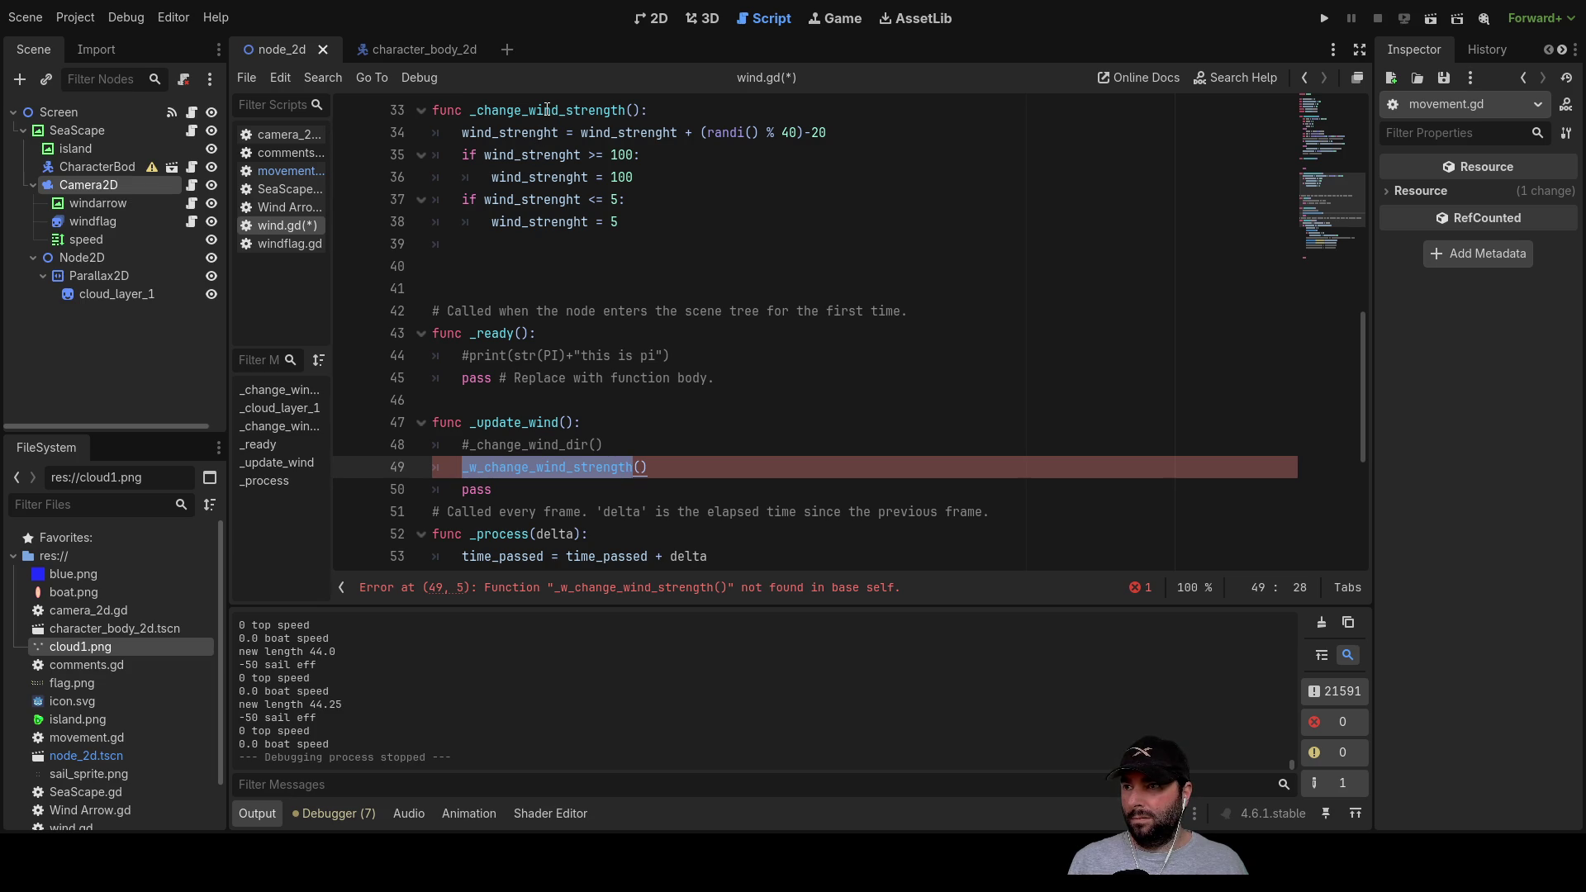
left_click(479, 469)
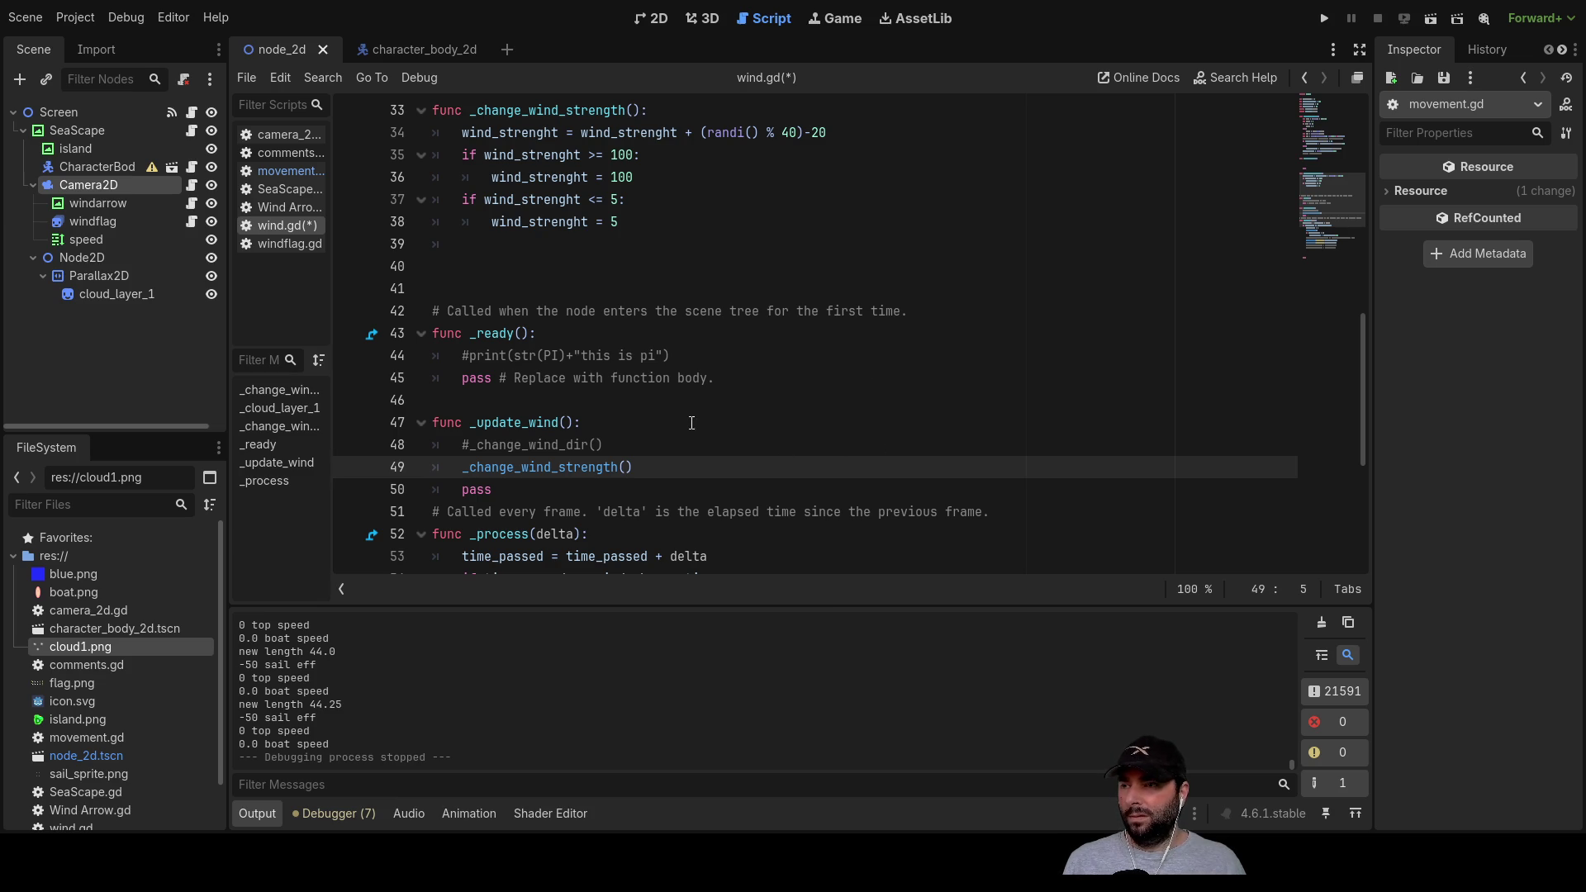
Step: Switch to the boat's movement.gd and highlight wind_strength where it is used on line 150
left_click(428, 53)
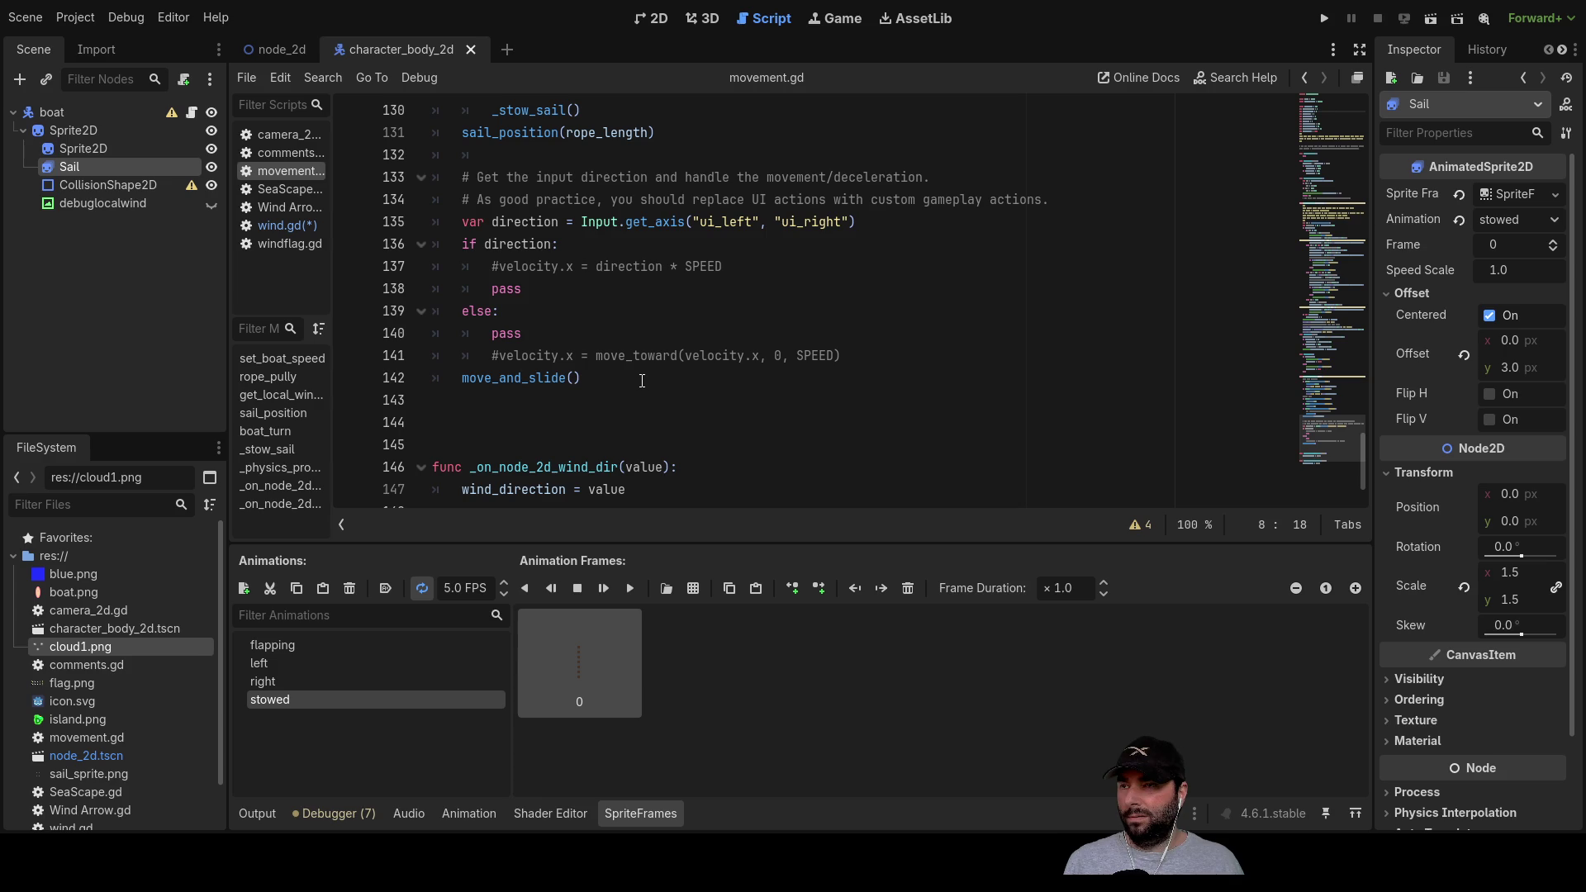
scroll(645, 391, "up", 4)
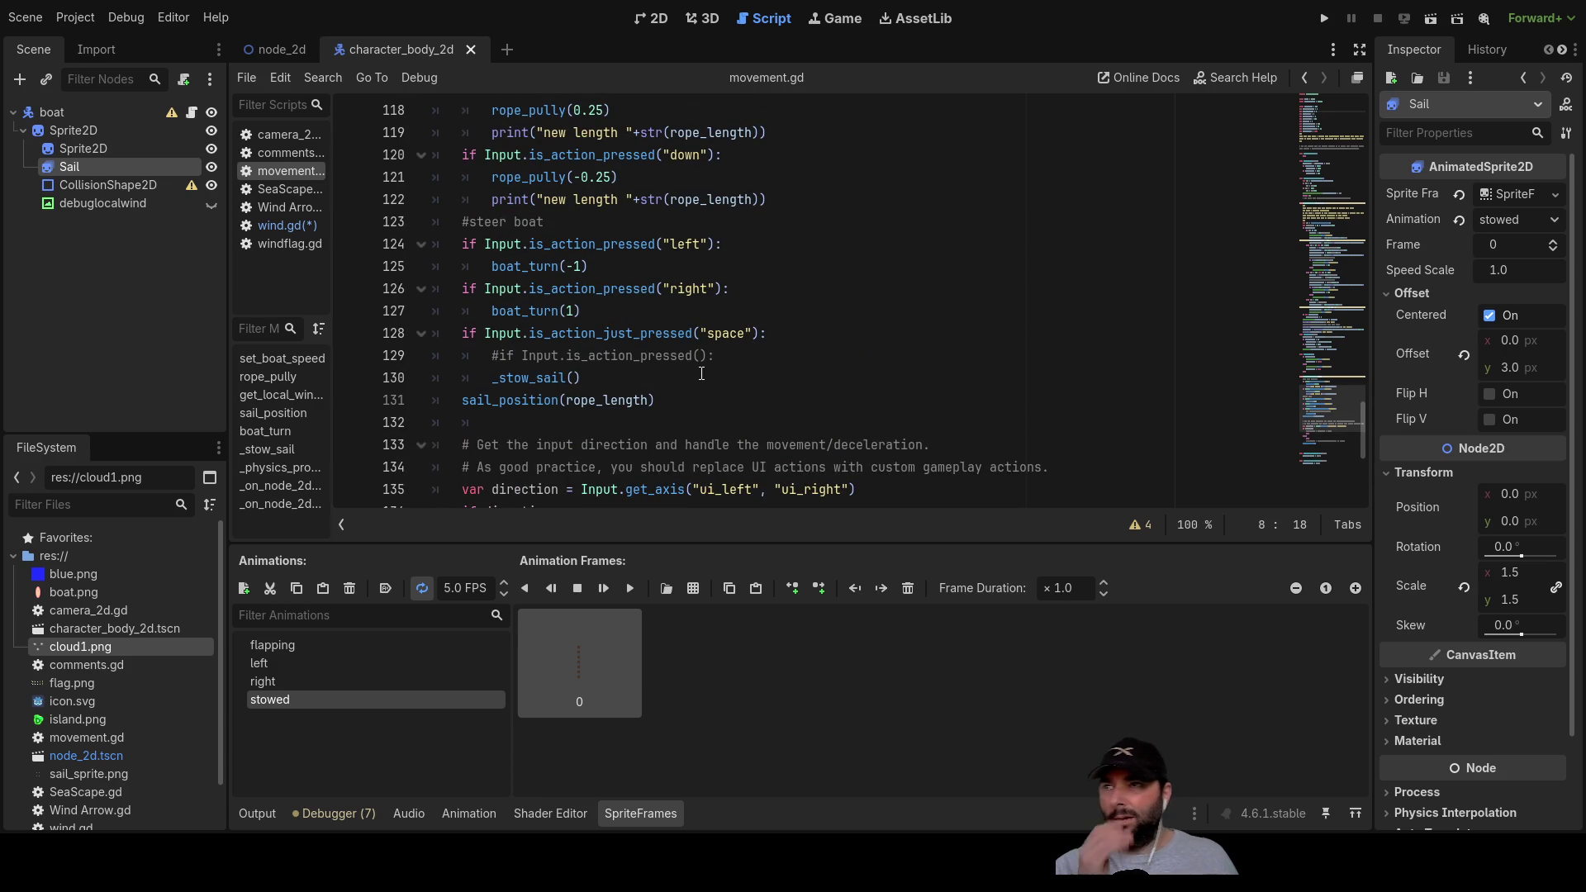
scroll(702, 374, "up", 4)
scroll(712, 364, "down", 9)
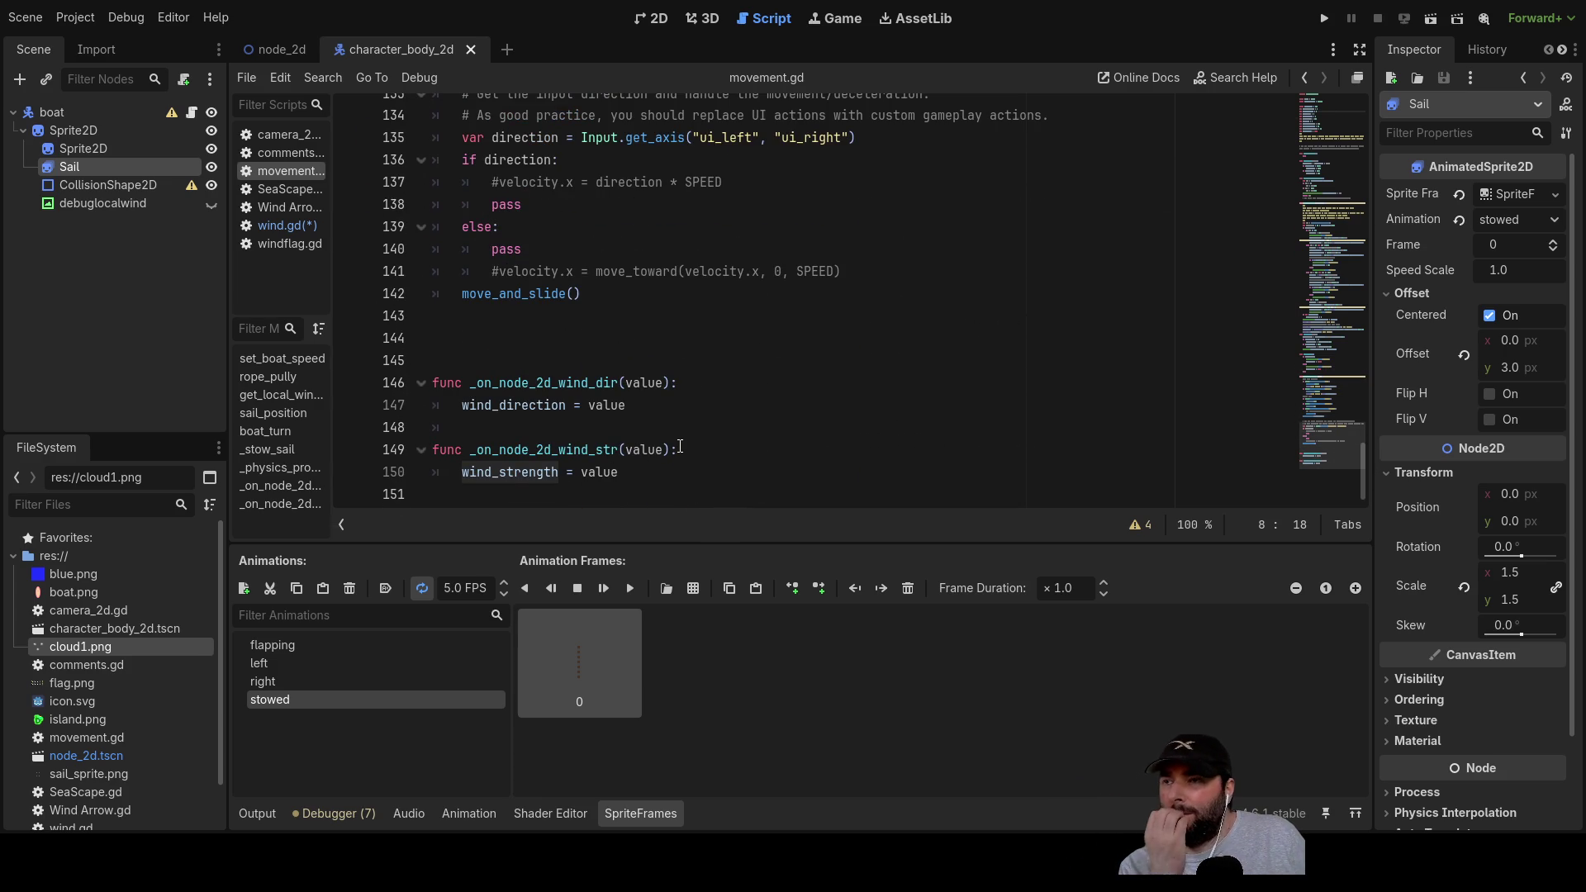
scroll(675, 423, "up", 2)
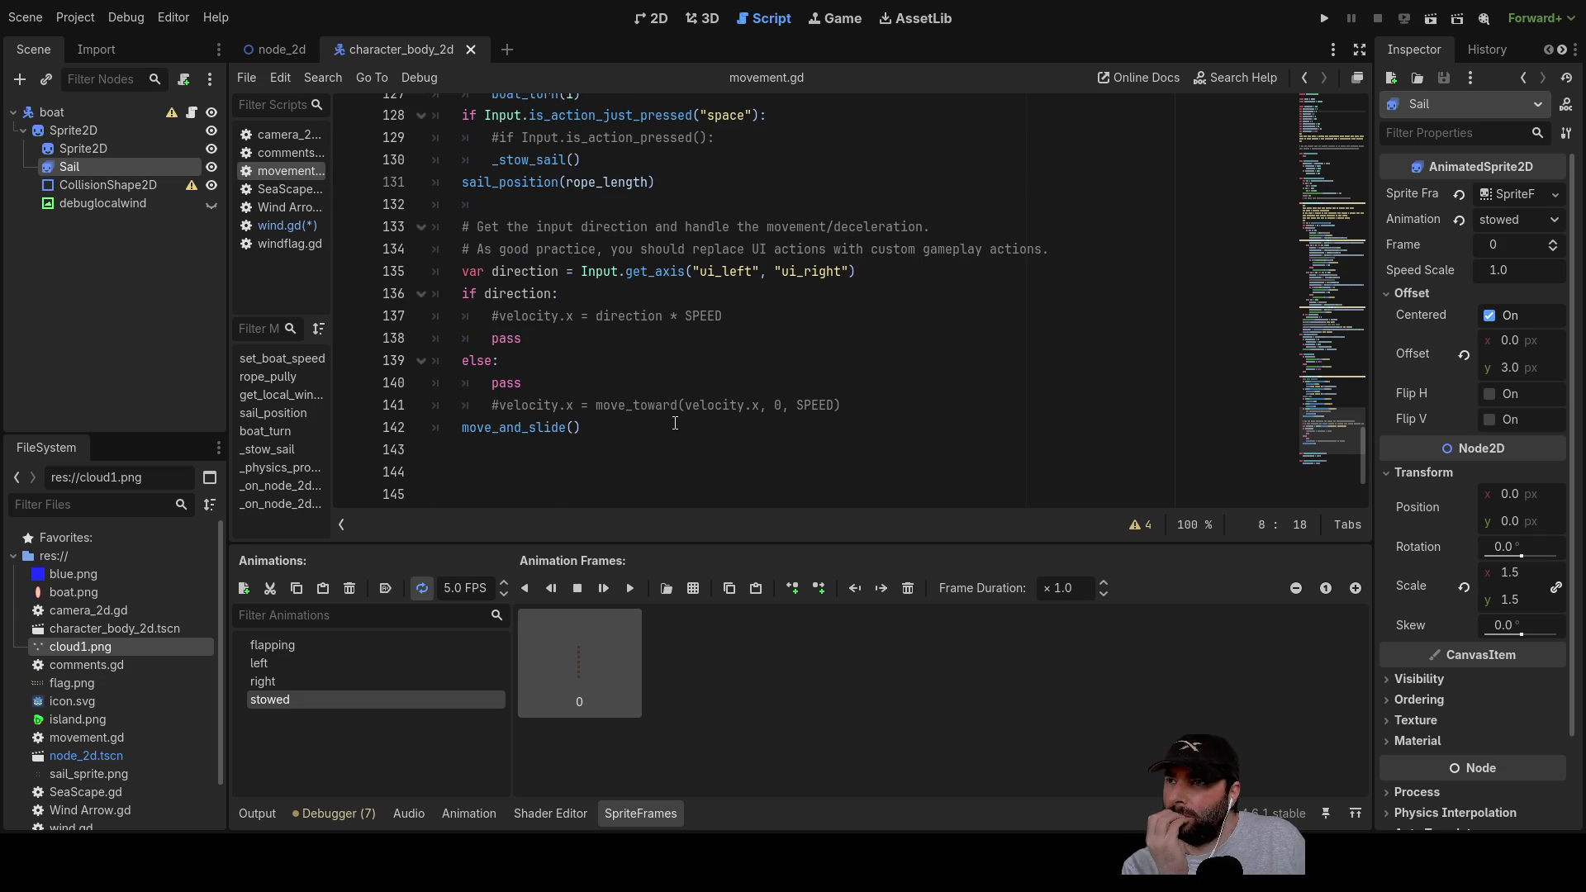
scroll(675, 423, "down", 2)
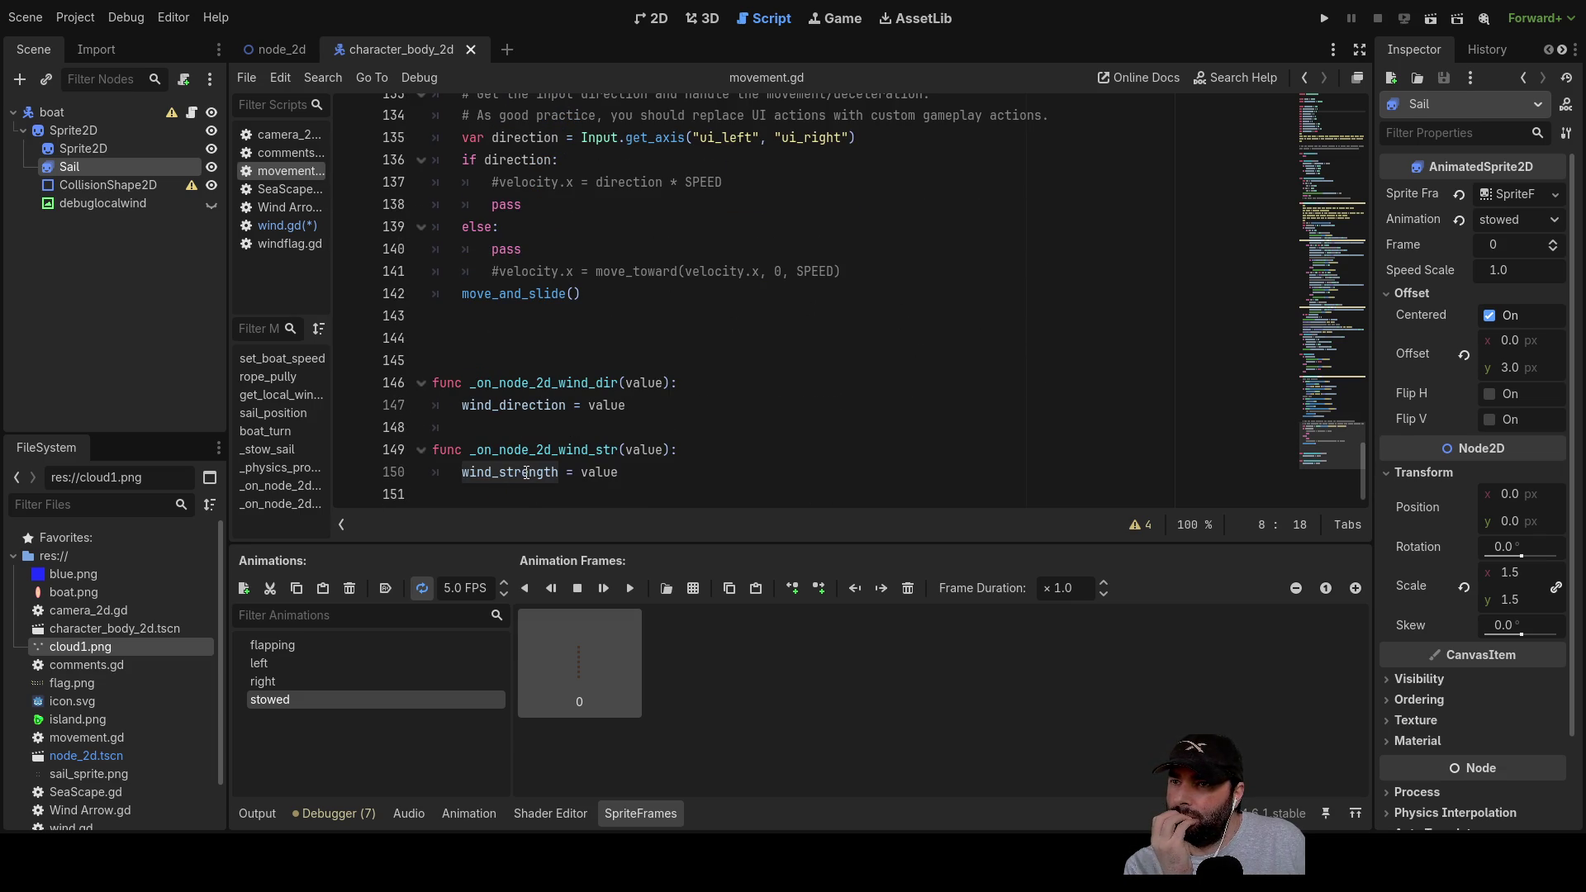
double_click(526, 475)
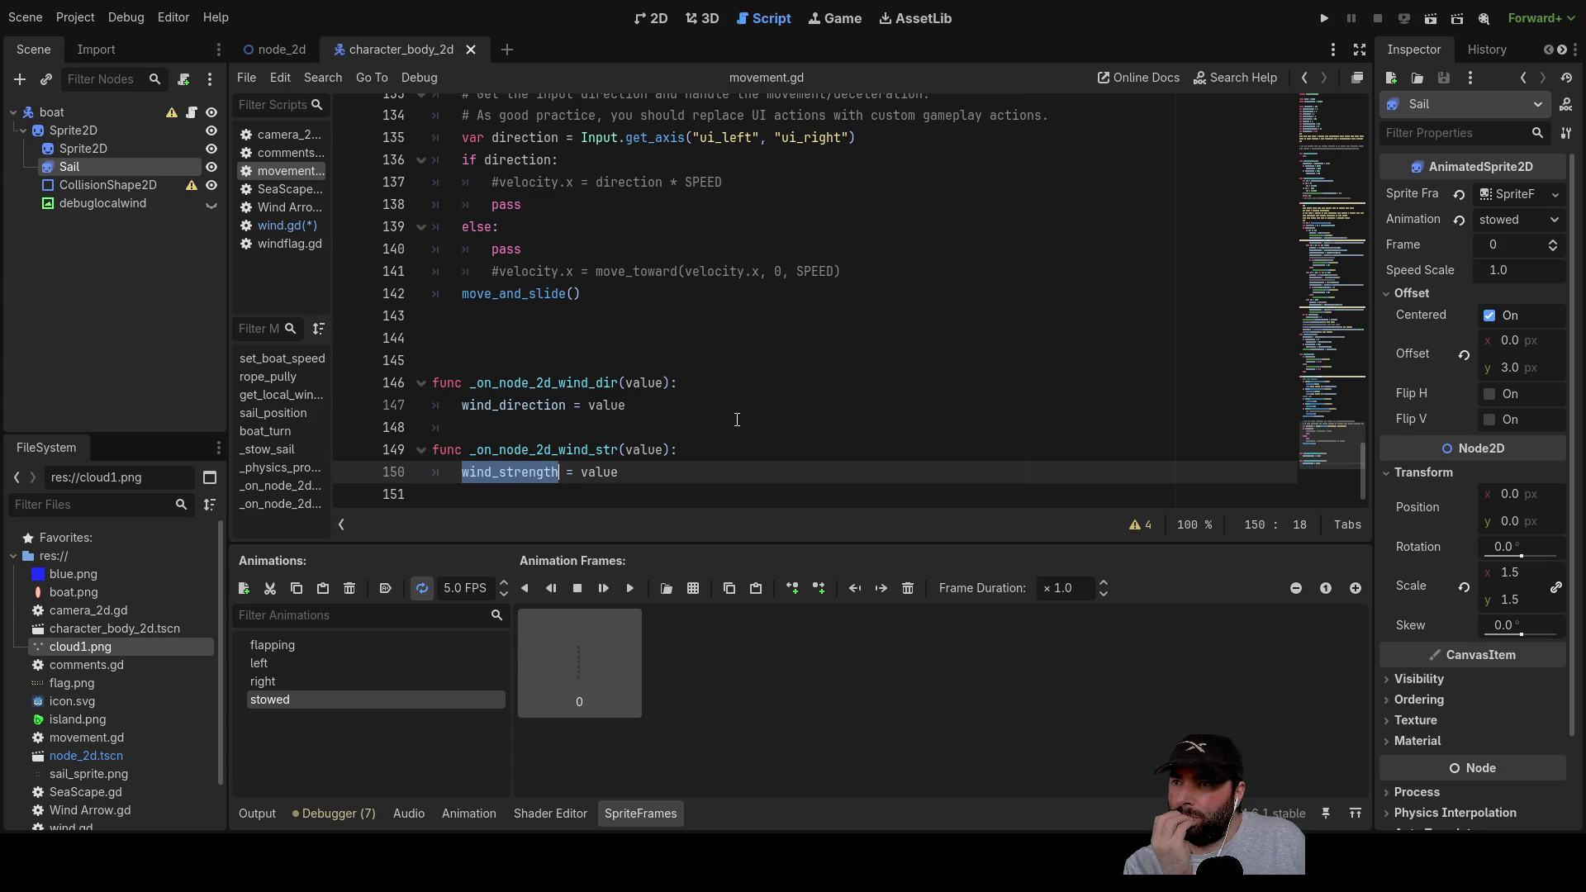
Step: Scroll up to the wind_strength declaration on line 8 and place the caret at its default value
scroll(737, 419, "up", 1)
scroll(737, 420, "down", 1)
scroll(734, 422, "up", 8)
scroll(627, 394, "up", 20)
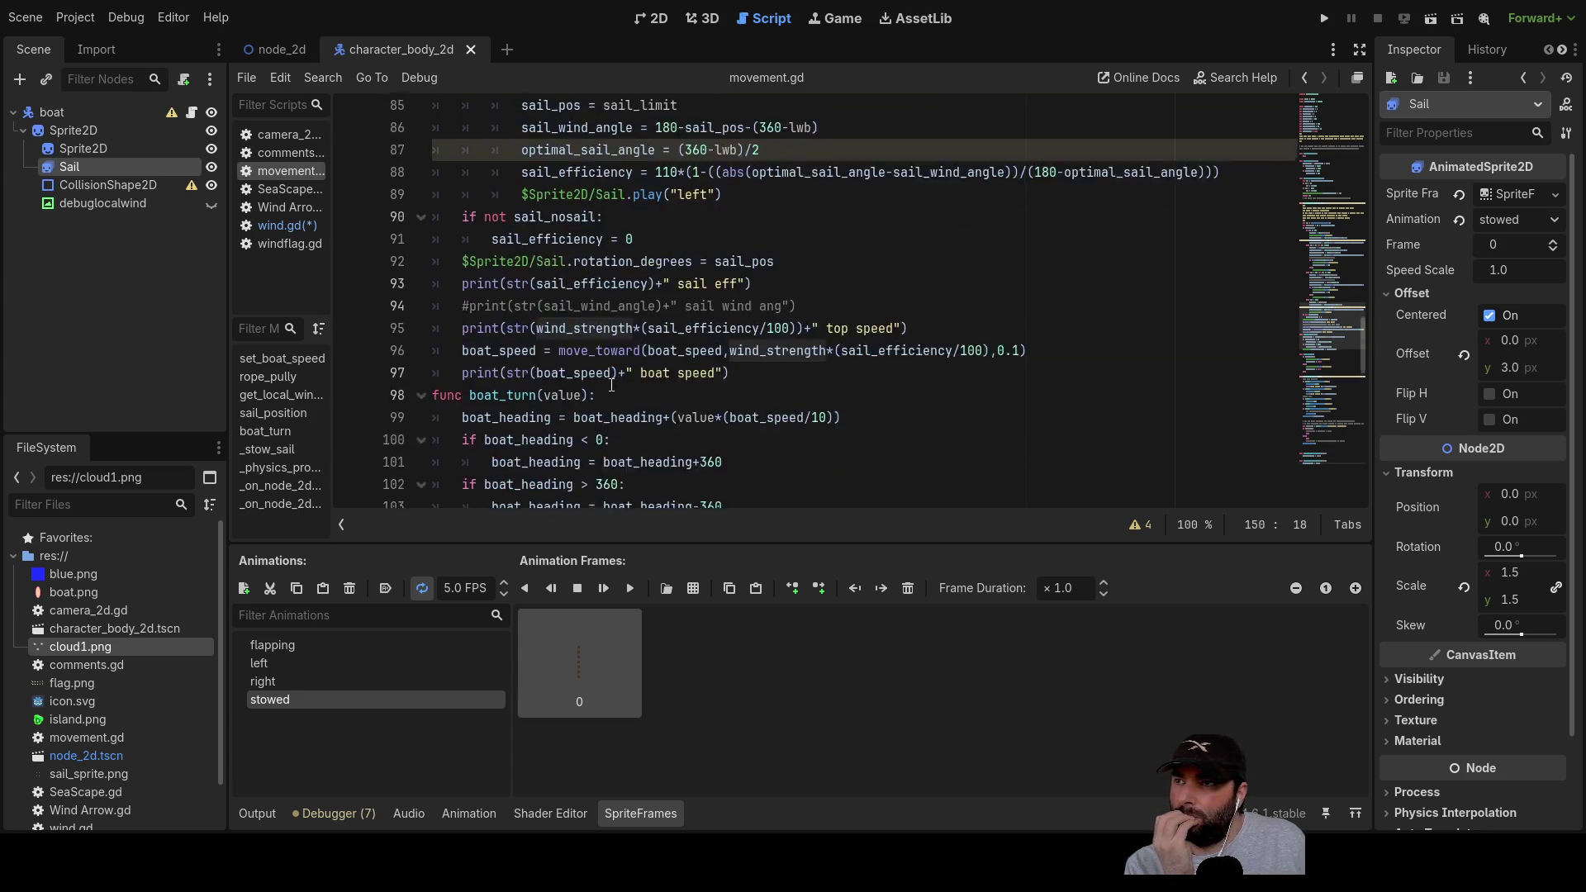
scroll(578, 321, "up", 1)
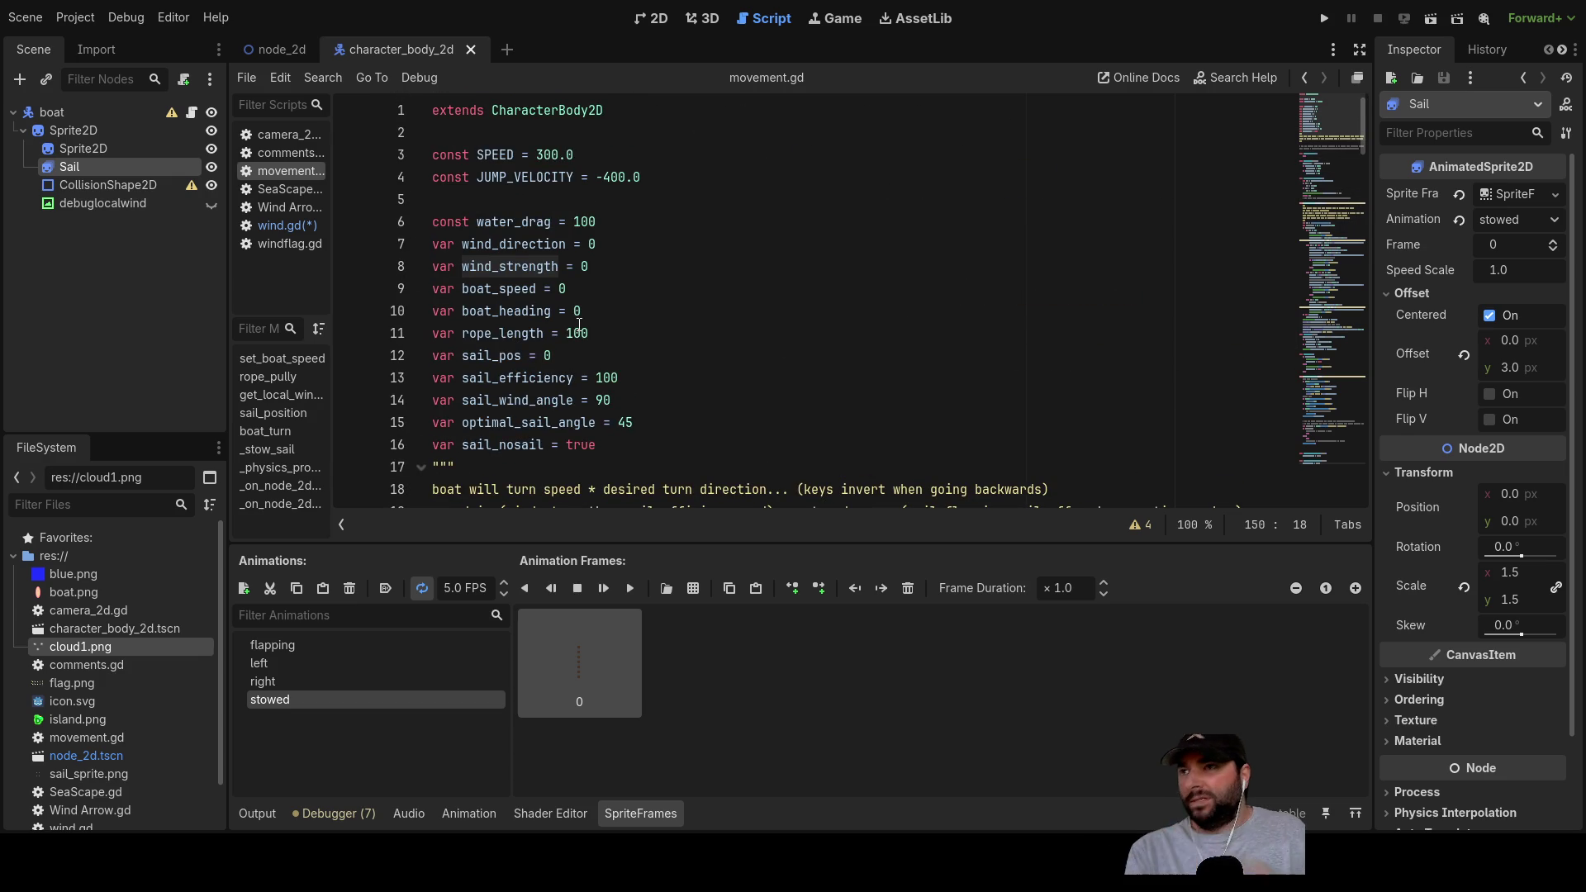
left_click(596, 268)
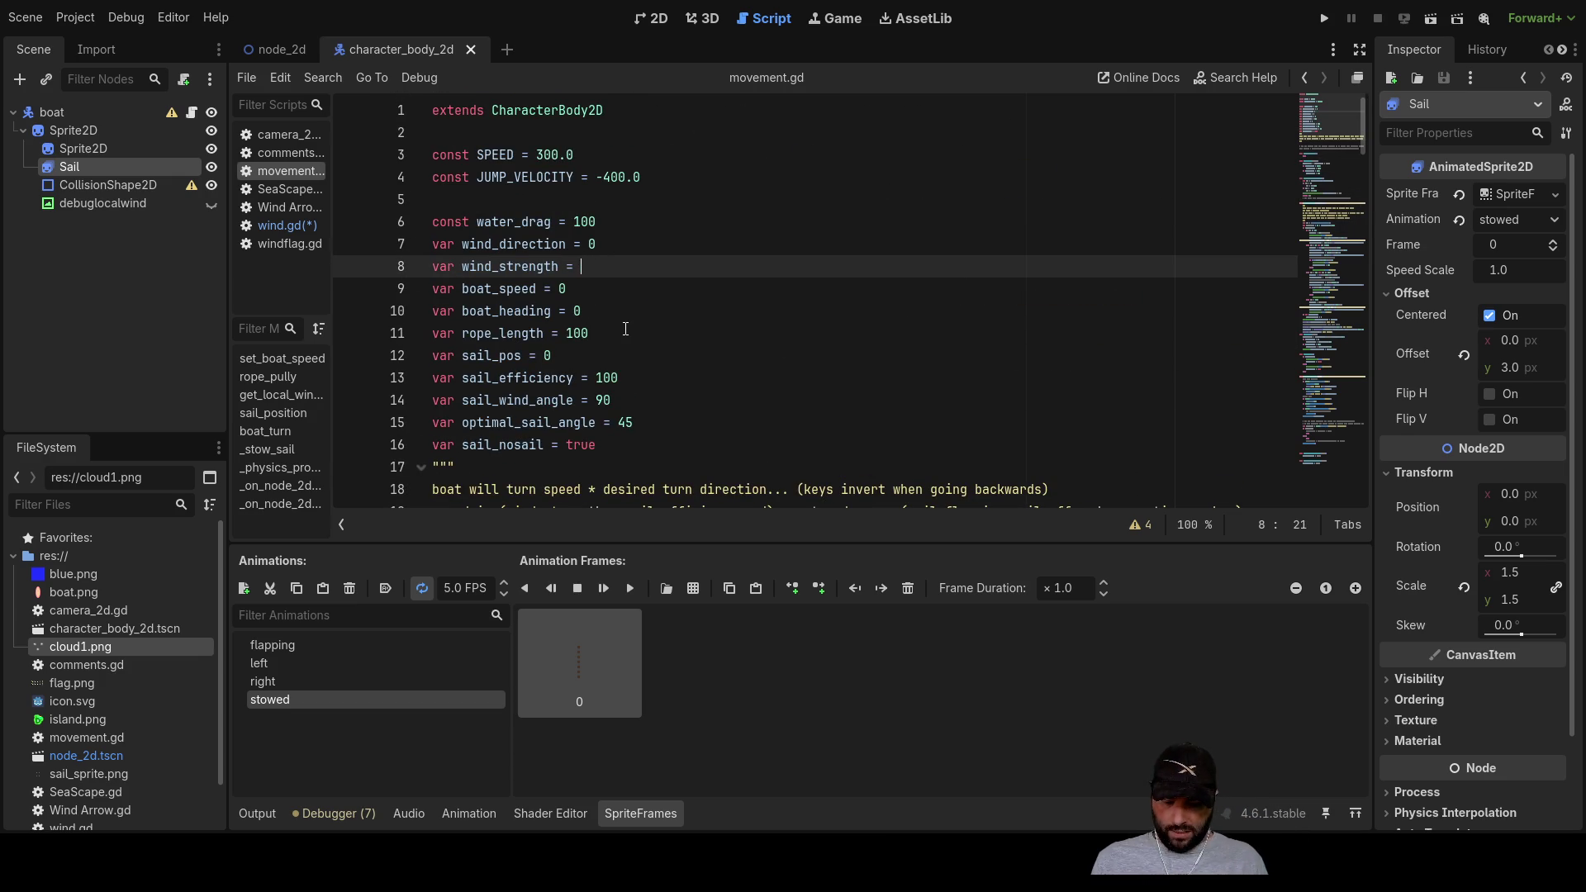
type("10")
Step: Run the game with wind_strength defaulting to 10 and steer the boat left to test it
left_click(1322, 18)
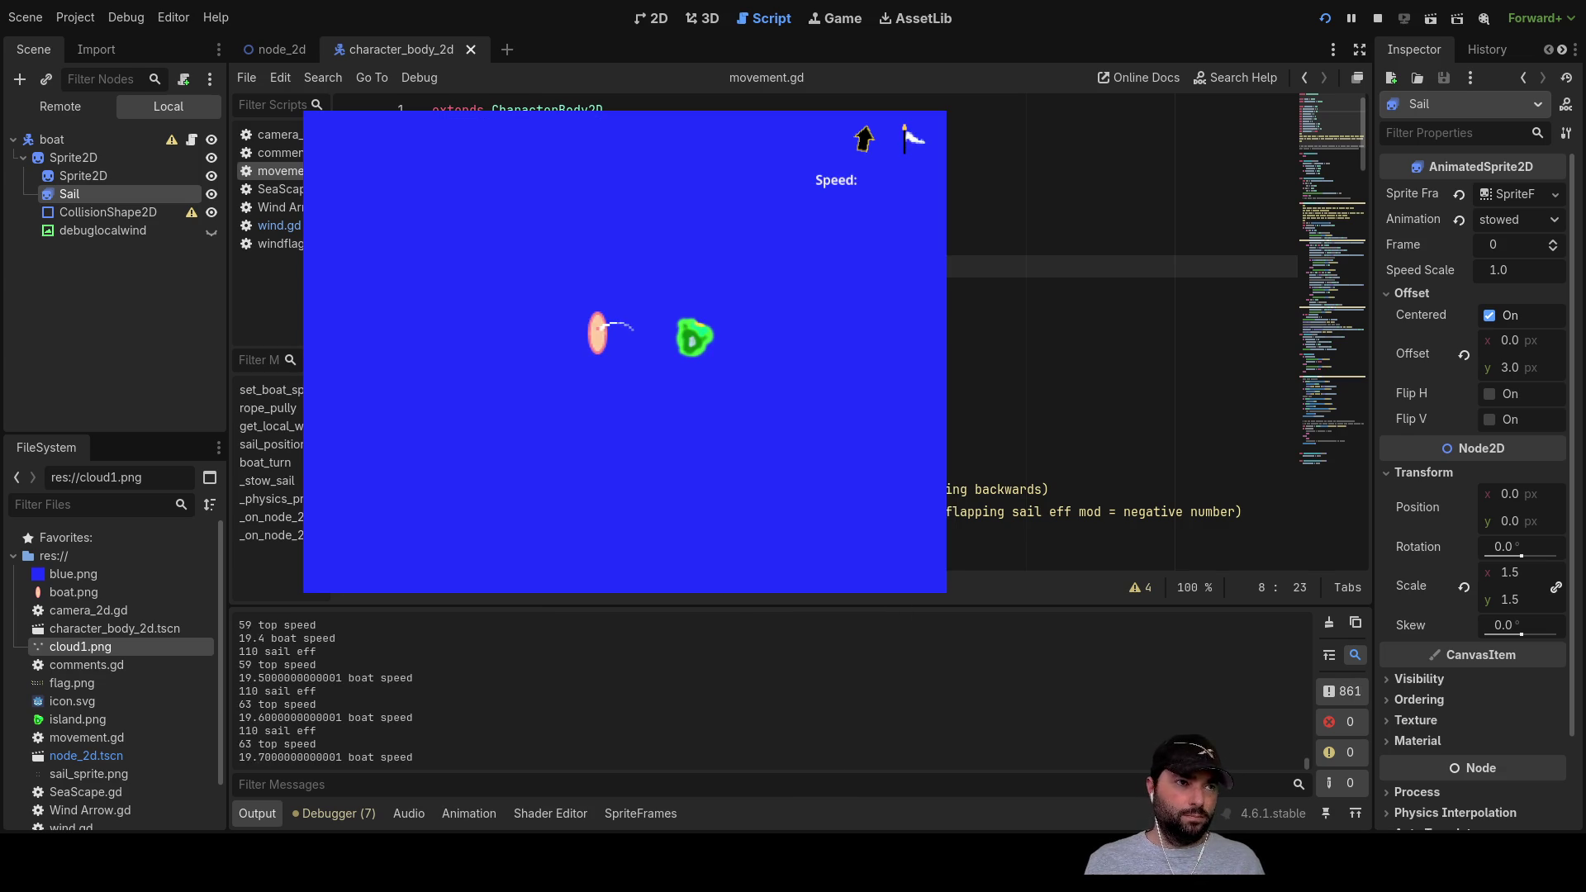
key("Left")
key("Left")
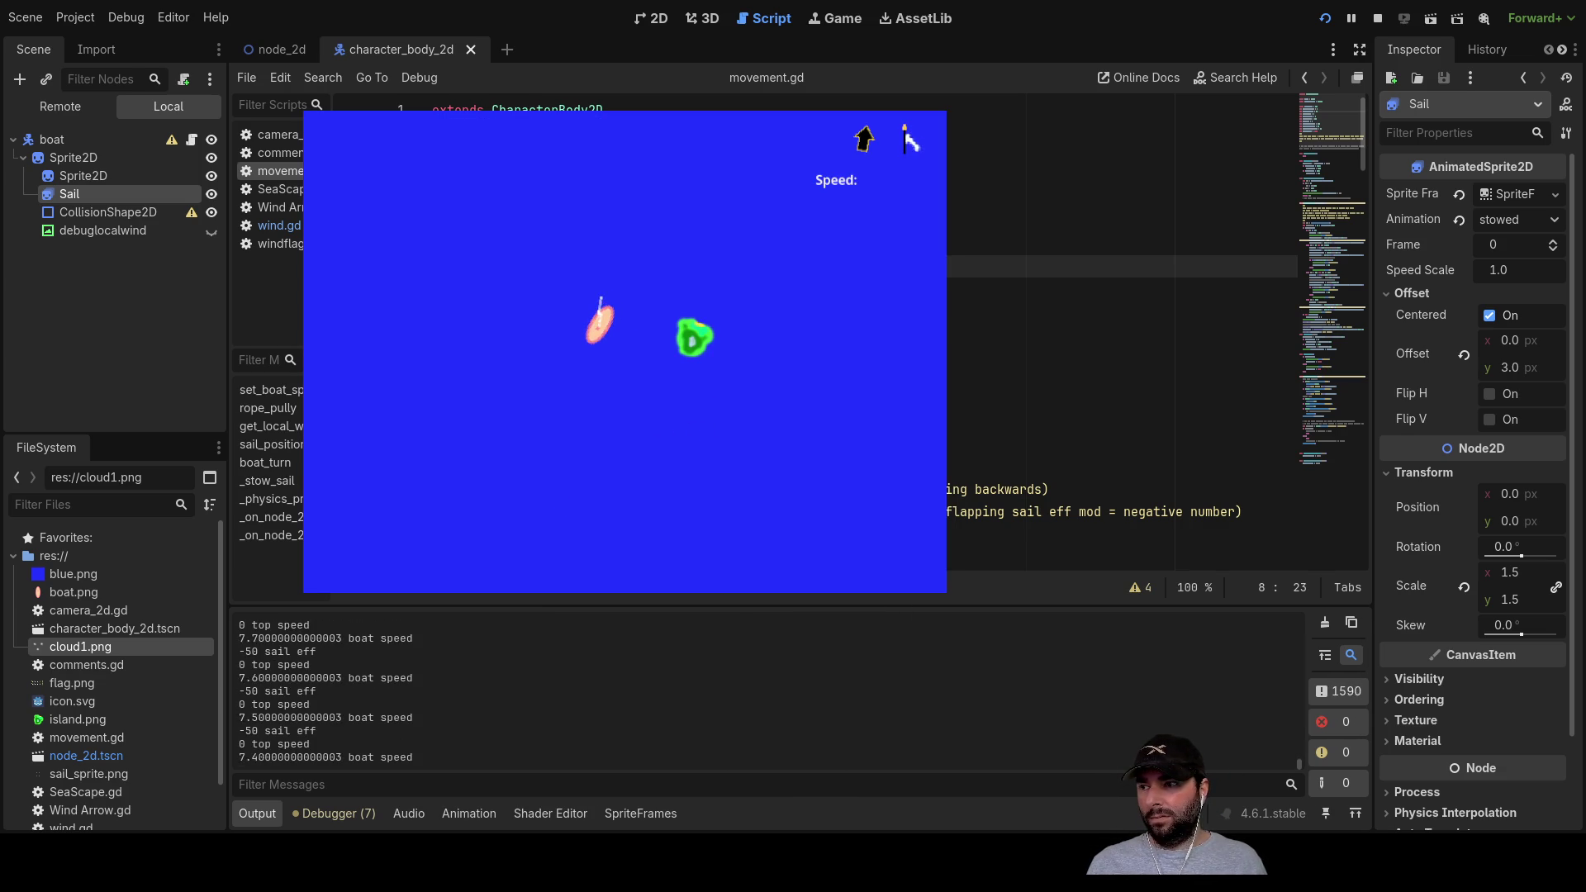
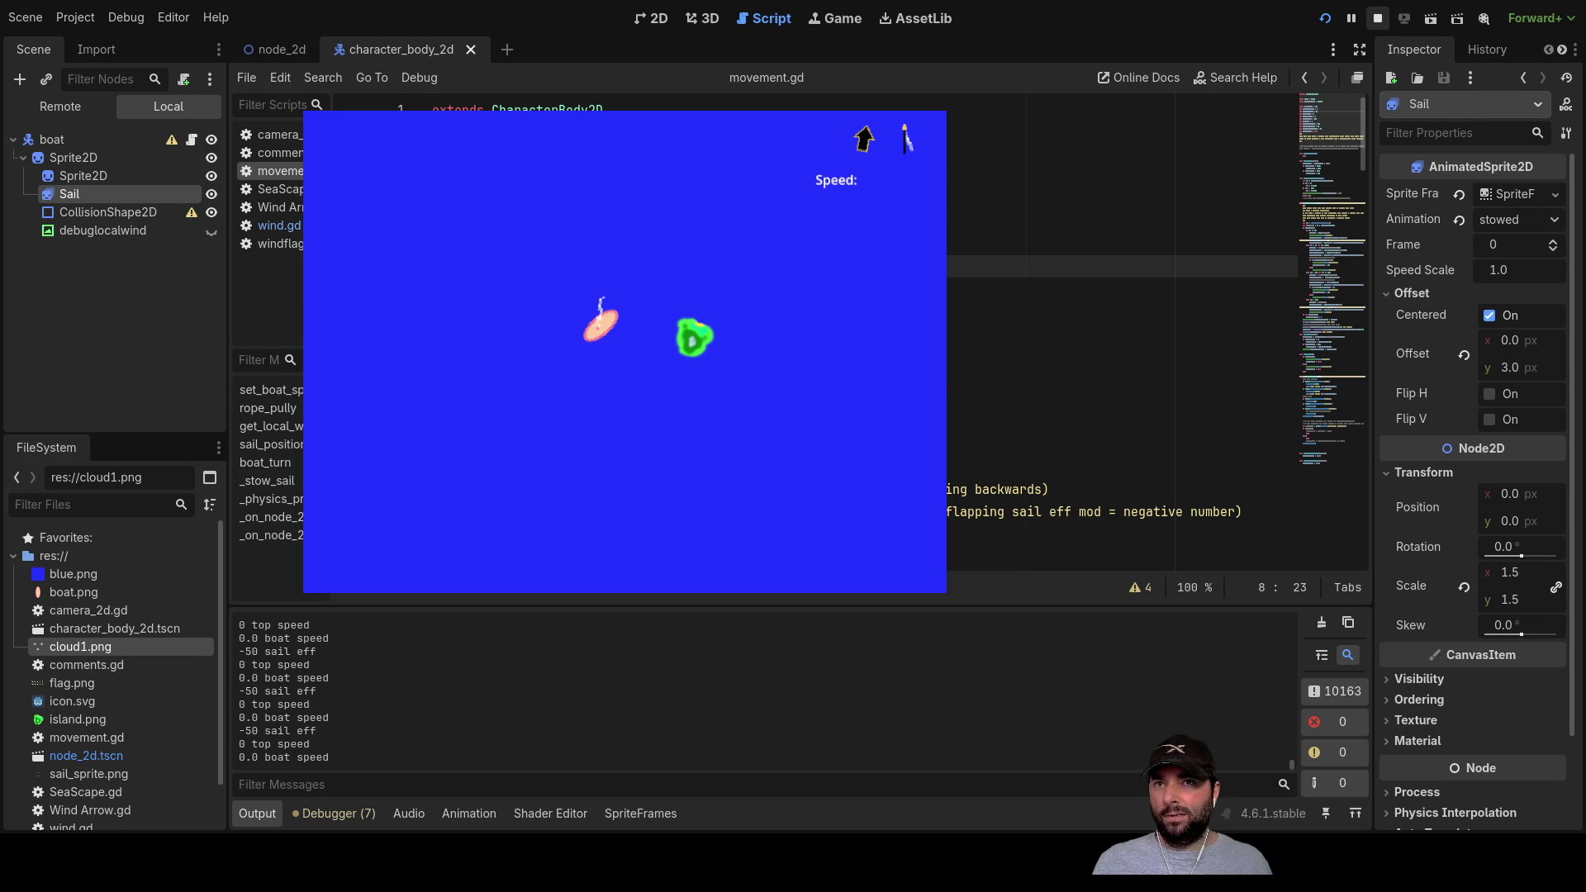
Step: Stop the running boat game and review movement.gd's boat_turn heading code
key("F8")
scroll(554, 535, "down", 20)
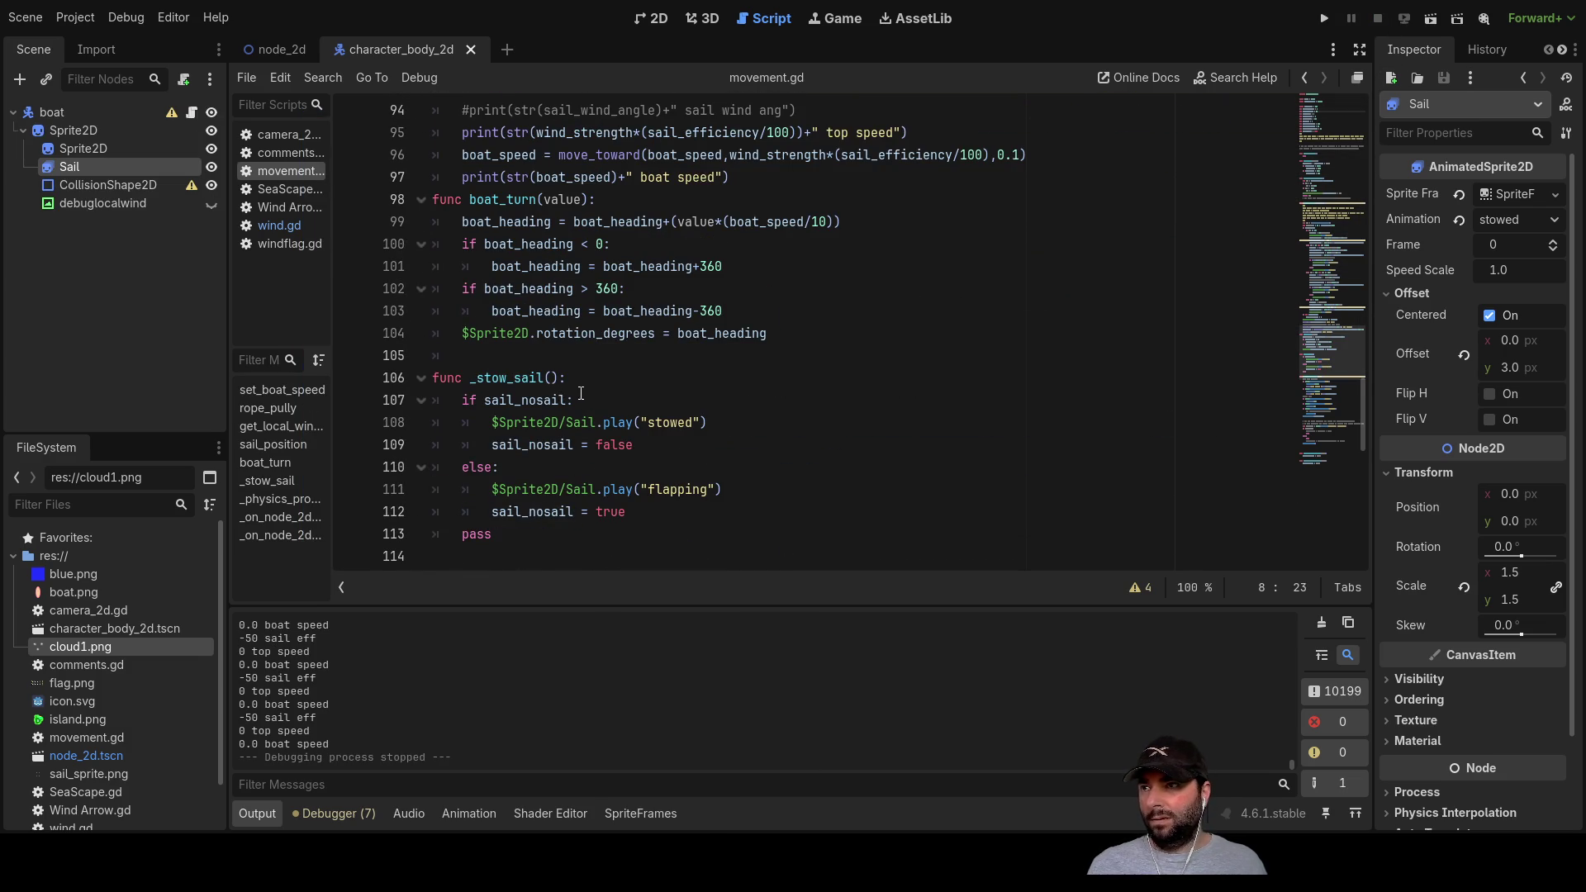
scroll(579, 397, "down", 6)
scroll(587, 400, "down", 4)
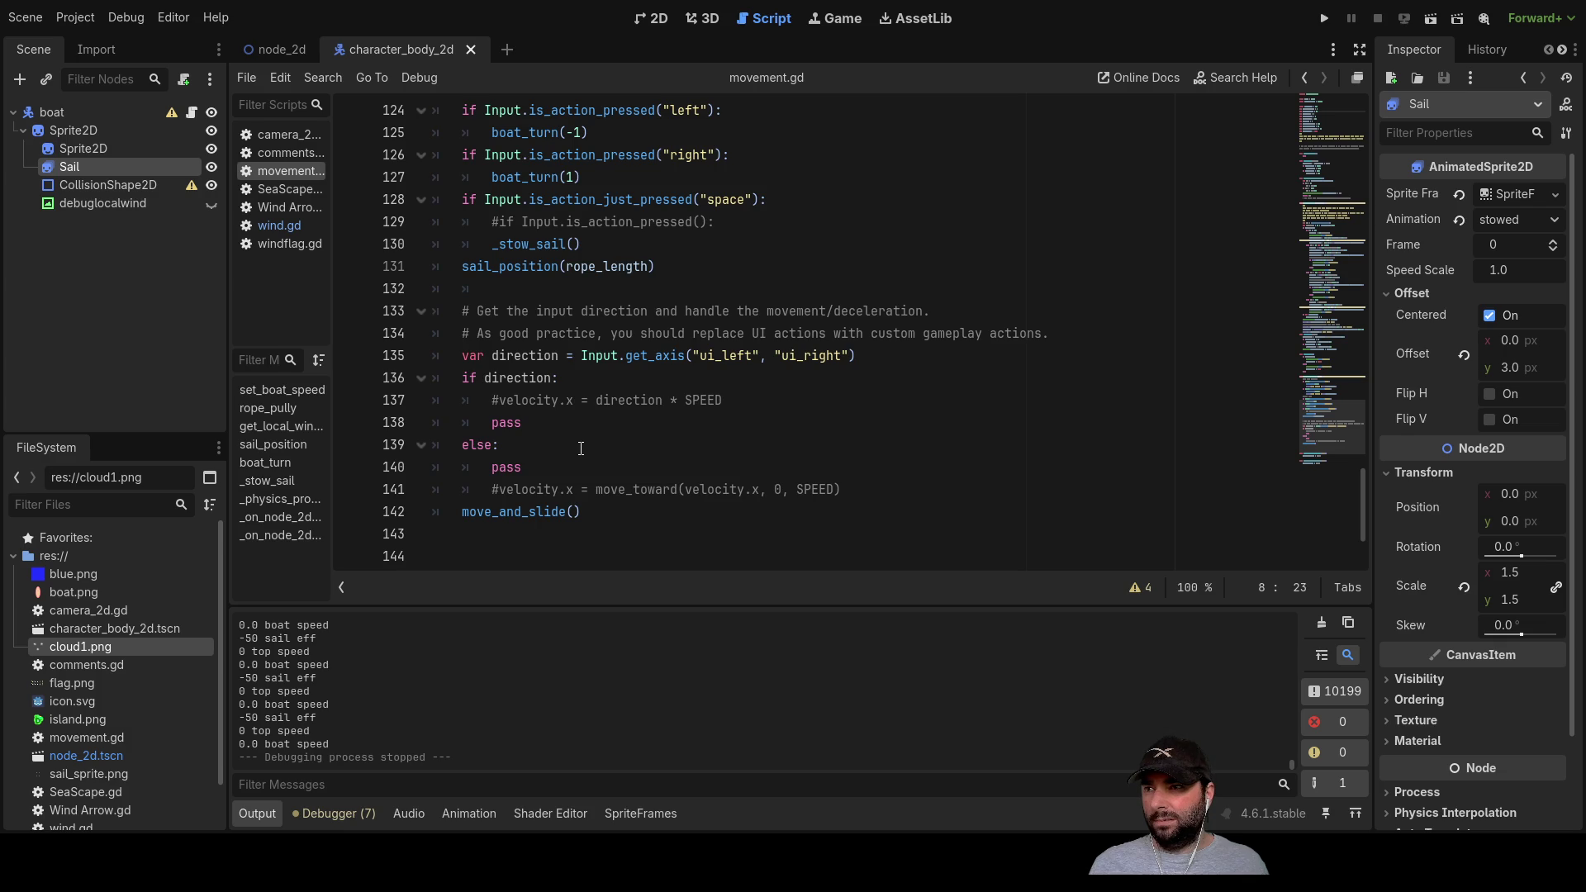
scroll(581, 448, "up", 12)
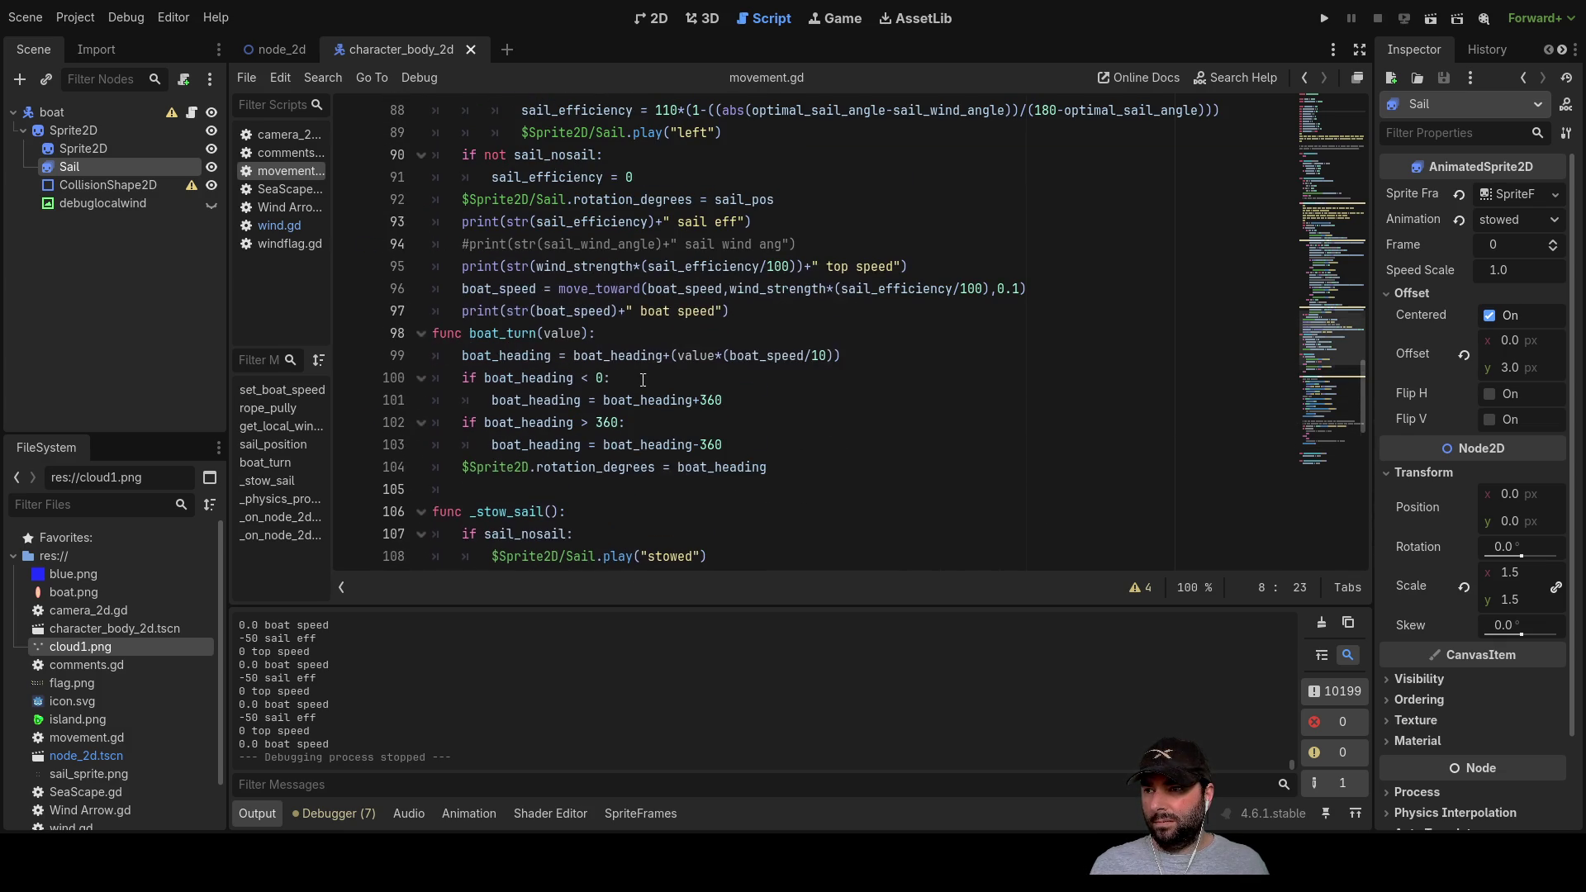
scroll(643, 380, "down", 13)
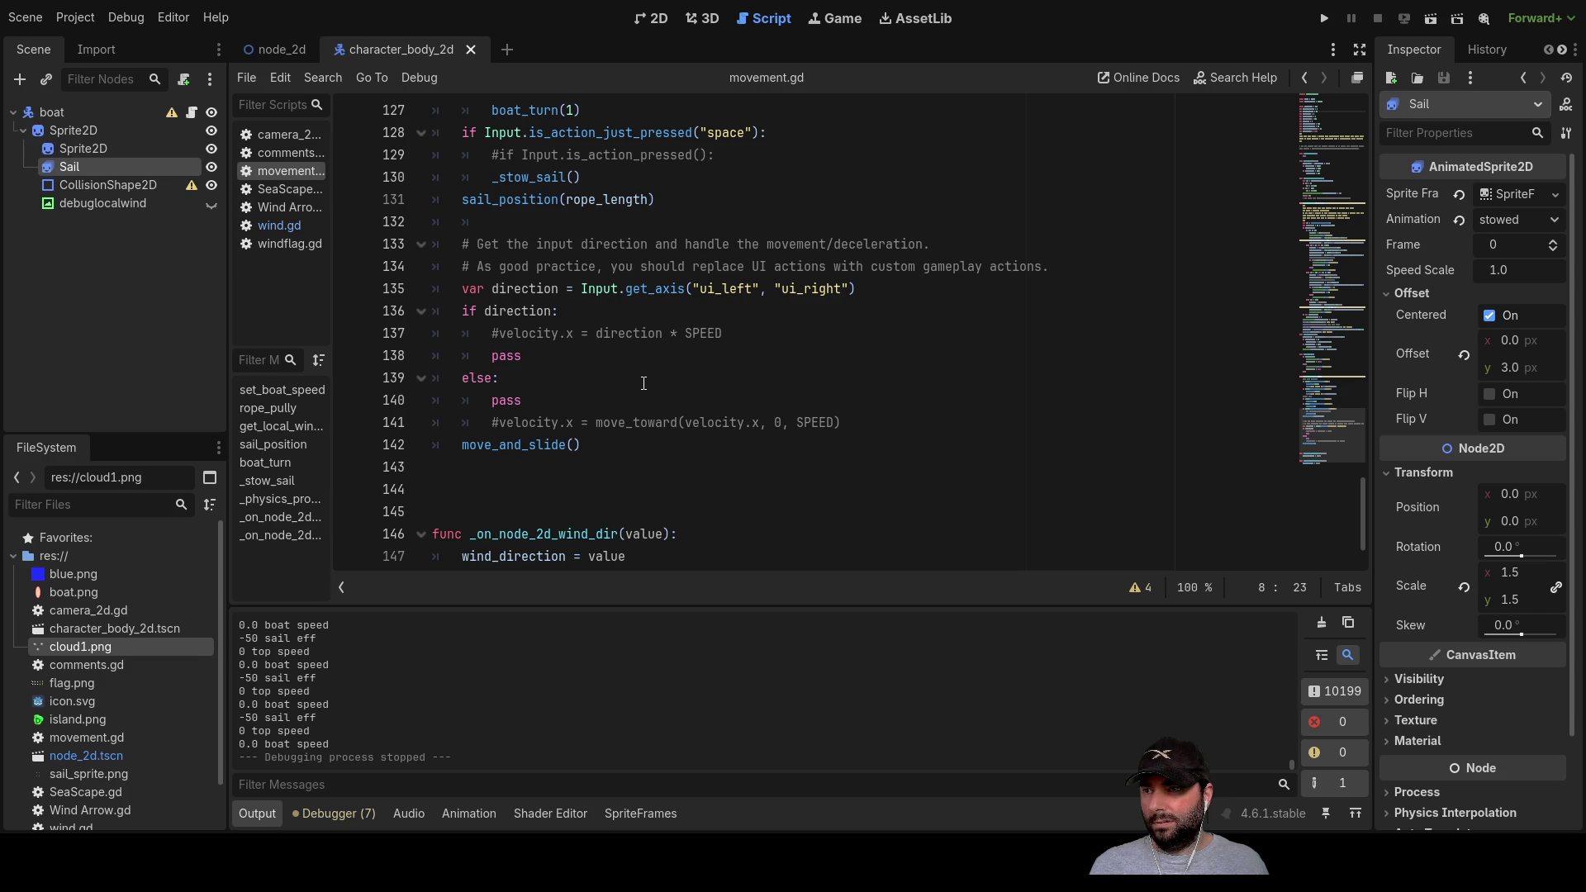
scroll(643, 383, "down", 2)
scroll(643, 389, "up", 6)
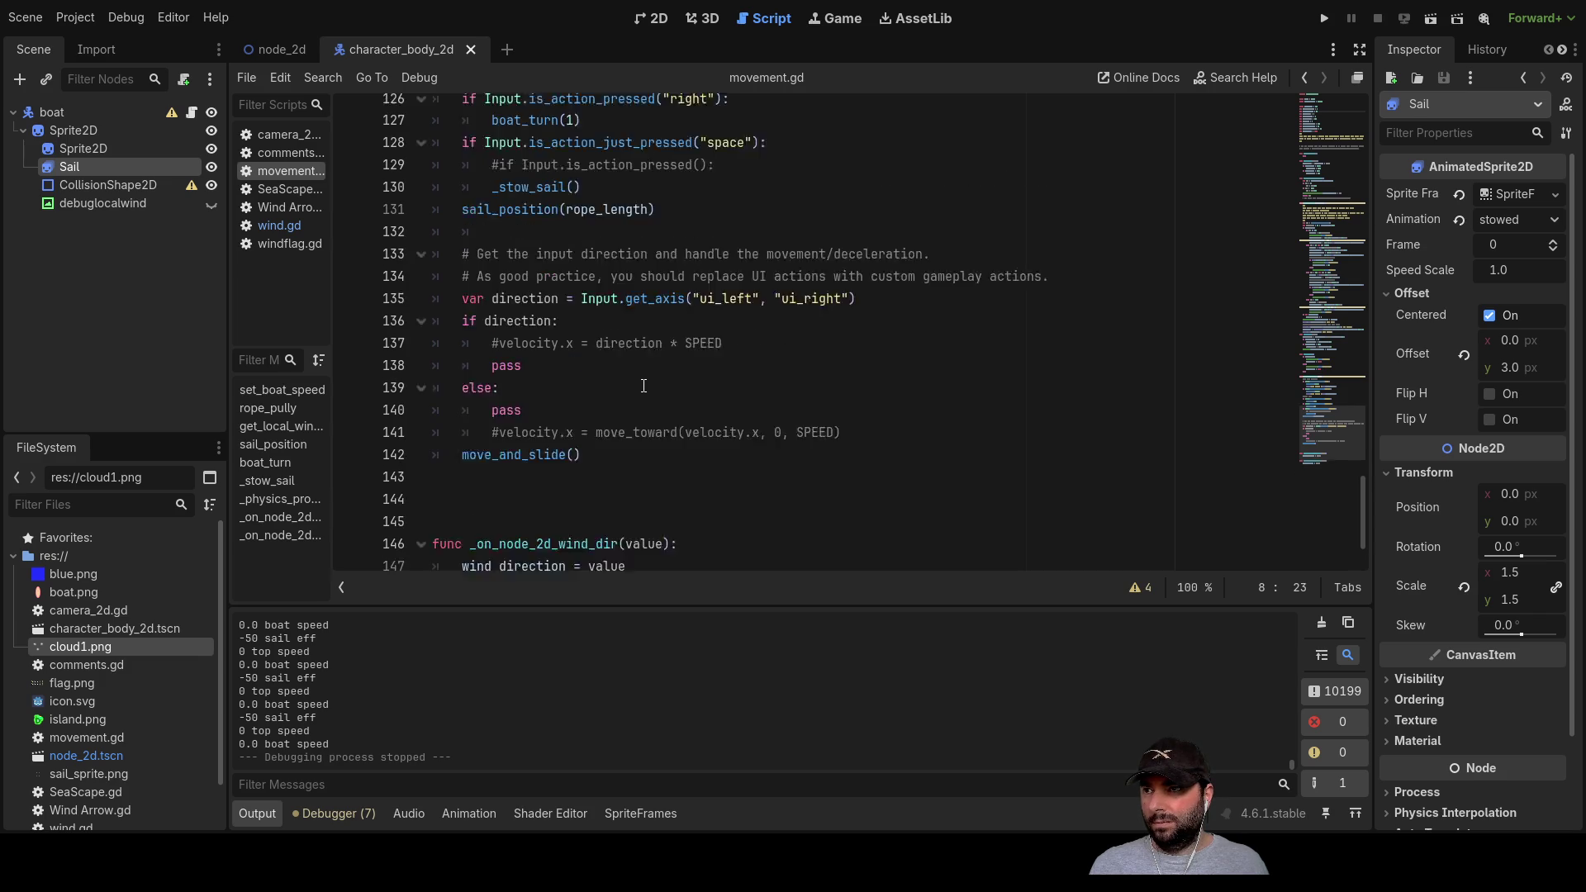
scroll(643, 399, "up", 7)
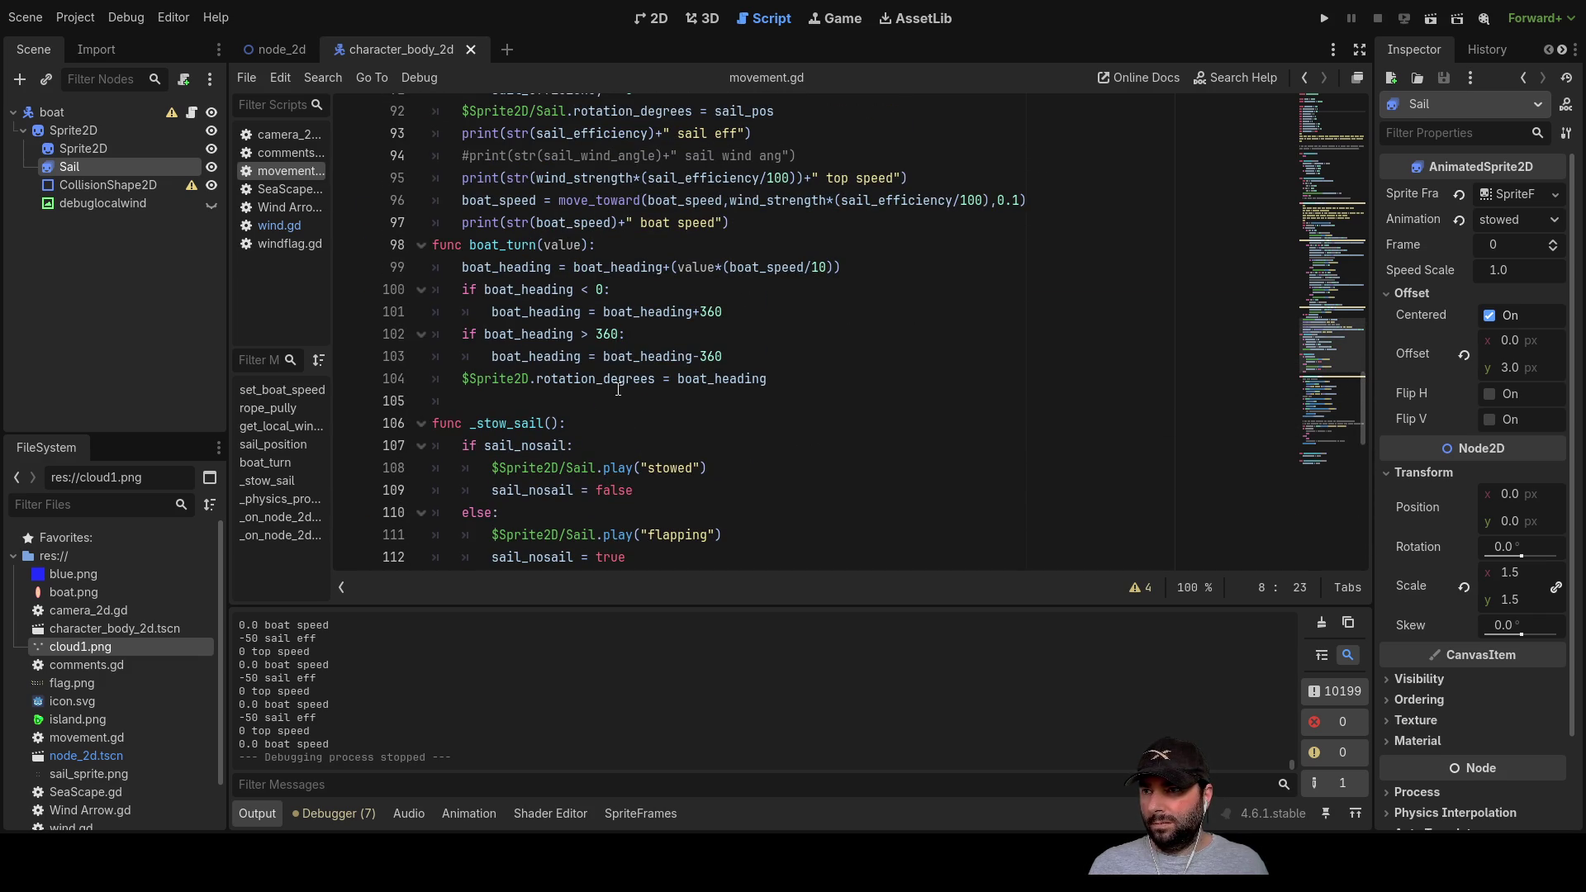
scroll(528, 326, "up", 1)
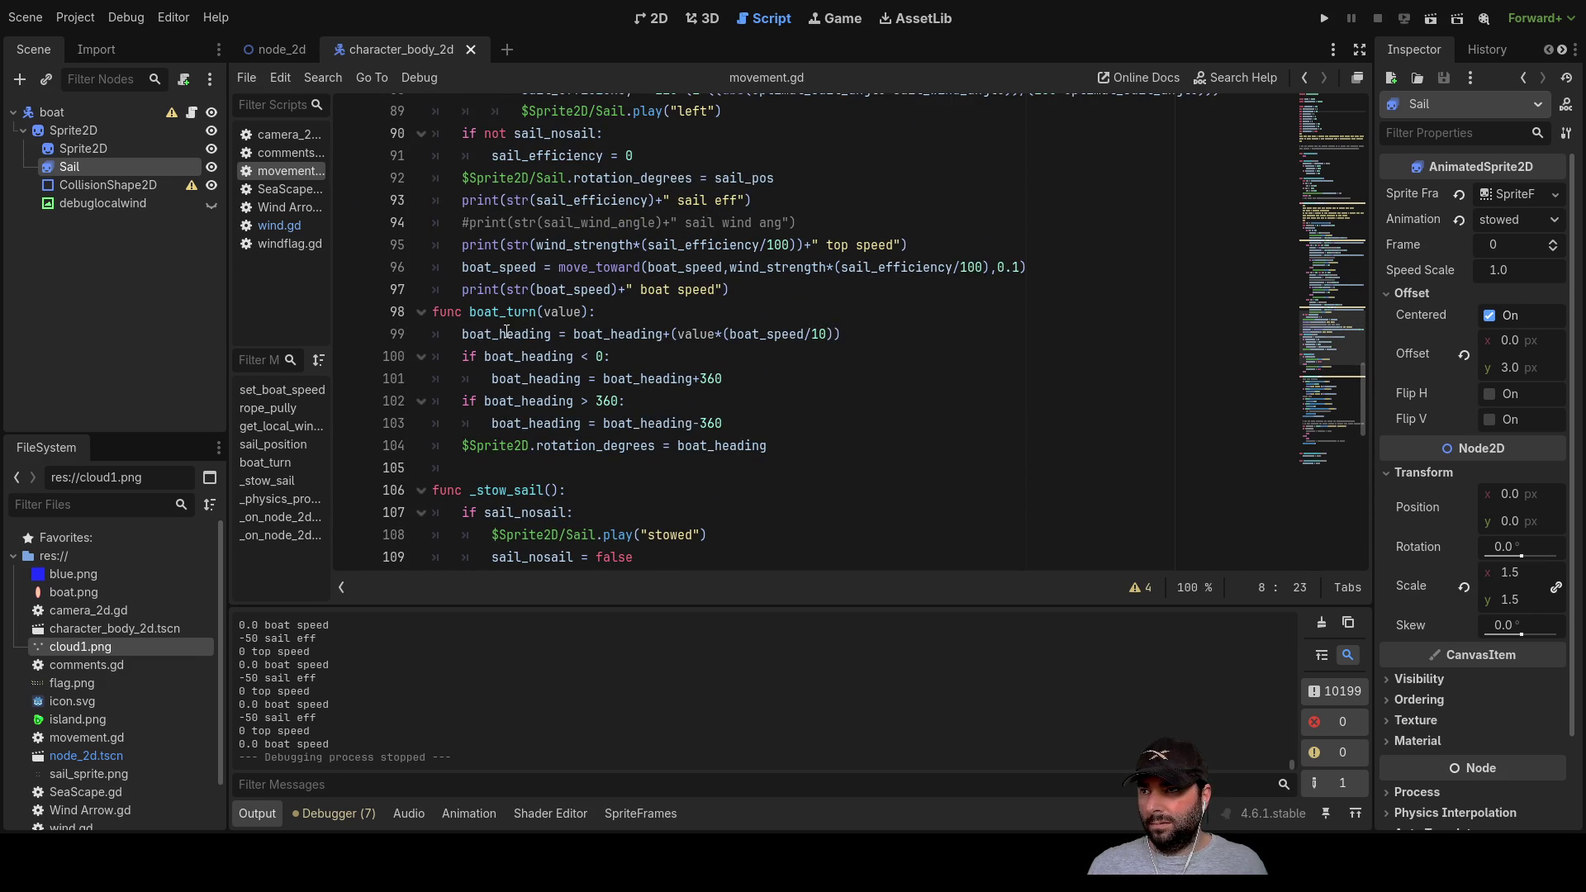
scroll(528, 339, "up", 1)
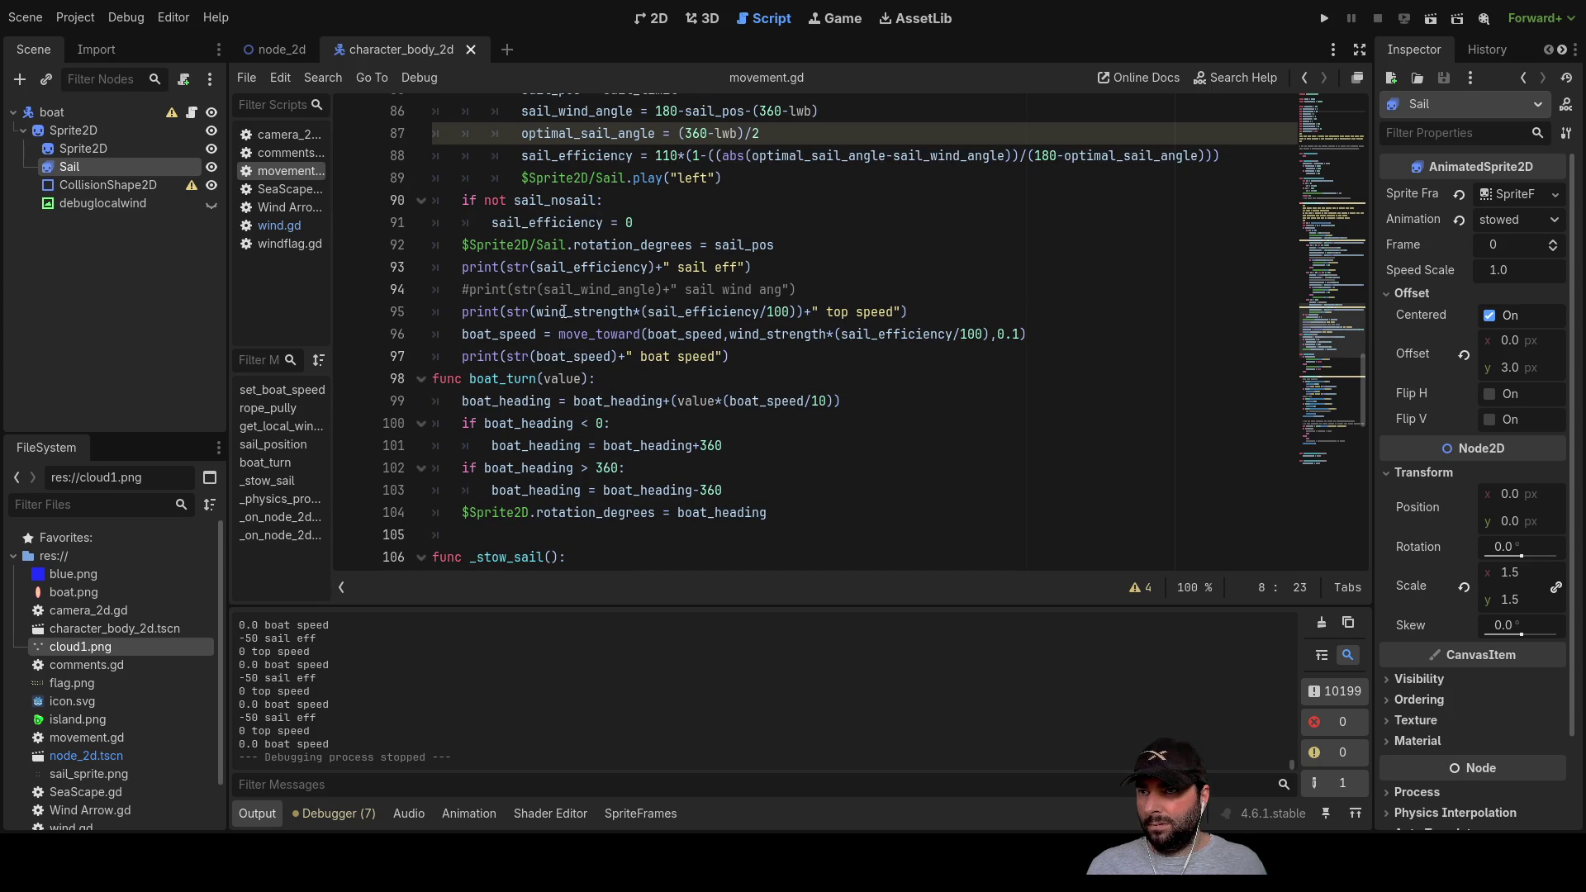
double_click(565, 310)
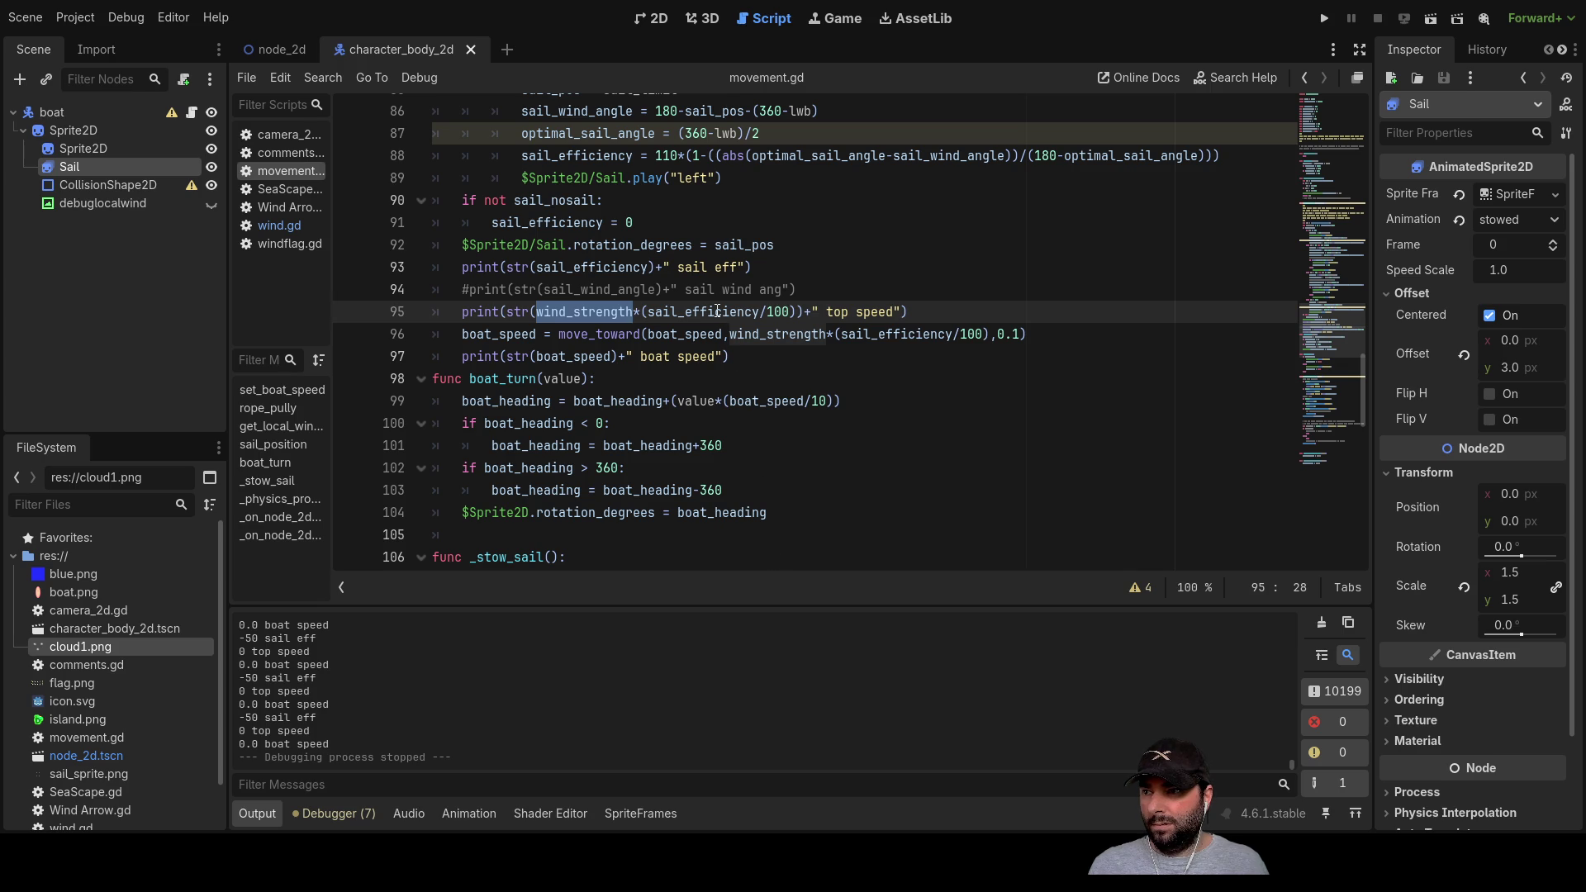
double_click(592, 266)
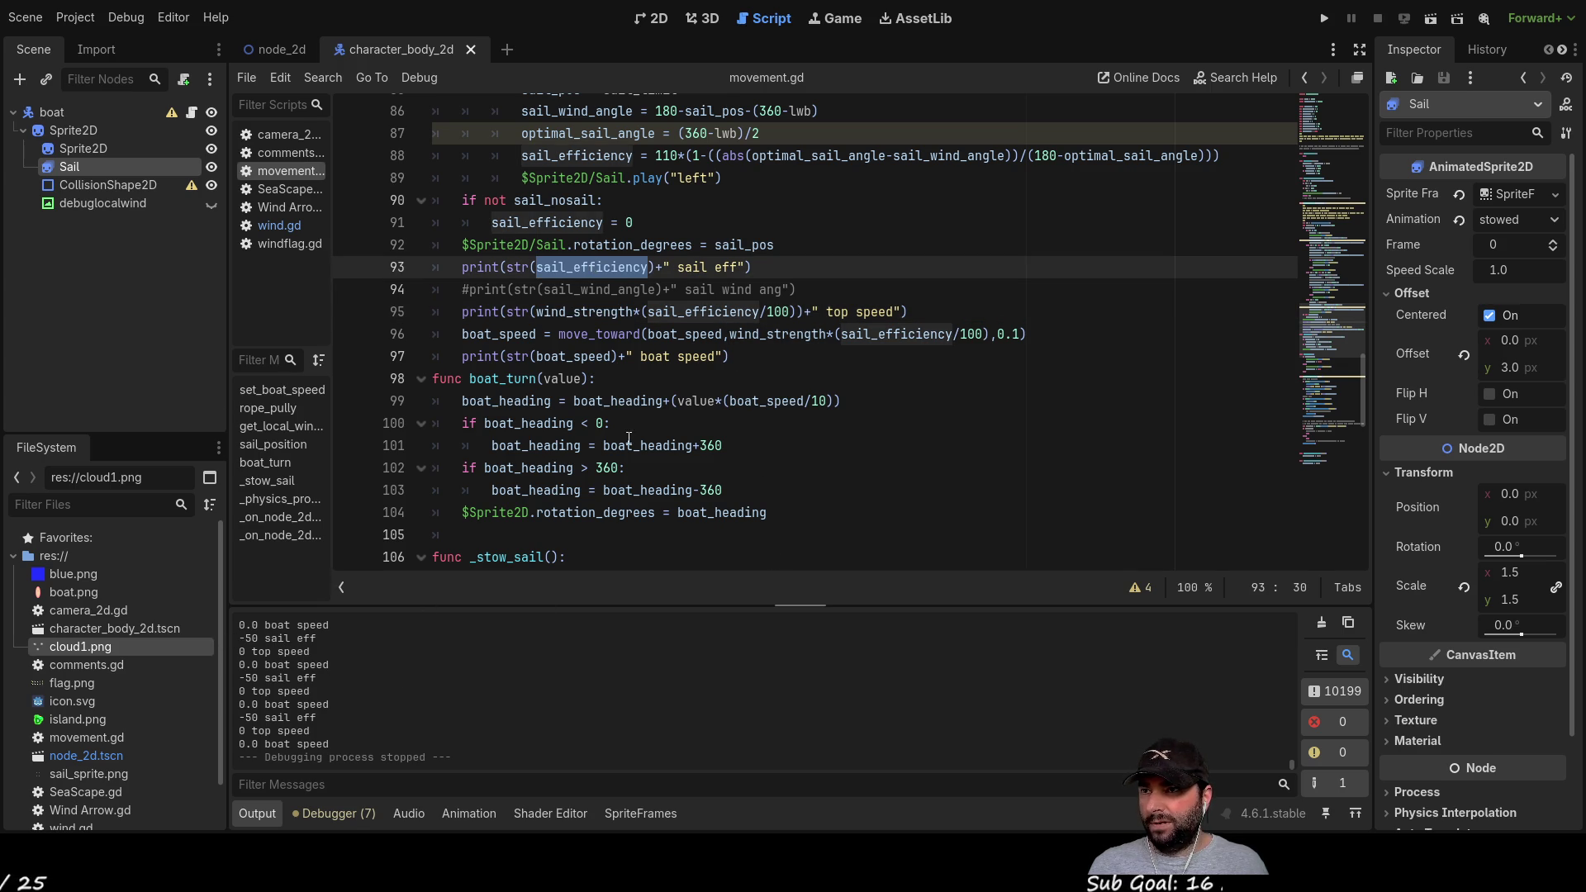
double_click(609, 312)
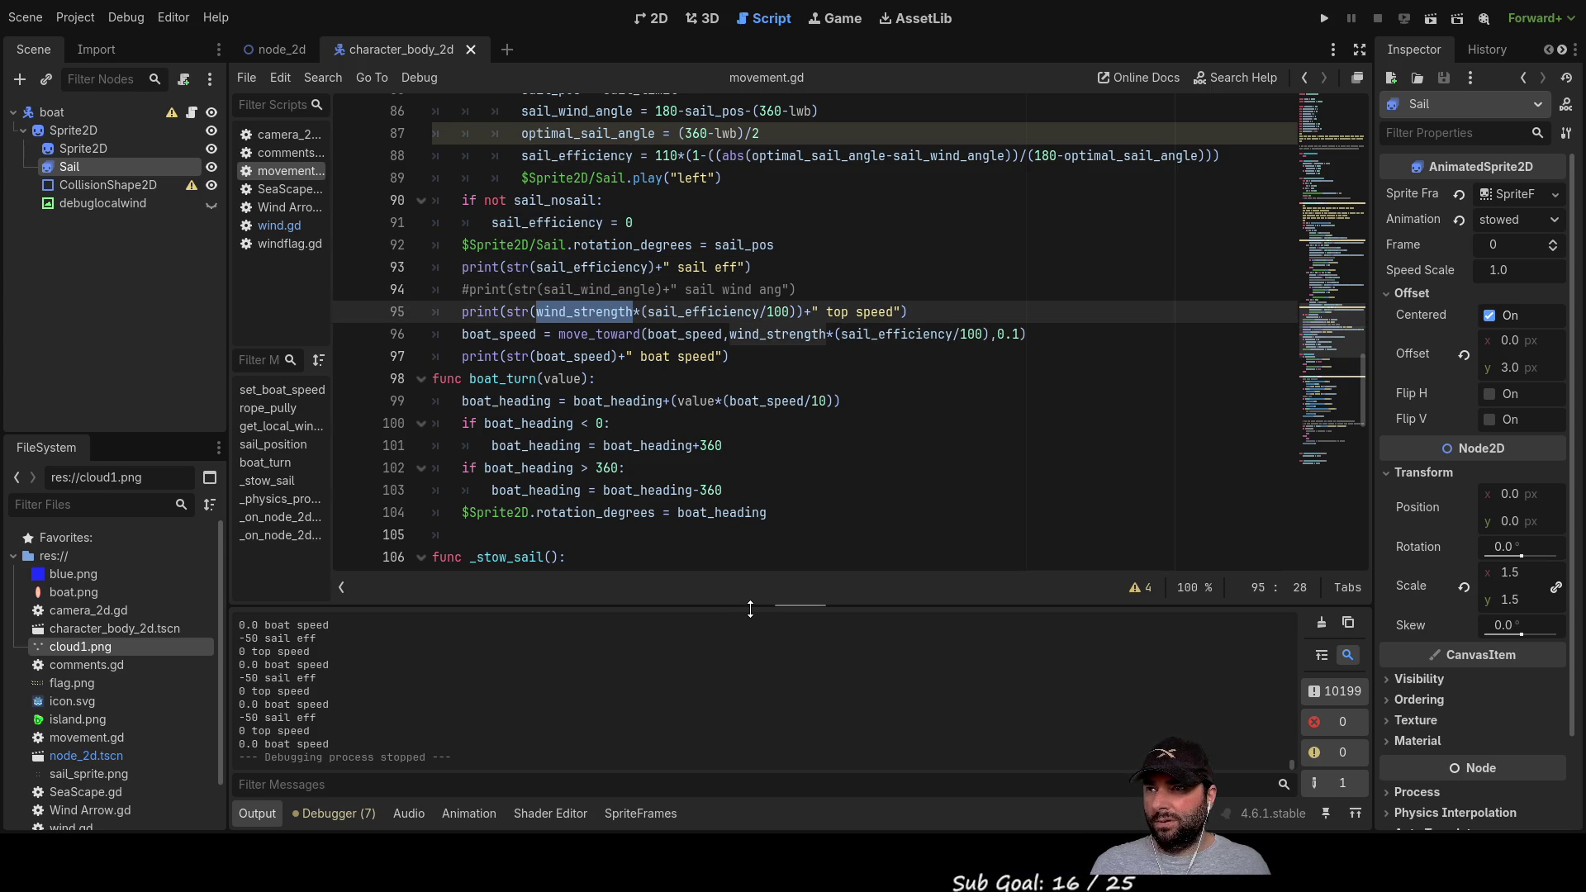
scroll(764, 438, "up", 2)
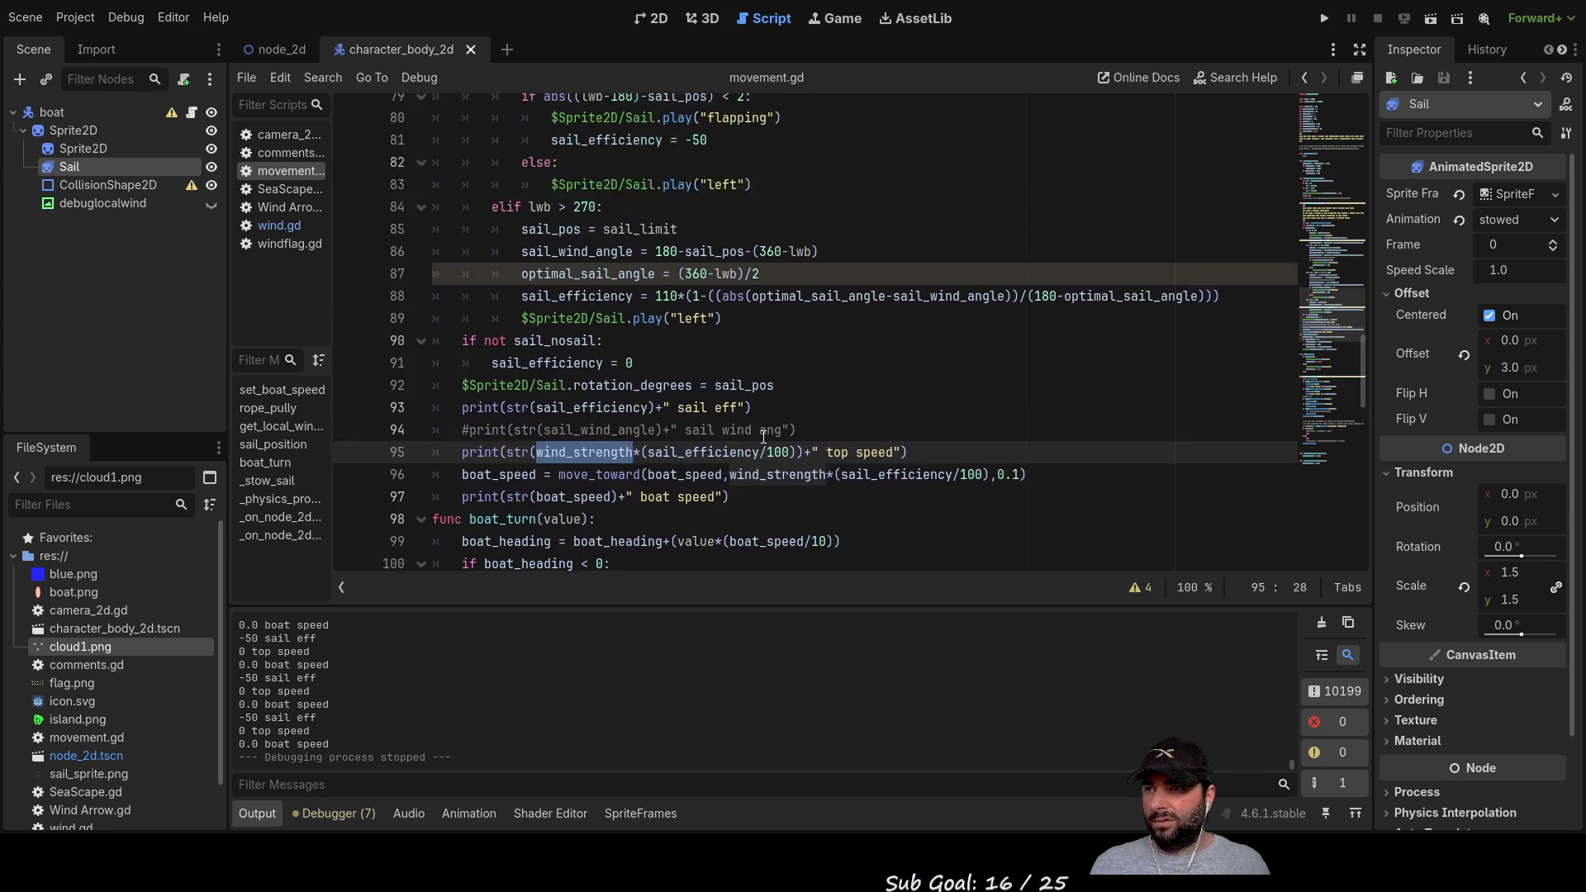
scroll(763, 438, "up", 9)
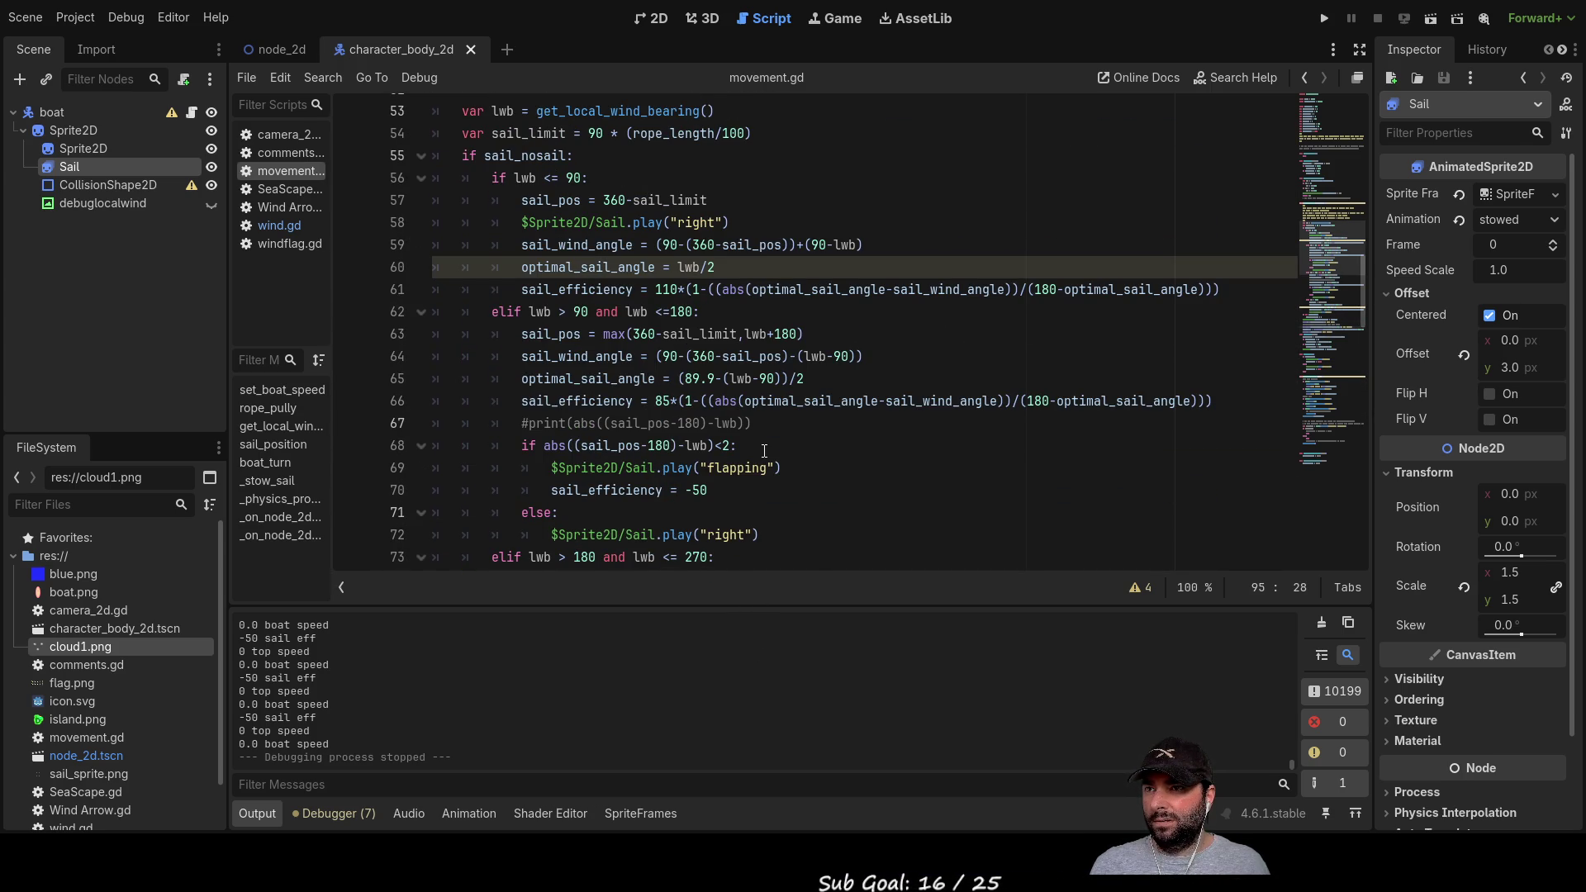
scroll(764, 451, "up", 11)
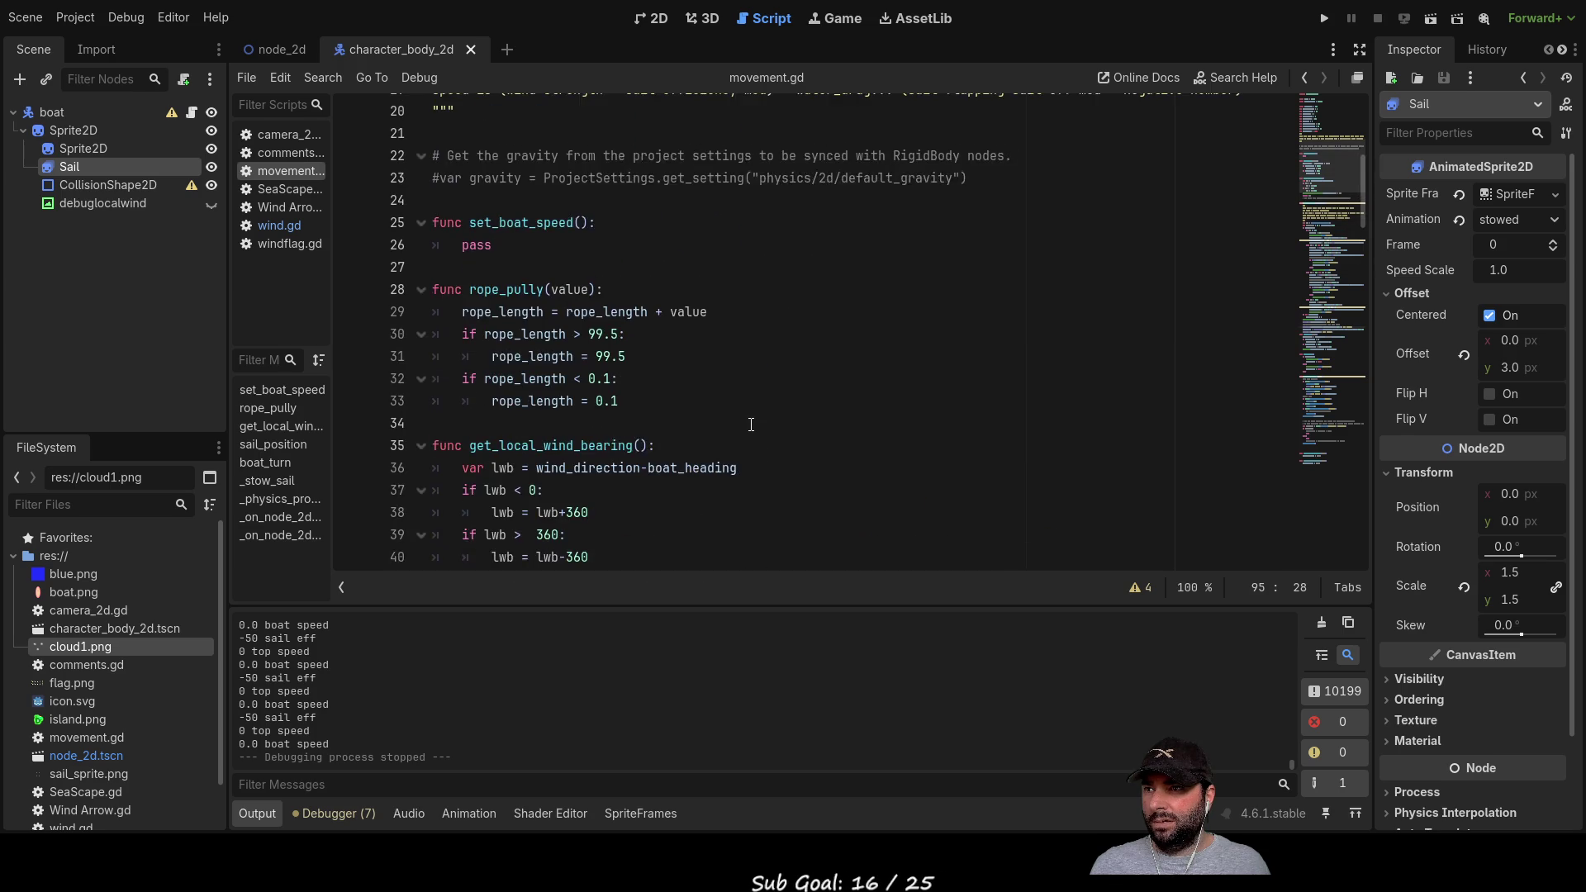
scroll(750, 424, "up", 6)
double_click(529, 267)
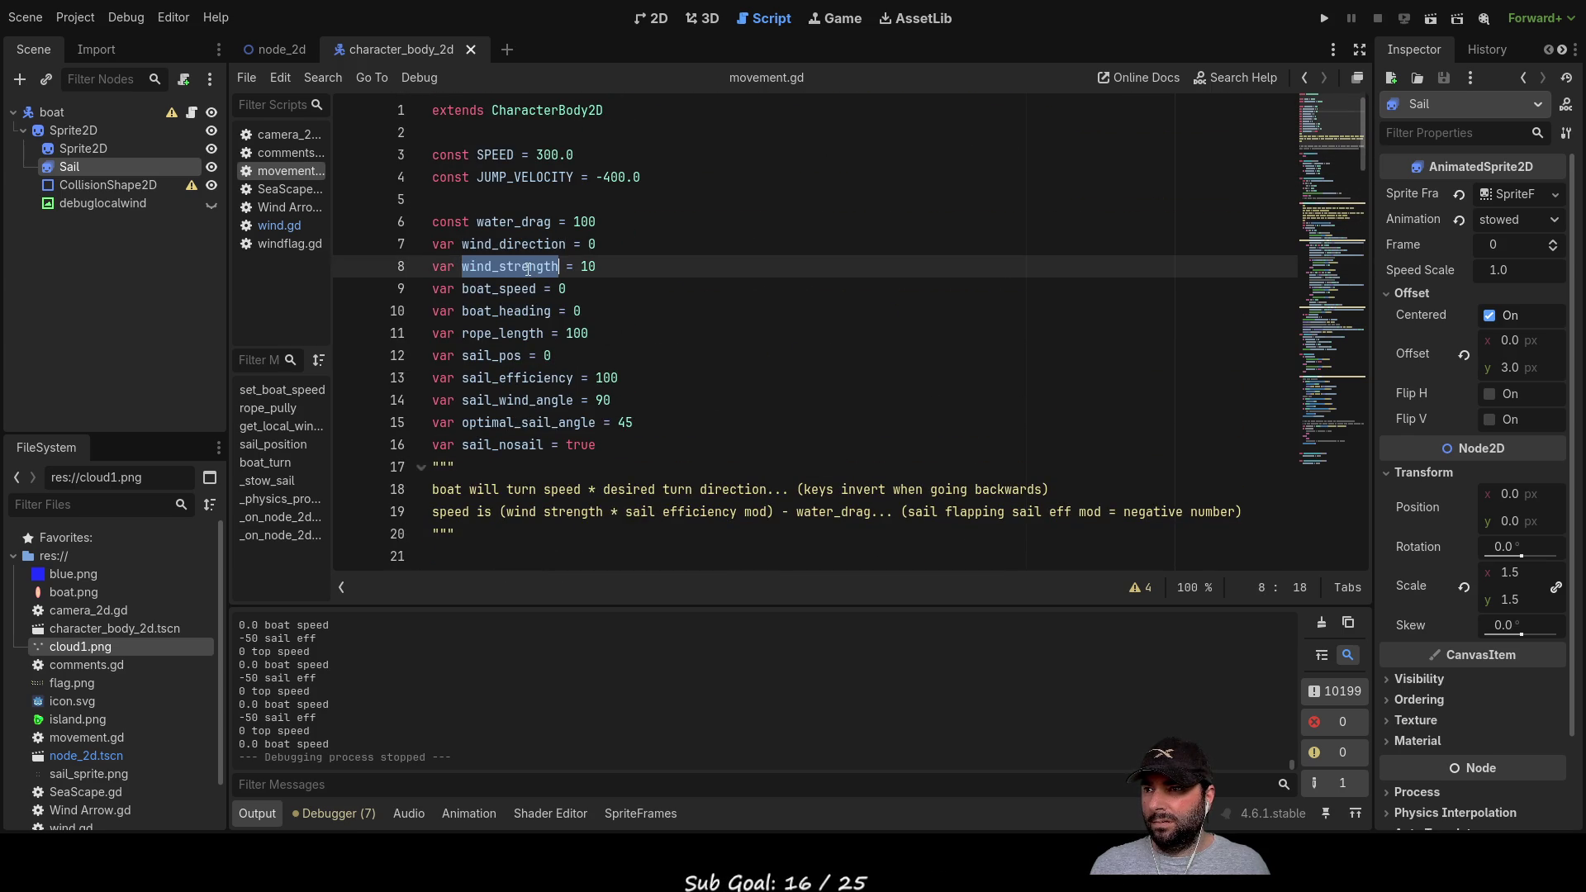
scroll(815, 342, "down", 12)
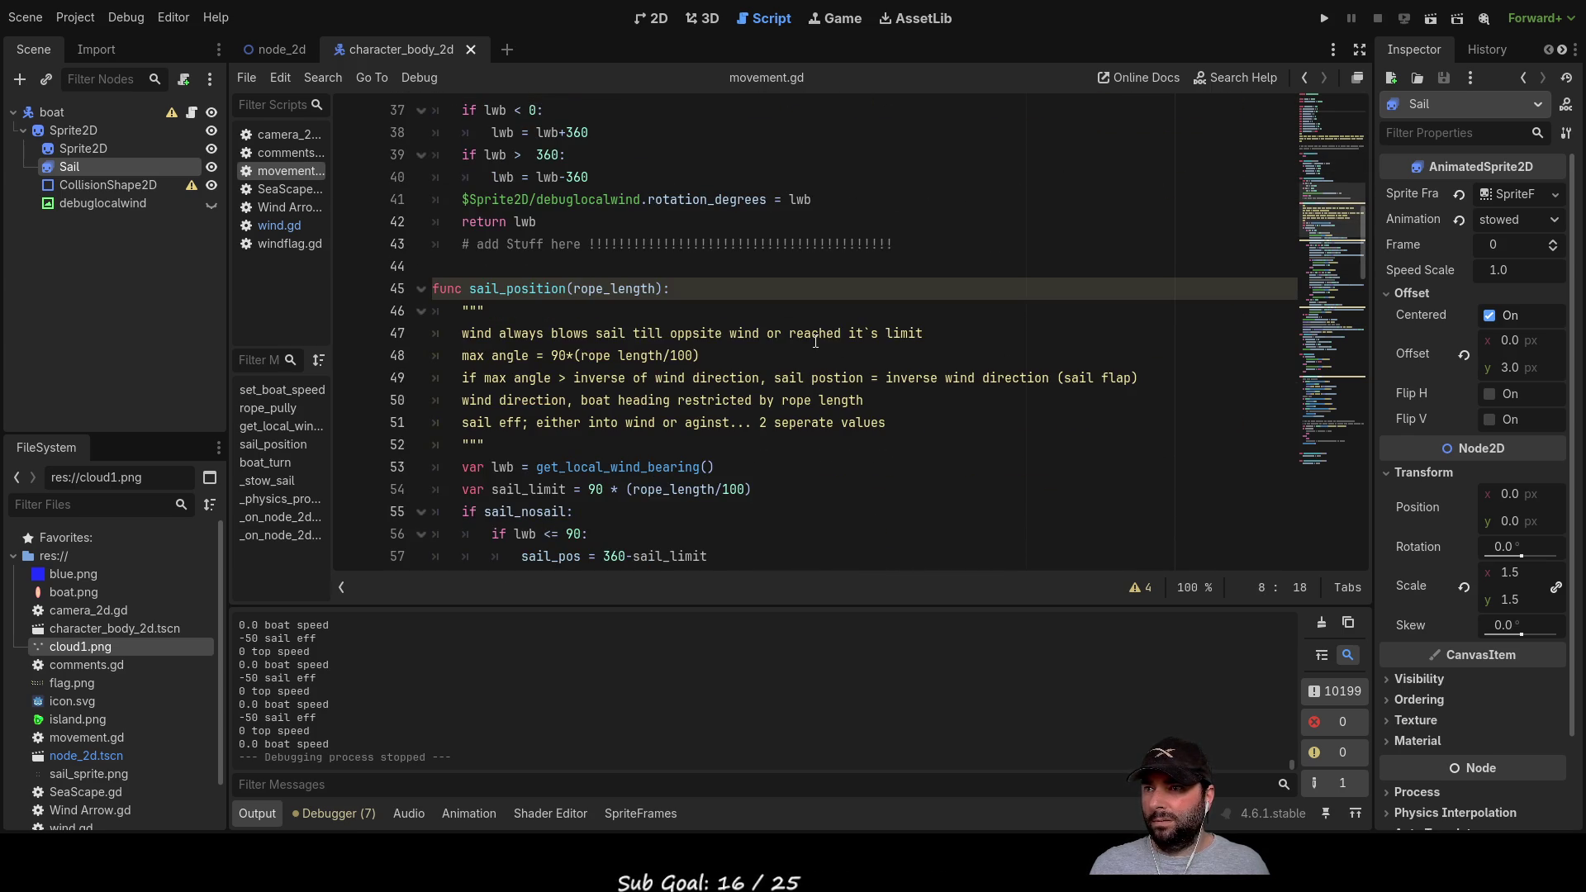
scroll(815, 342, "down", 5)
scroll(816, 343, "down", 4)
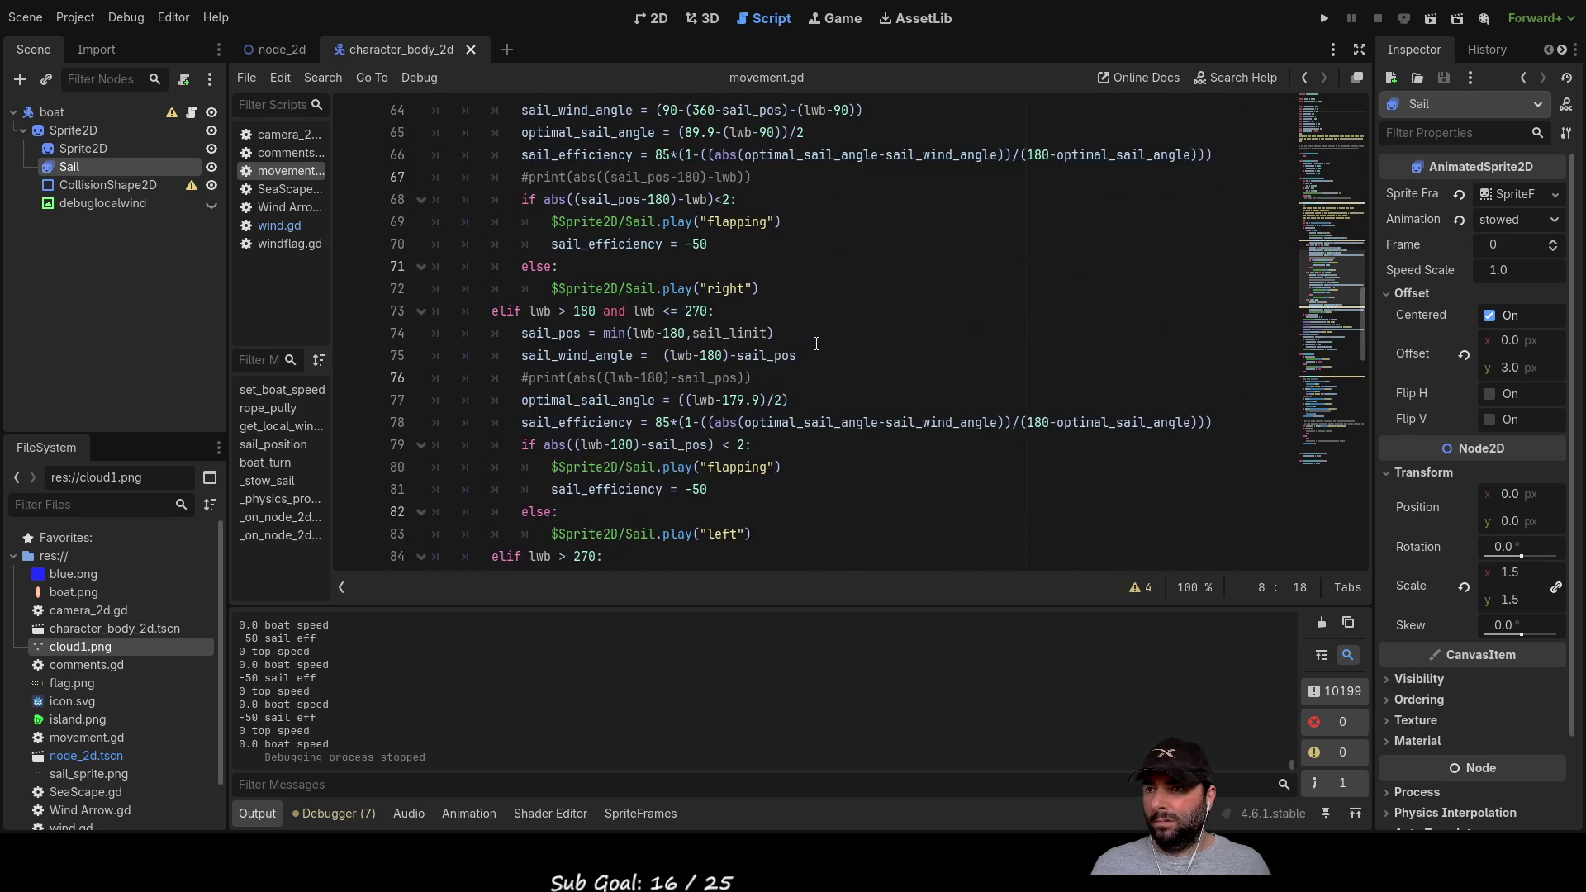
scroll(816, 343, "down", 4)
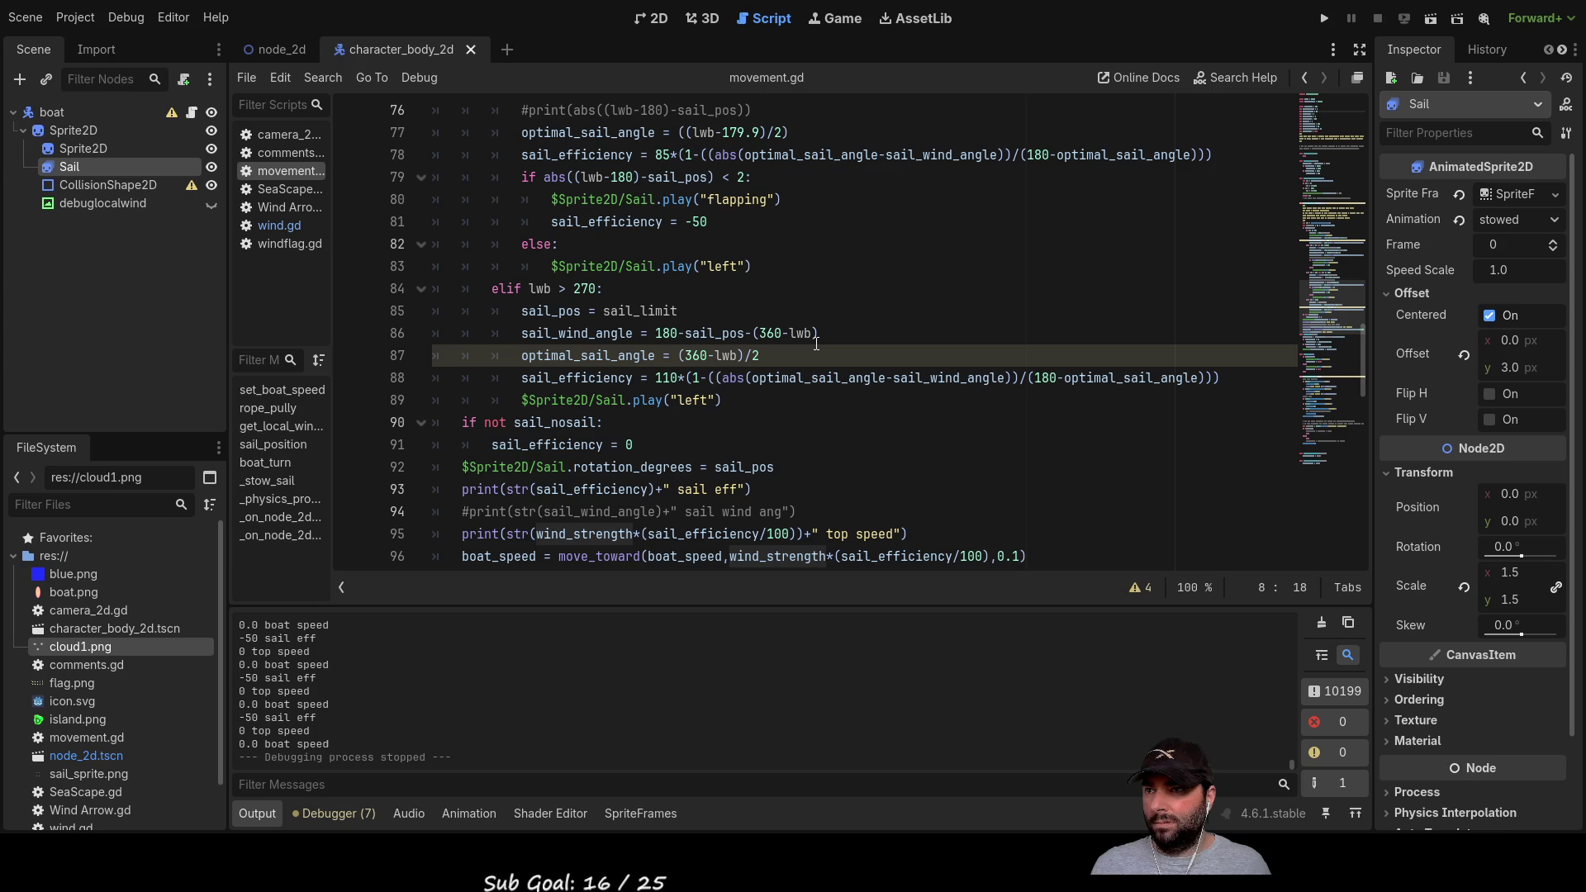
scroll(816, 344, "down", 3)
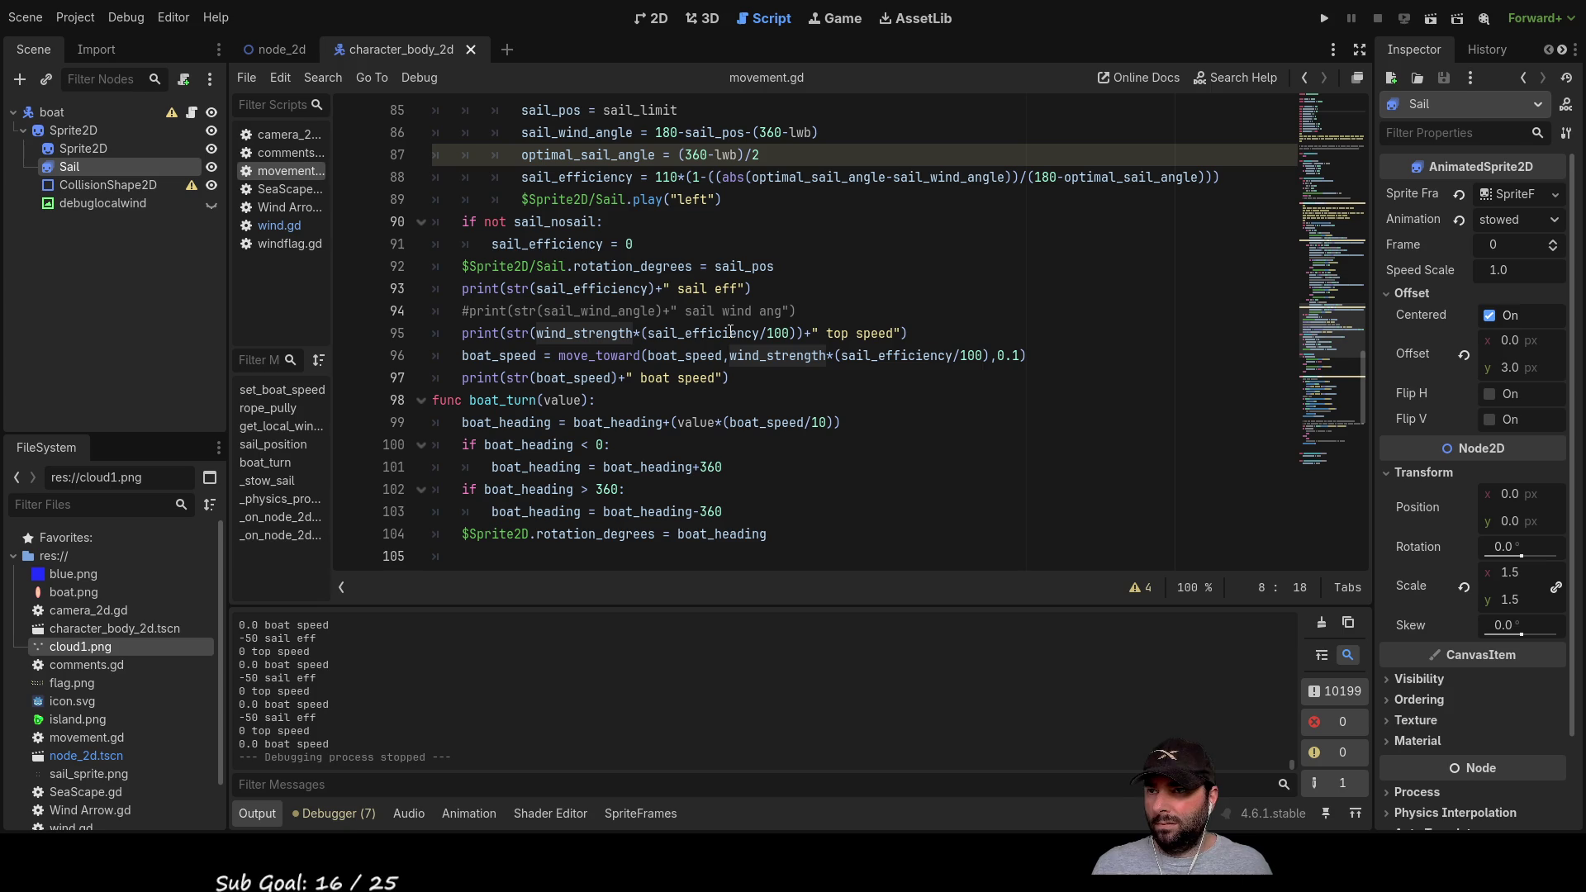
scroll(730, 331, "down", 3)
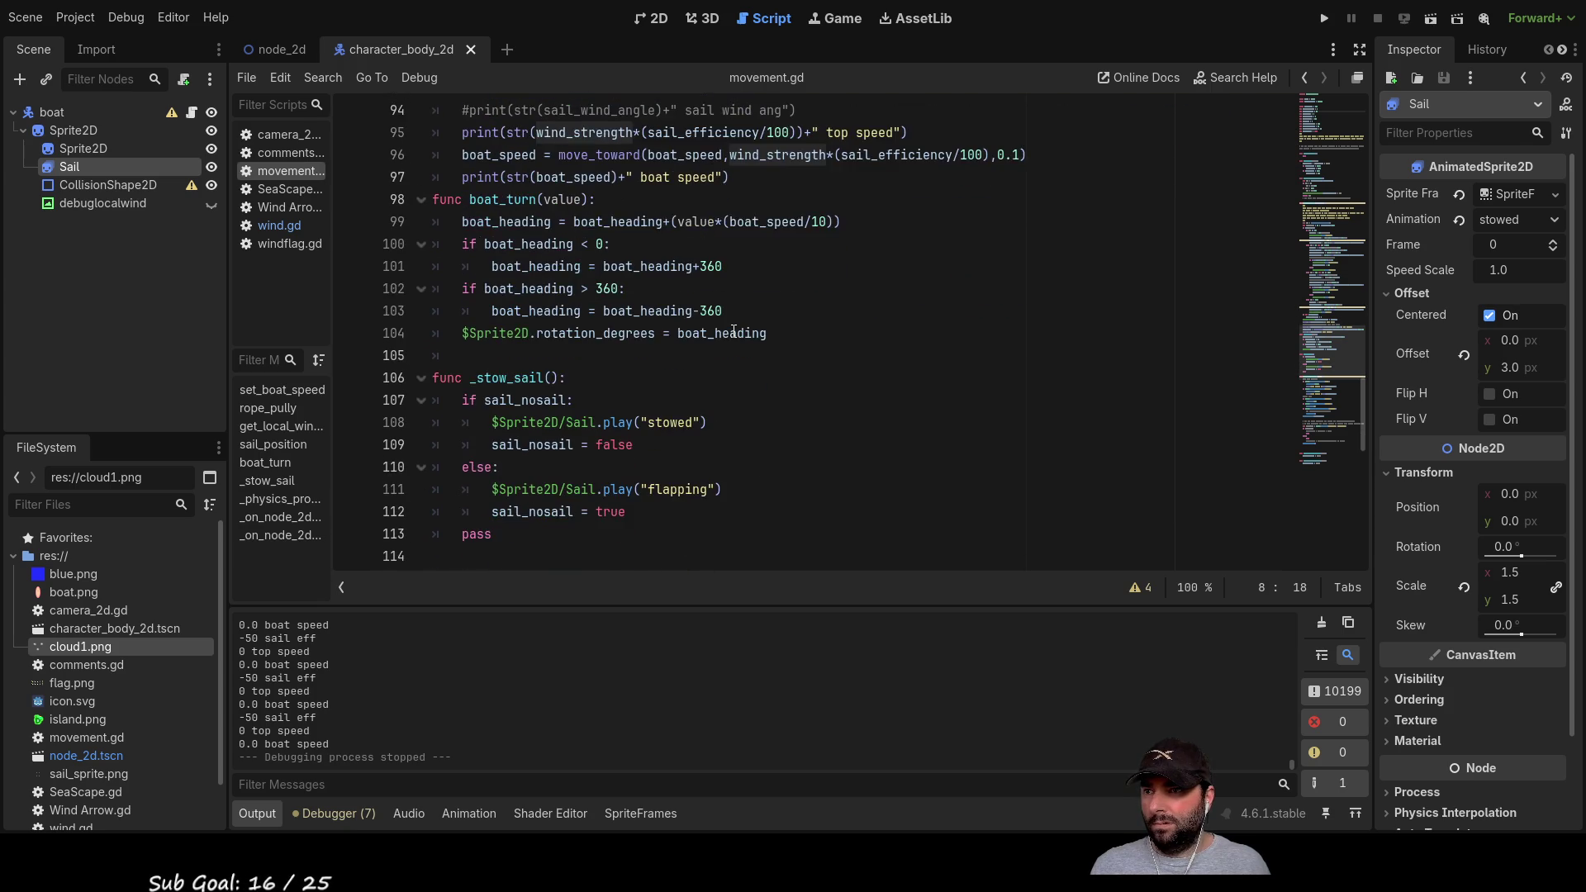
scroll(734, 330, "down", 5)
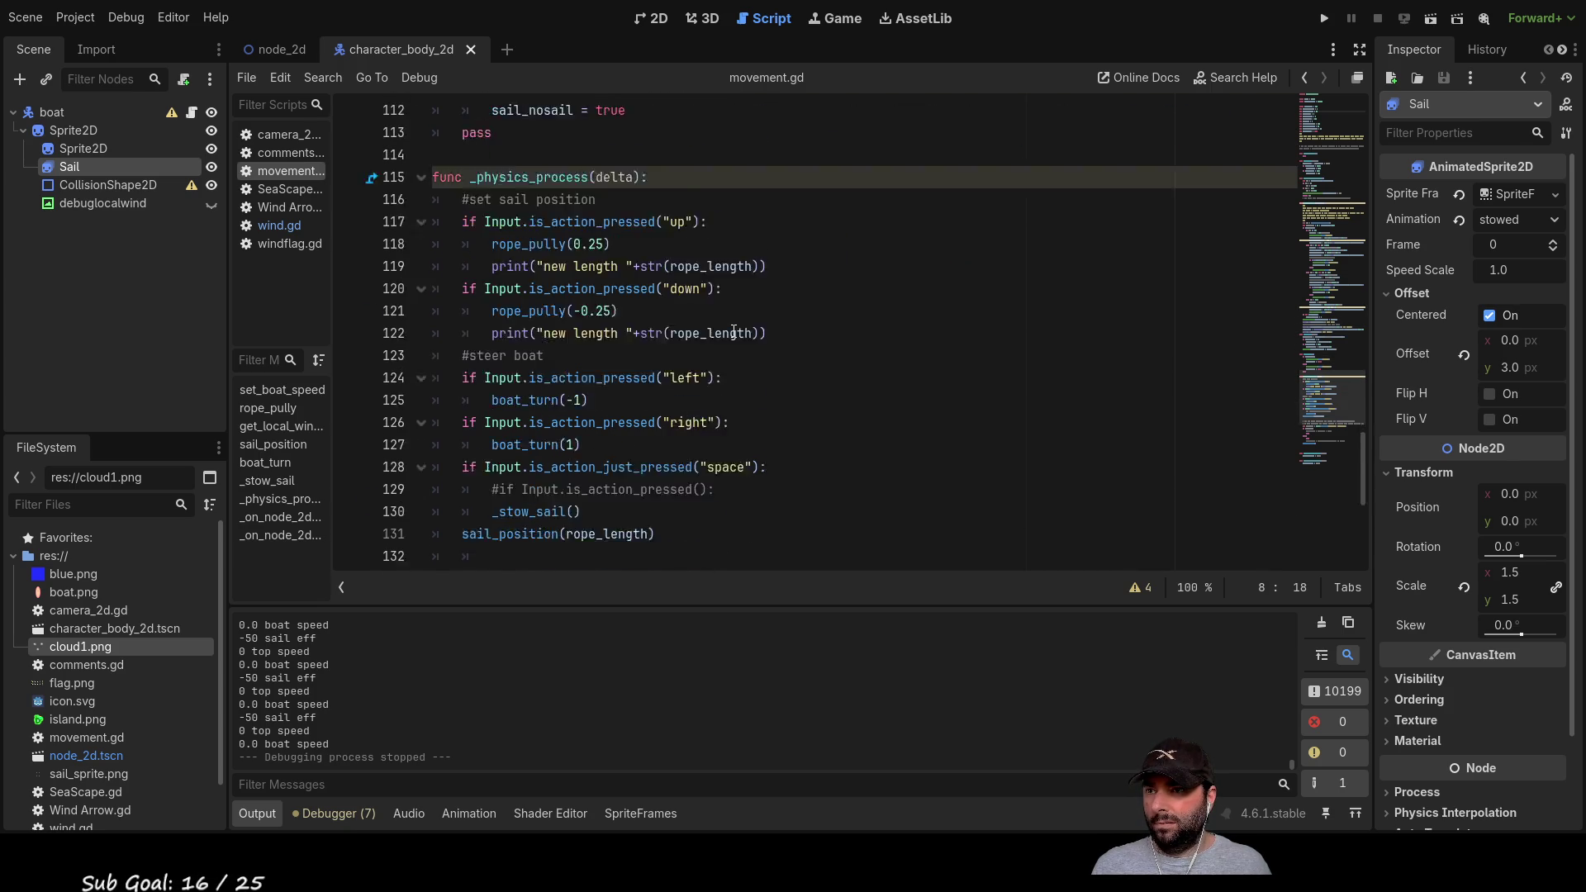
scroll(734, 331, "down", 8)
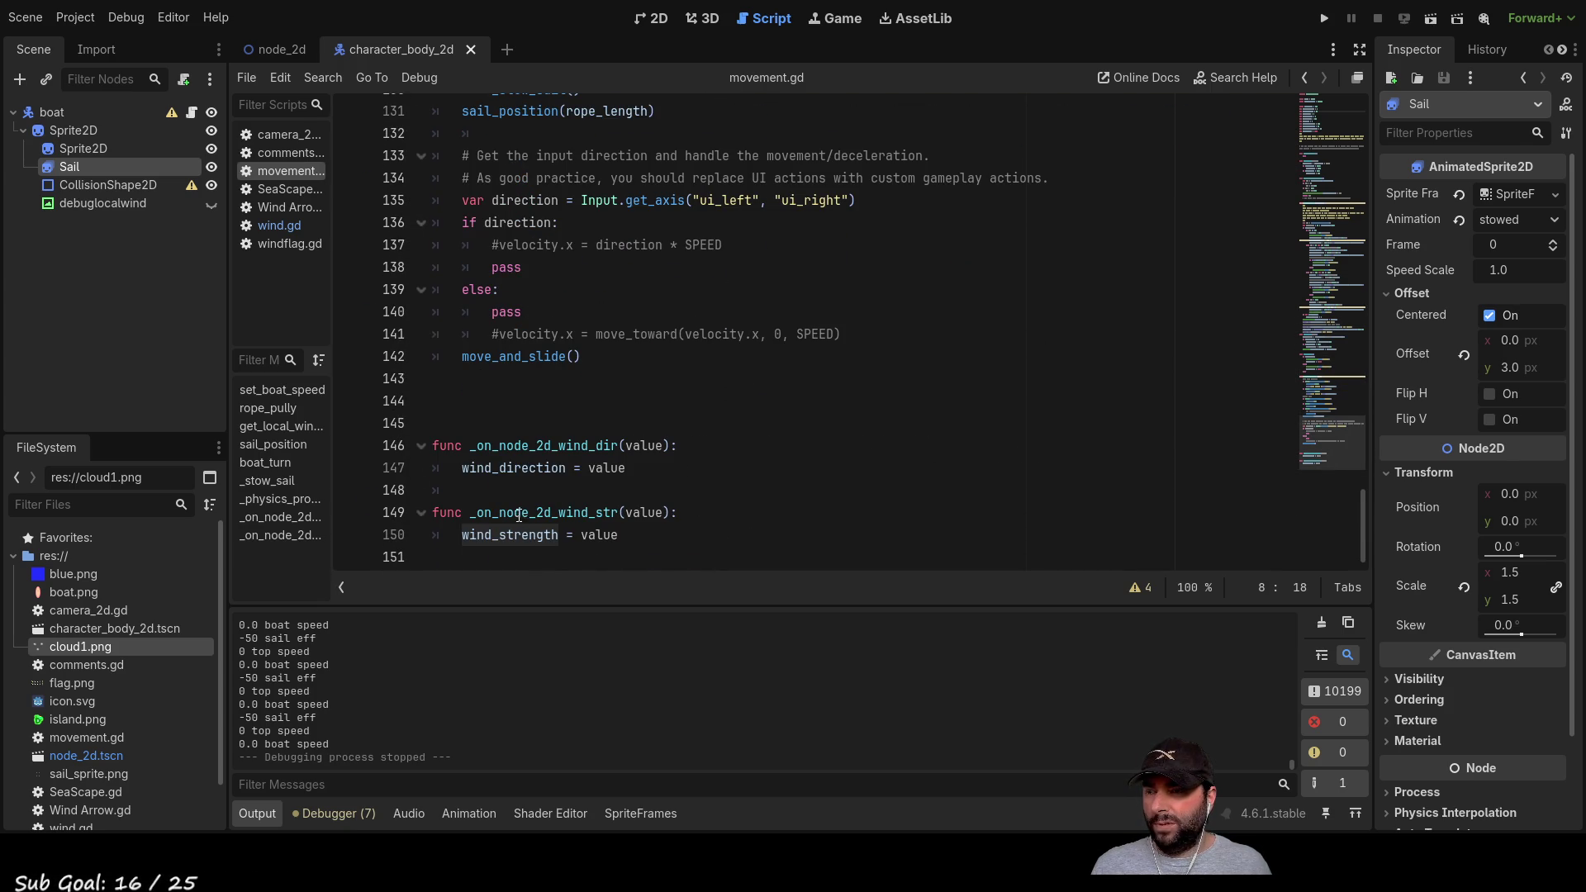
scroll(512, 495, "up", 1)
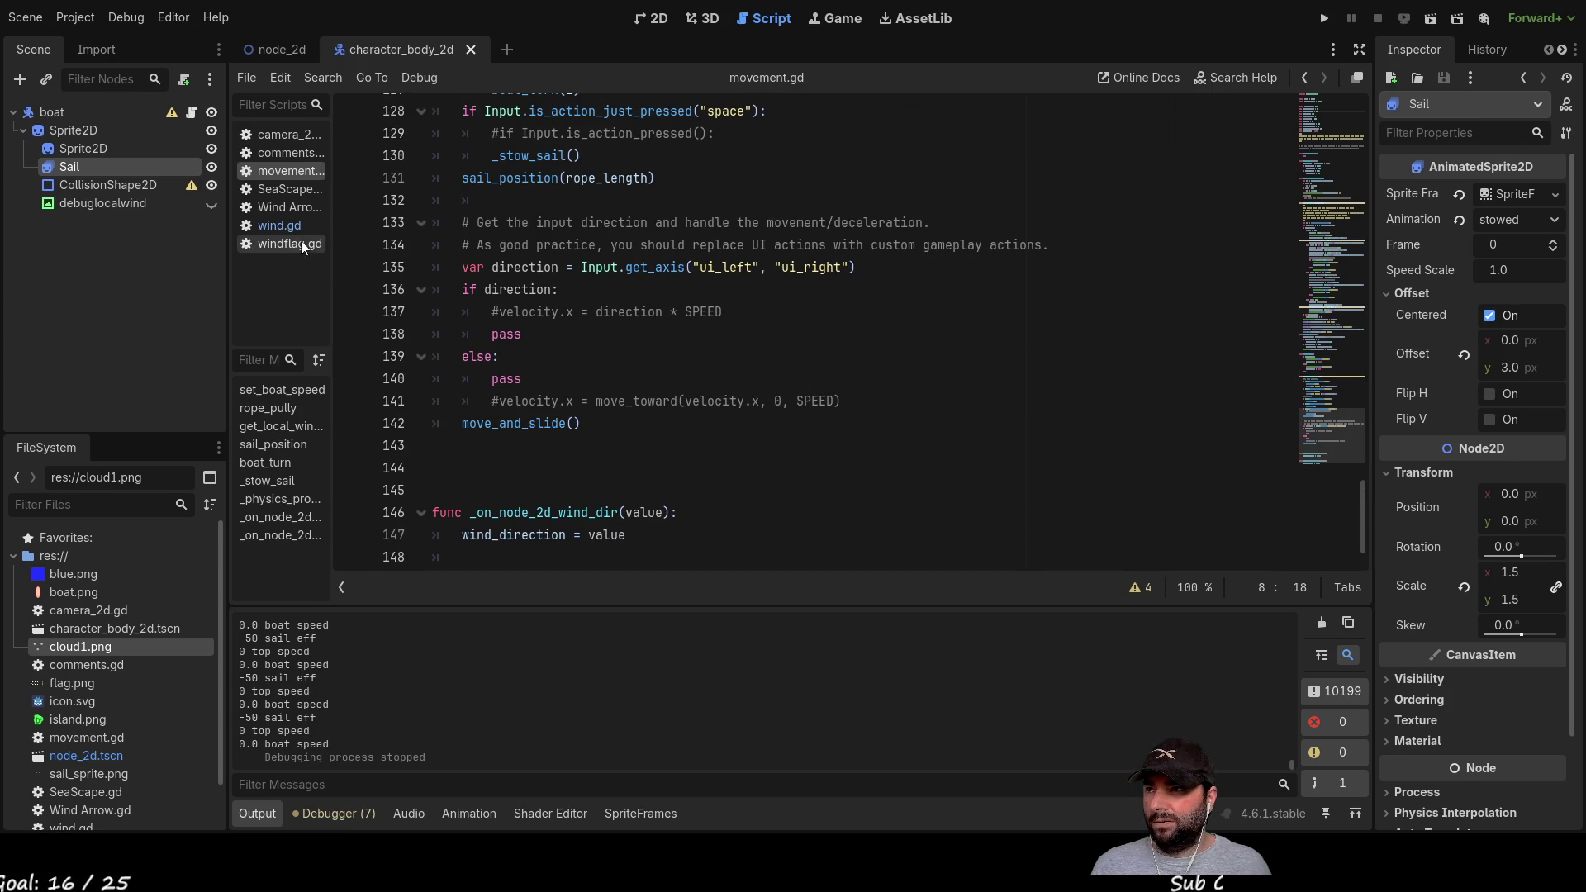
Step: Read through wind.gd, then switch to SeaScape.gd and on to movement.gd
left_click(276, 229)
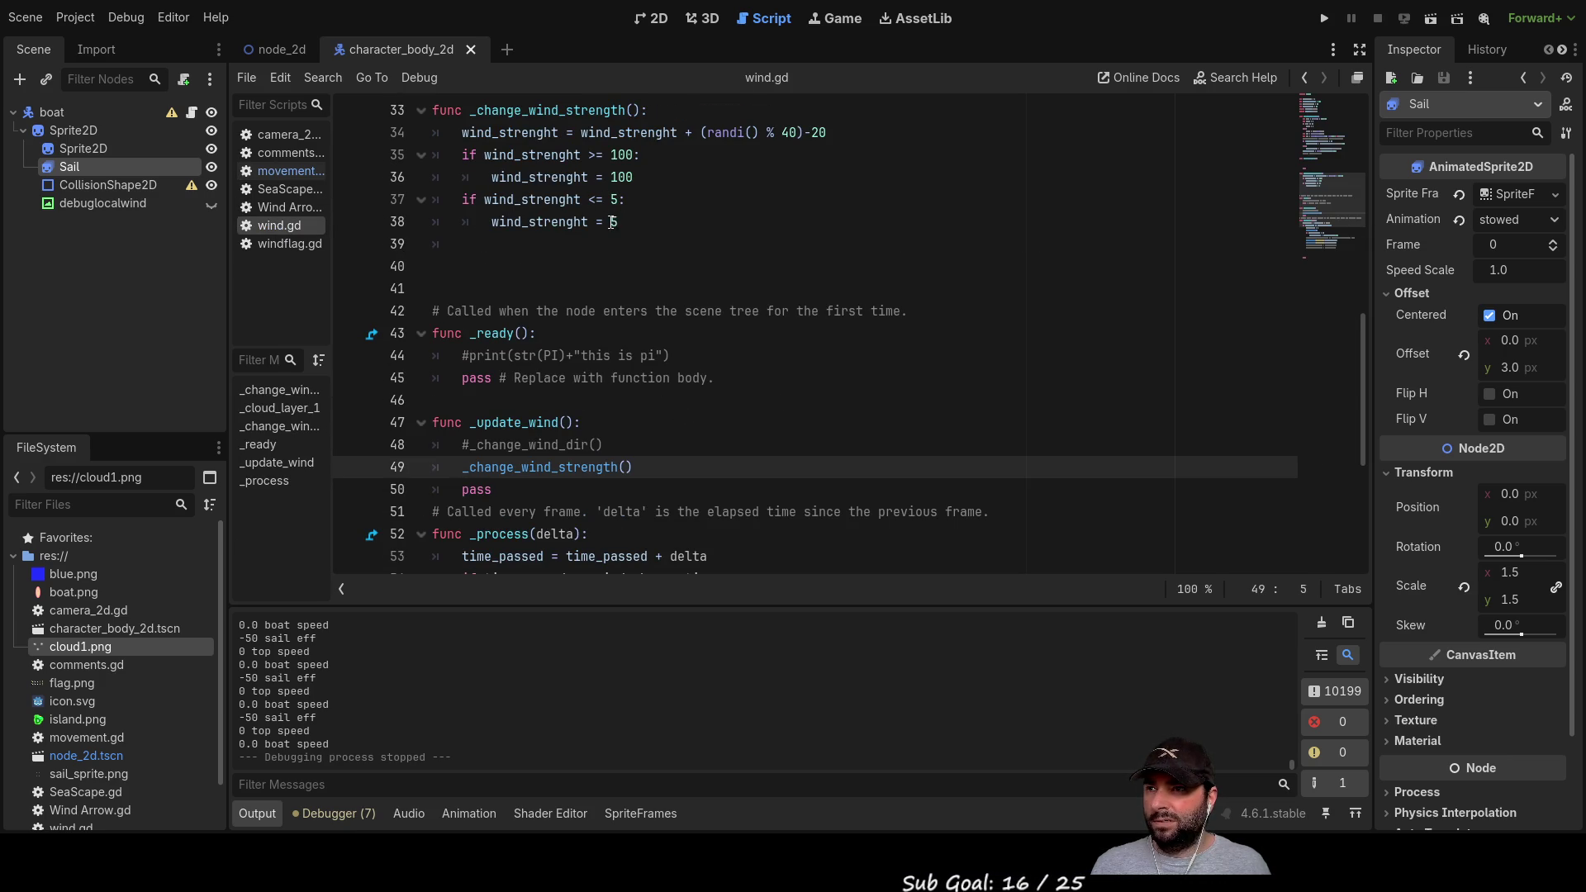
scroll(720, 413, "up", 3)
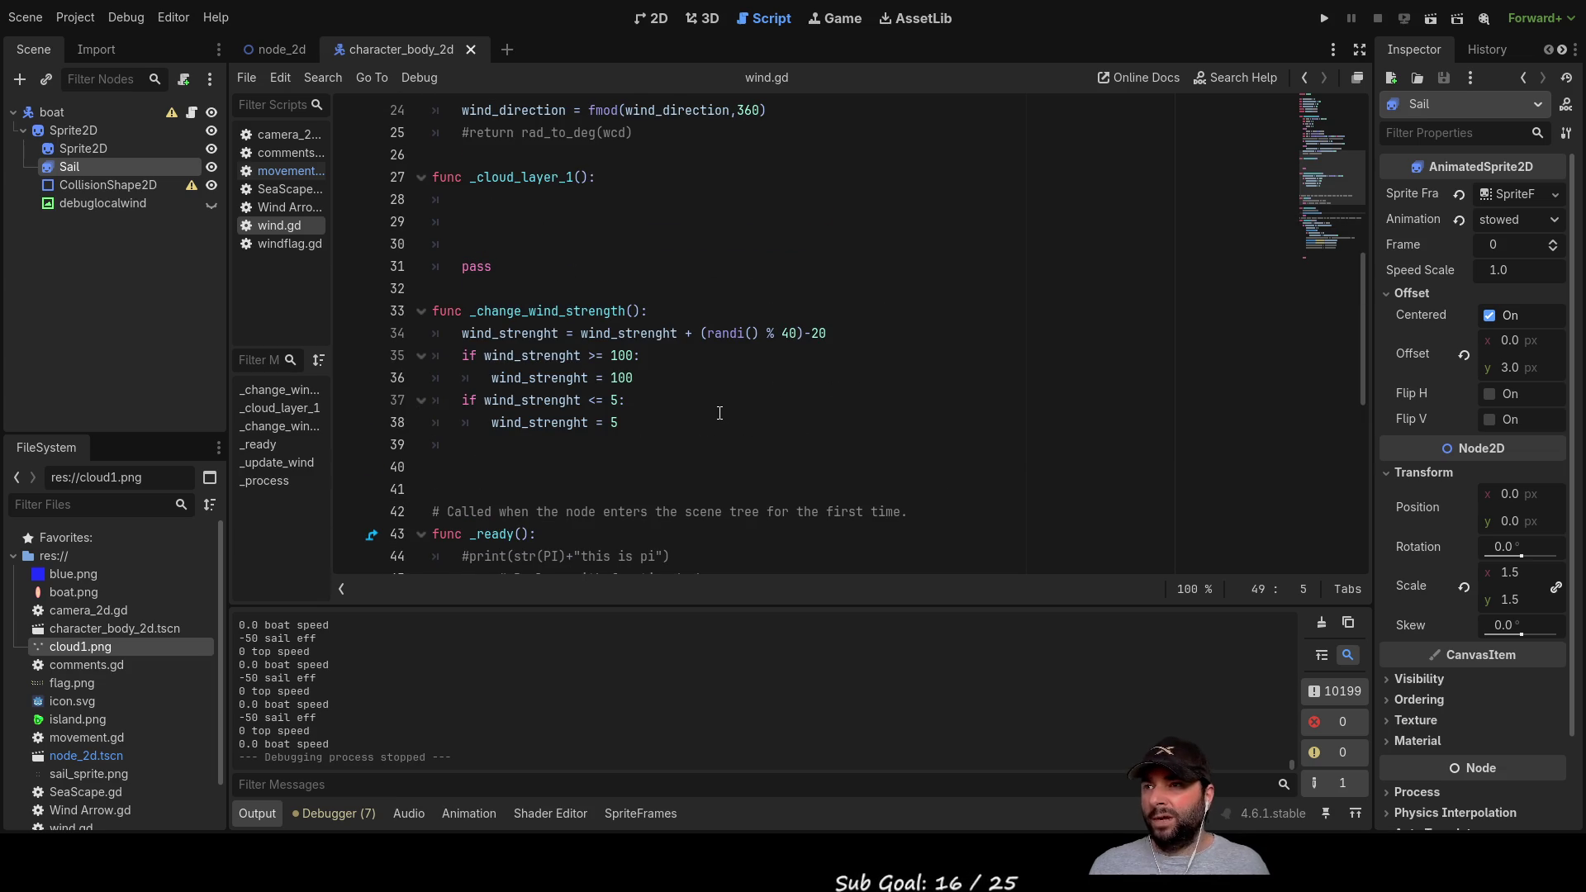
scroll(719, 413, "up", 1)
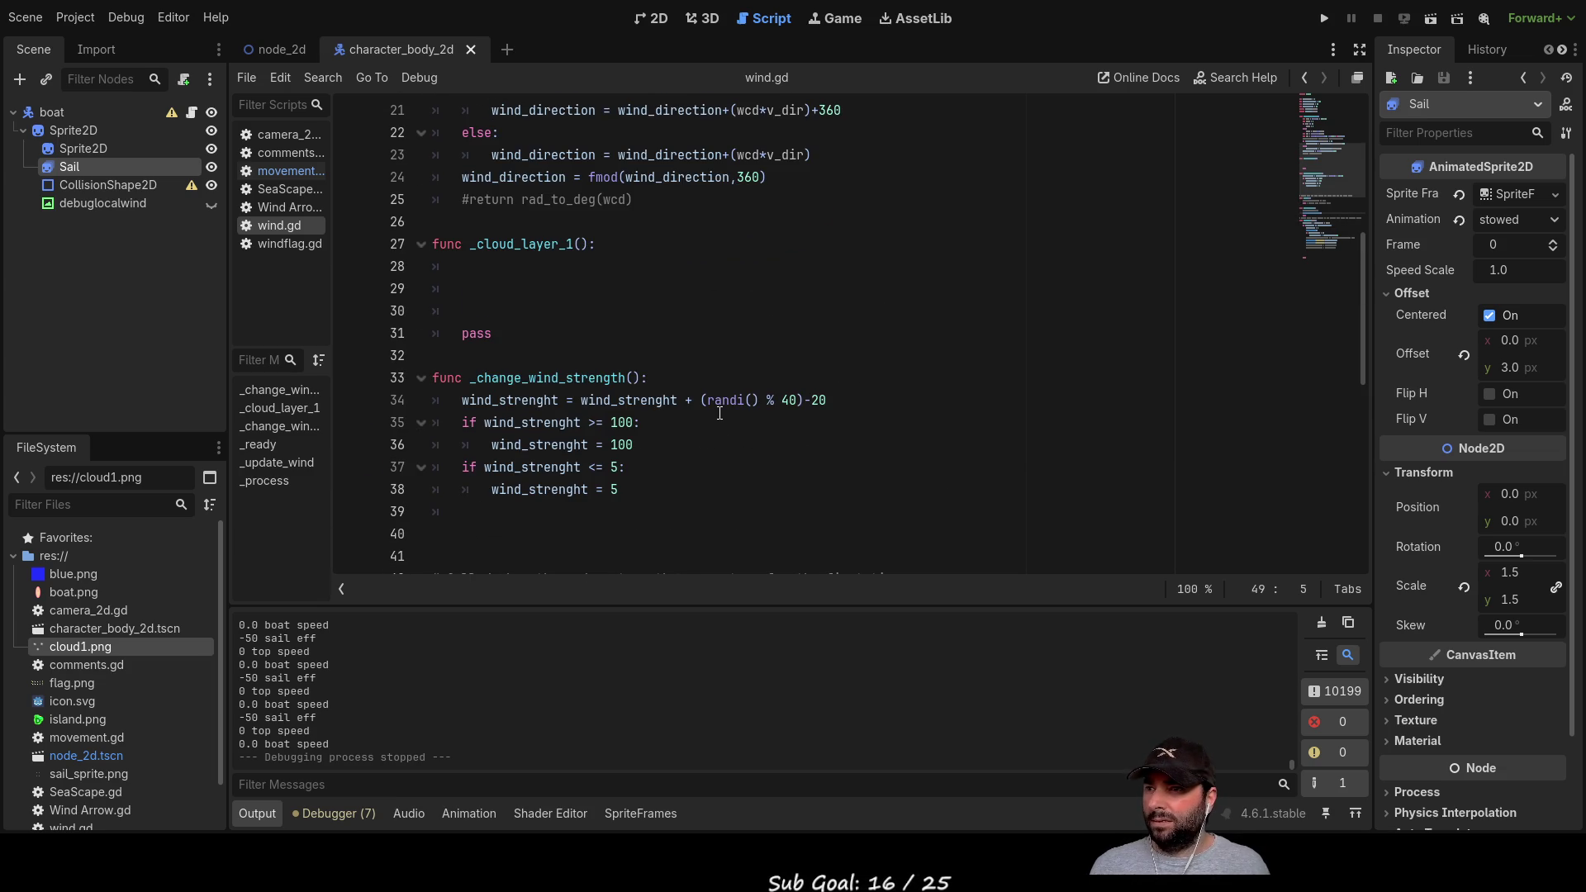
scroll(720, 413, "up", 4)
scroll(722, 413, "down", 8)
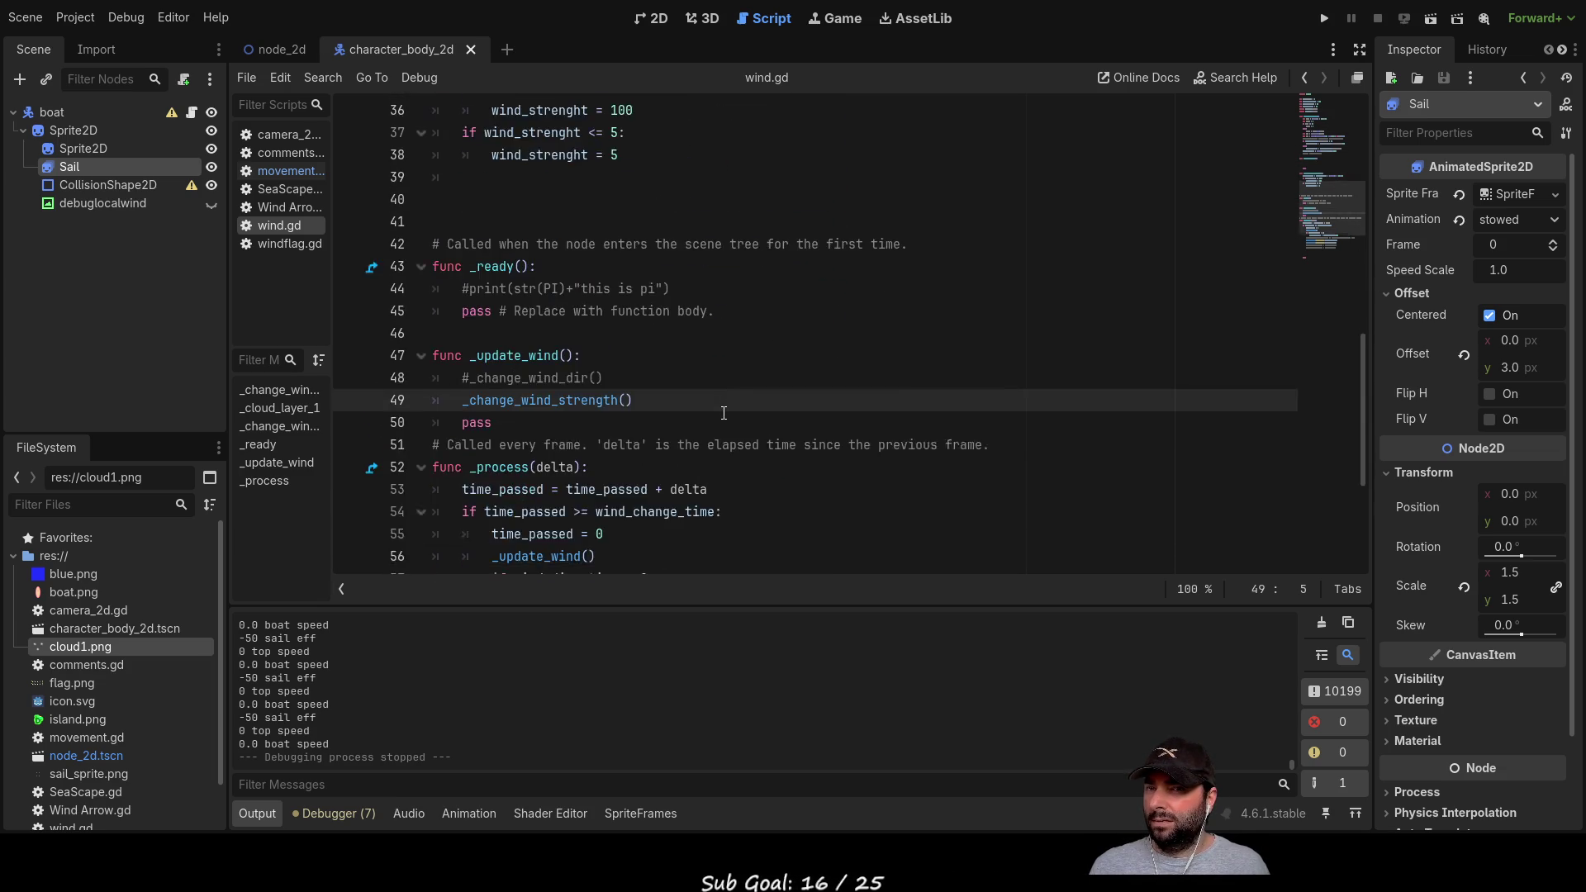
scroll(723, 413, "up", 4)
scroll(724, 413, "down", 2)
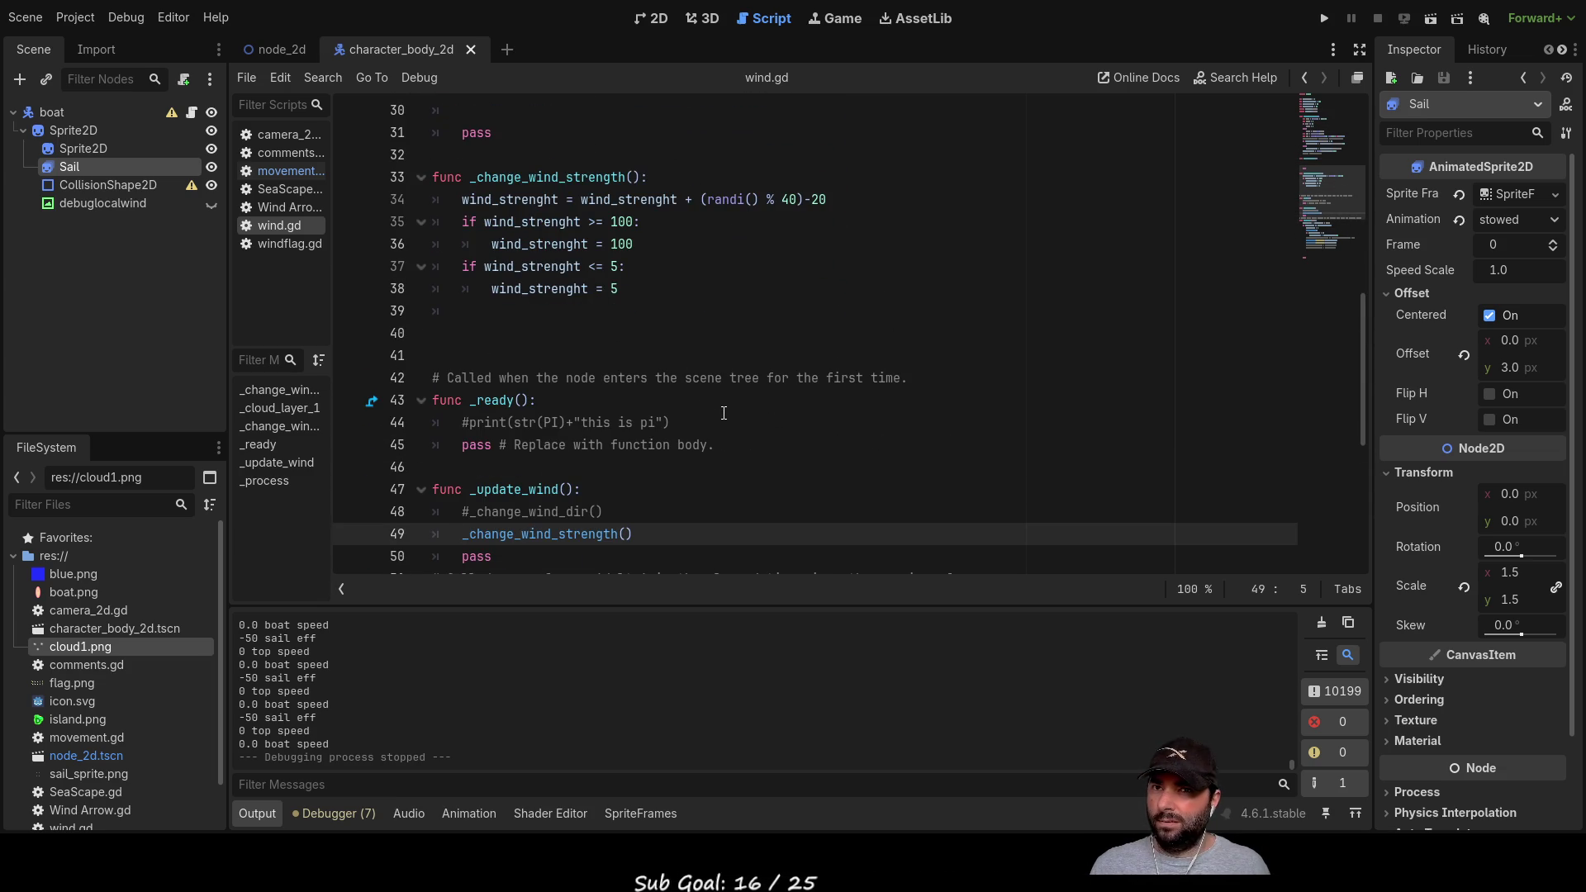
scroll(724, 413, "up", 1)
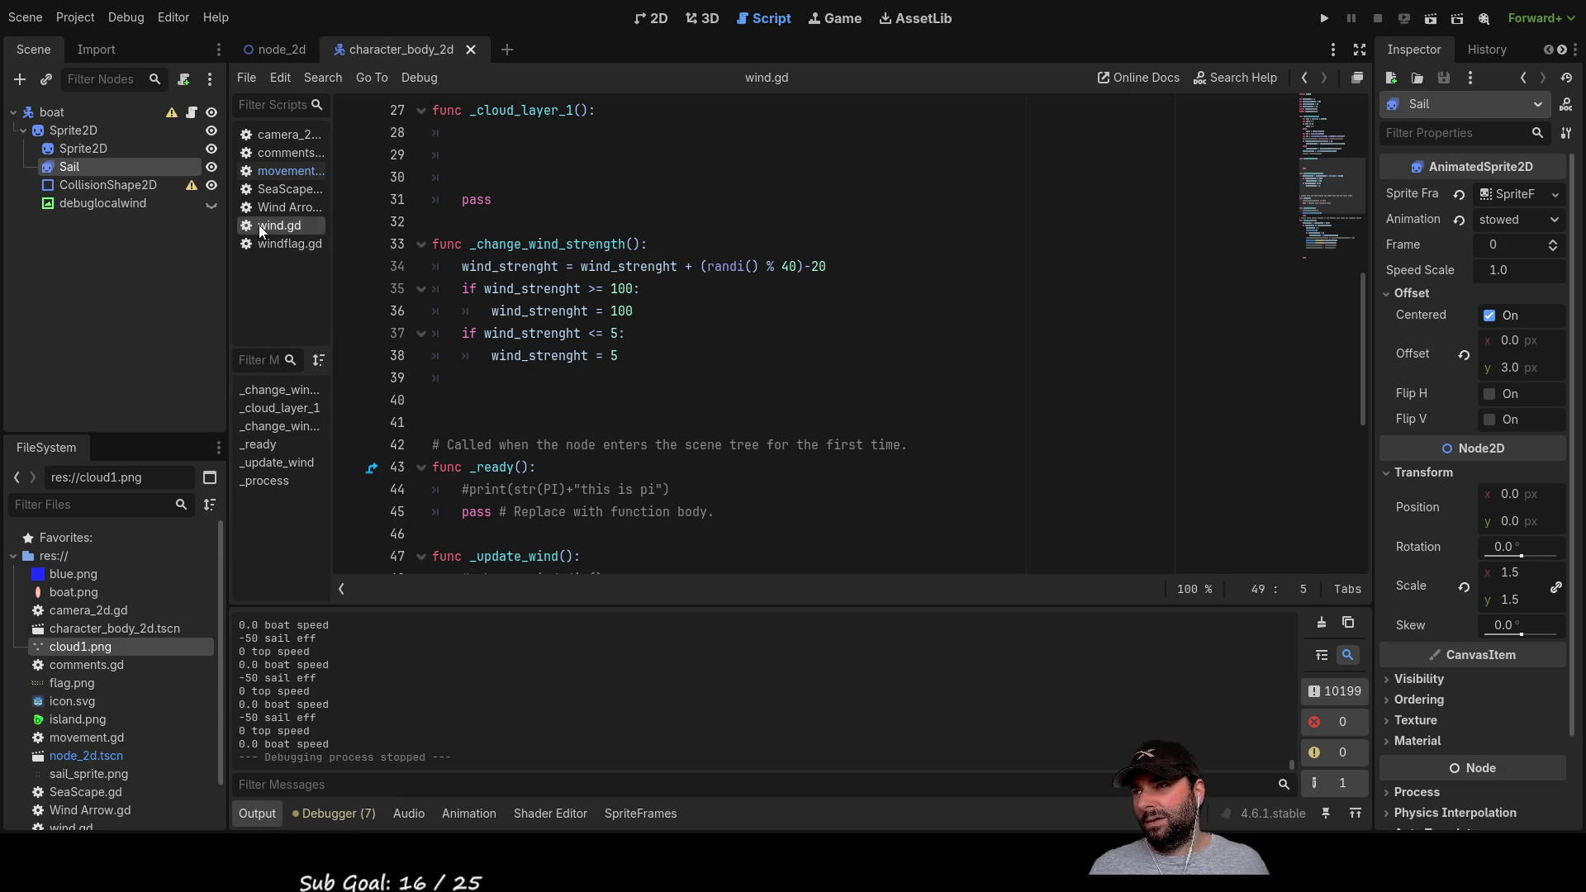
left_click(279, 193)
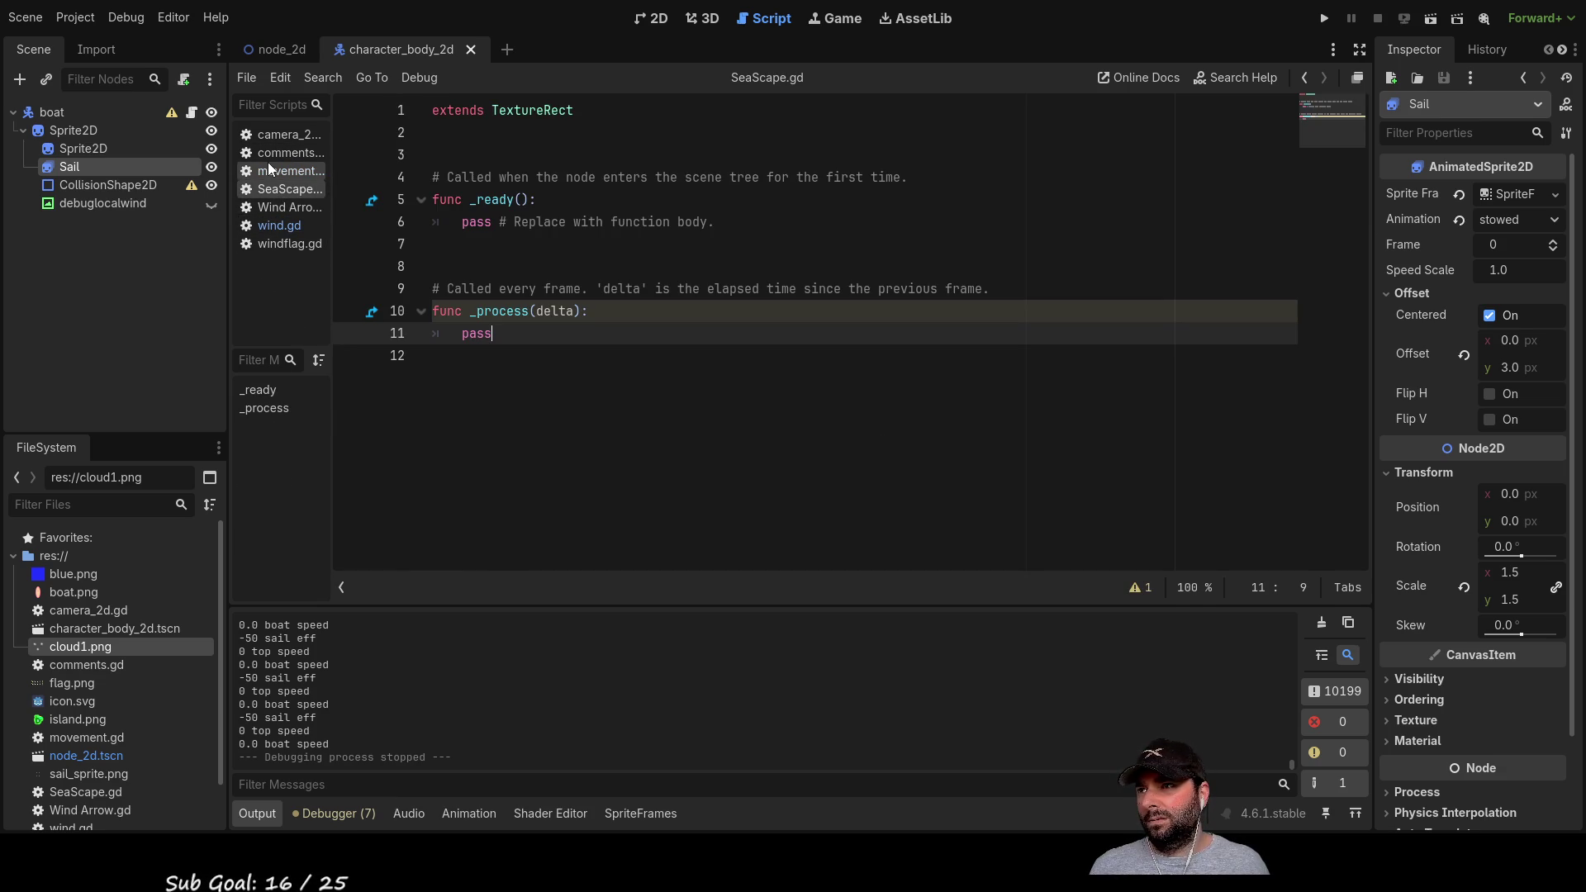
left_click(271, 171)
Step: Highlight every use of wind_strength and sail_efficiency in movement.gd, then clear the highlight
scroll(461, 280, "down", 2)
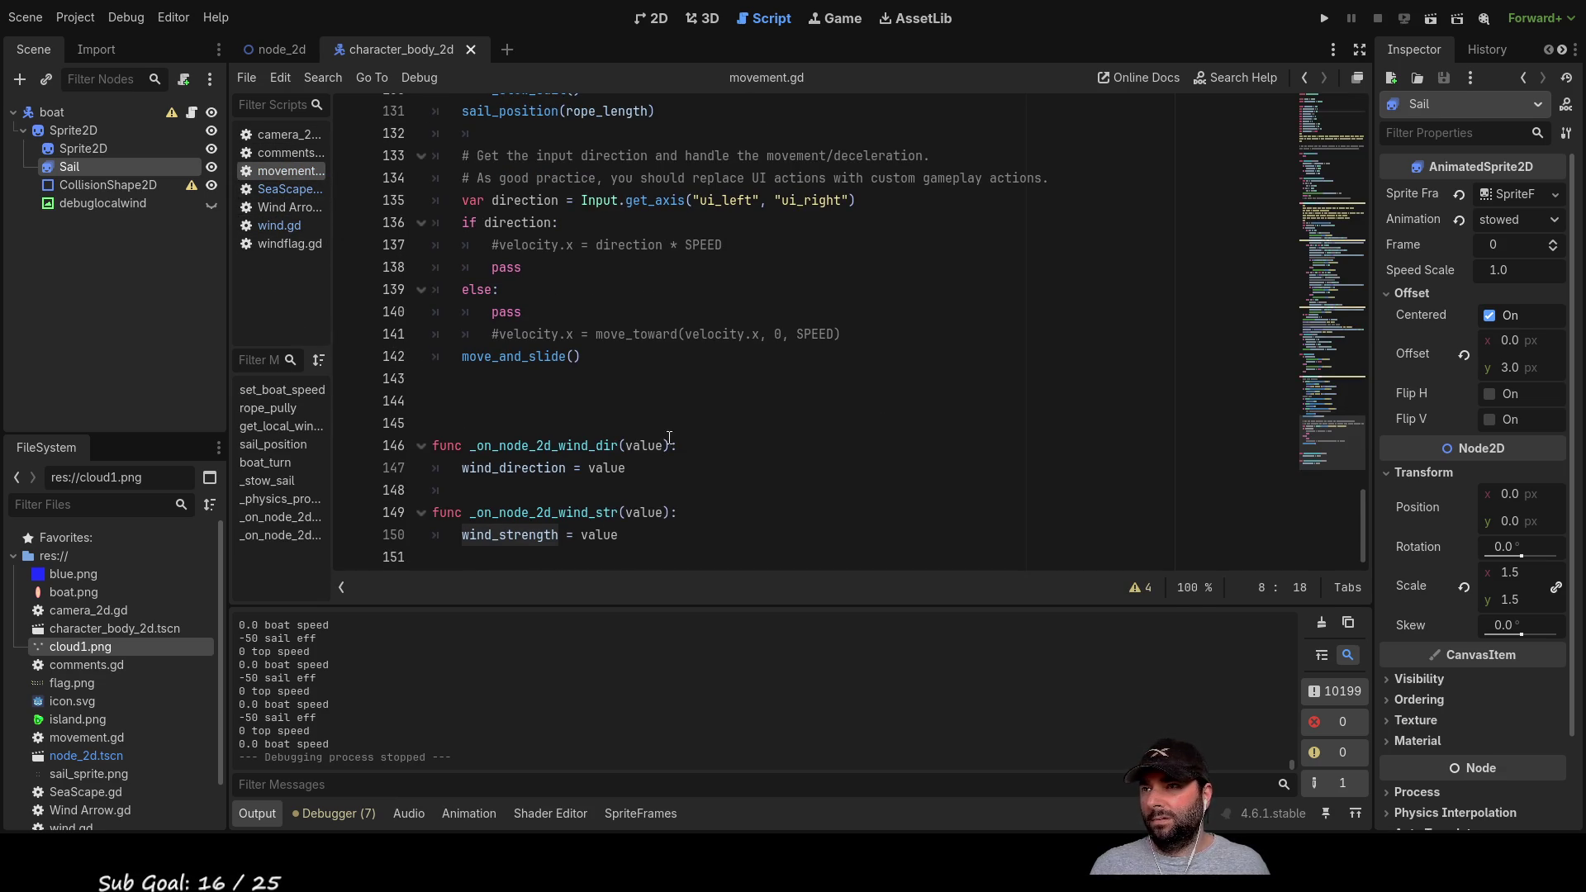
scroll(686, 441, "up", 5)
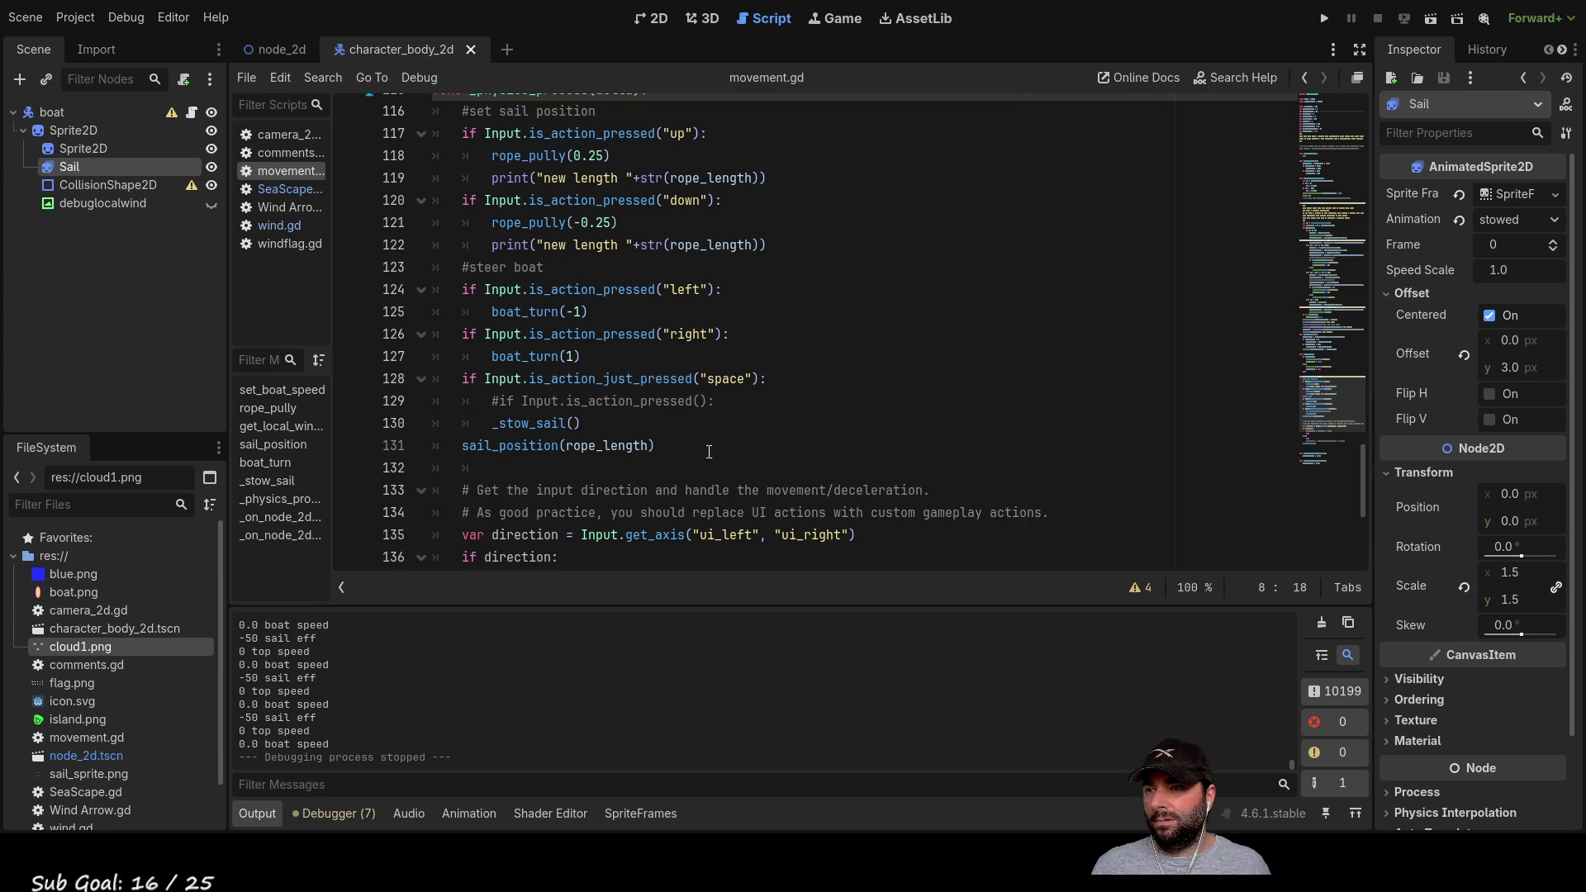
scroll(702, 446, "down", 1)
scroll(686, 442, "up", 2)
scroll(654, 430, "down", 6)
scroll(653, 431, "up", 14)
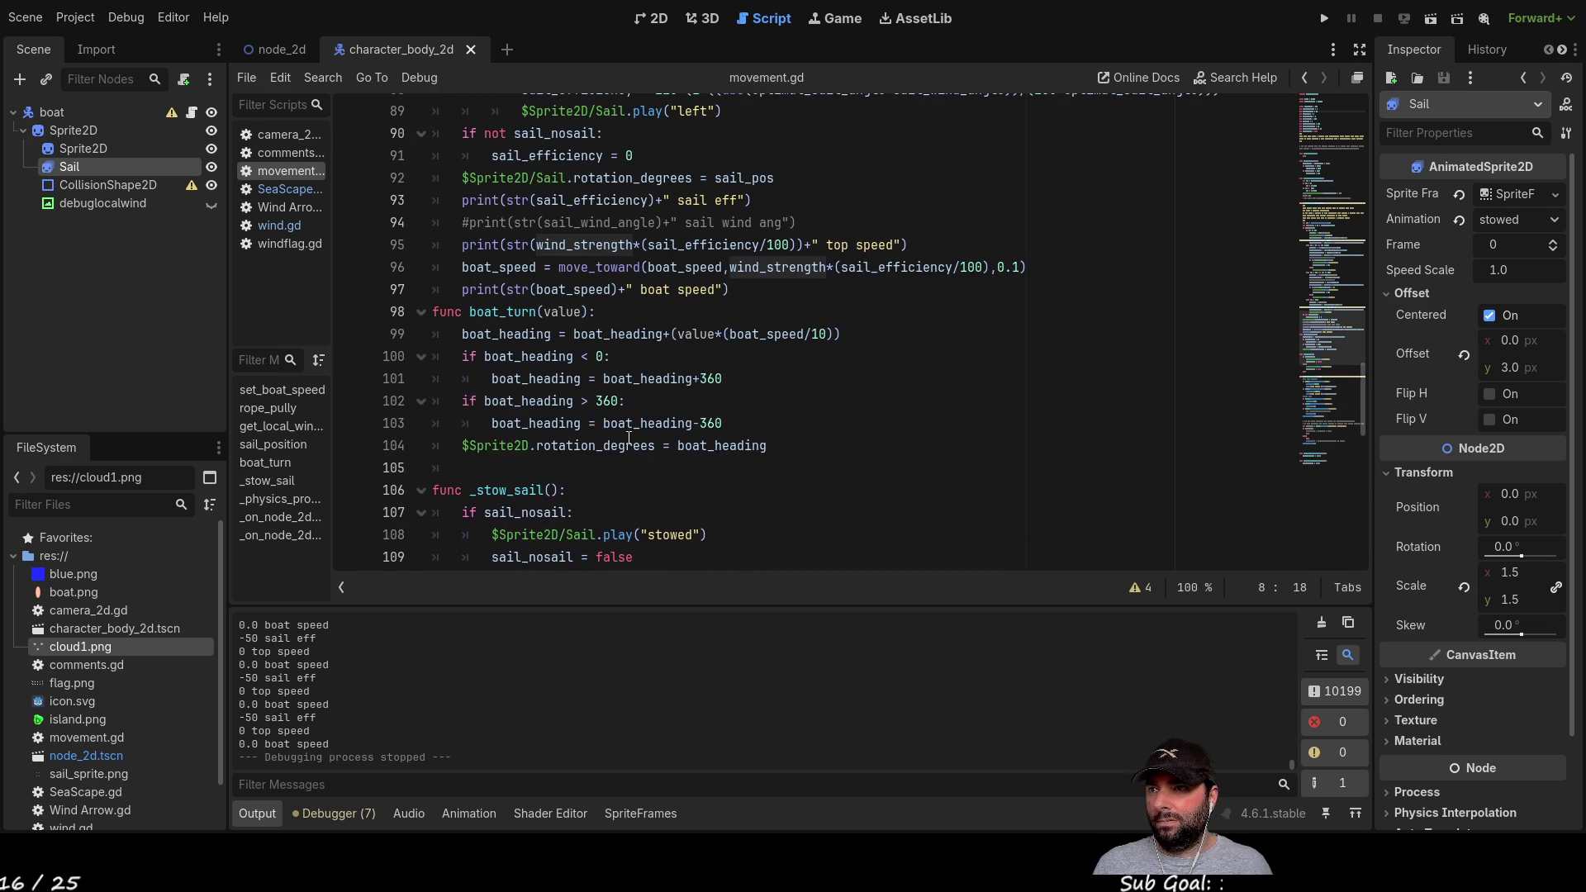
scroll(562, 359, "up", 1)
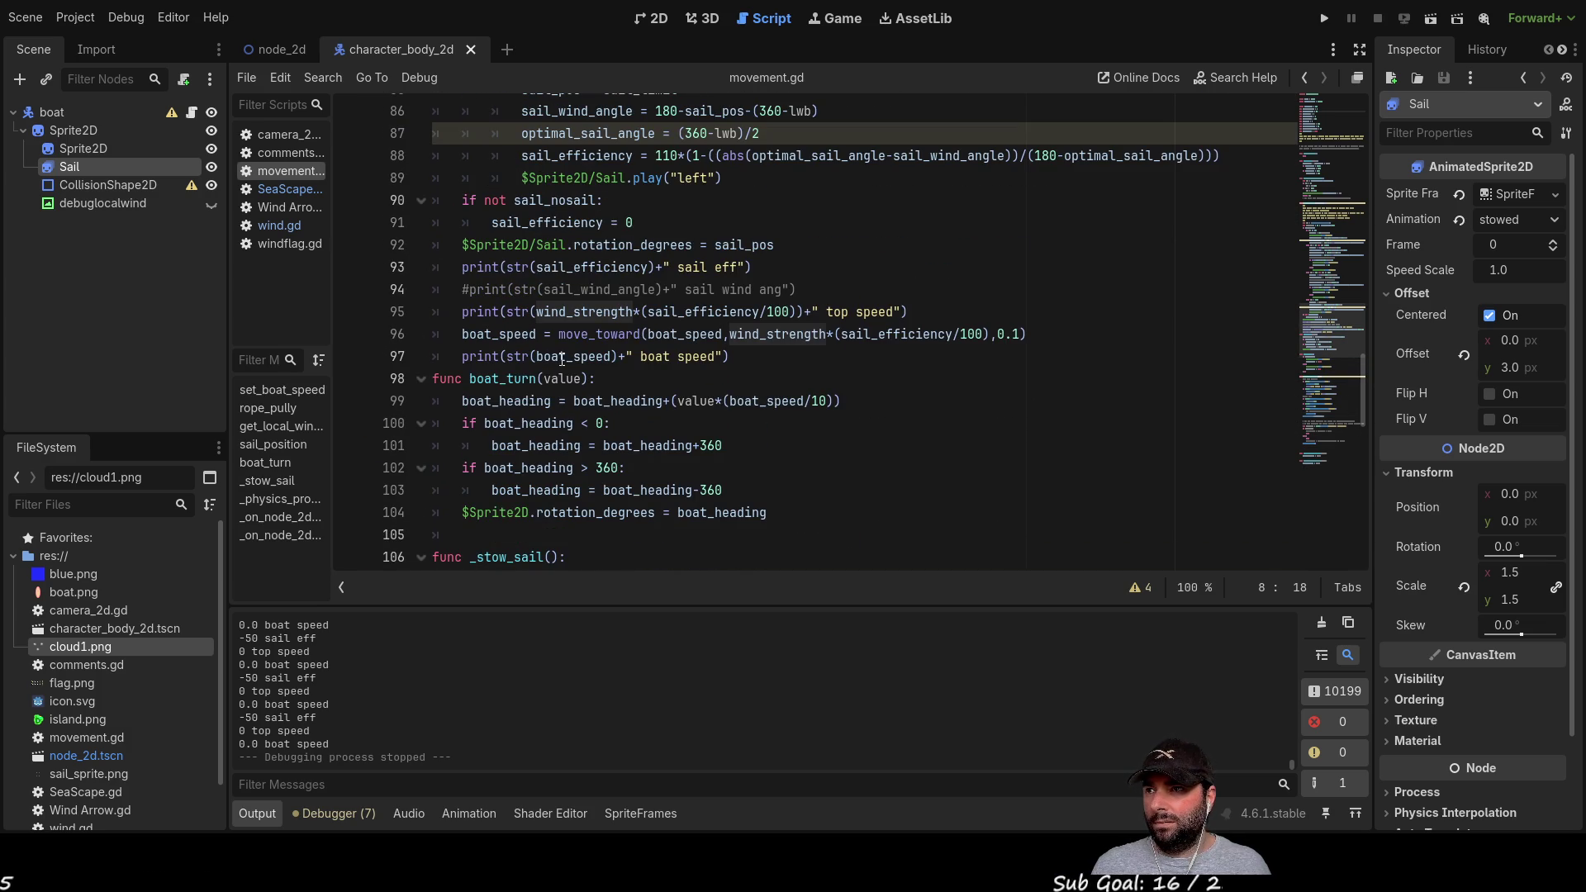
double_click(582, 313)
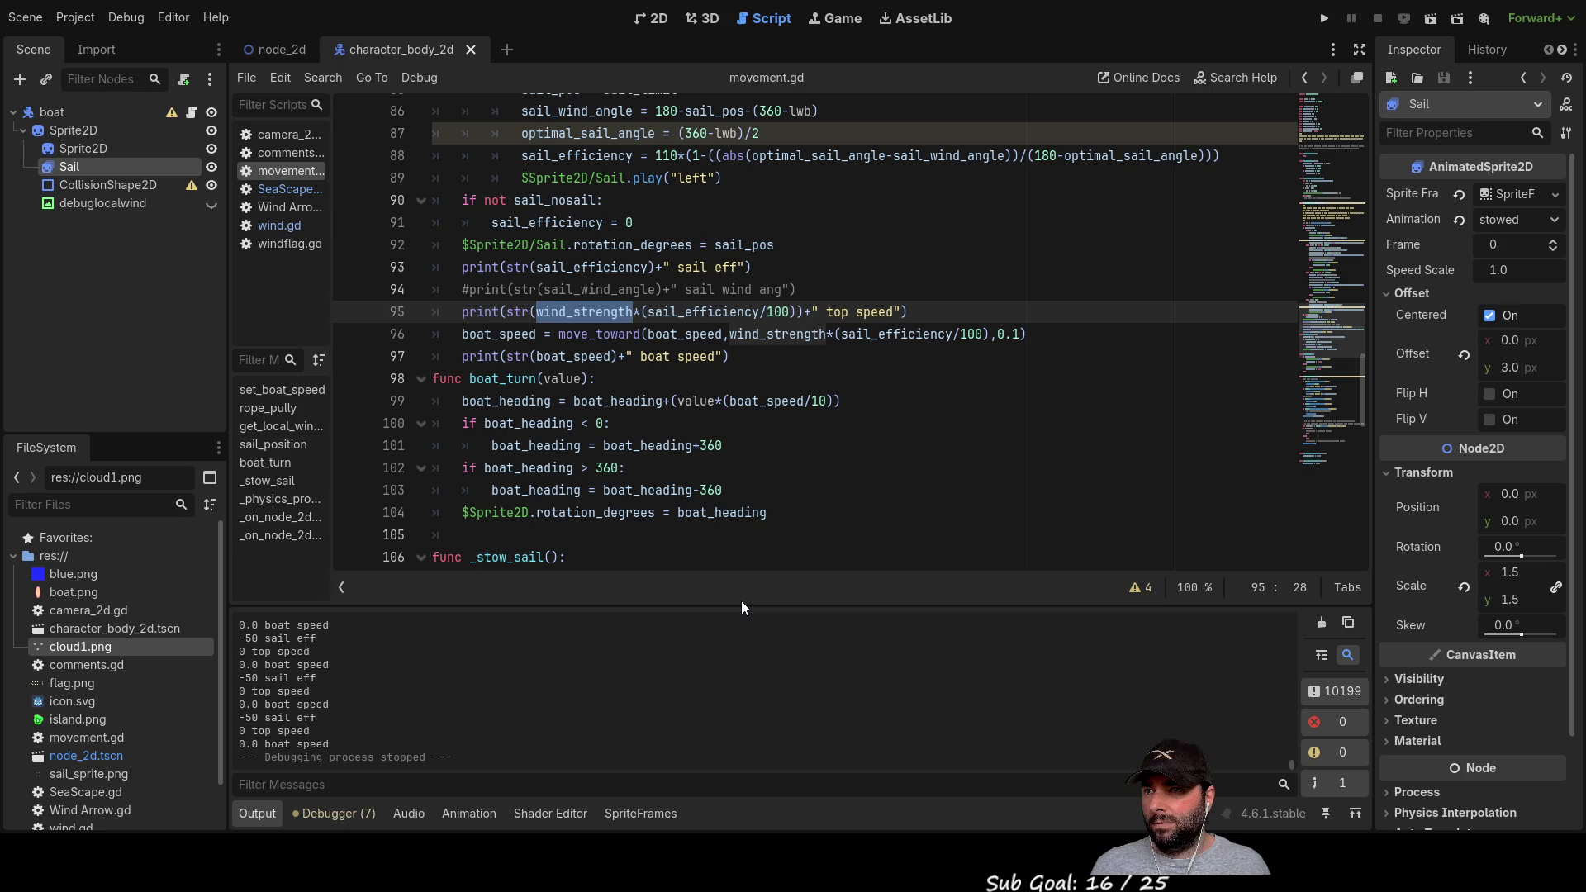
double_click(682, 312)
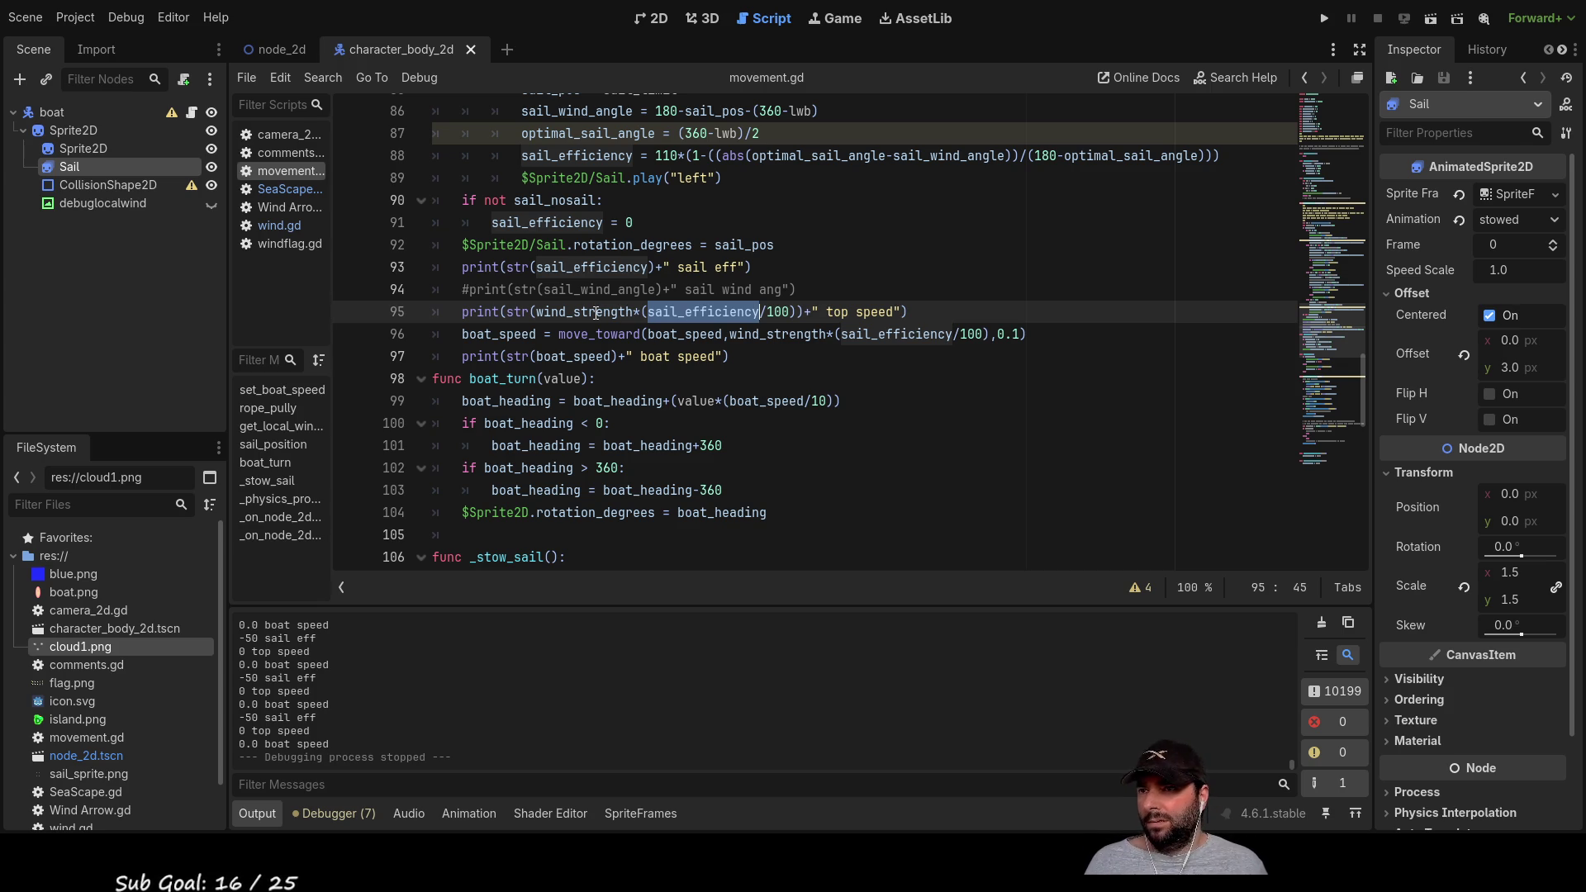
left_click(847, 535)
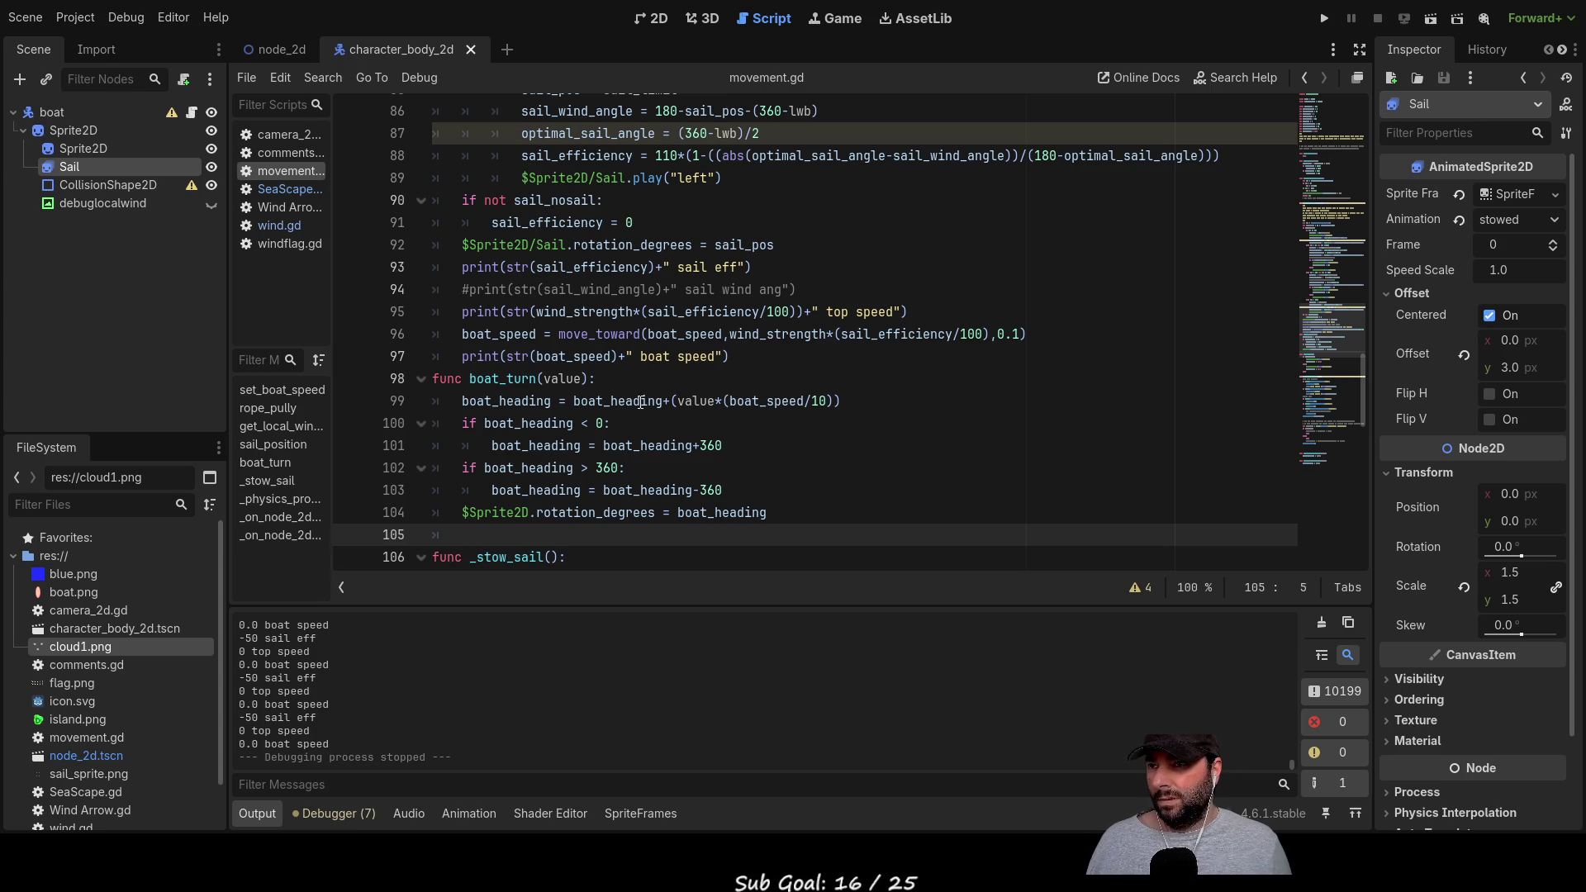
Step: Trace every use of boat_speed from its line 9 declaration, then run the game
scroll(540, 357, "up", 7)
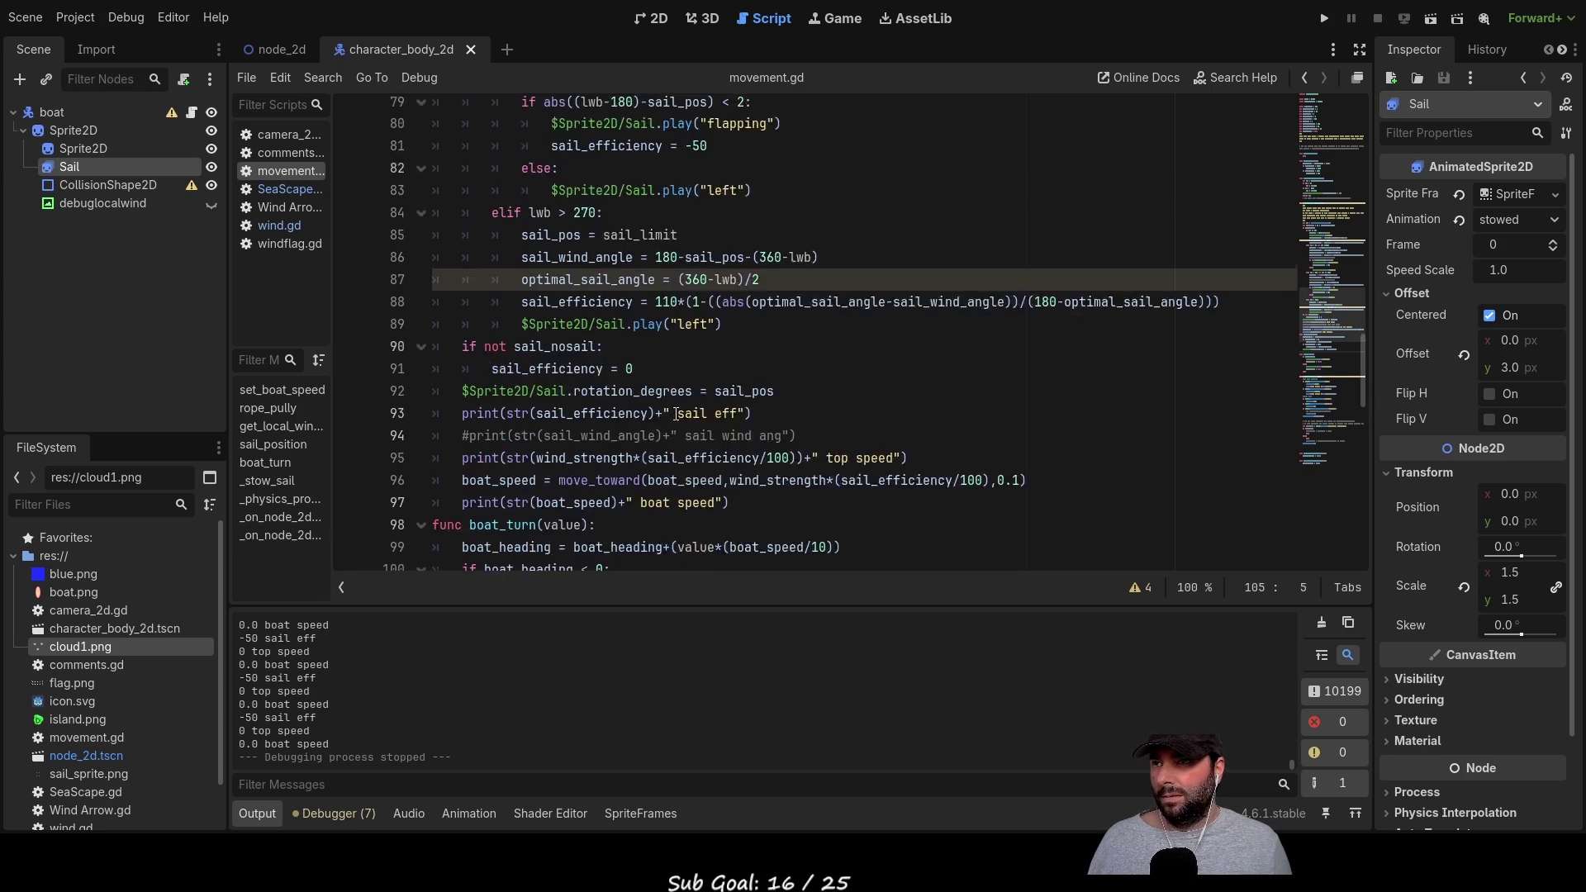
scroll(691, 492, "up", 11)
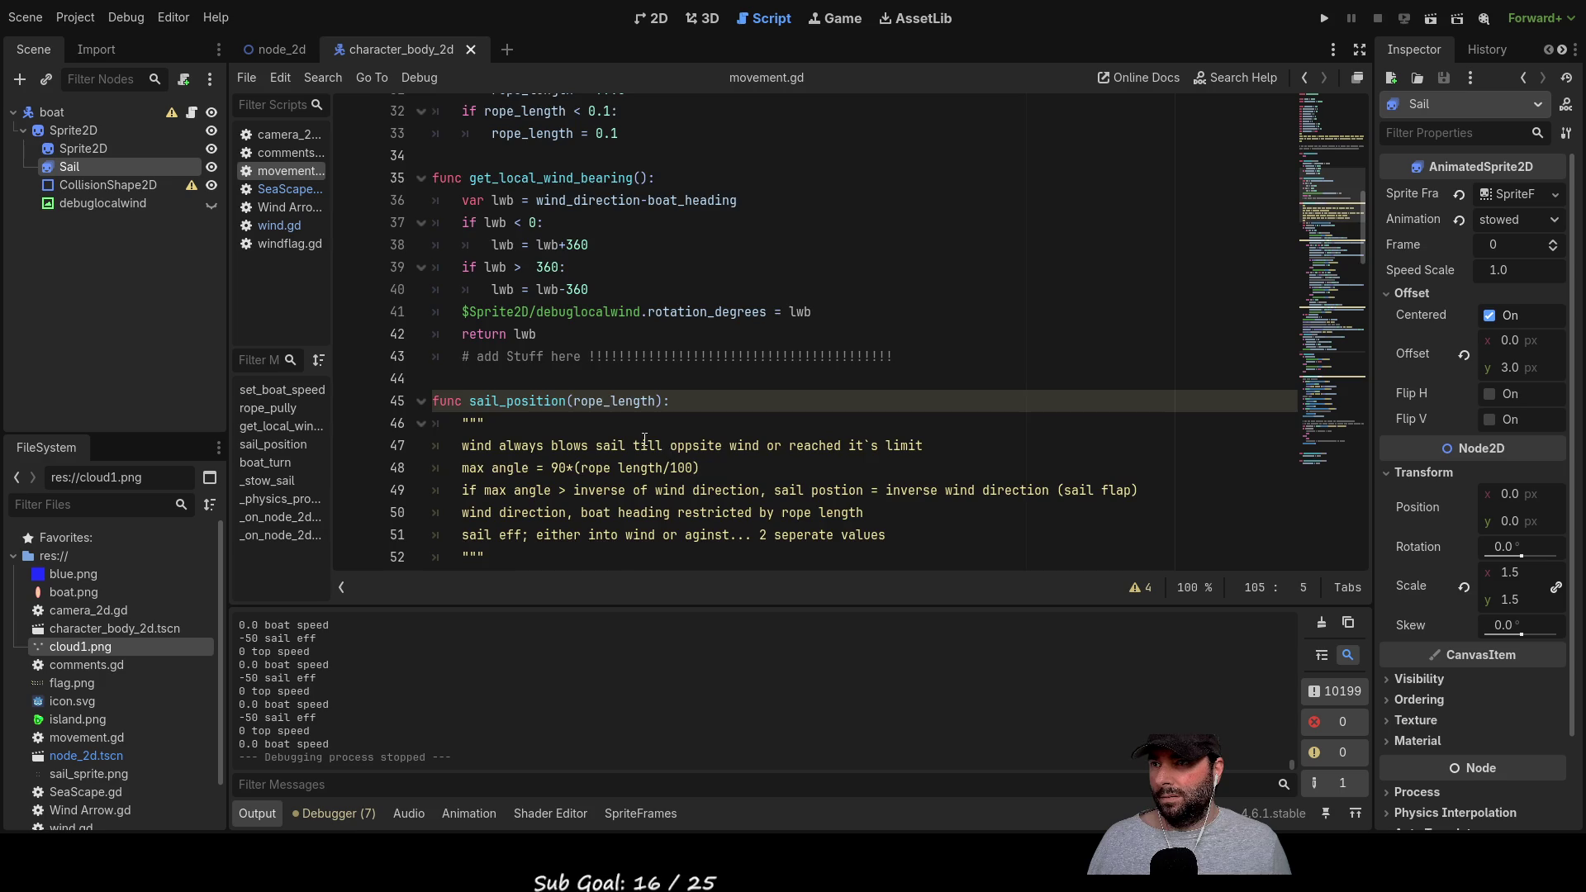
scroll(527, 379, "up", 8)
scroll(527, 378, "up", 2)
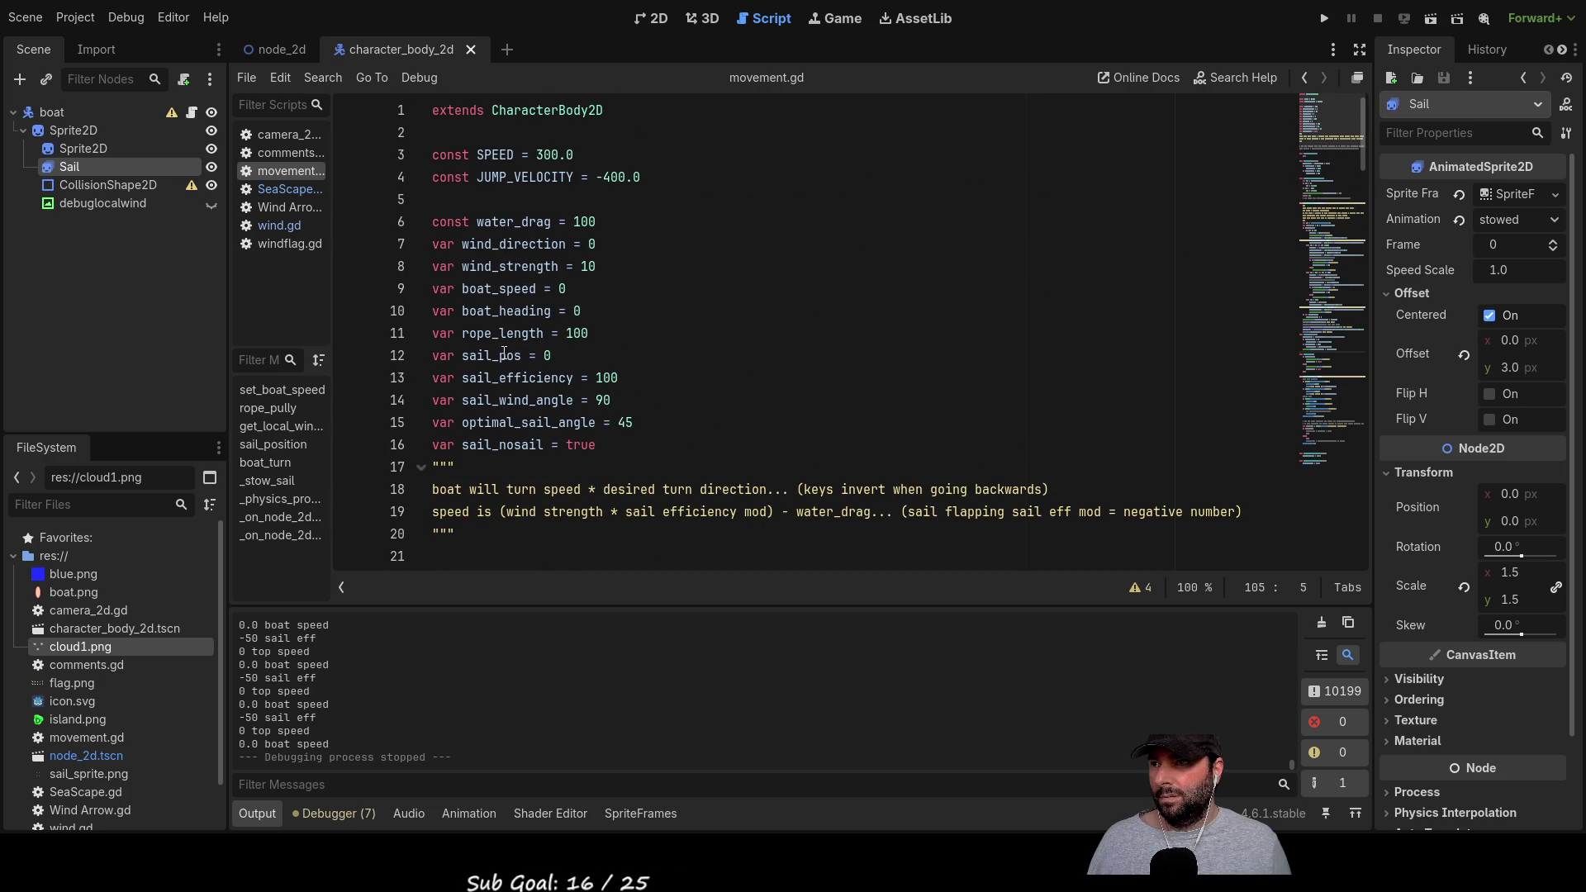
left_click(498, 297)
double_click(498, 297)
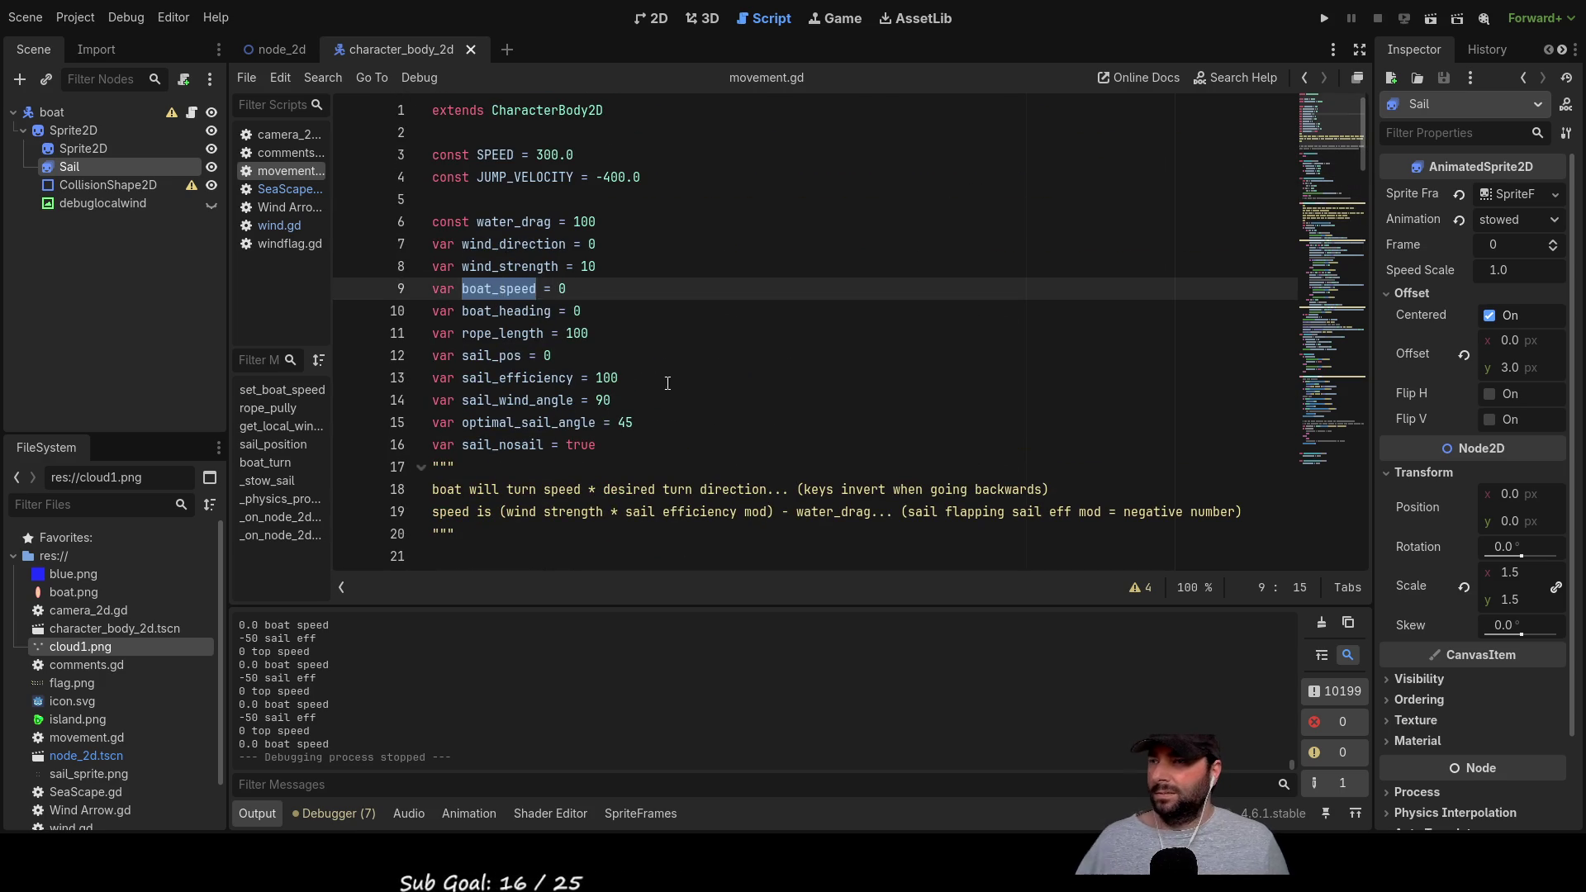
scroll(695, 394, "down", 5)
scroll(695, 394, "down", 9)
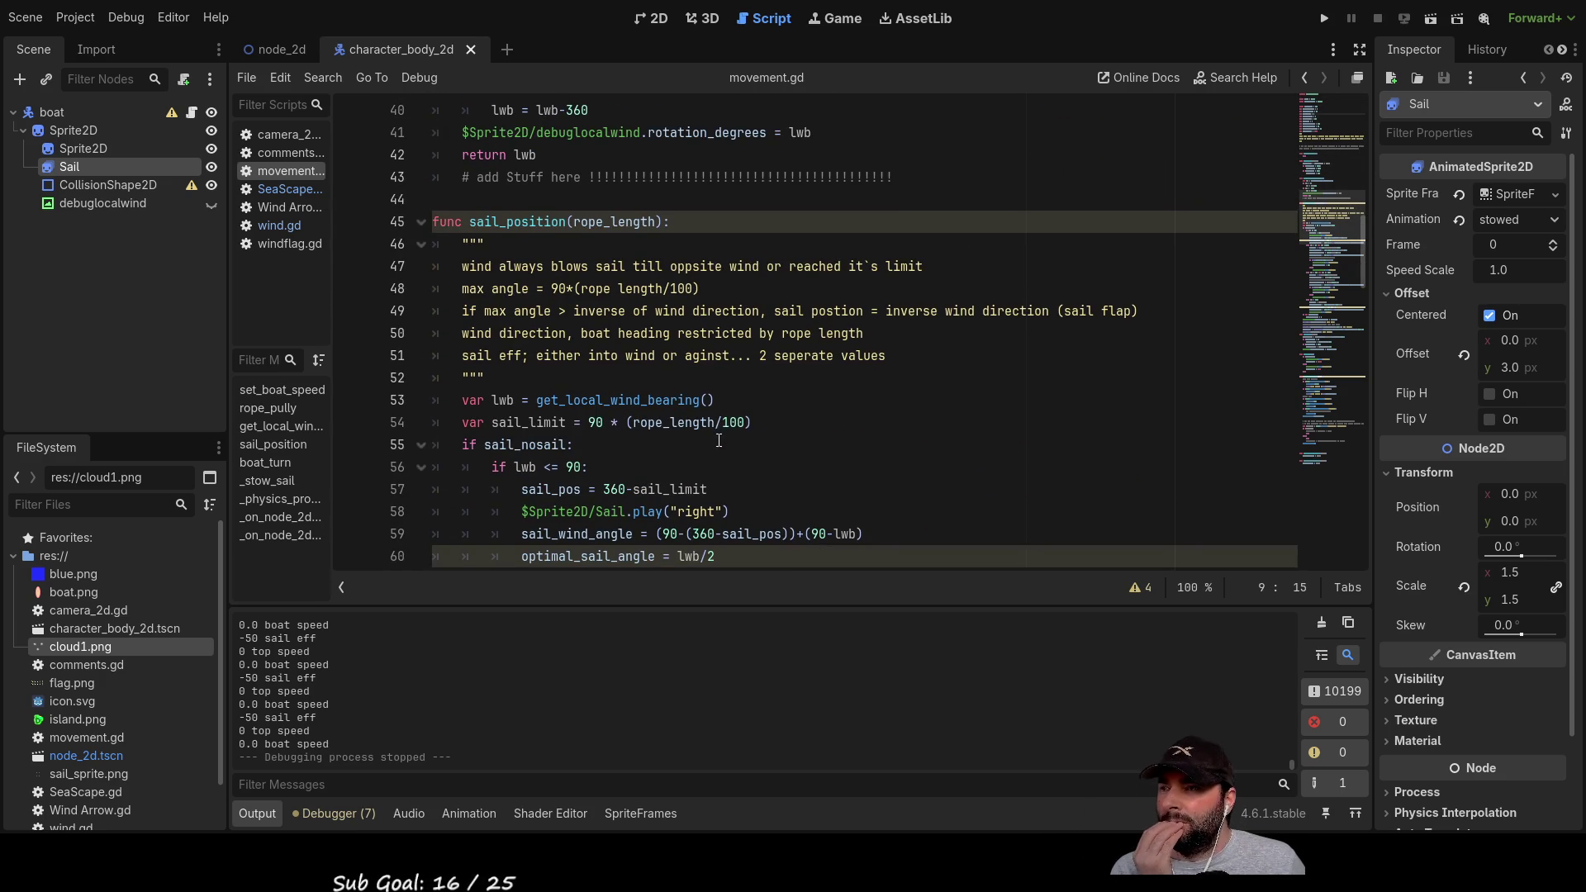
scroll(736, 322, "down", 2)
scroll(622, 456, "down", 8)
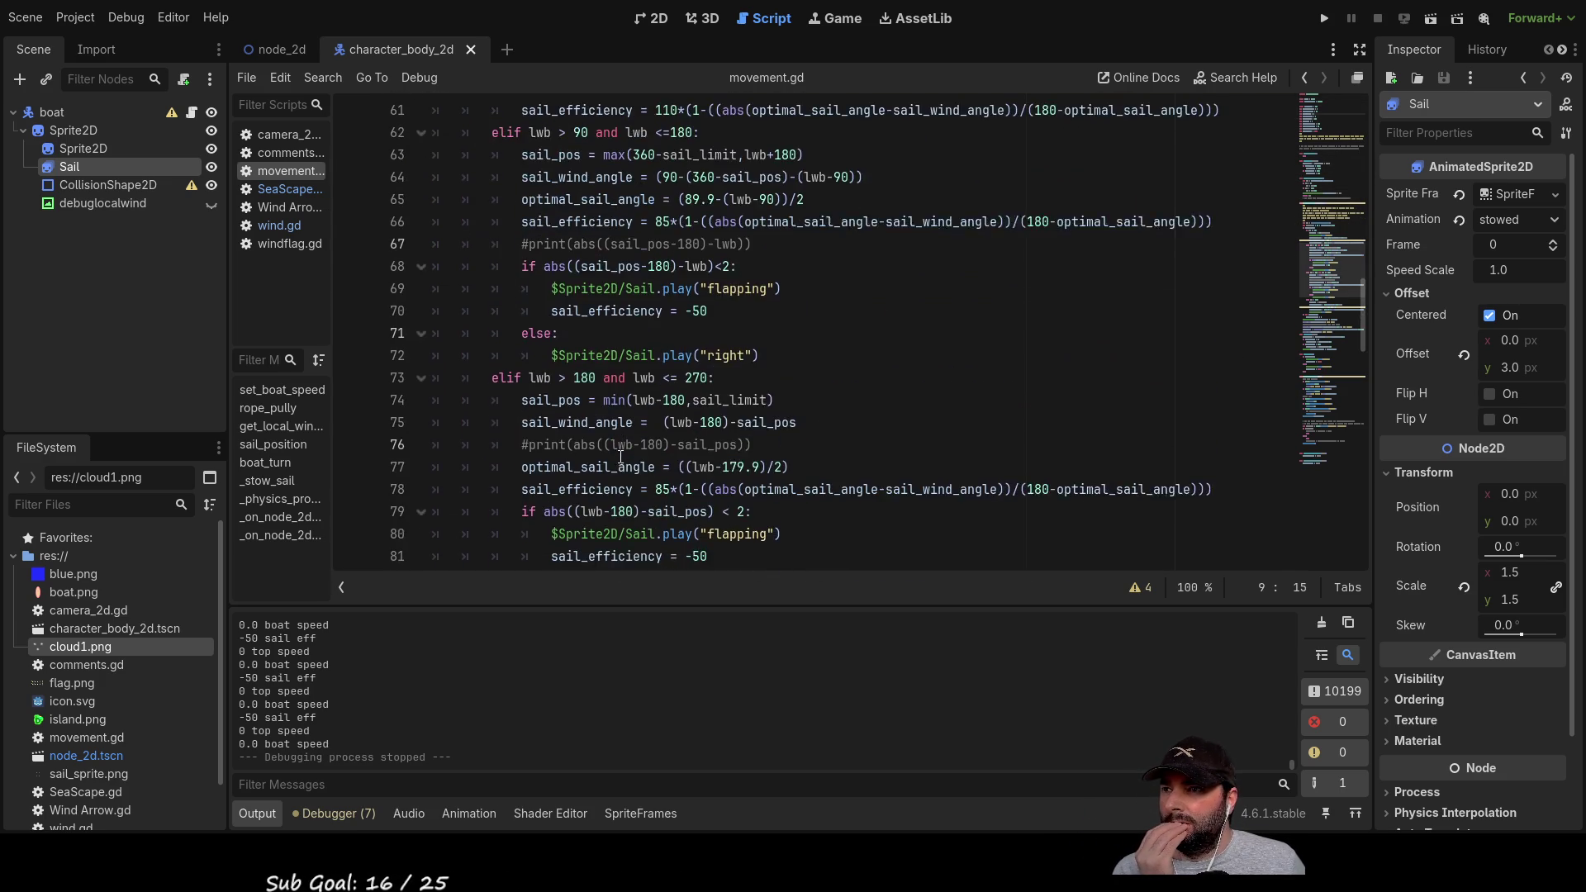
scroll(622, 456, "down", 4)
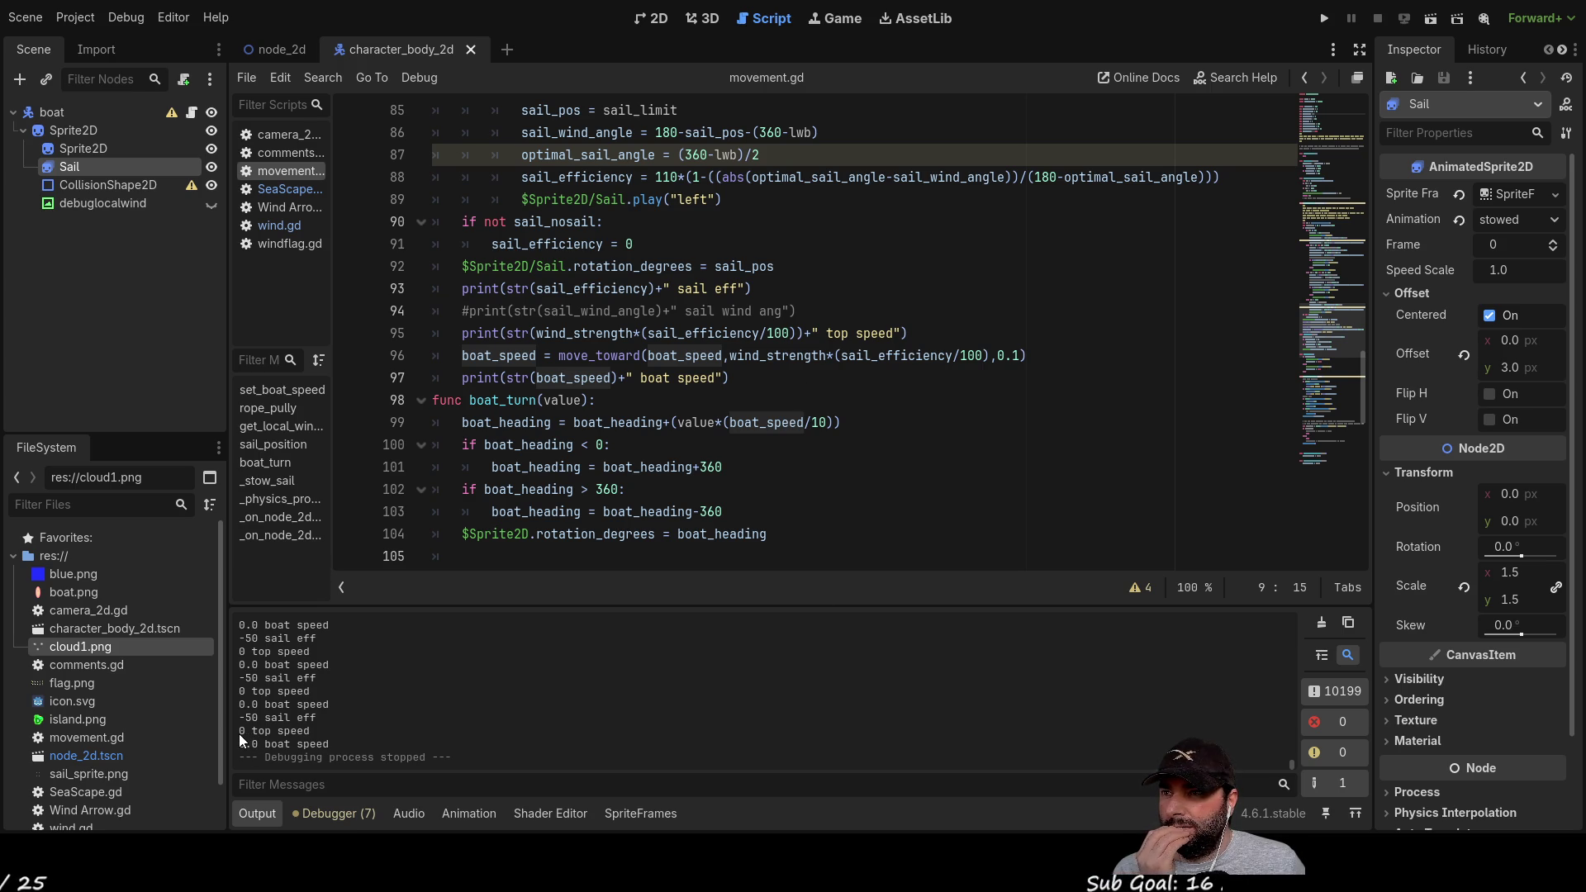
scroll(649, 402, "up", 10)
scroll(649, 403, "up", 10)
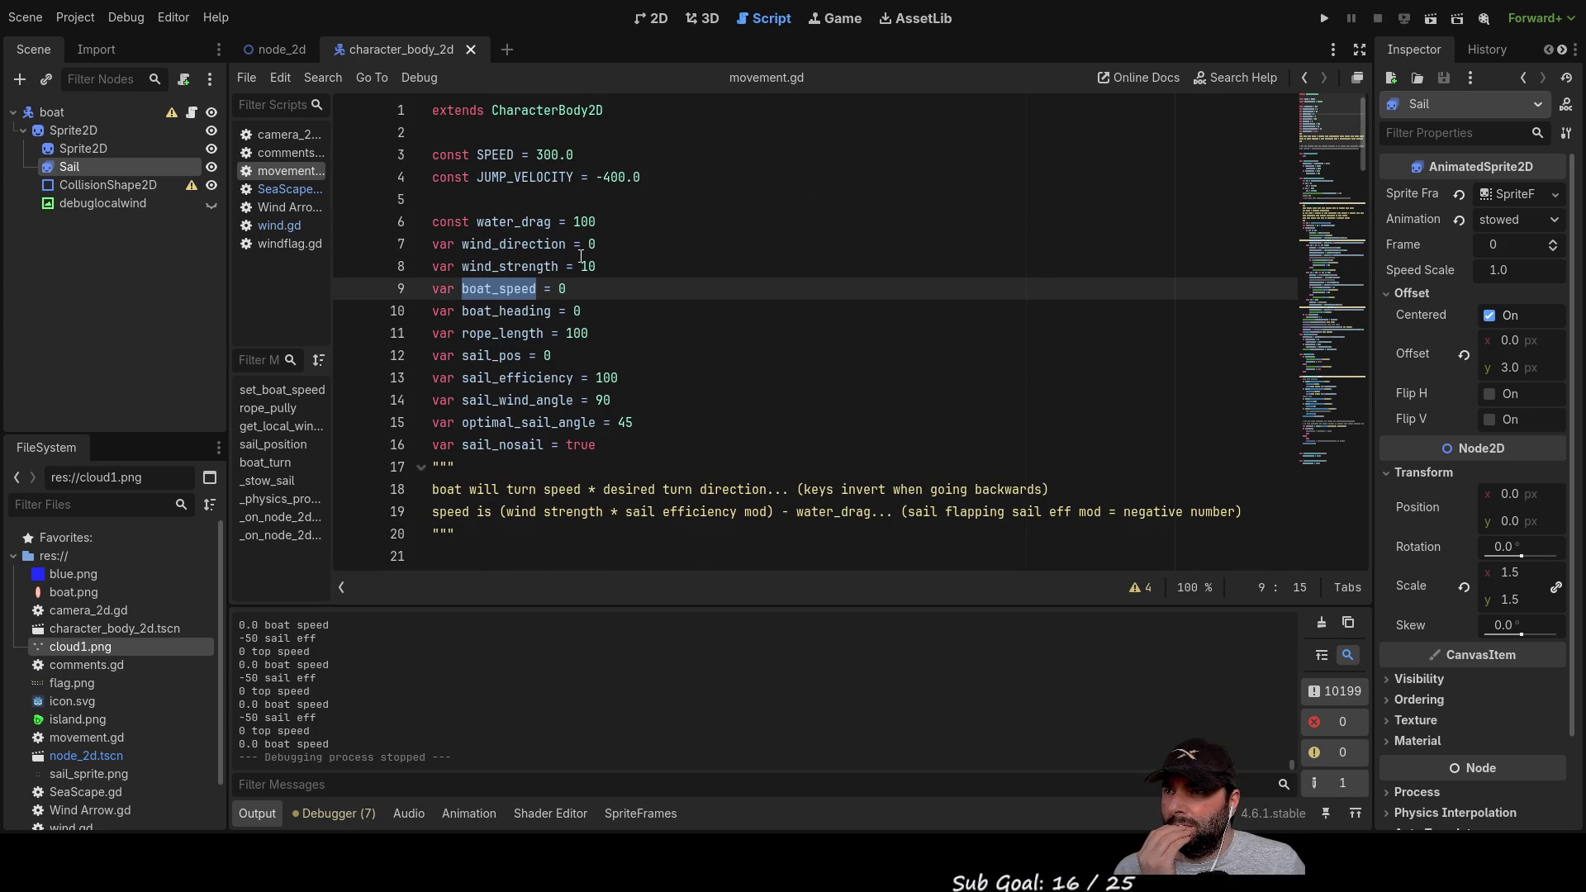
scroll(686, 336, "down", 20)
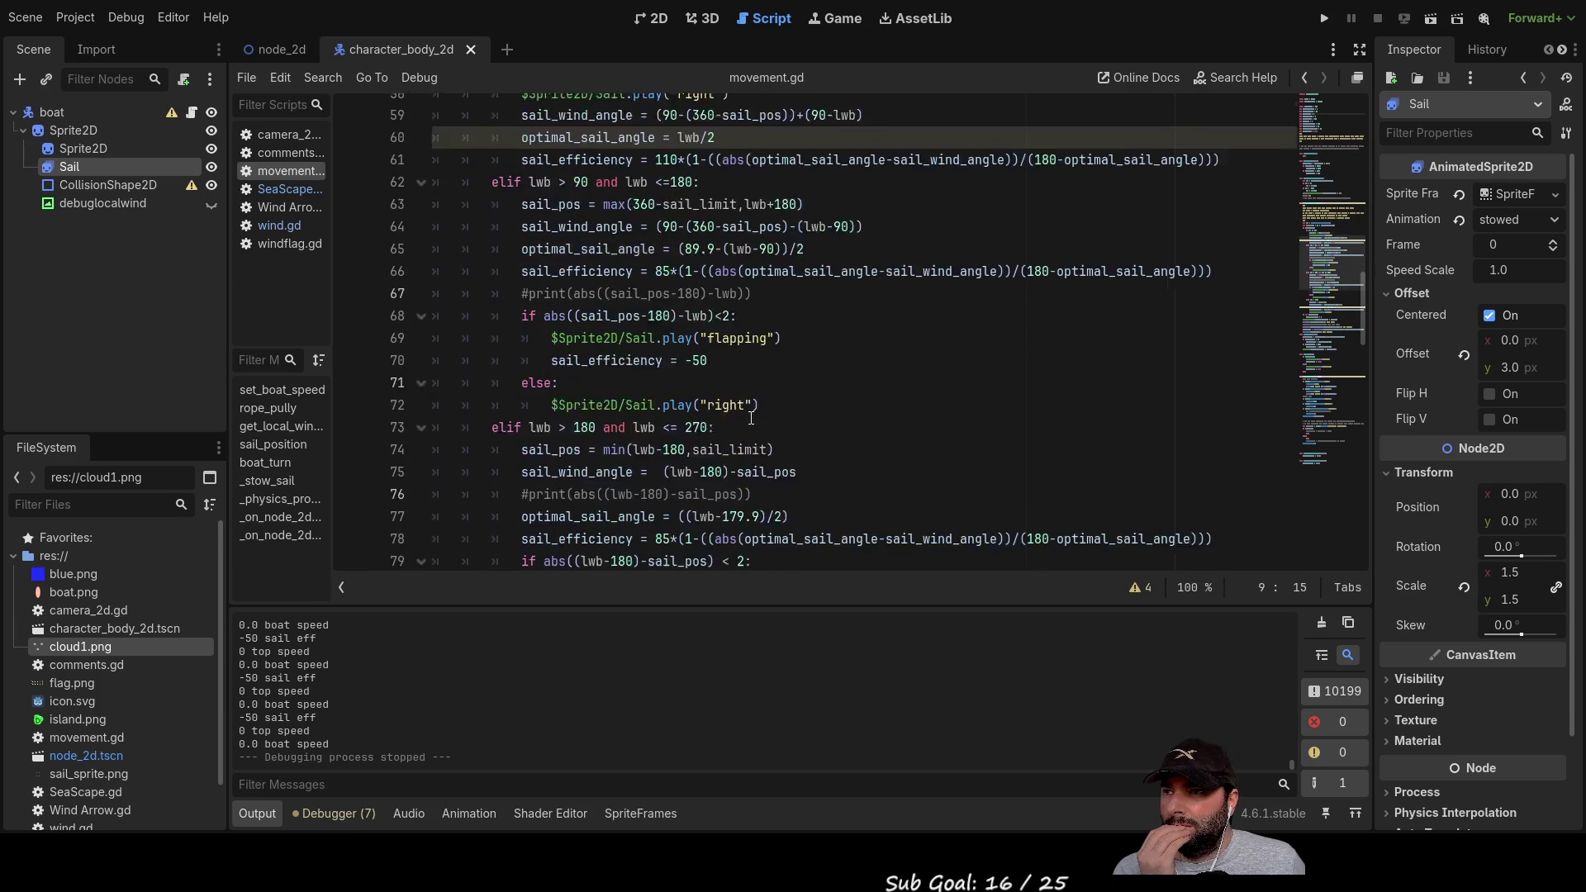
scroll(750, 419, "down", 3)
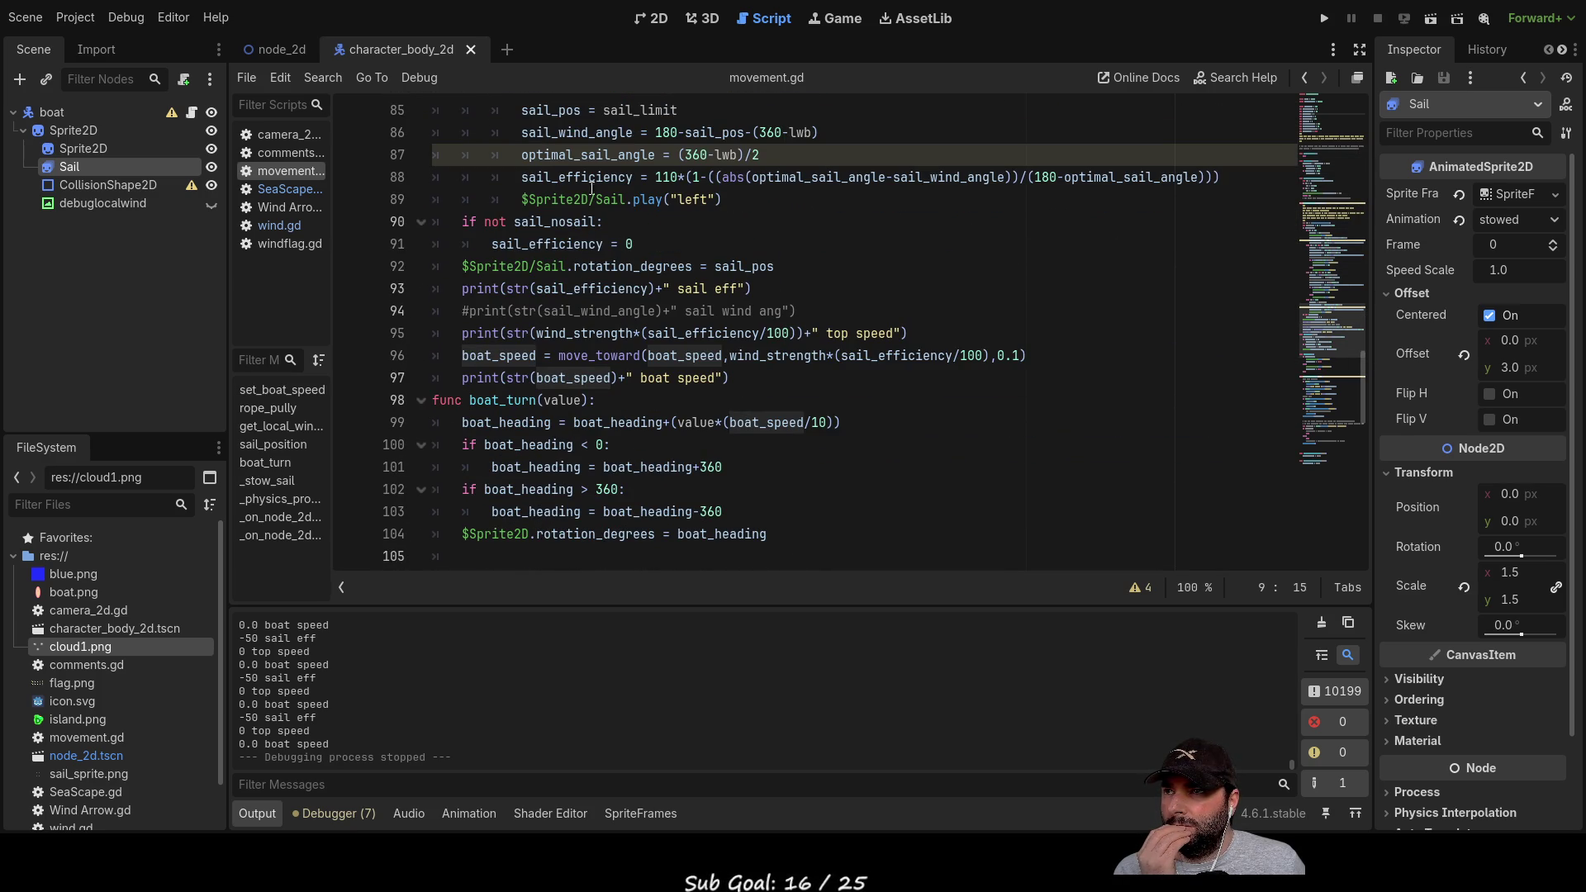
scroll(570, 153, "up", 3)
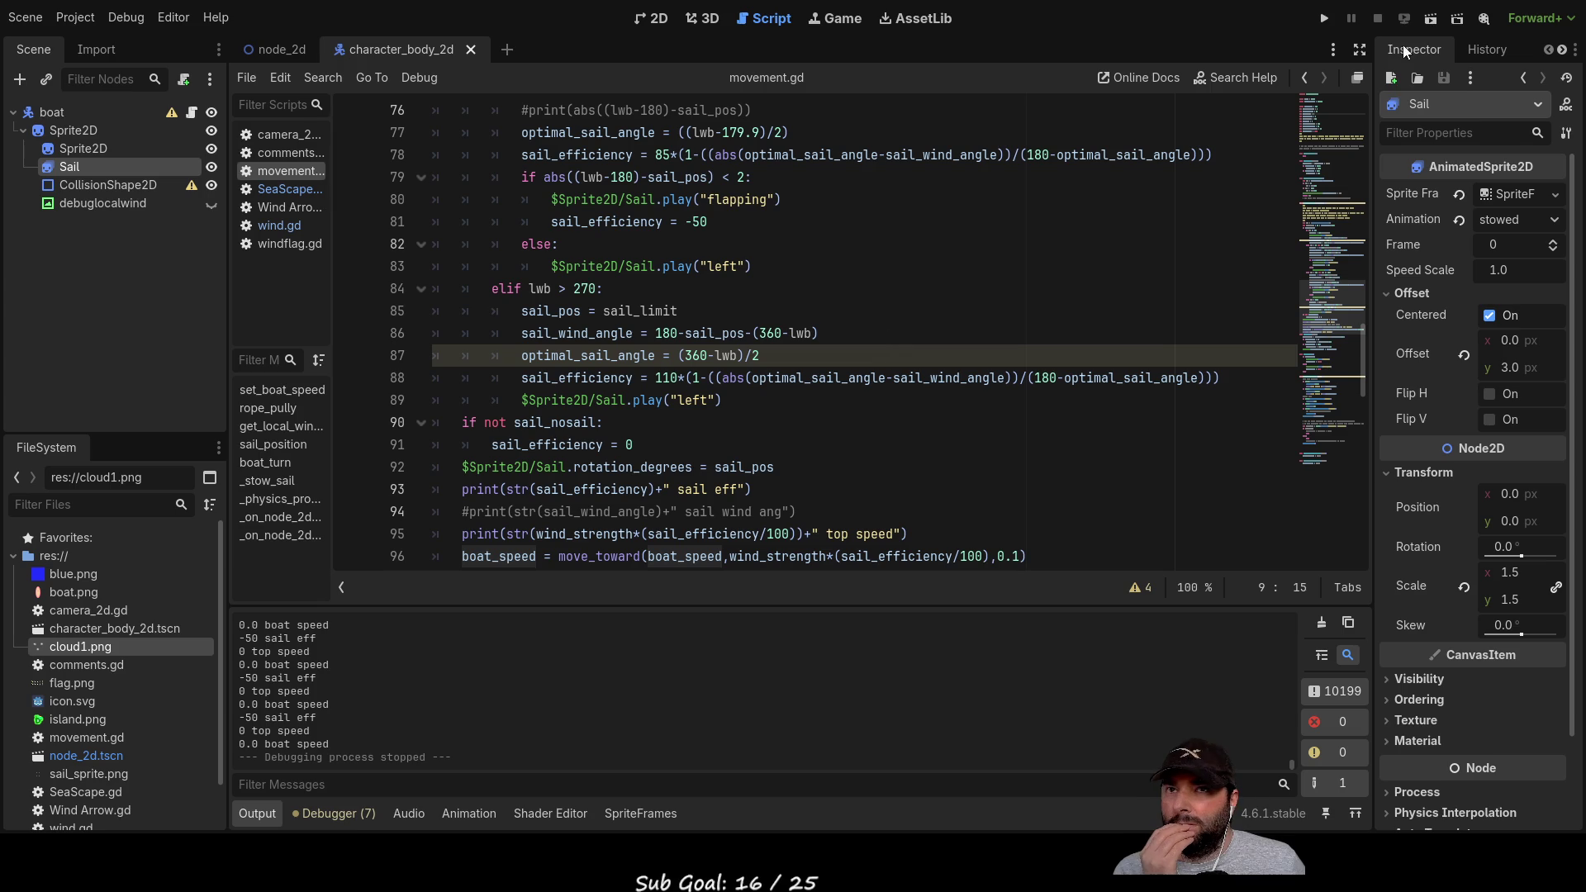
left_click(1326, 23)
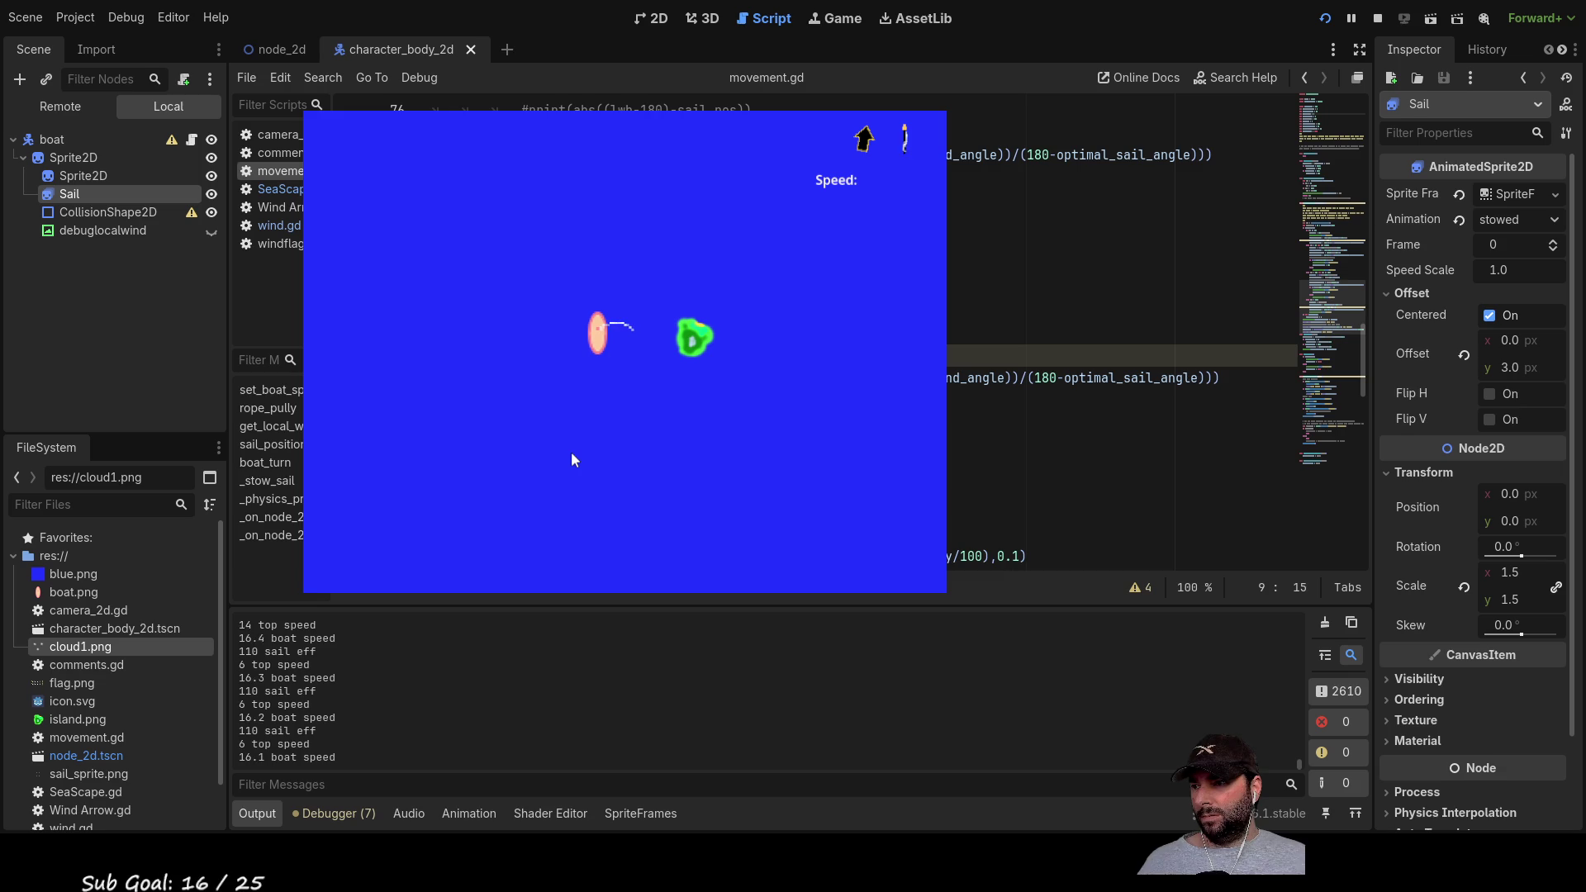
Step: Steer the boat left and right and shorten the sail rope while watching the speed log, then stop
key("Left")
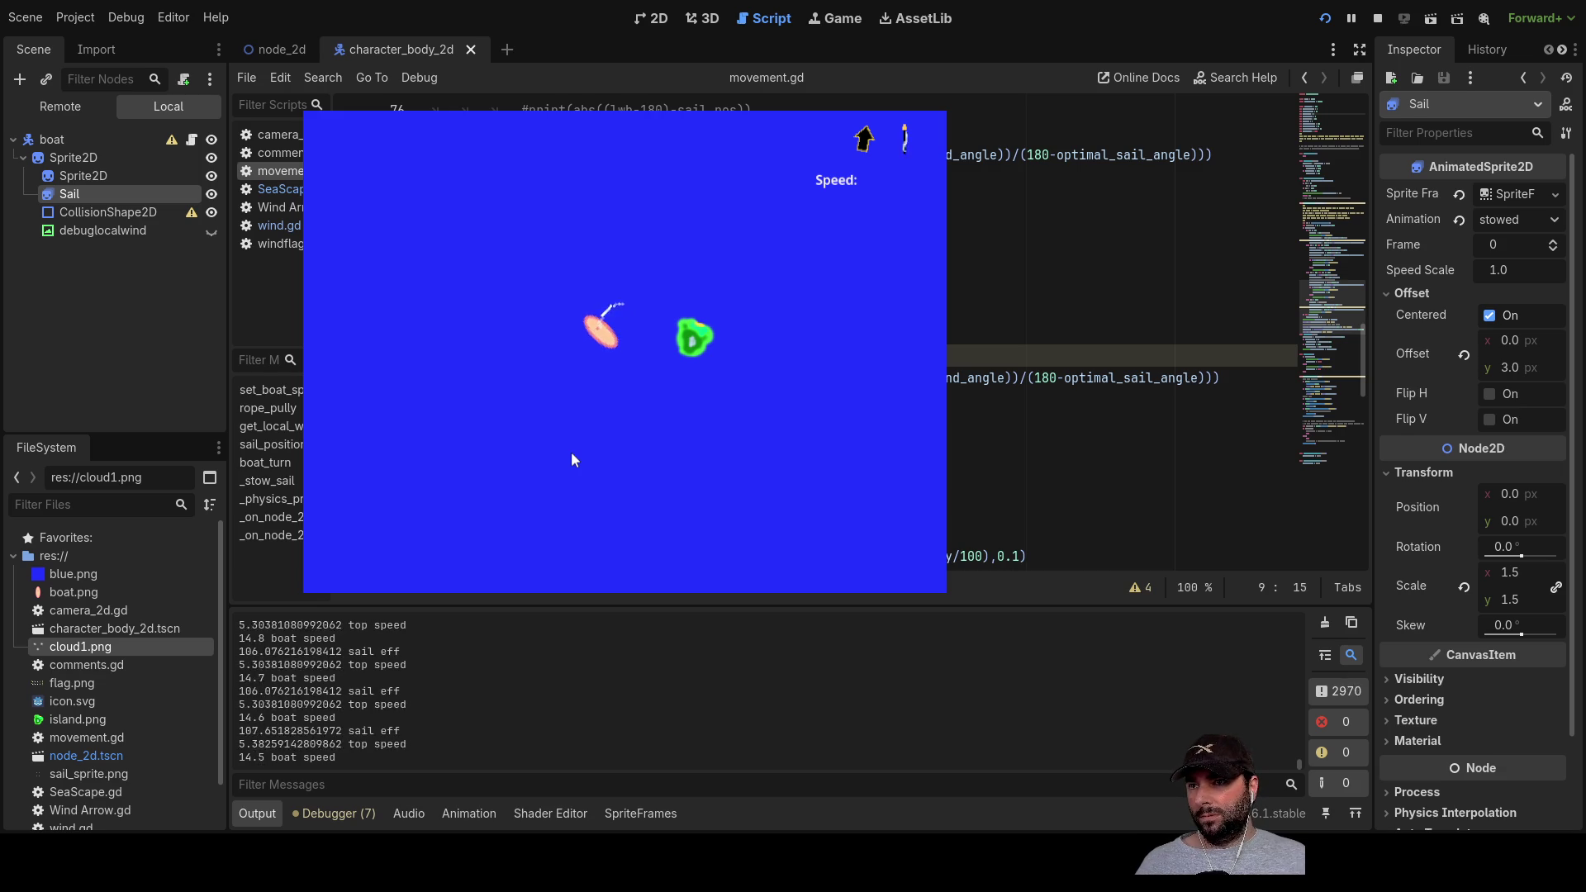
key("Left")
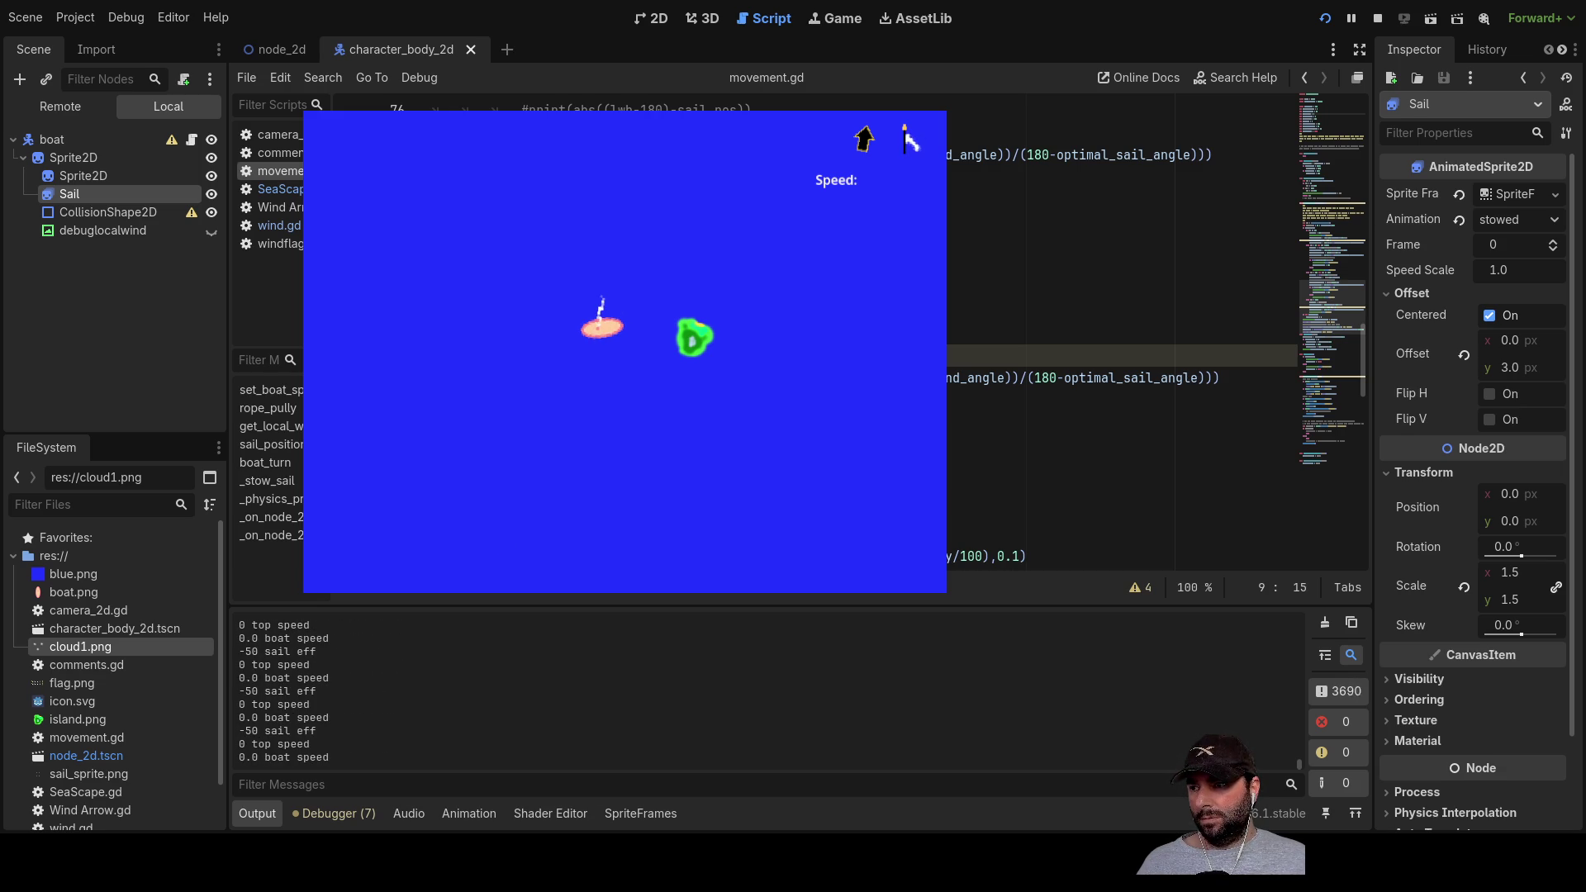
key("Up")
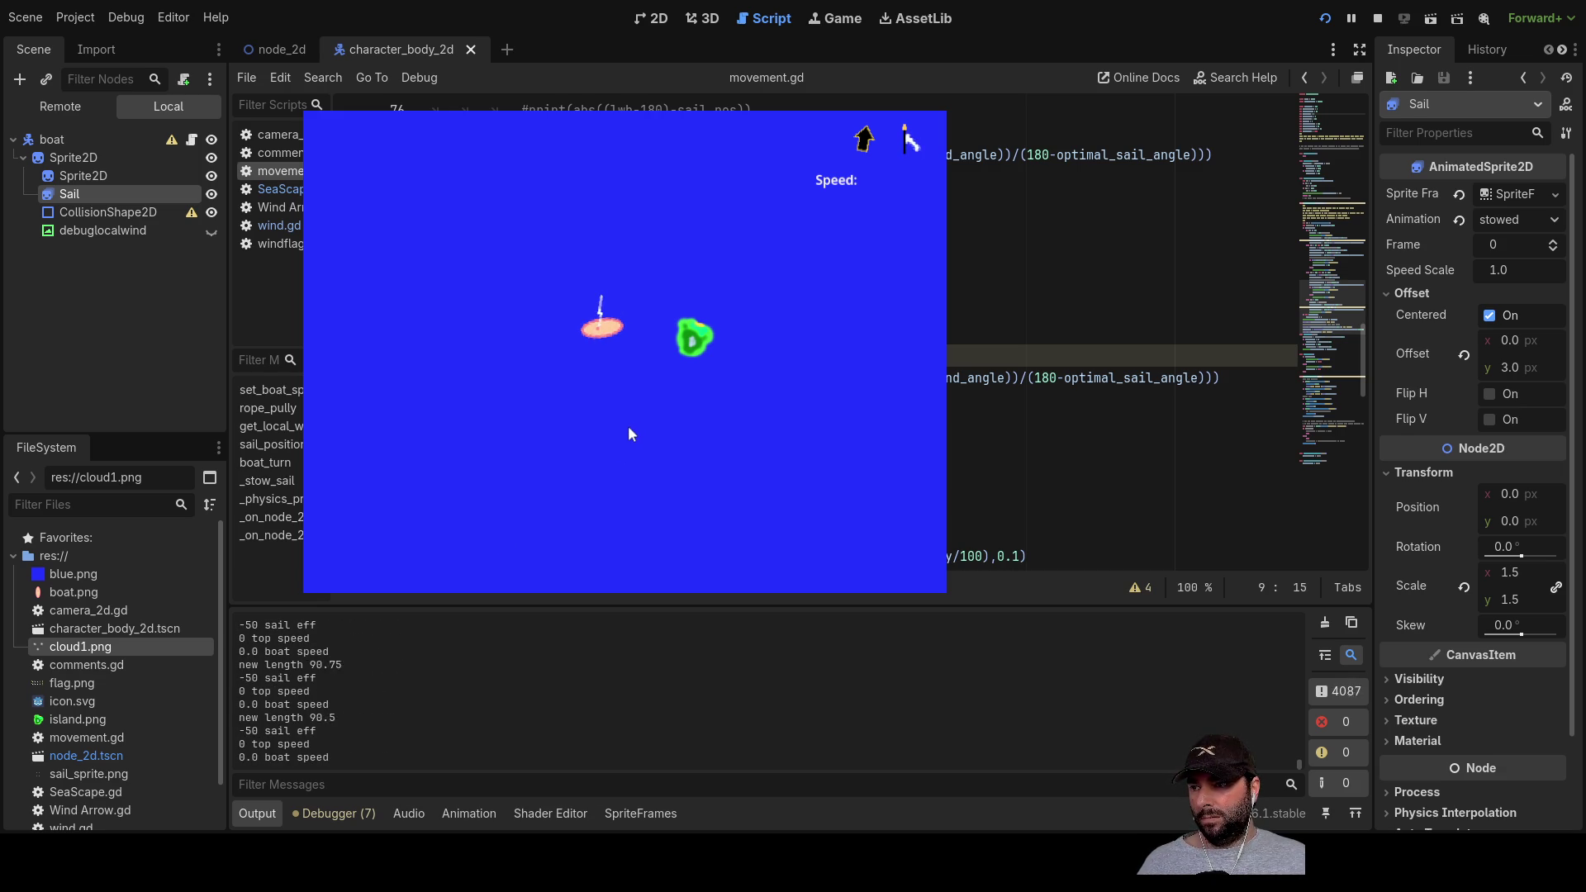
key("Right")
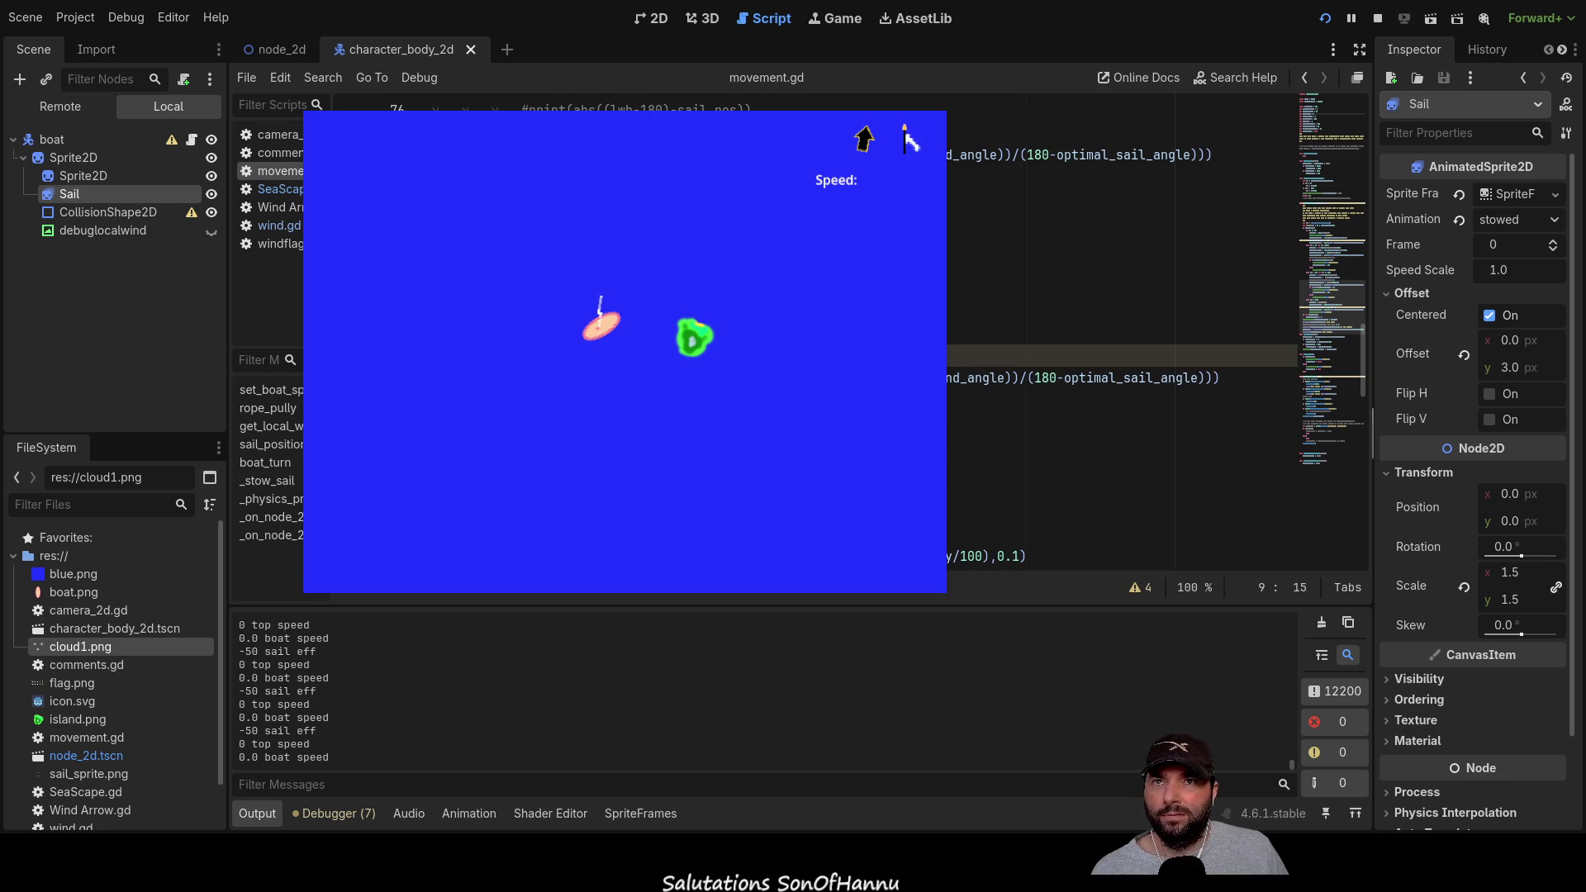
left_click(1376, 19)
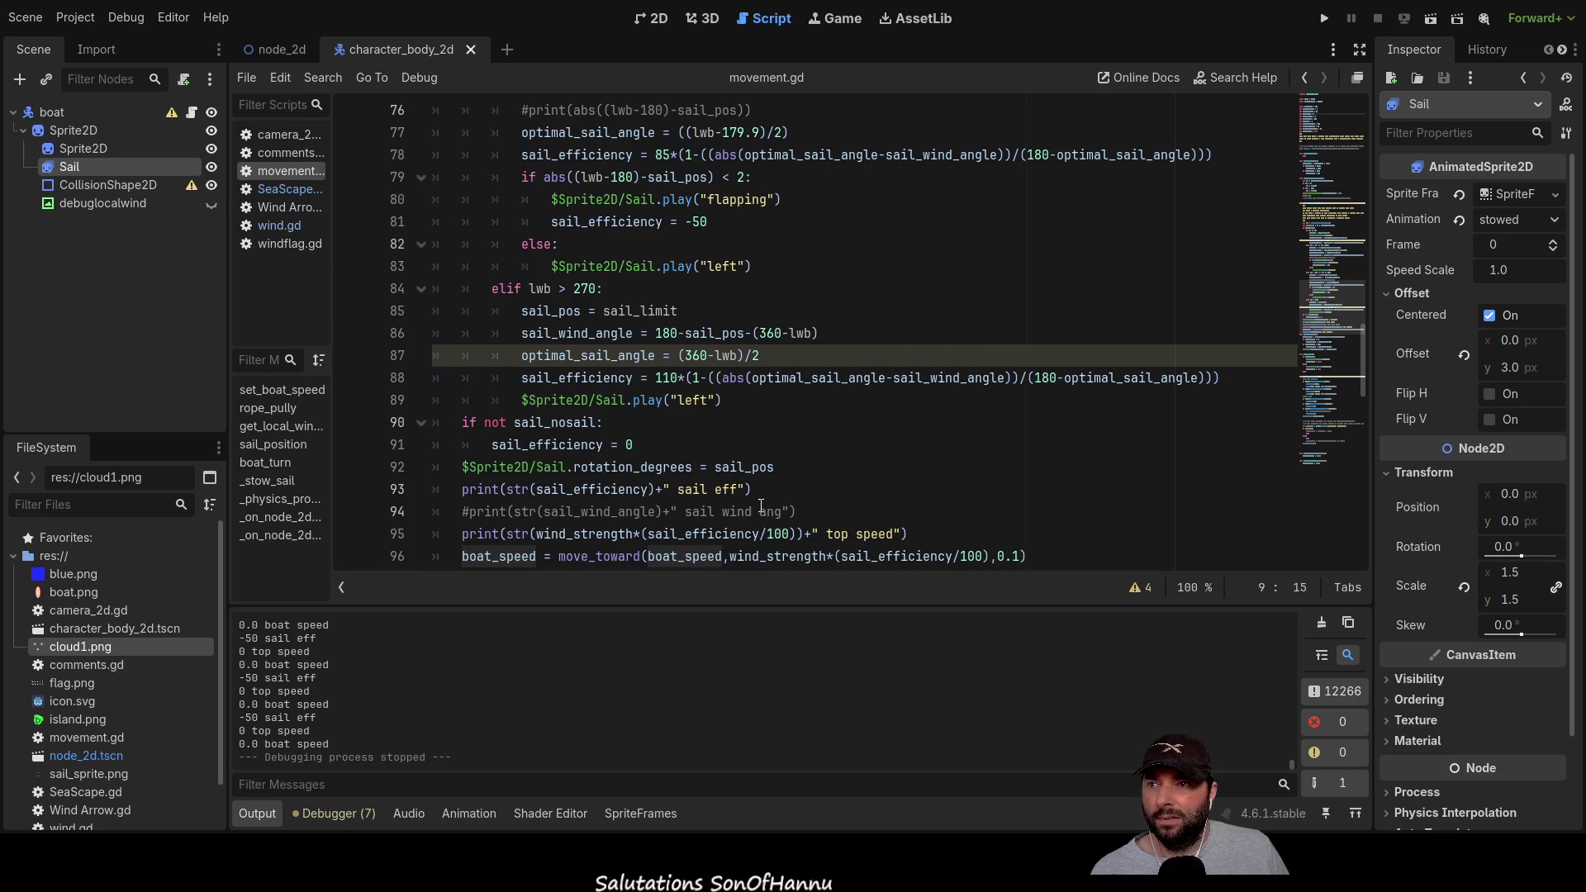
Step: Inspect the move_toward call on line 96 and go to the start of the boat_speed line
scroll(742, 526, "down", 3)
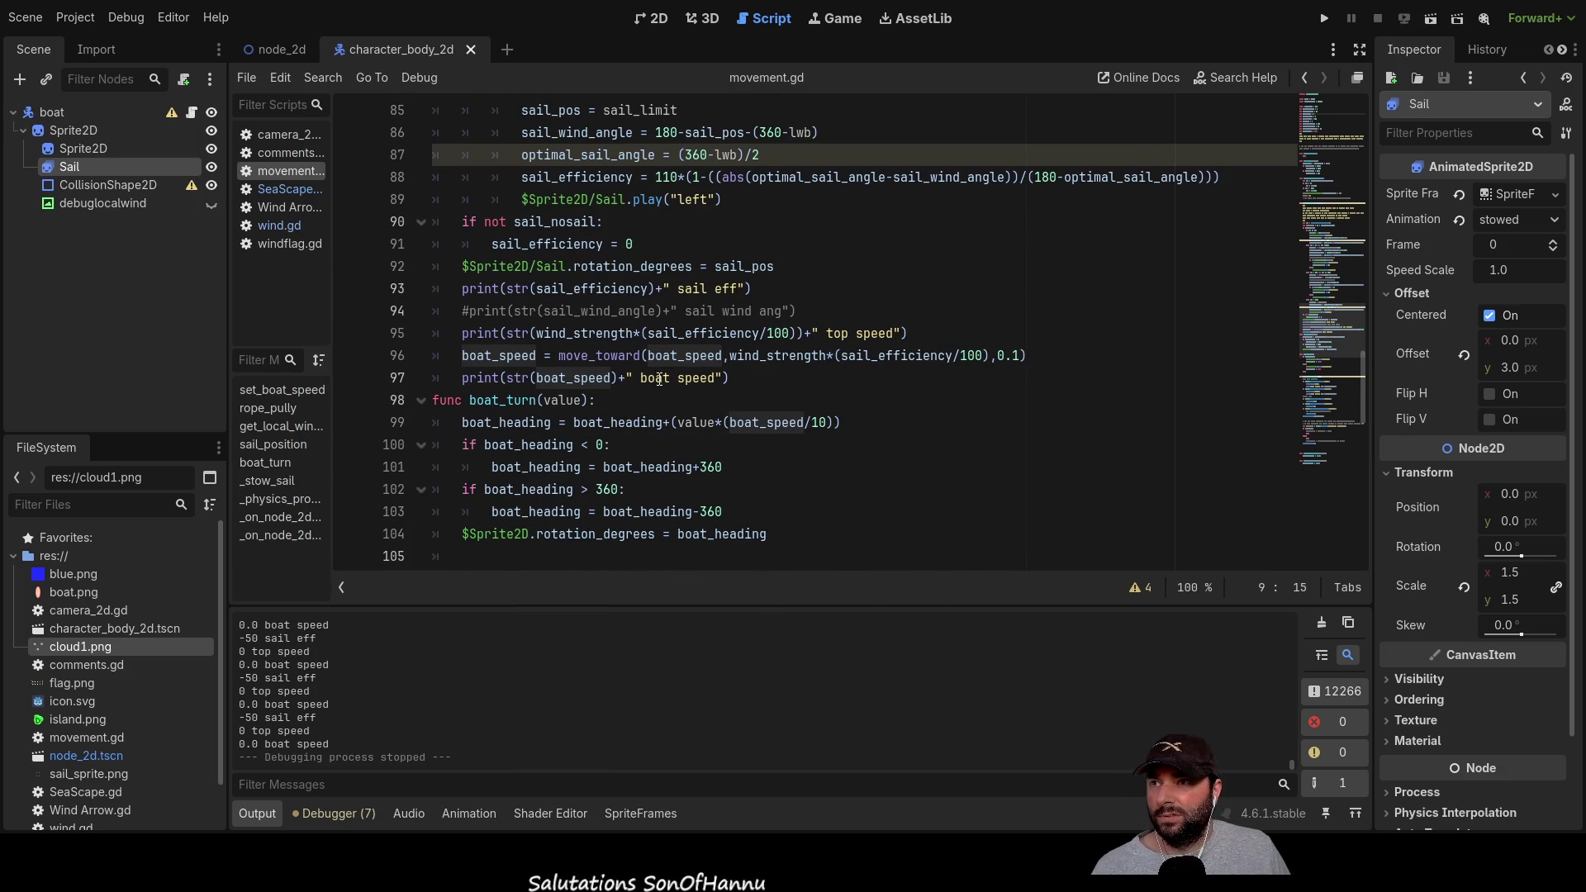
double_click(618, 357)
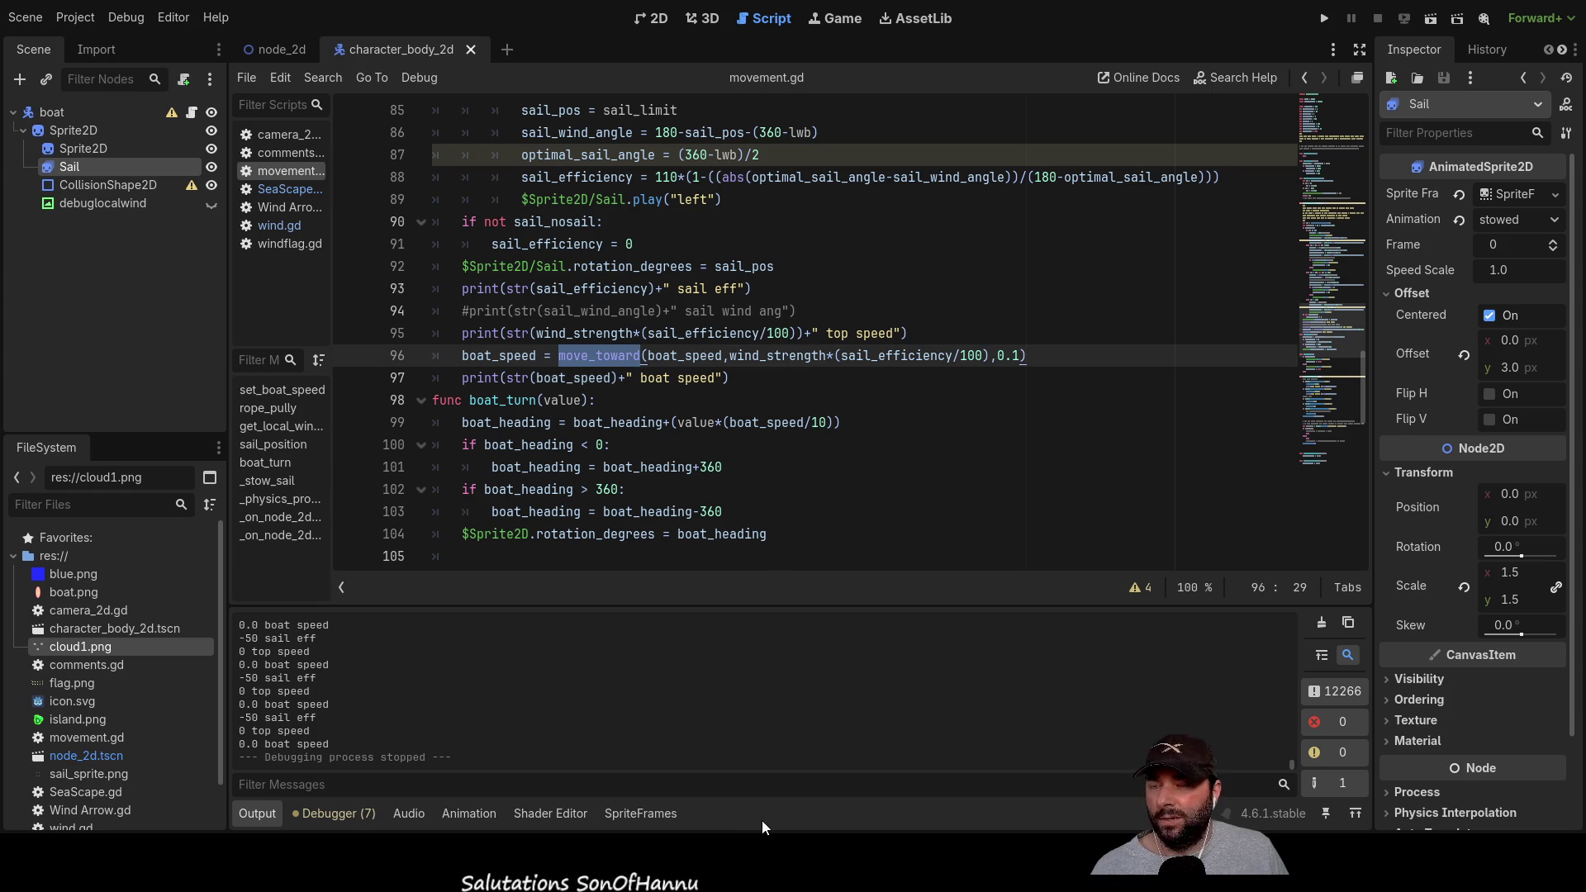
left_click(998, 356)
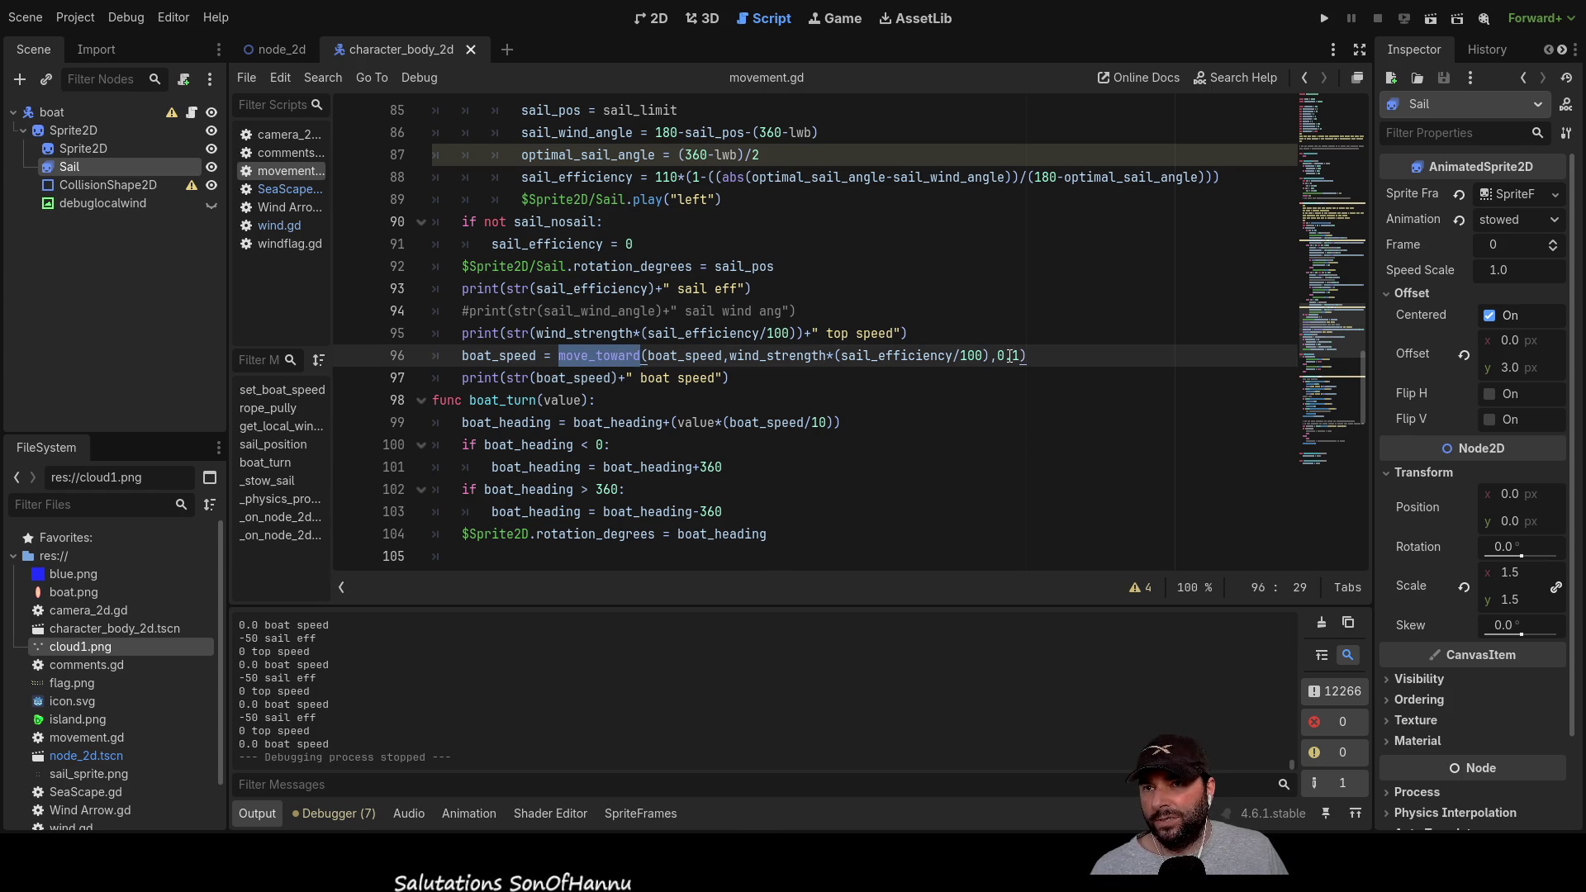
key("Right")
key("Right")
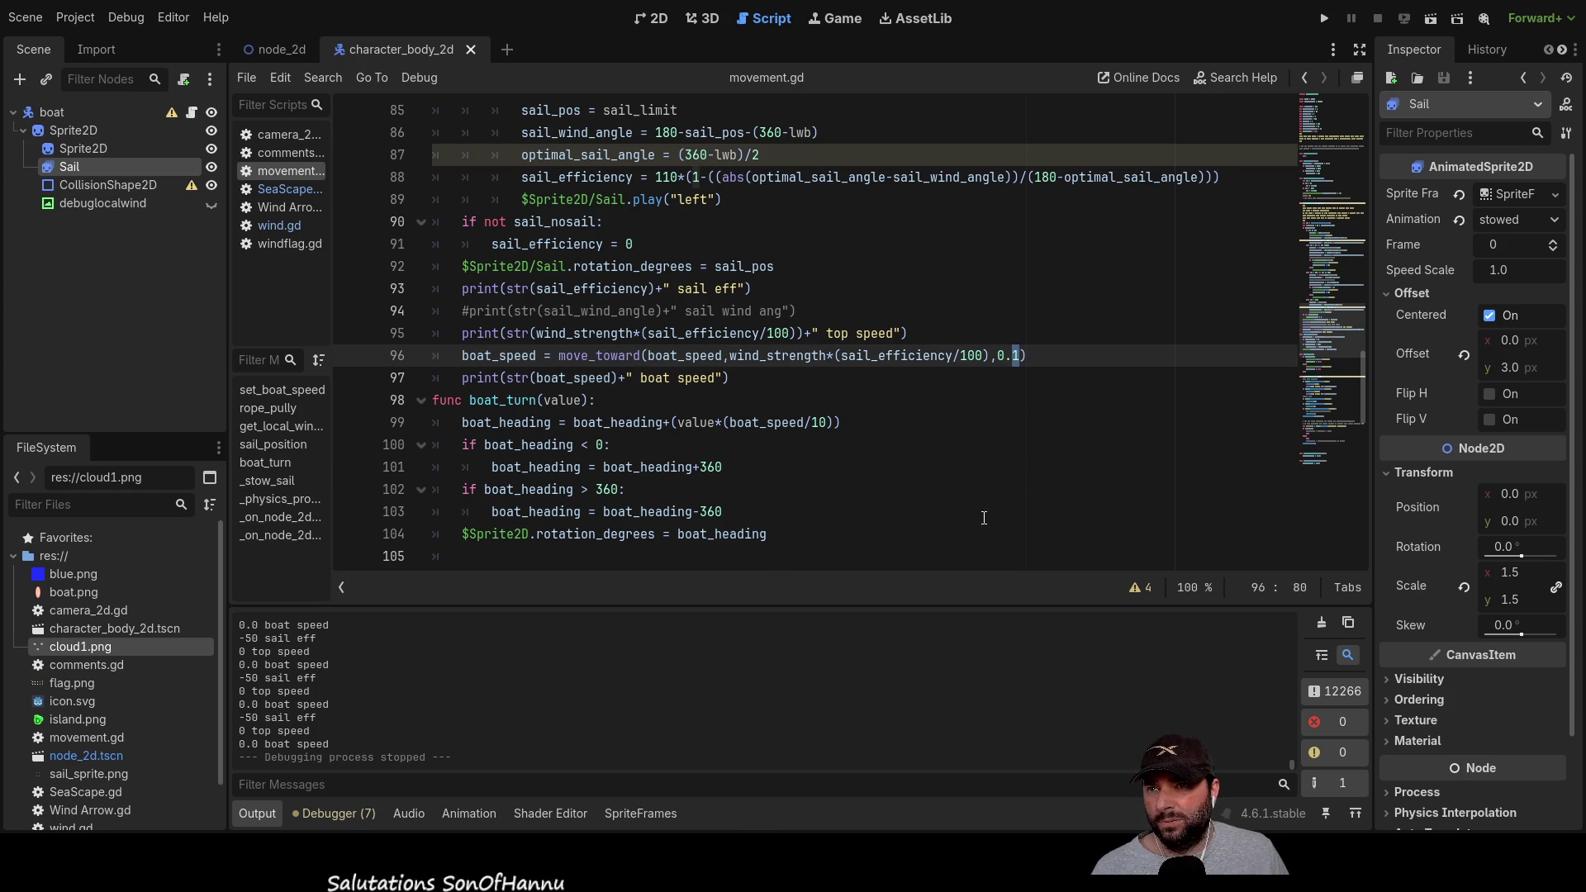
double_click(599, 357)
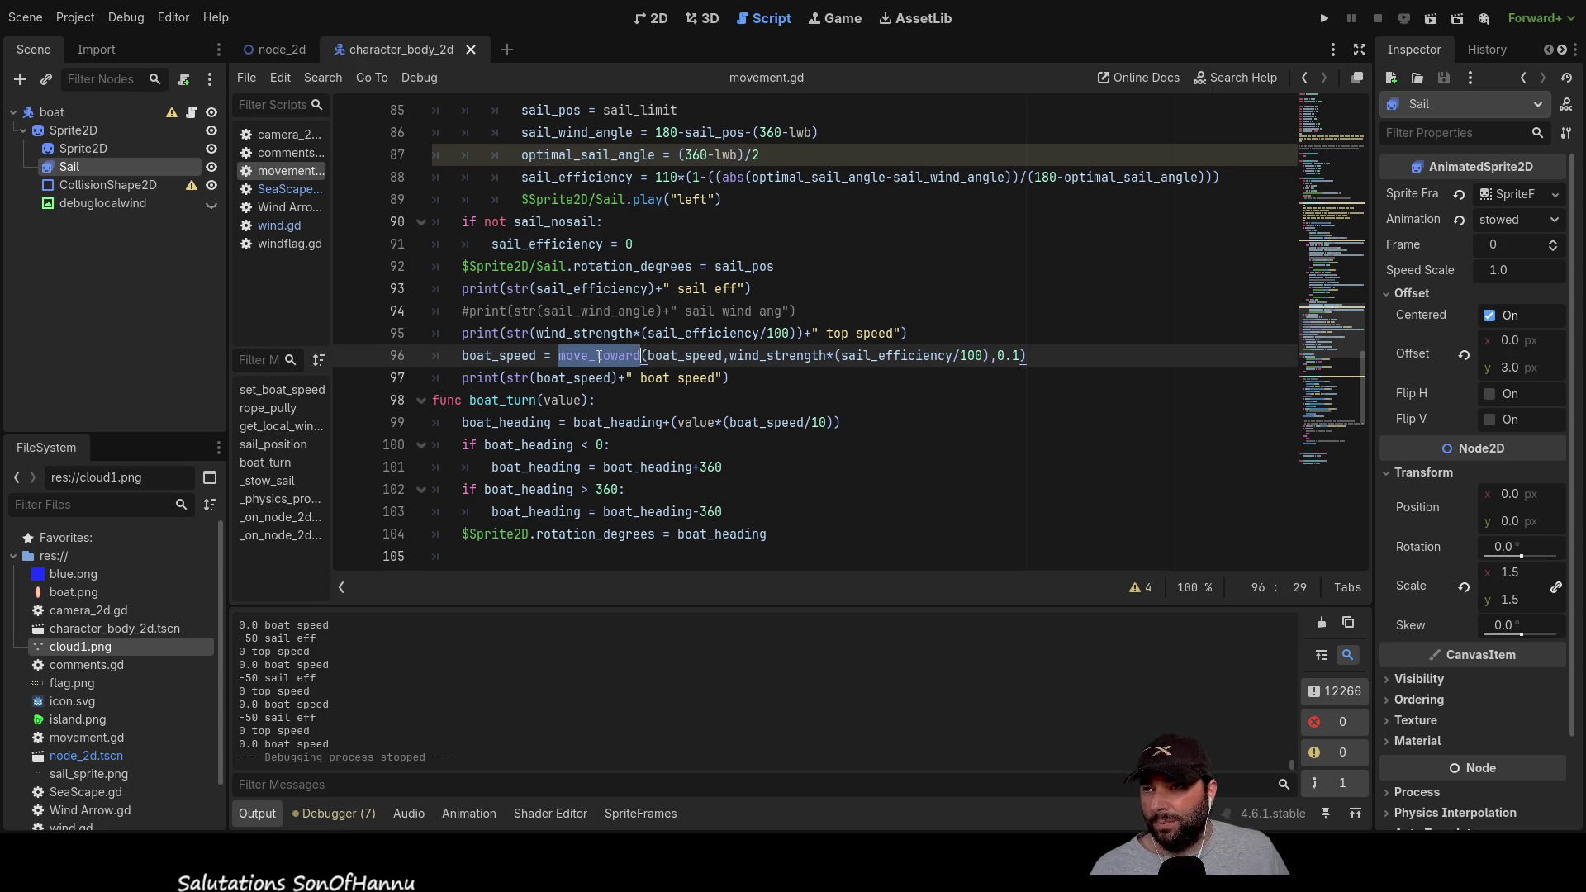
left_click(463, 356)
Step: Add blank lines above the boat_speed calculation and the top speed print, then open wind.gd
key("Return")
key("Up")
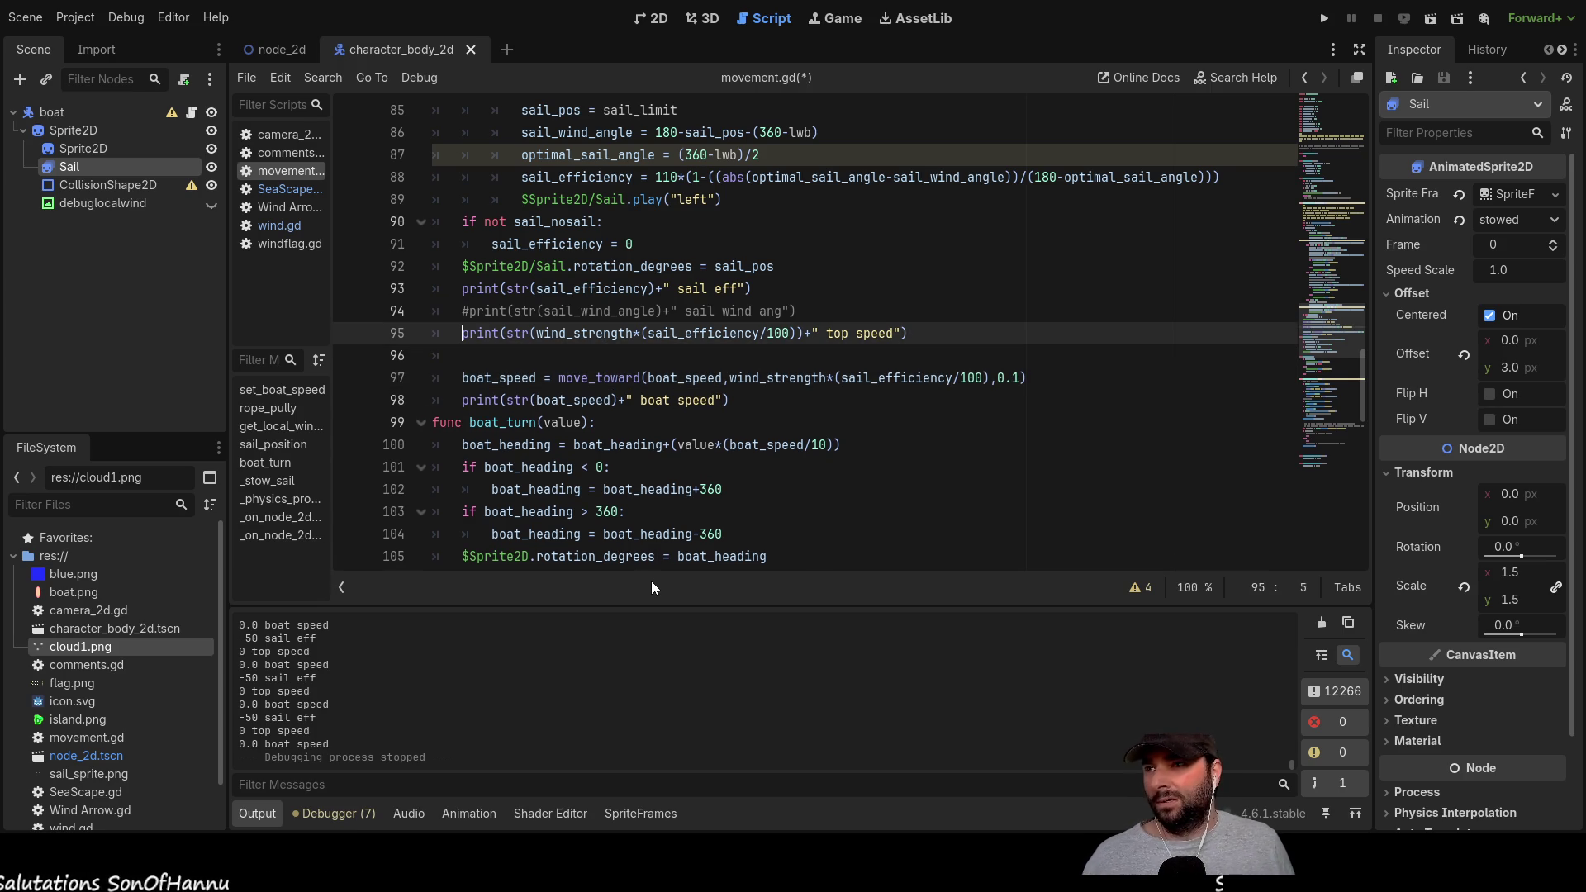
key("Up")
key("Return")
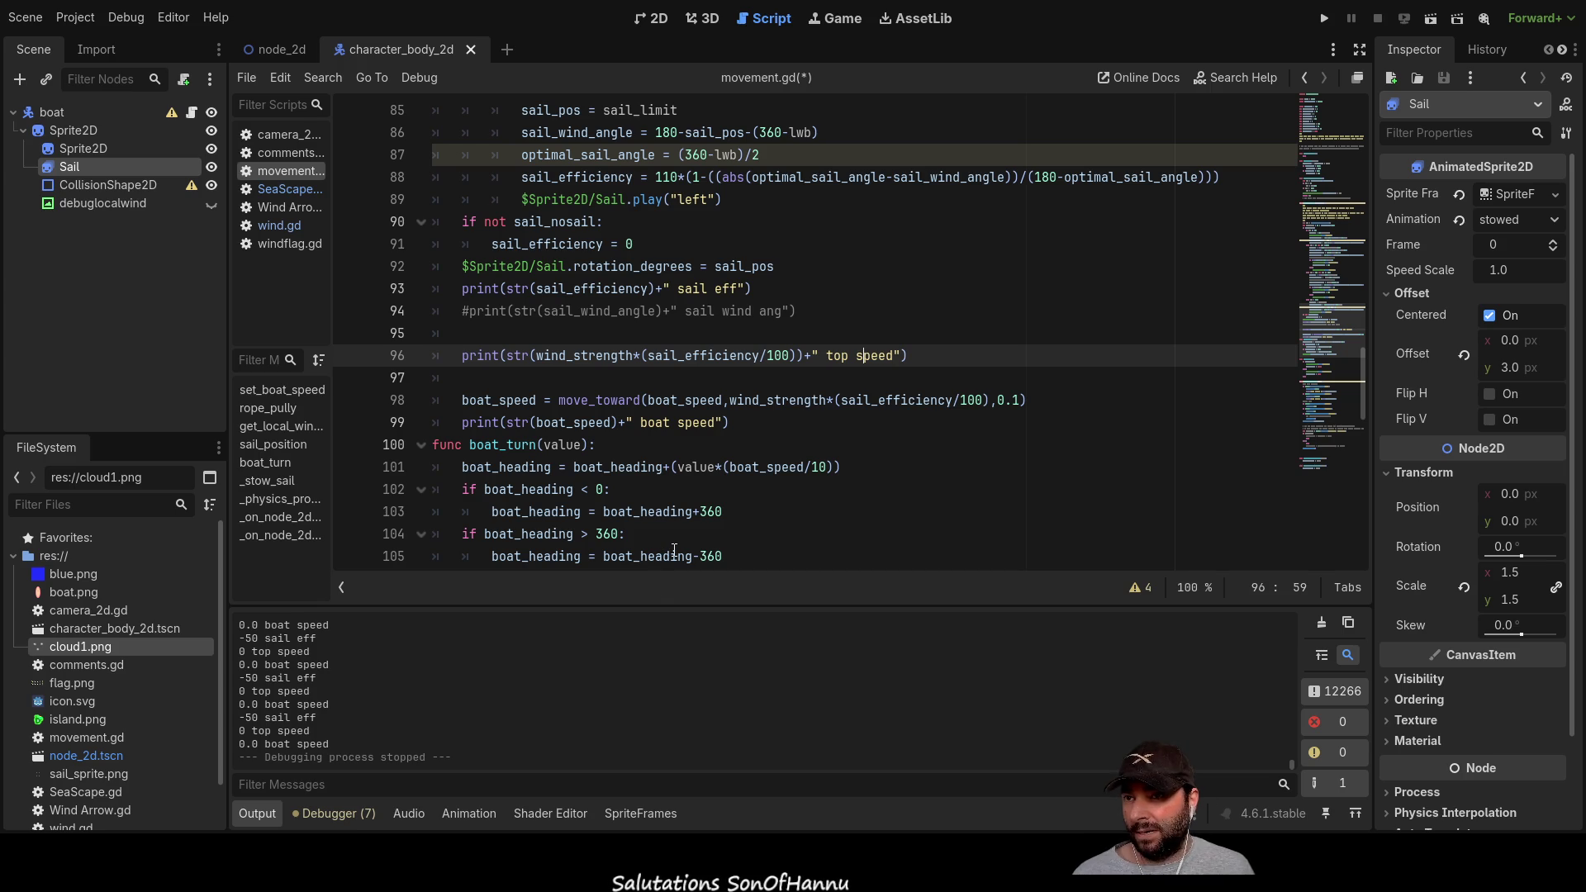
double_click(568, 357)
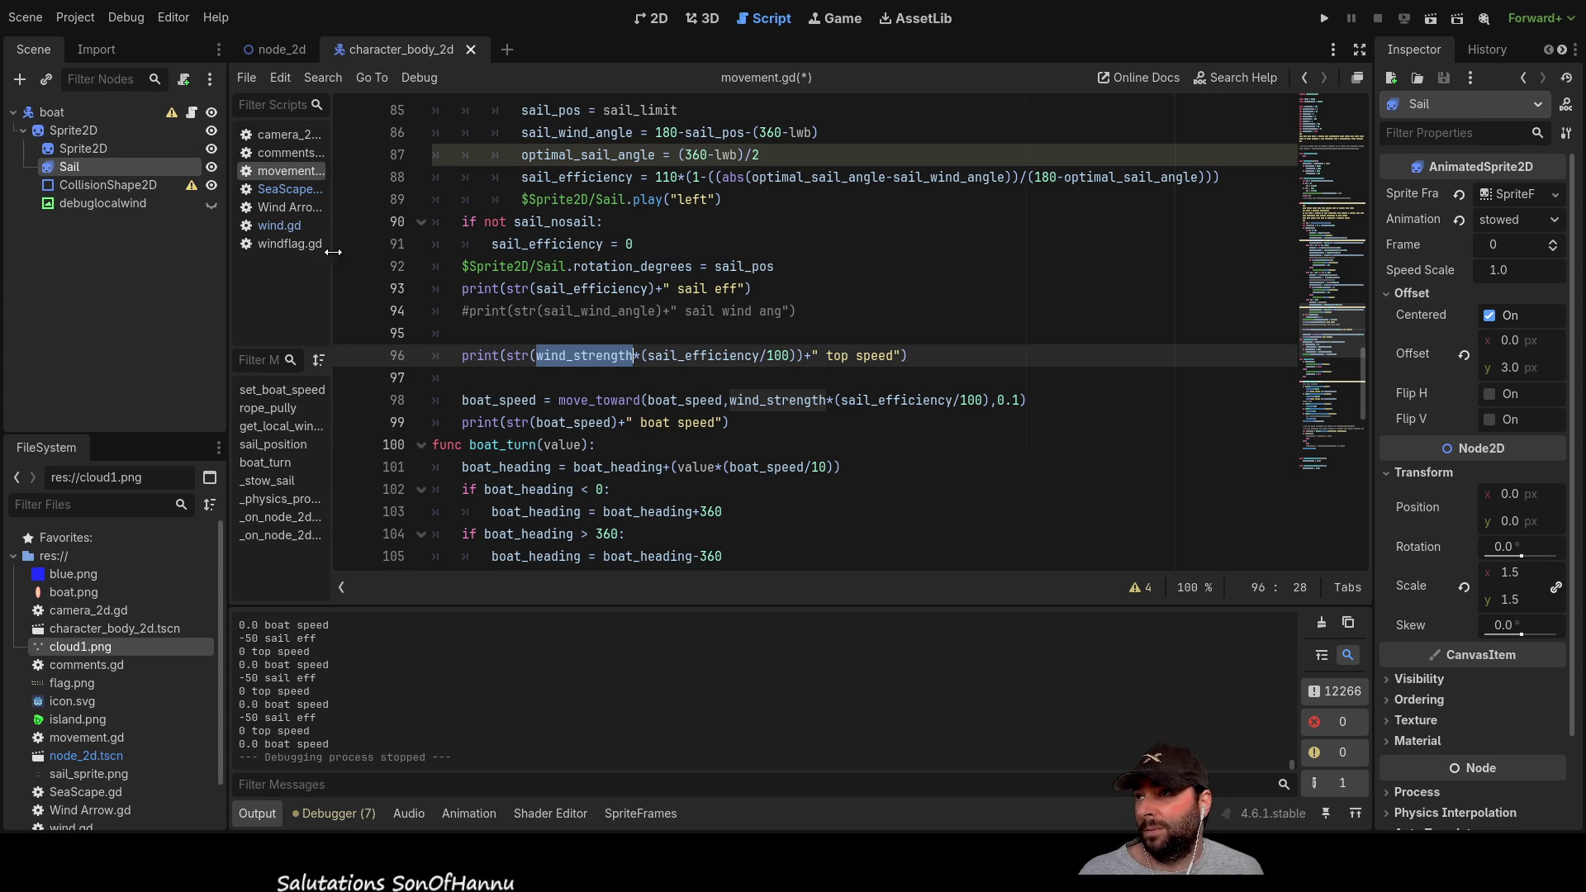
left_click(285, 225)
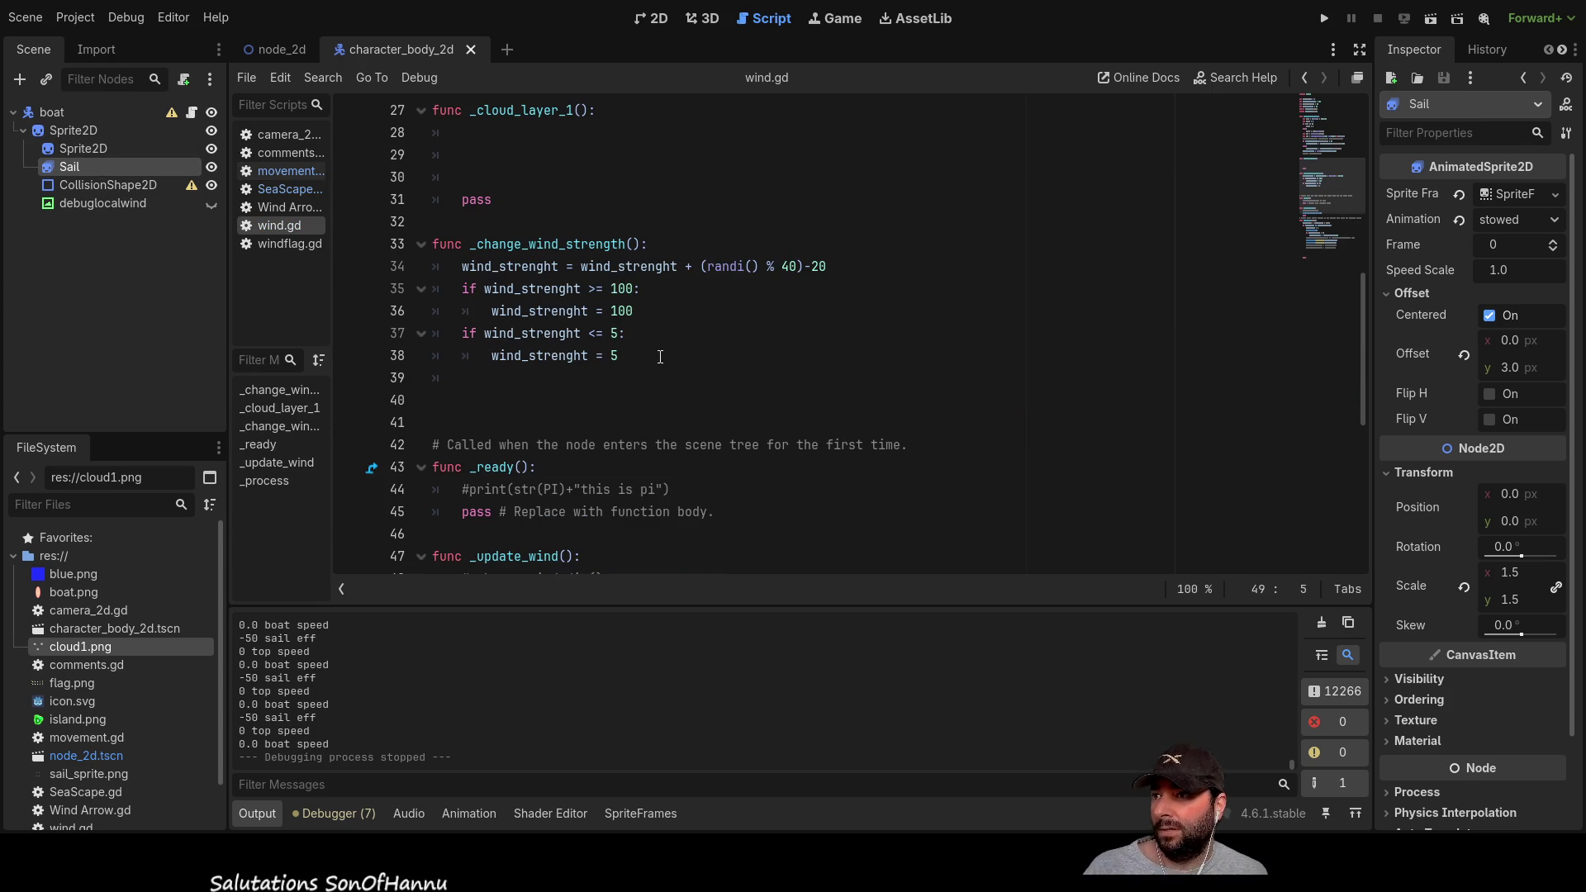
Step: Check wind.gd's wind_strenght lower limit and reset value of 5, then return to movement.gd
scroll(582, 434, "up", 1)
scroll(582, 434, "up", 3)
scroll(617, 428, "down", 3)
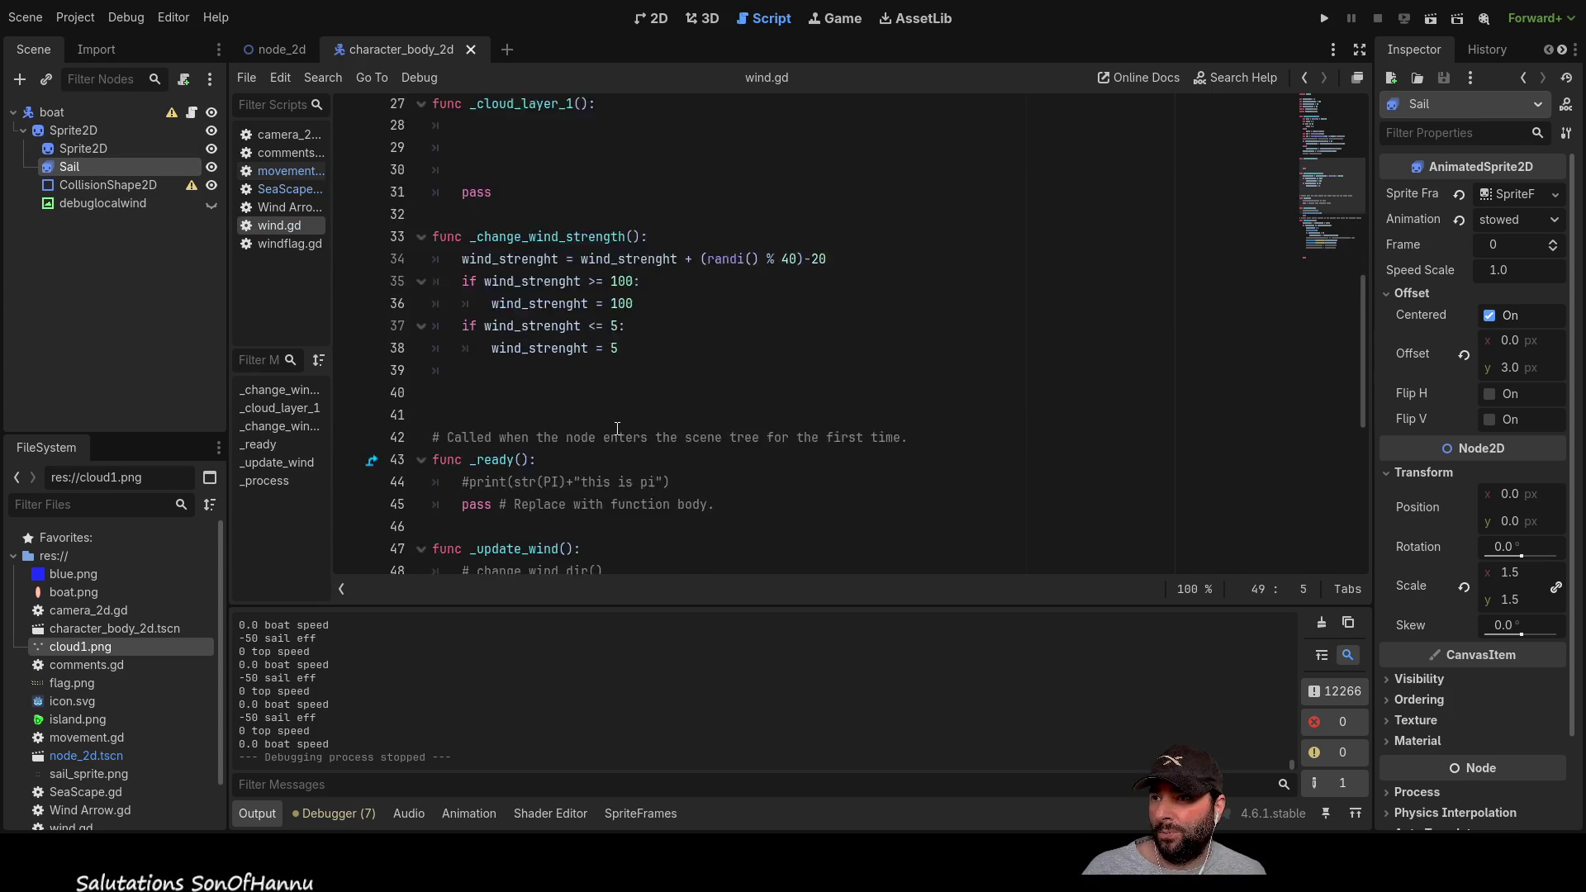
scroll(617, 428, "down", 3)
double_click(608, 199)
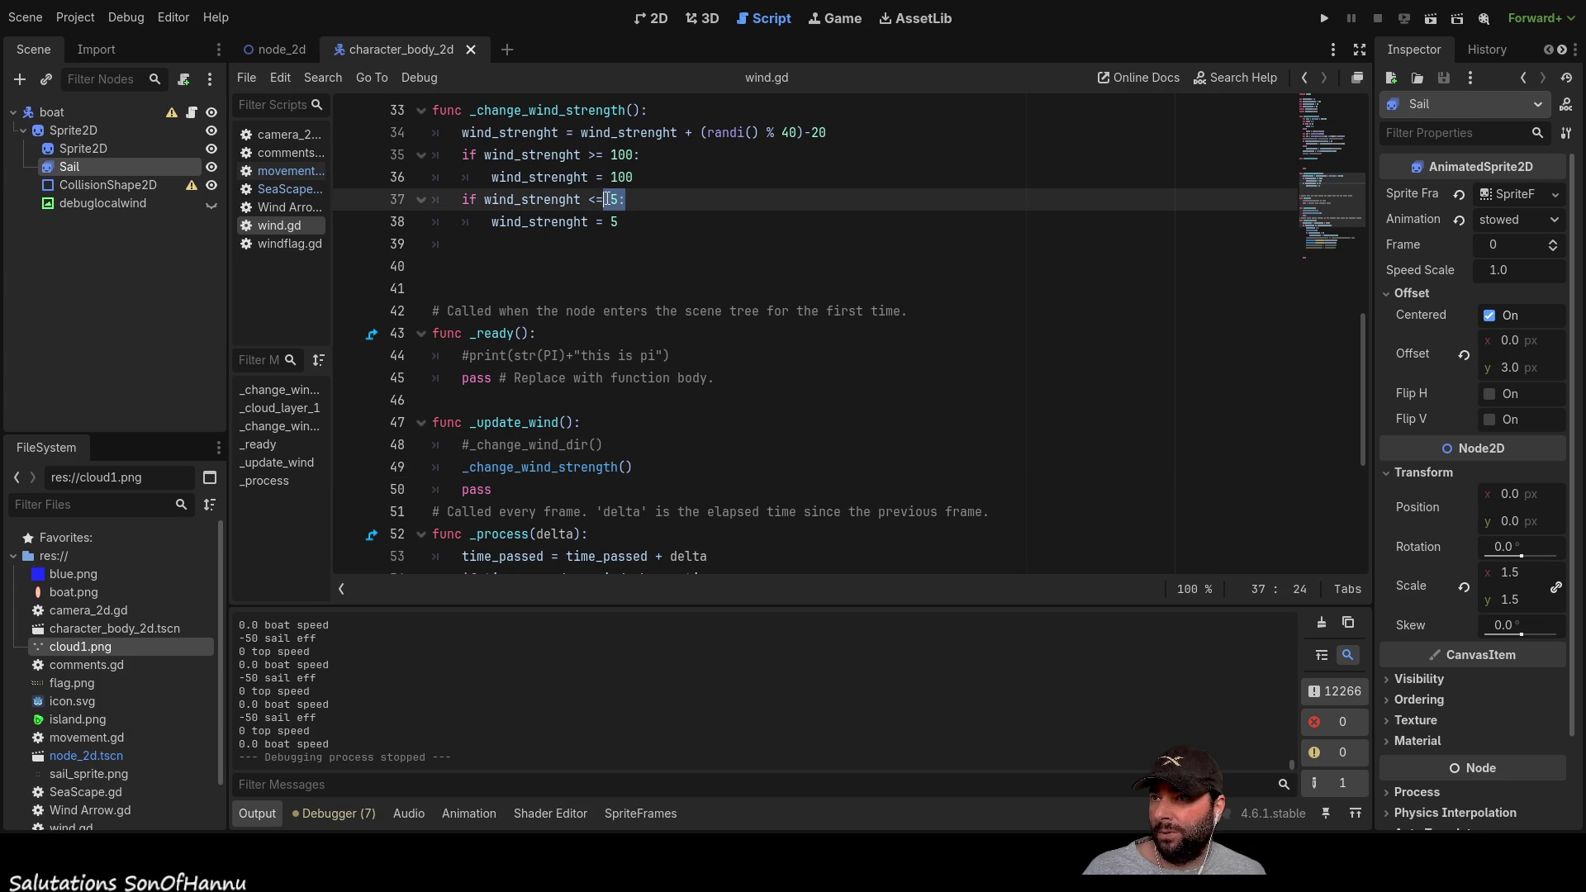
double_click(544, 196)
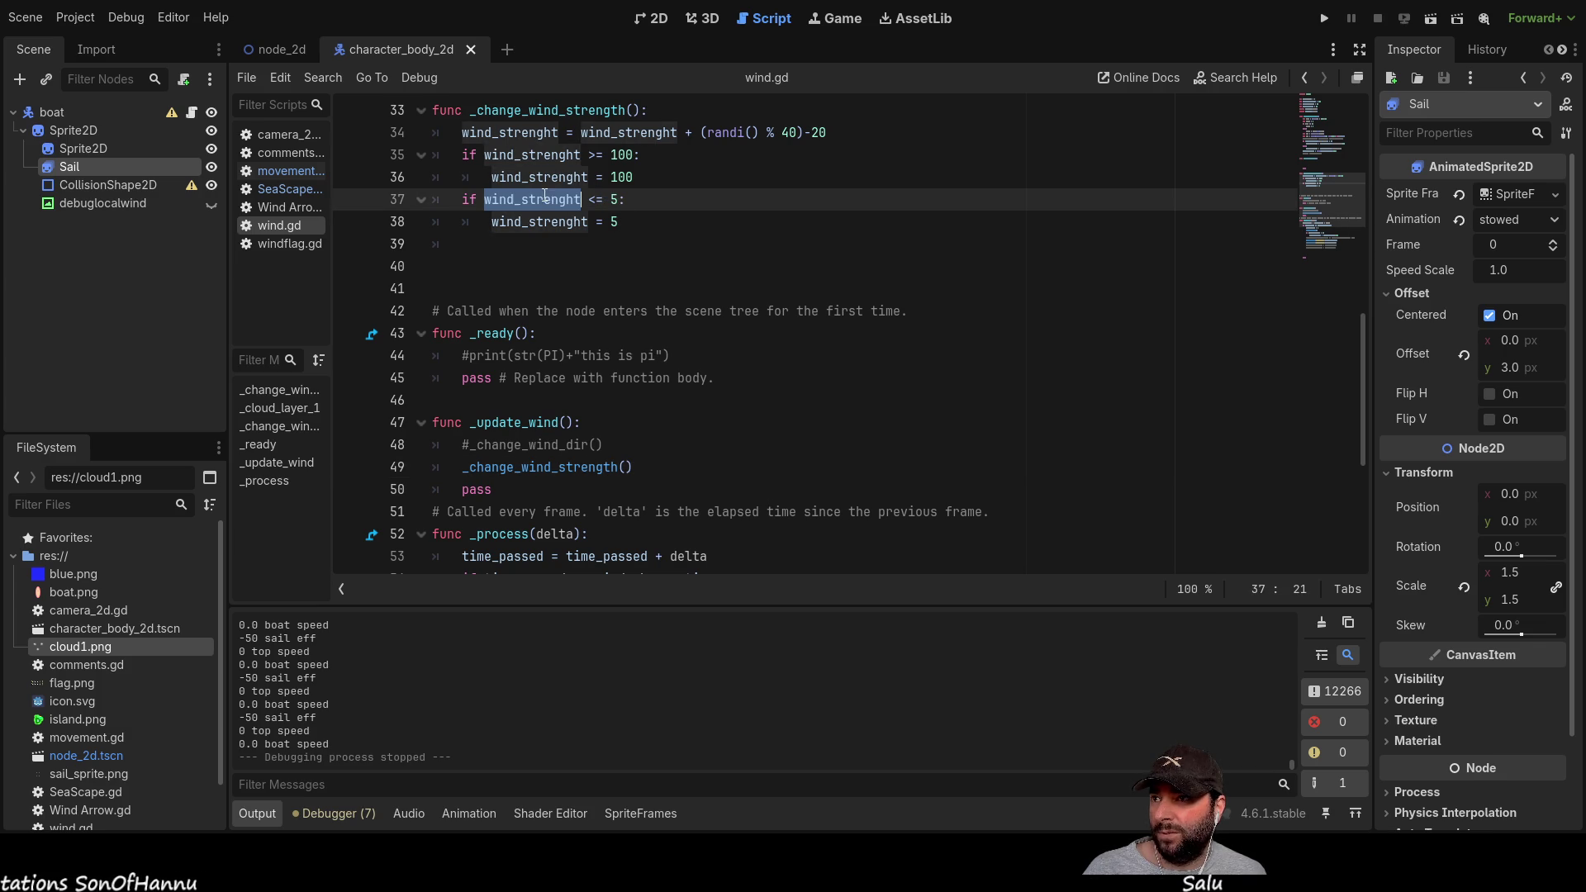
double_click(614, 200)
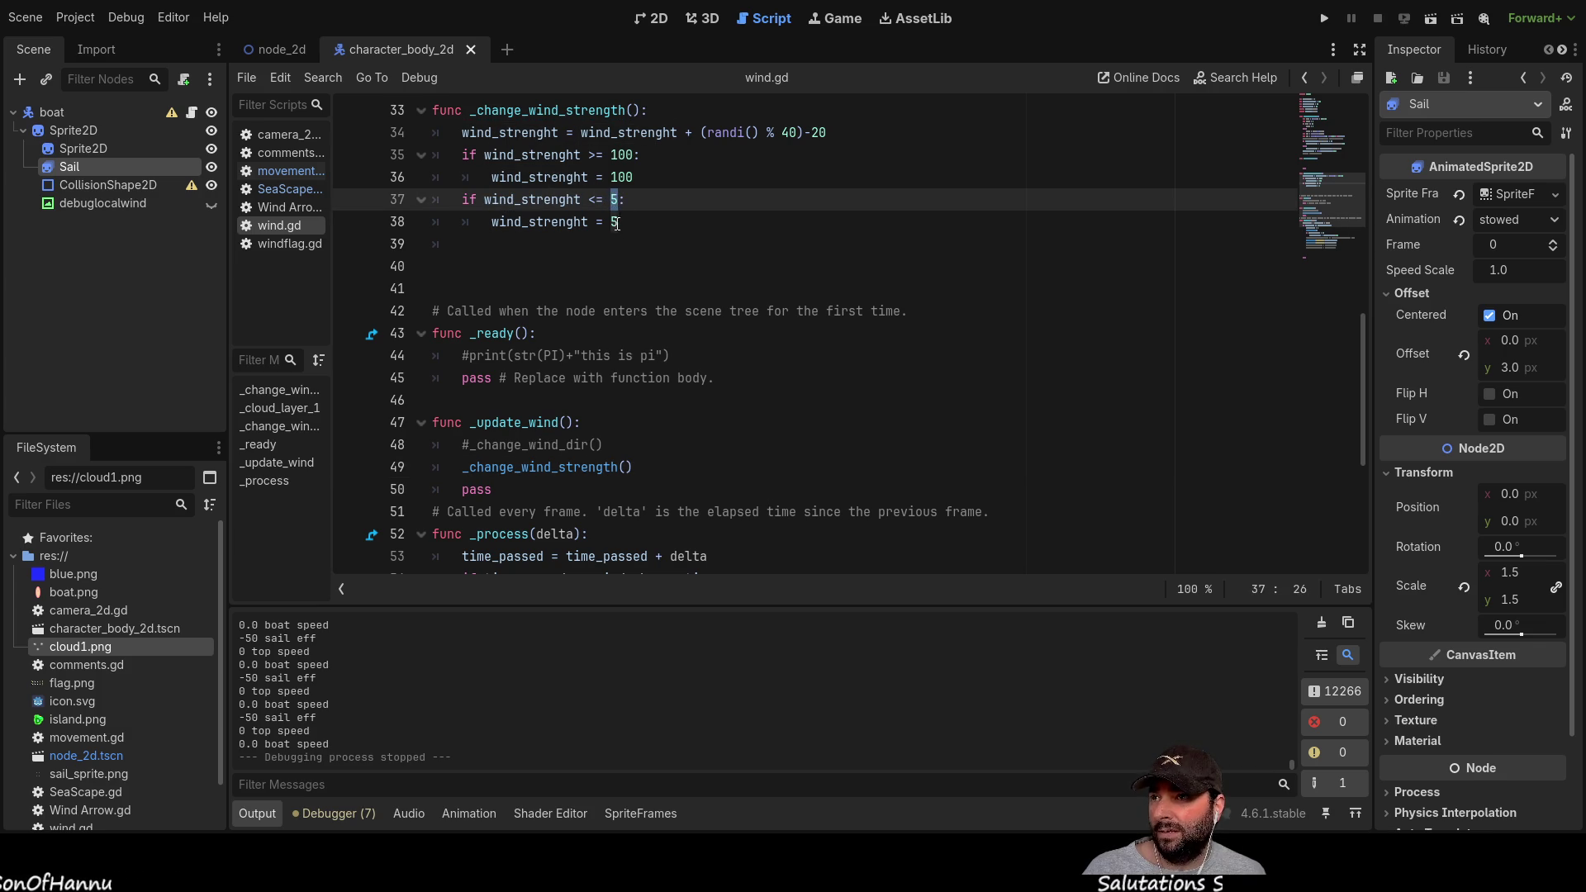
double_click(616, 223)
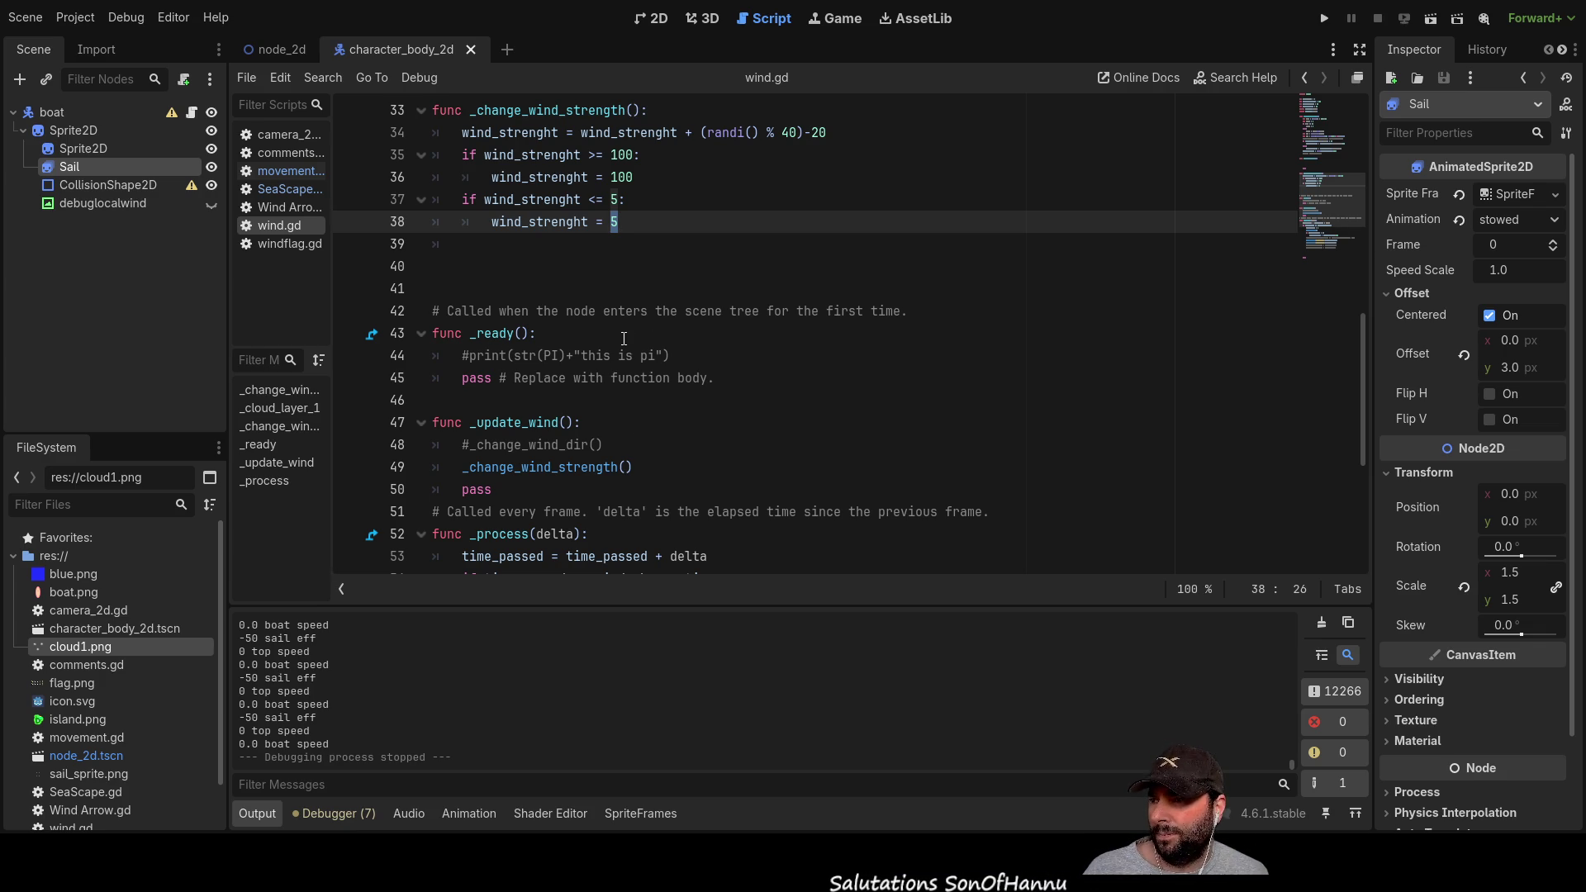
left_click(285, 172)
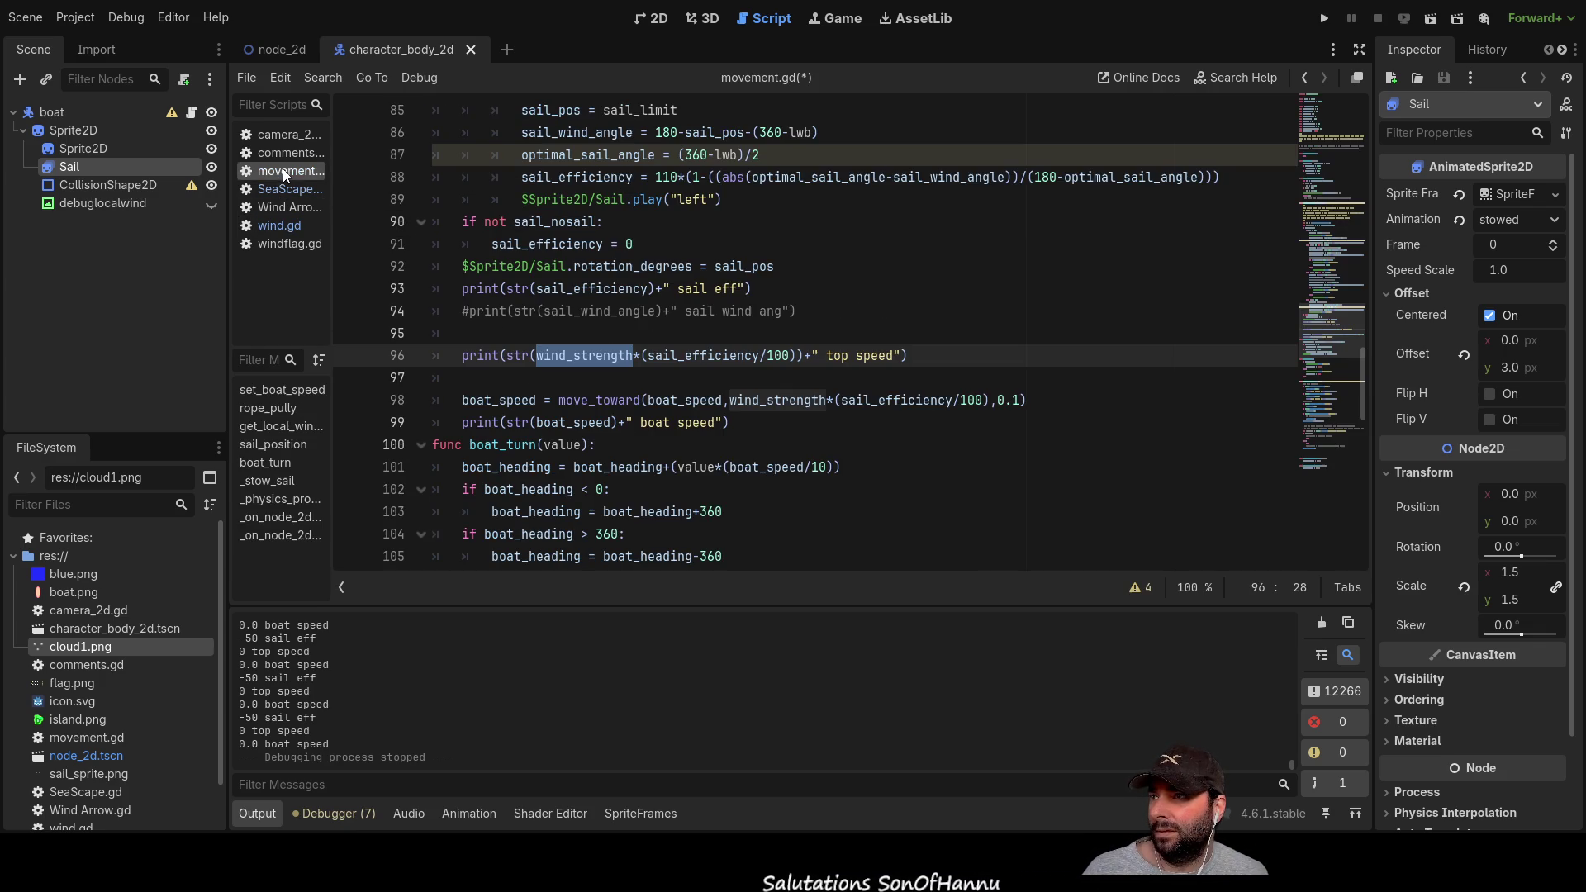
double_click(690, 355)
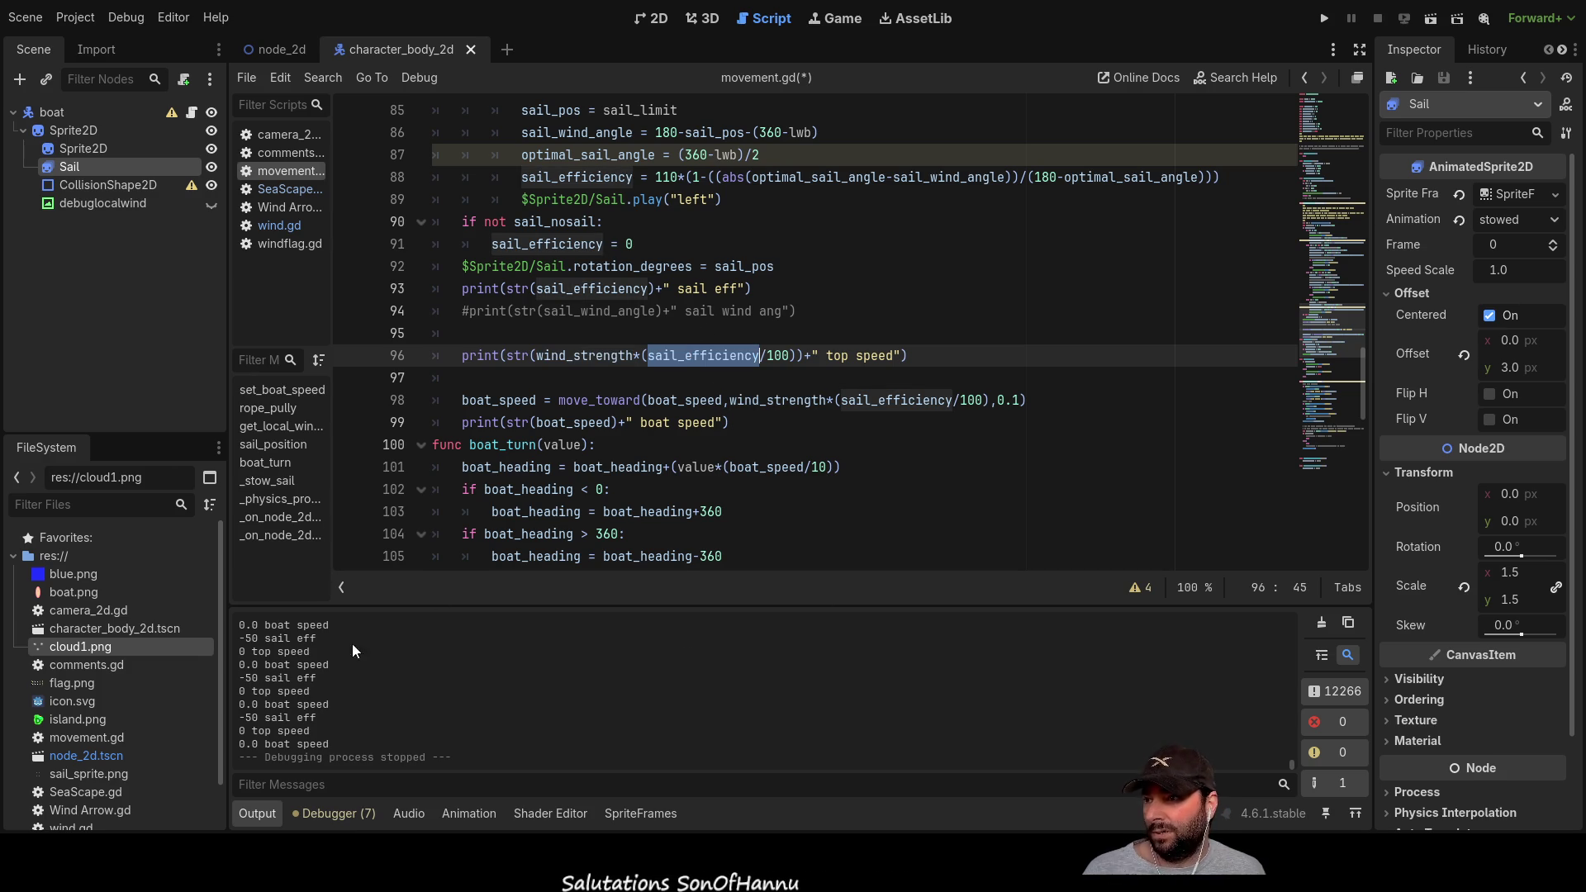
double_click(579, 286)
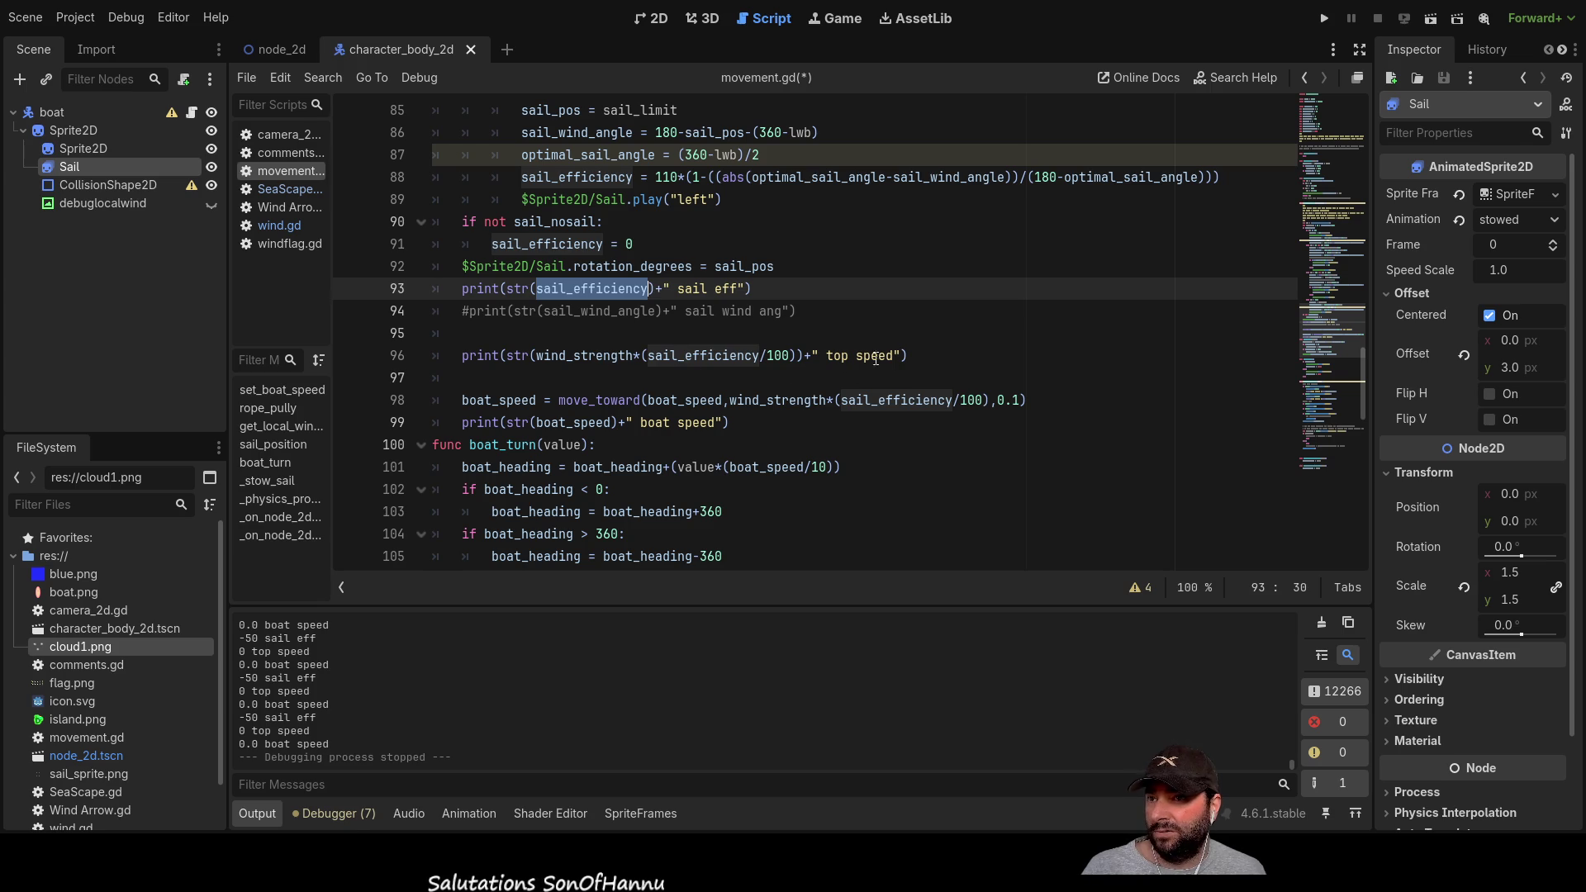
mouse_move(915, 355)
left_mouse_down()
mouse_move(465, 355)
mouse_move(921, 350)
left_mouse_up()
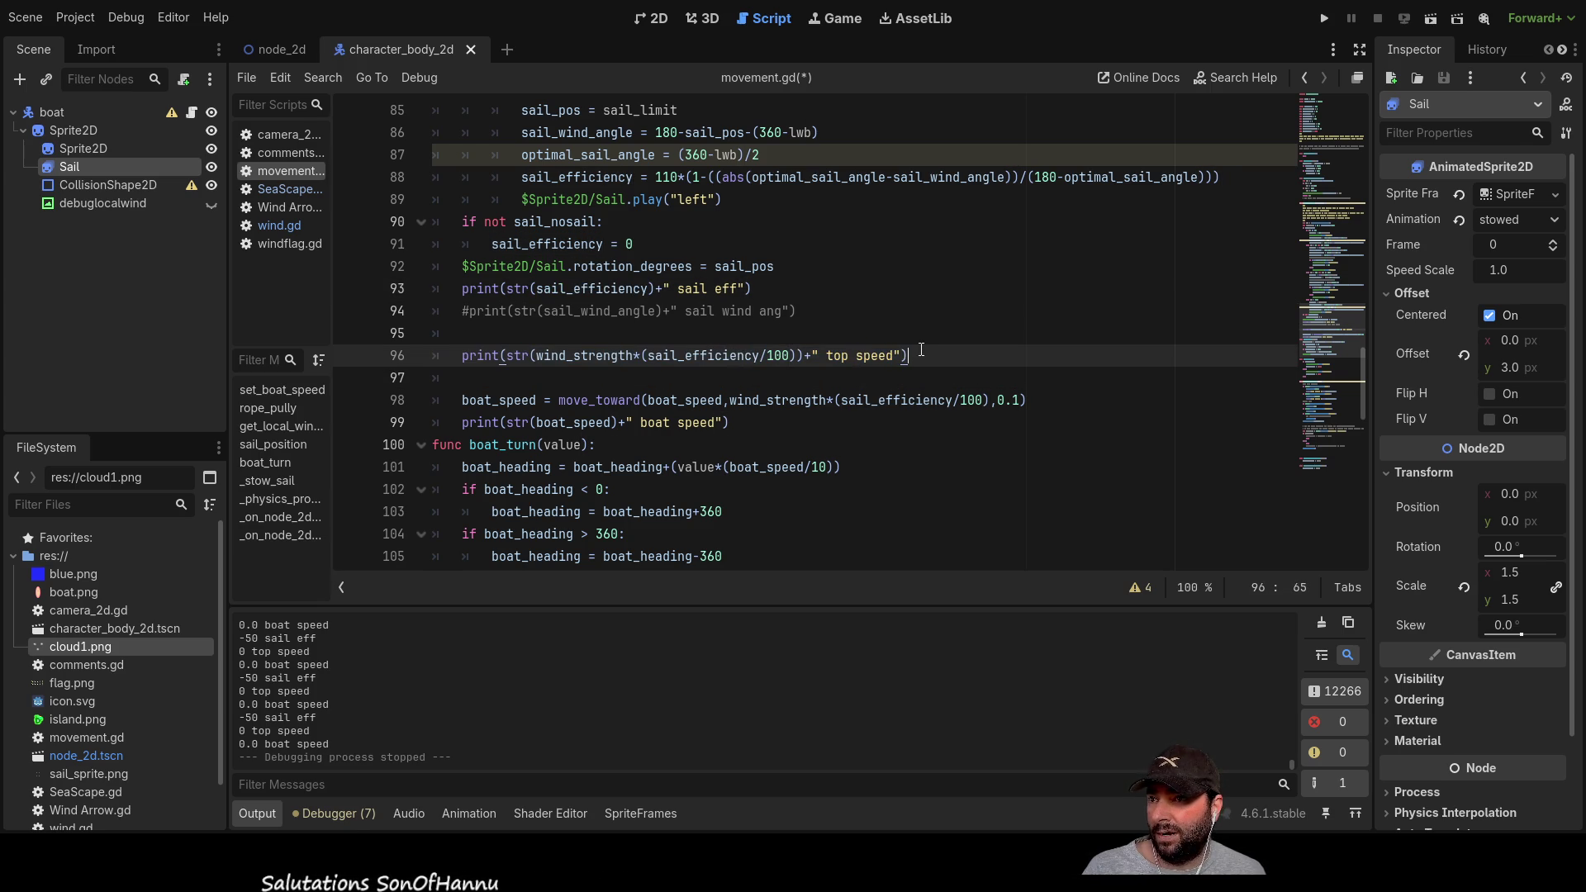
double_click(685, 356)
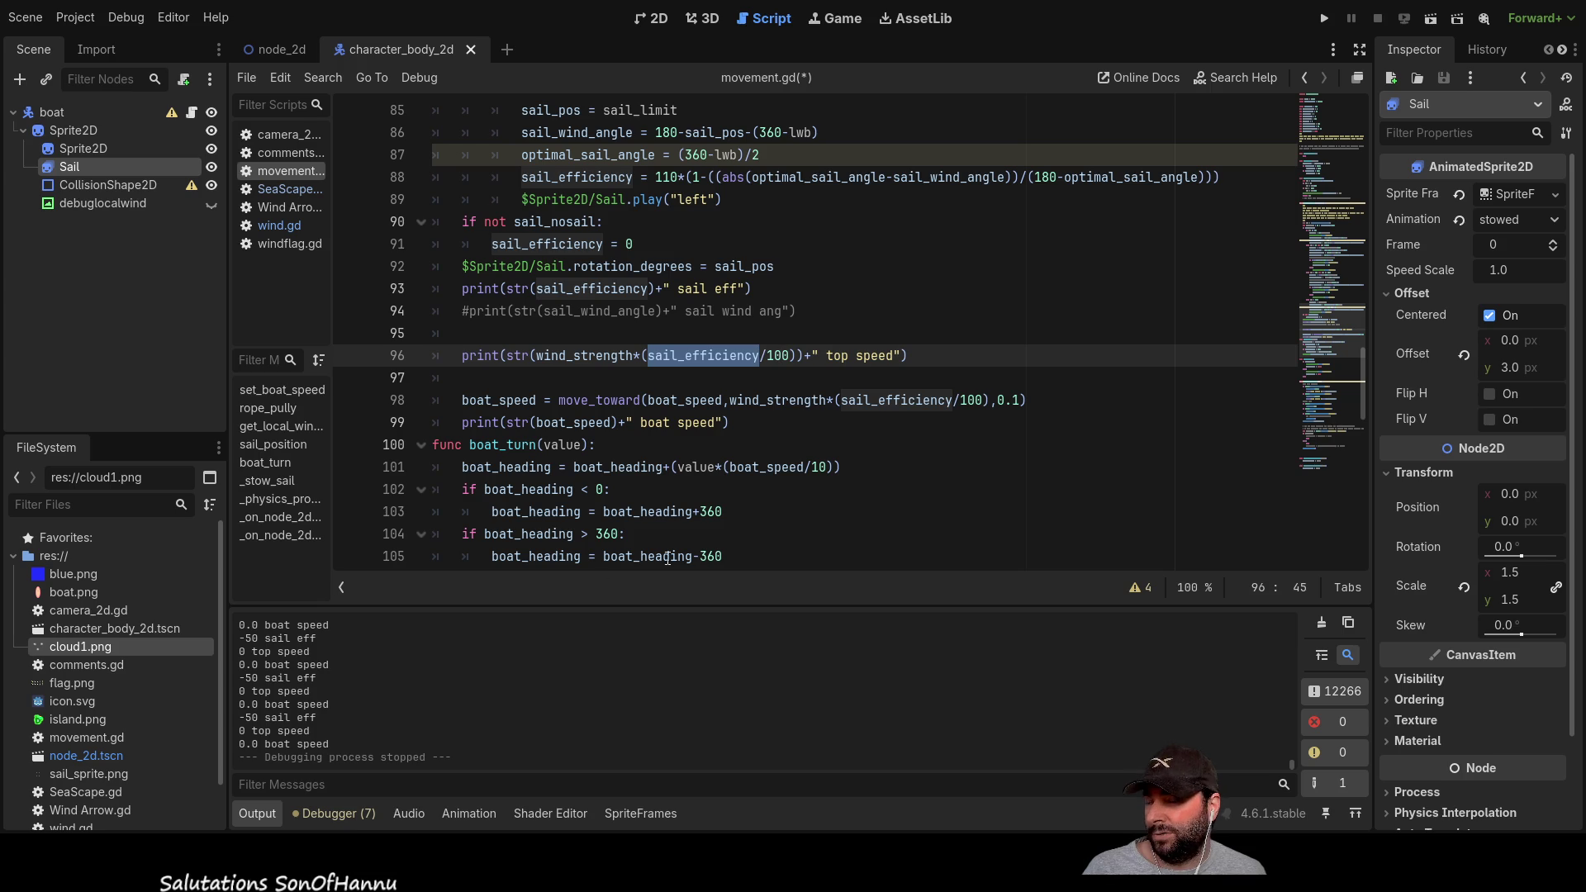
double_click(584, 290)
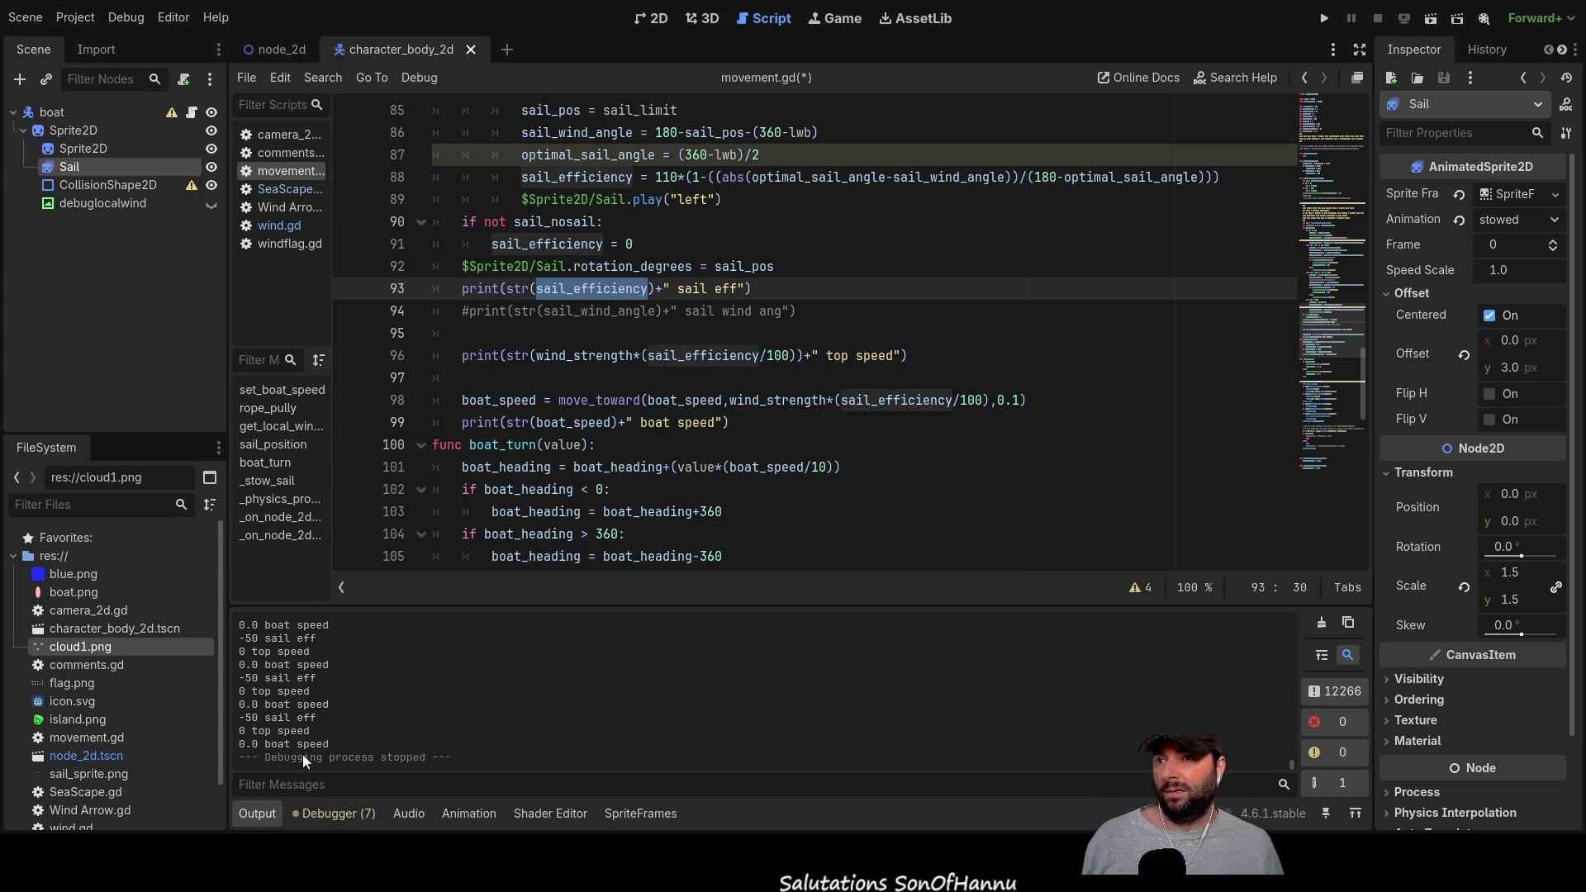
double_click(609, 357)
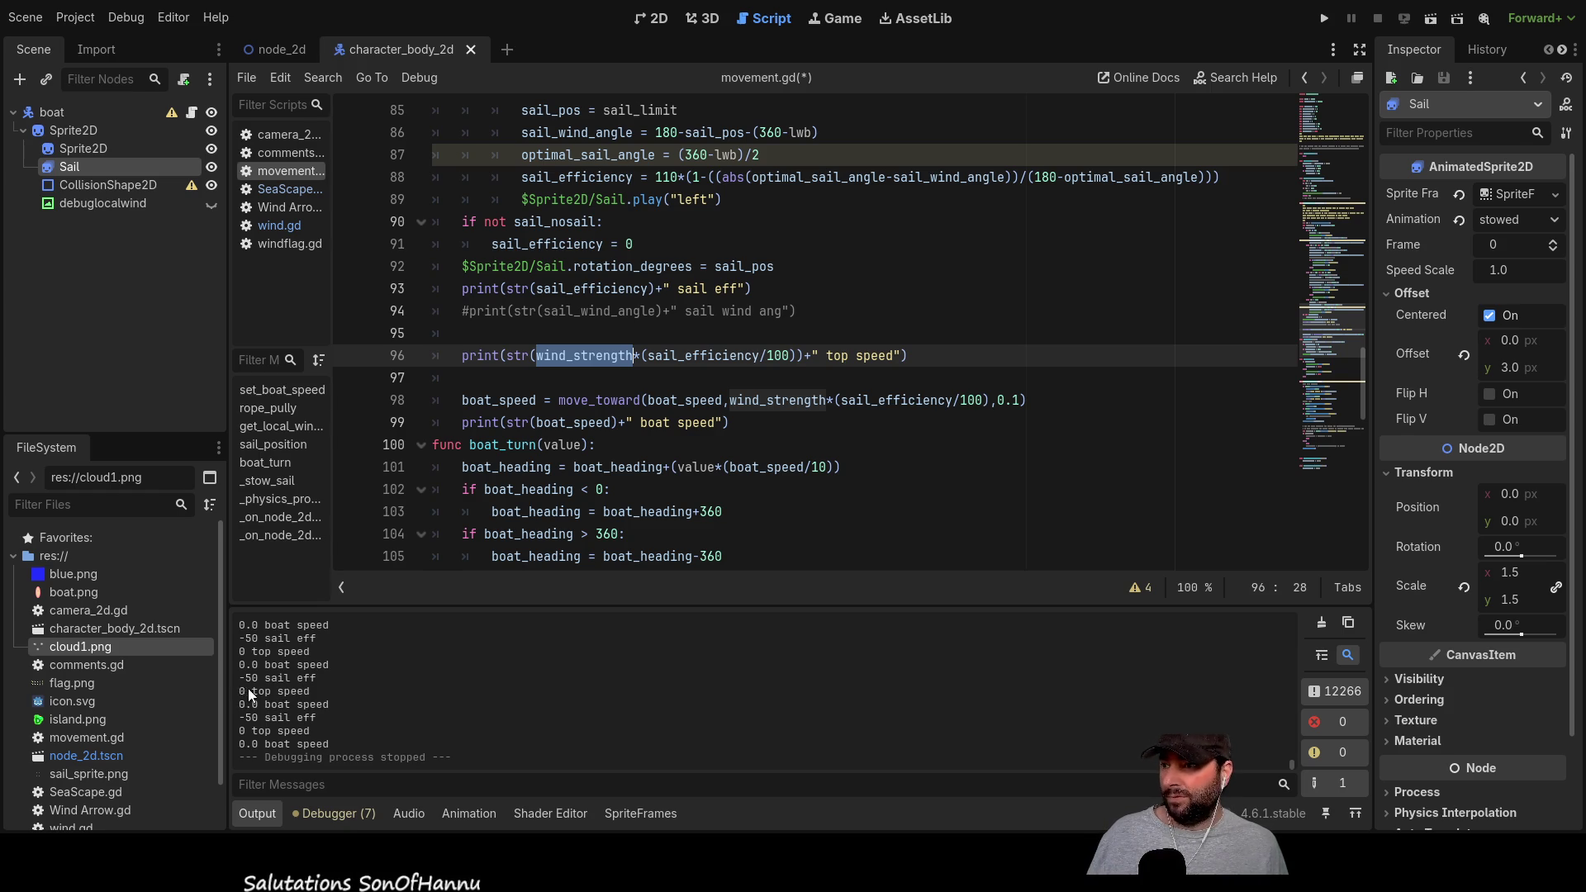
left_click(1324, 18)
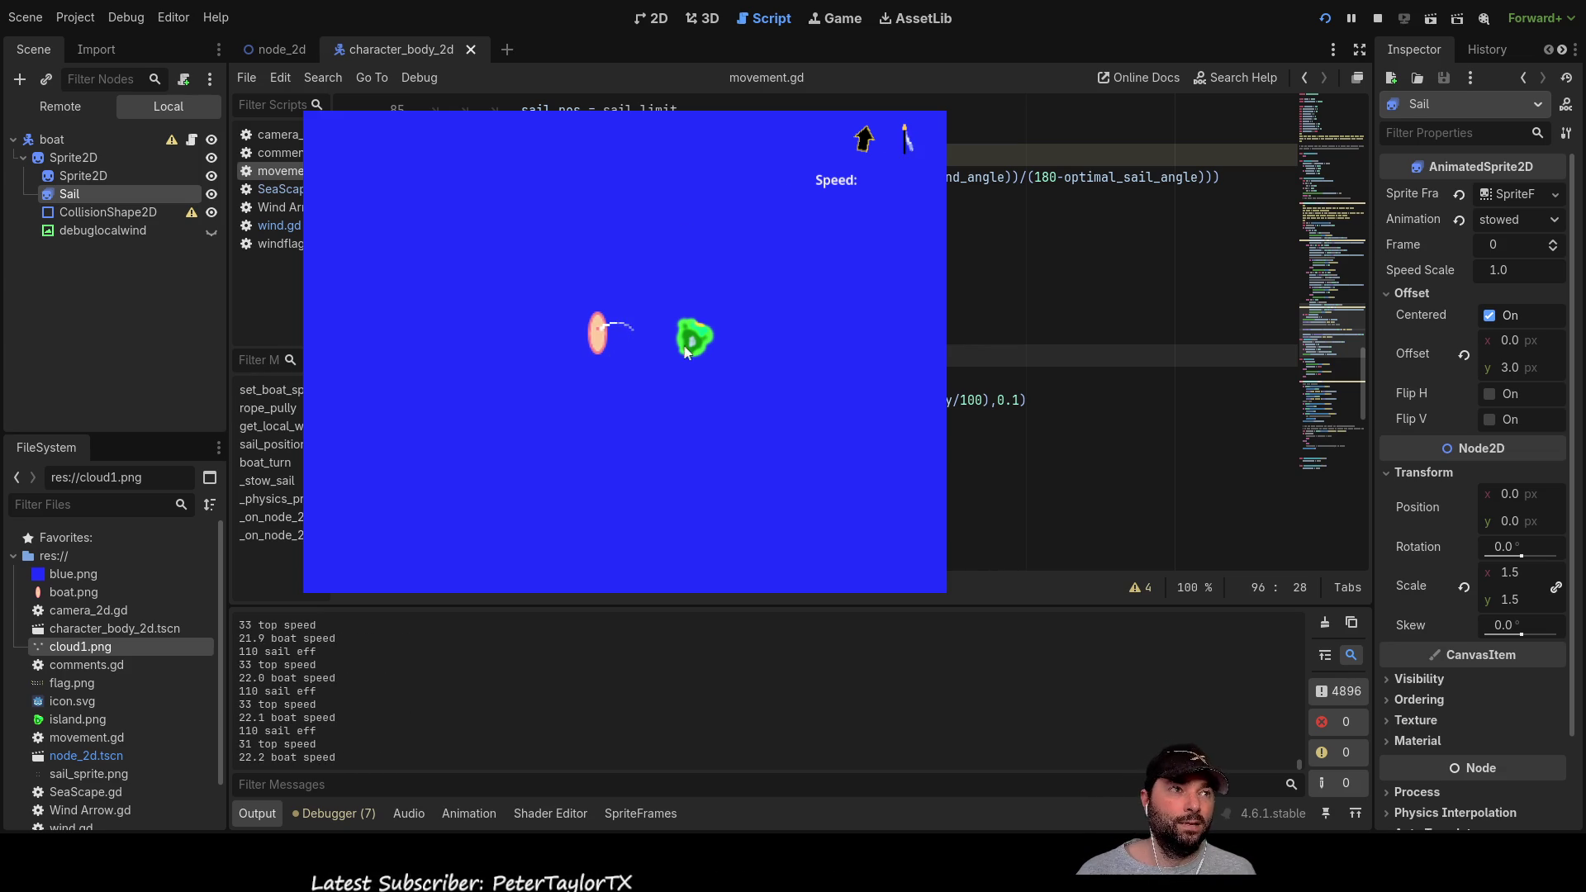
Step: Turn the boat sideways and shorten the sail rope while watching the log, then stop
key("Left")
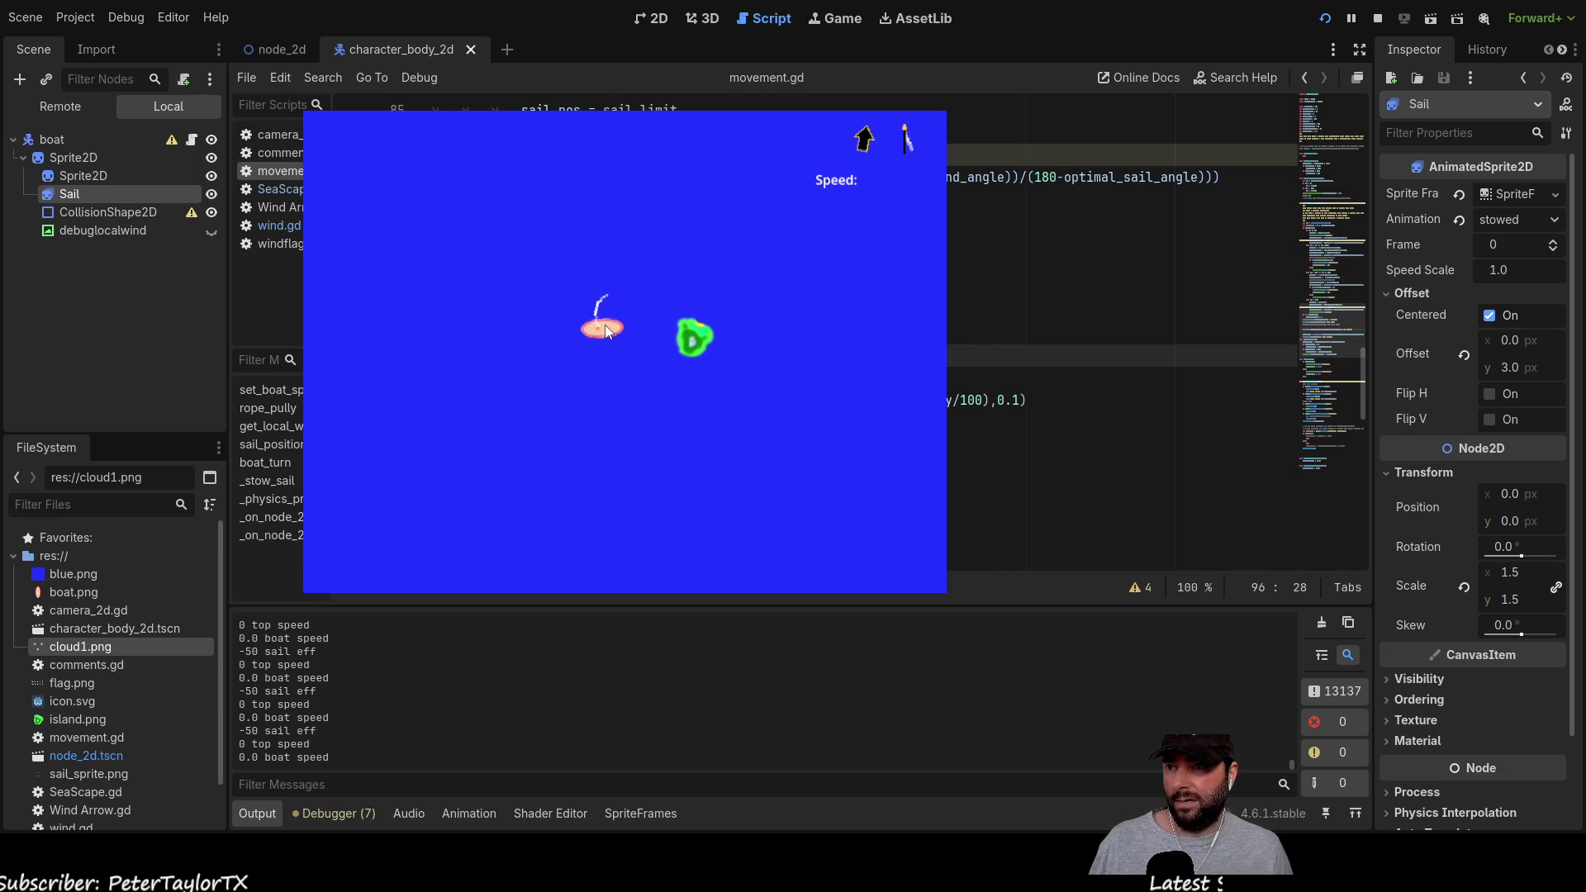
key("Down")
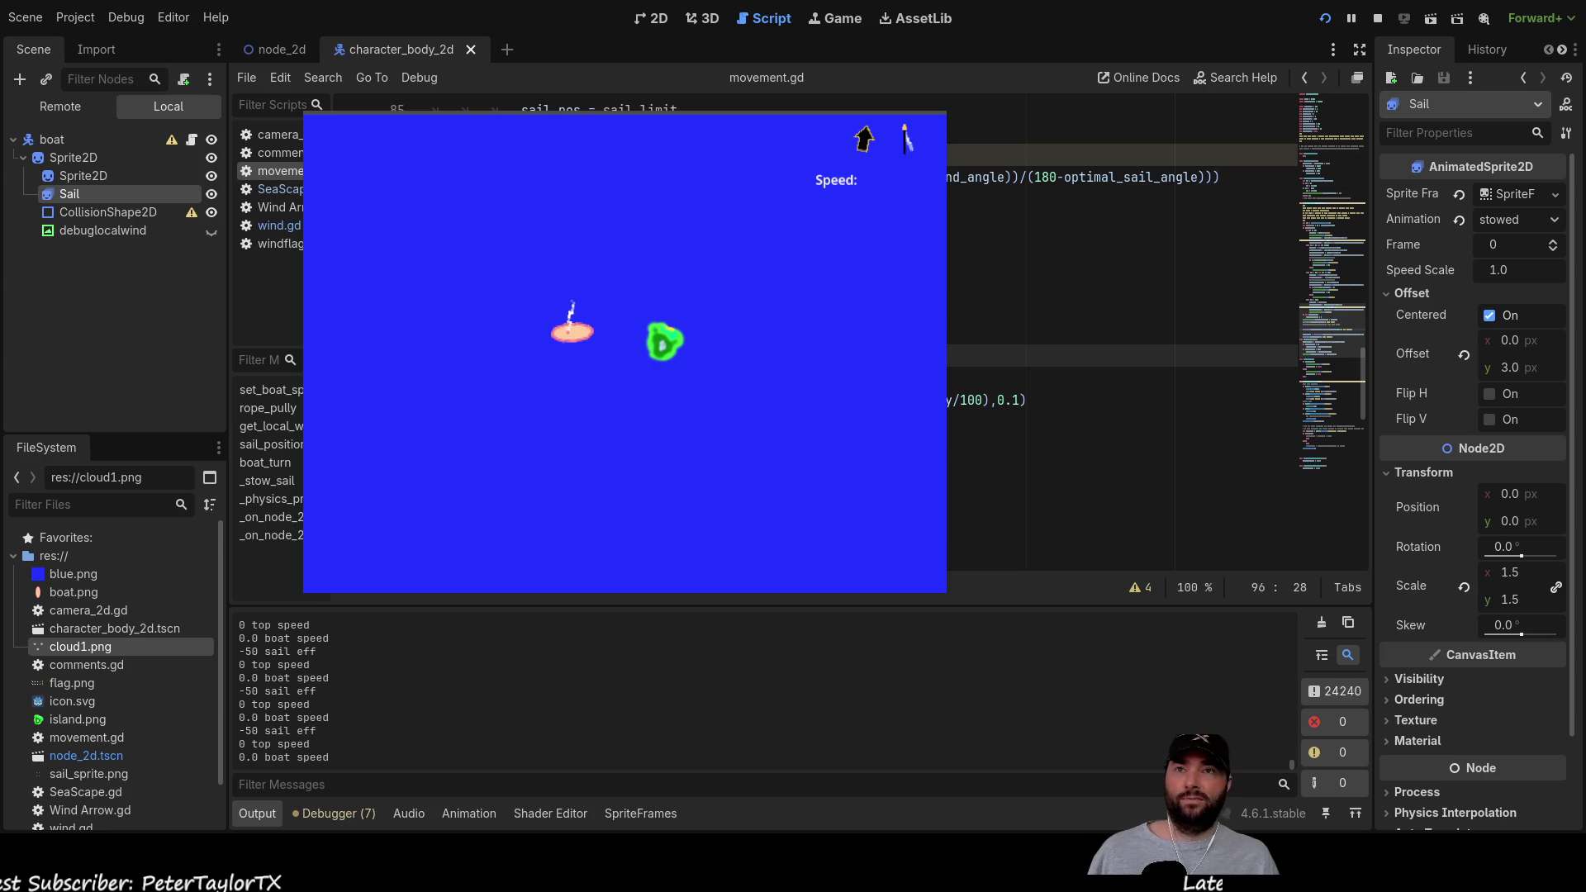
left_click(1377, 19)
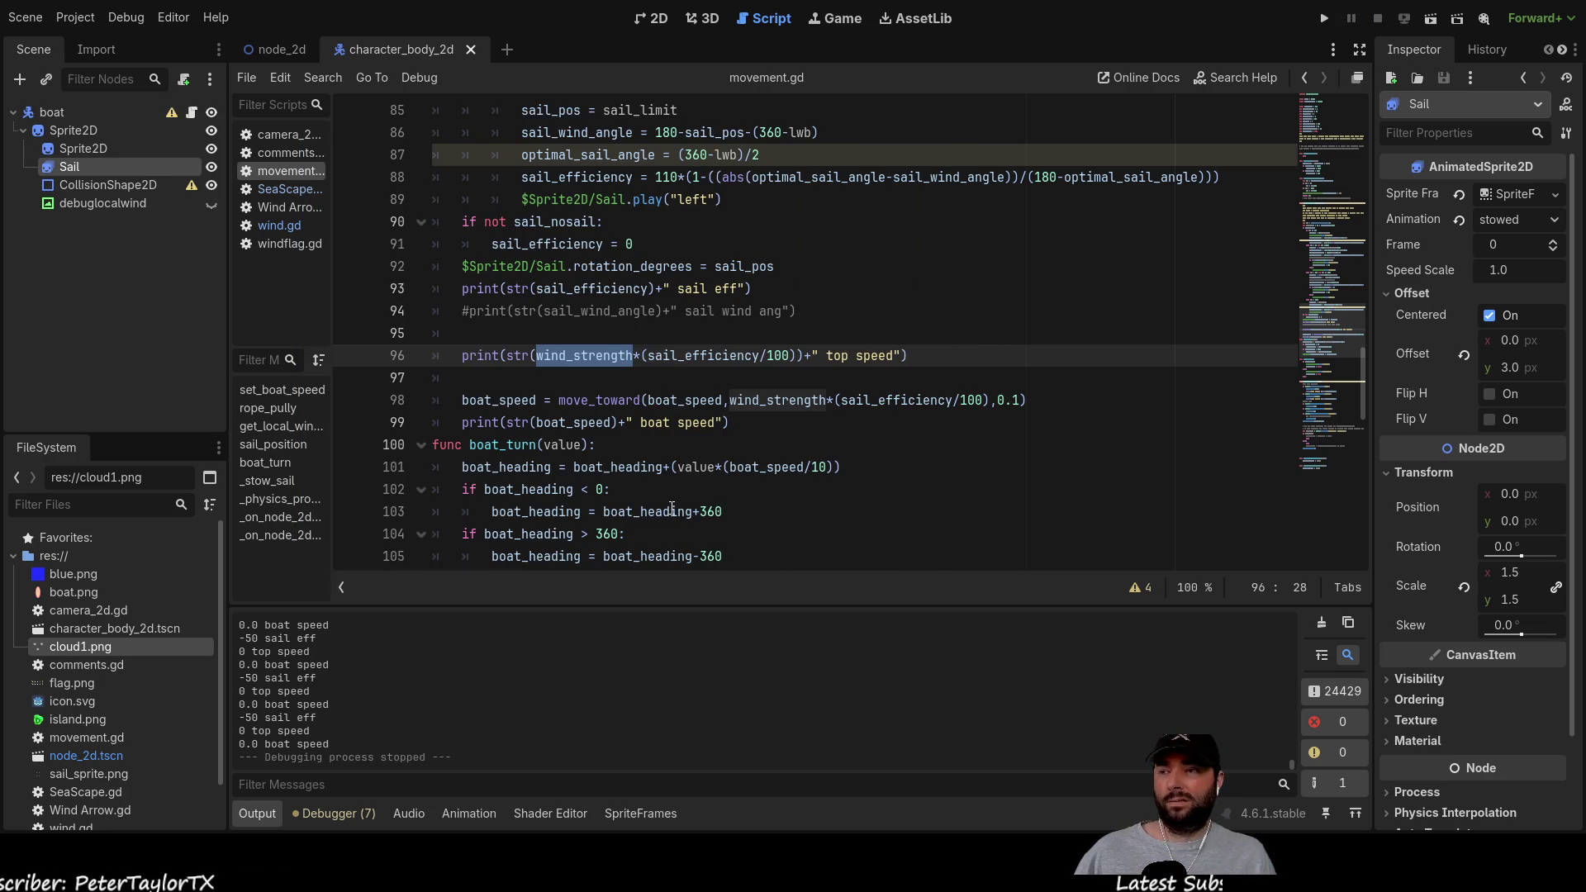
scroll(652, 447, "up", 3)
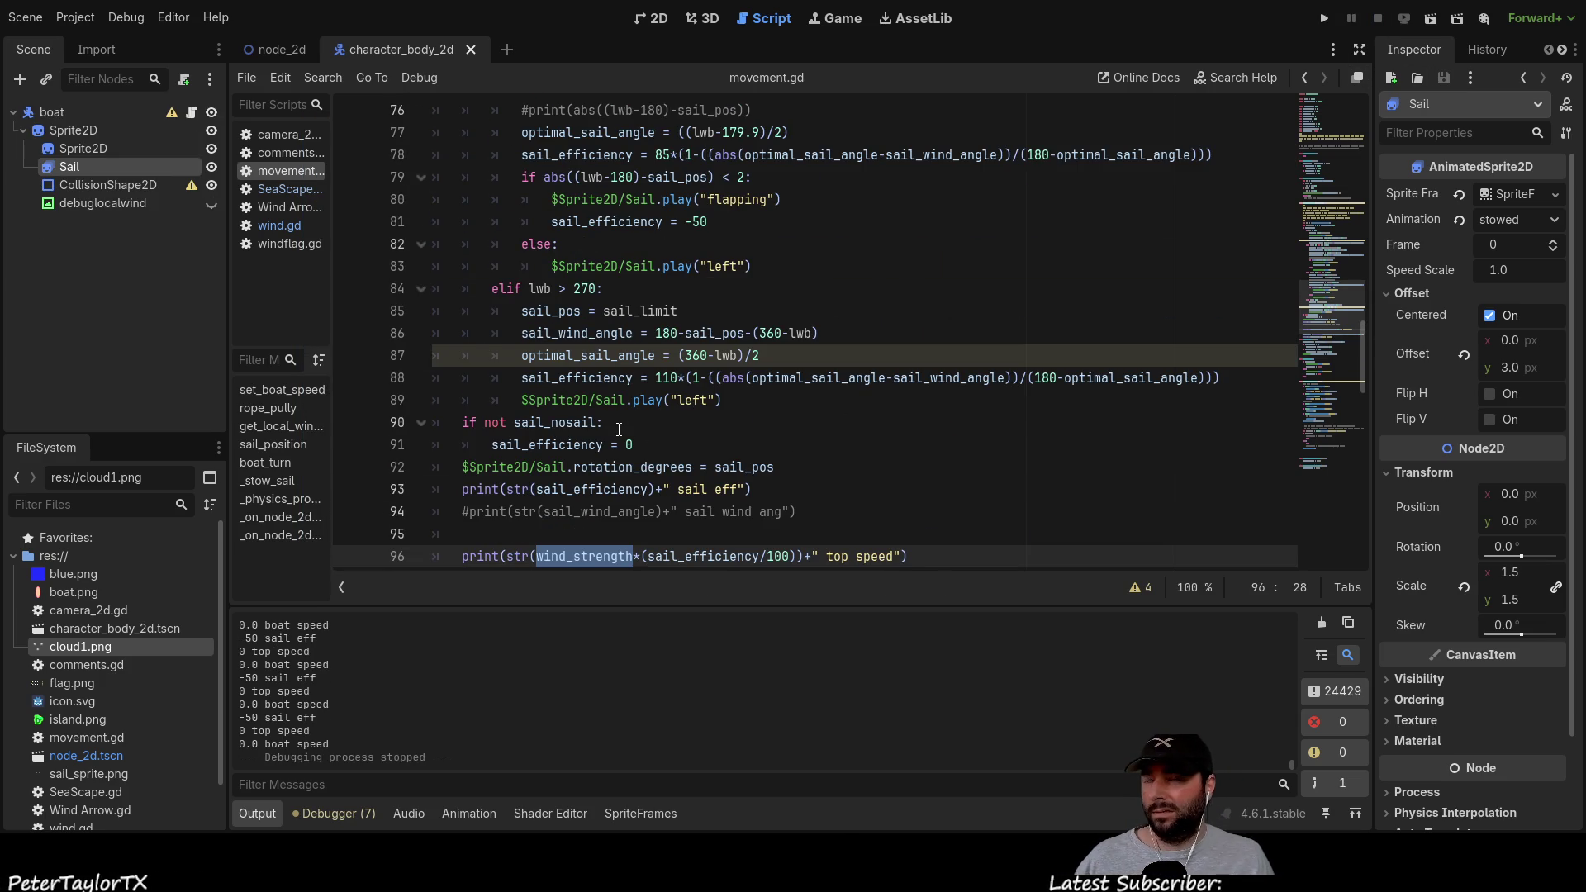
scroll(650, 435, "up", 2)
scroll(589, 380, "down", 1)
scroll(589, 380, "down", 1)
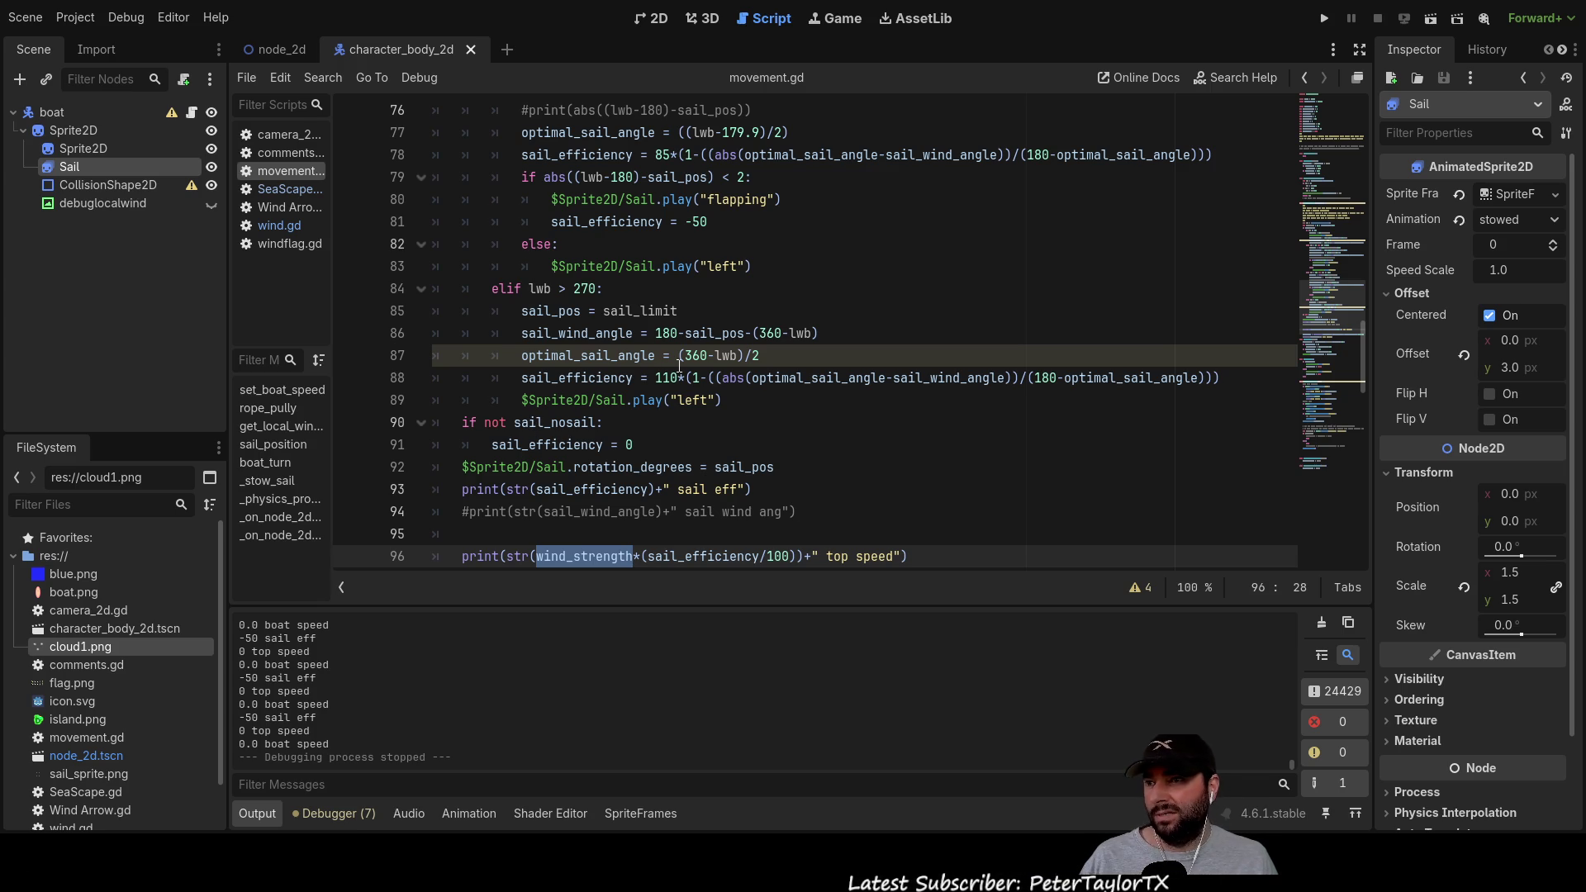
scroll(609, 475, "down", 2)
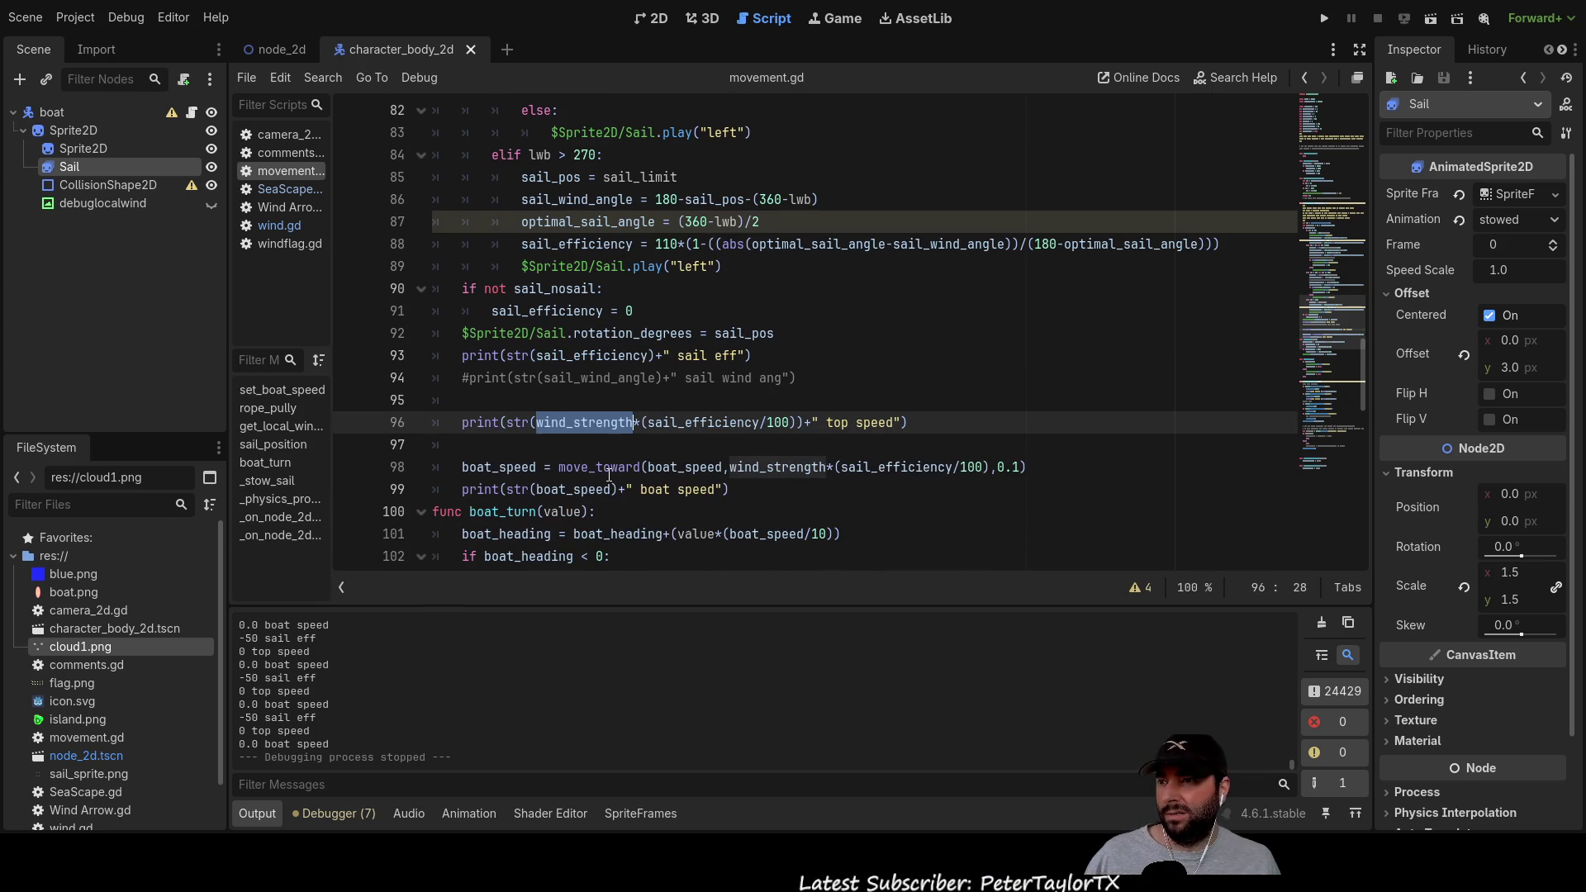
left_click(499, 422)
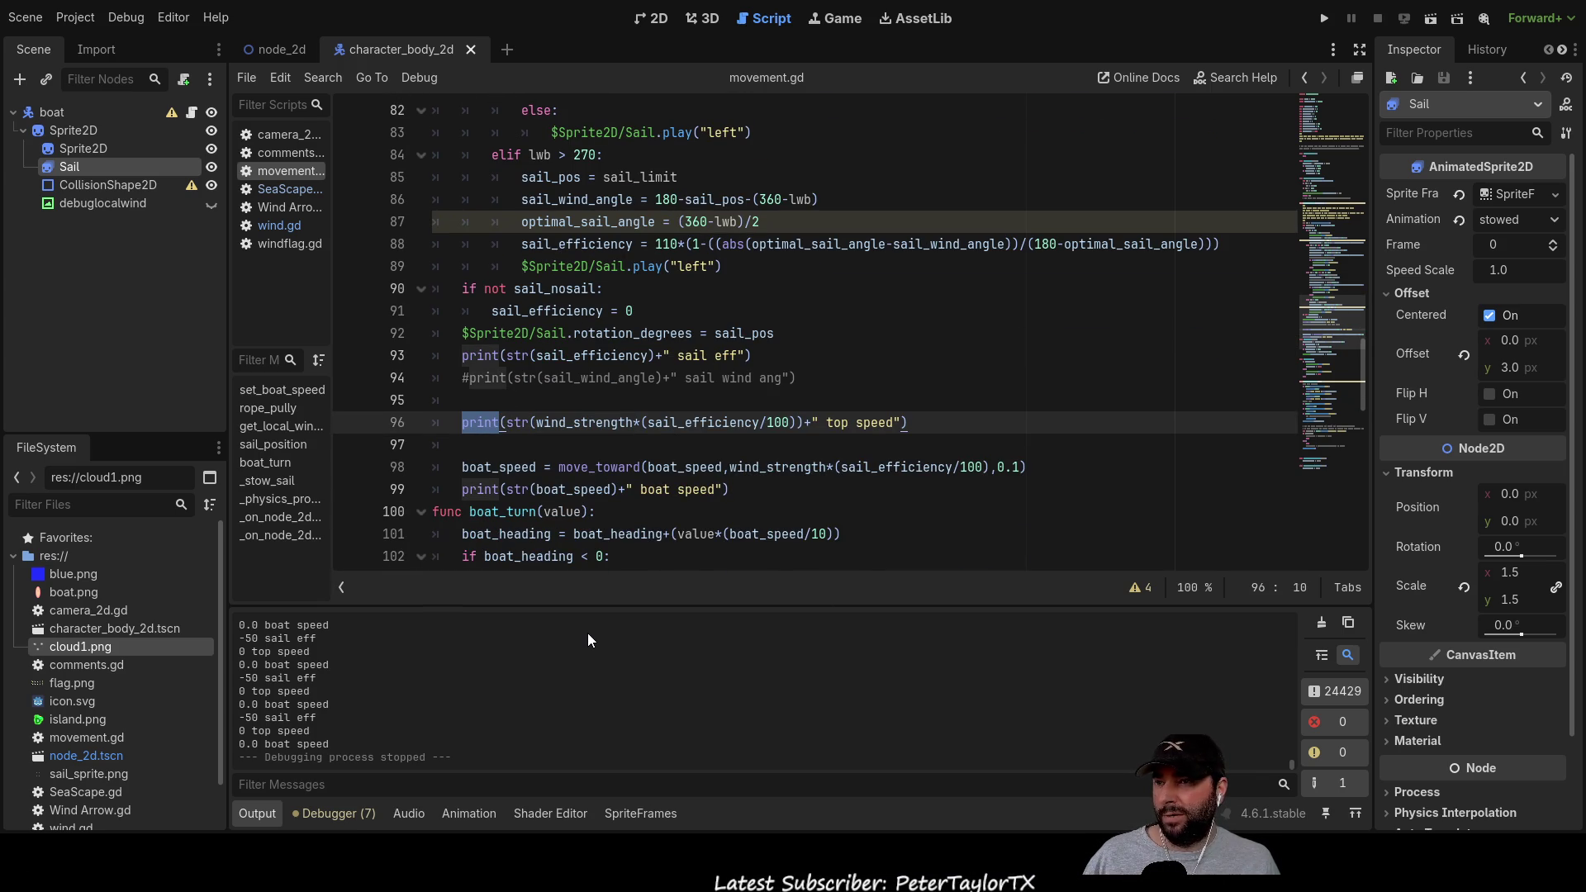
double_click(503, 466)
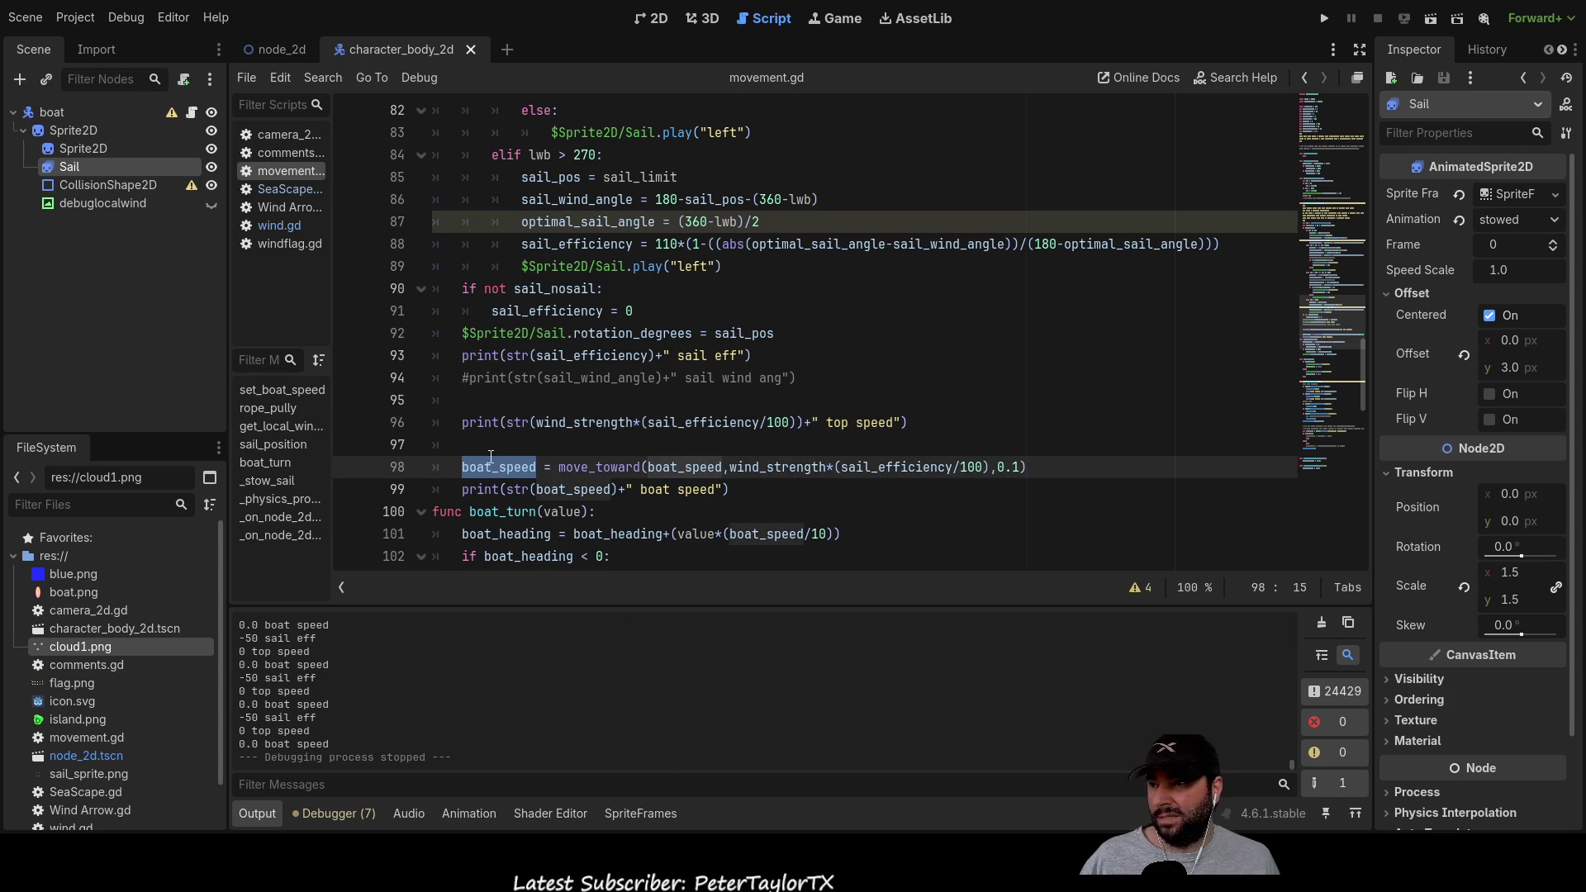
double_click(582, 490)
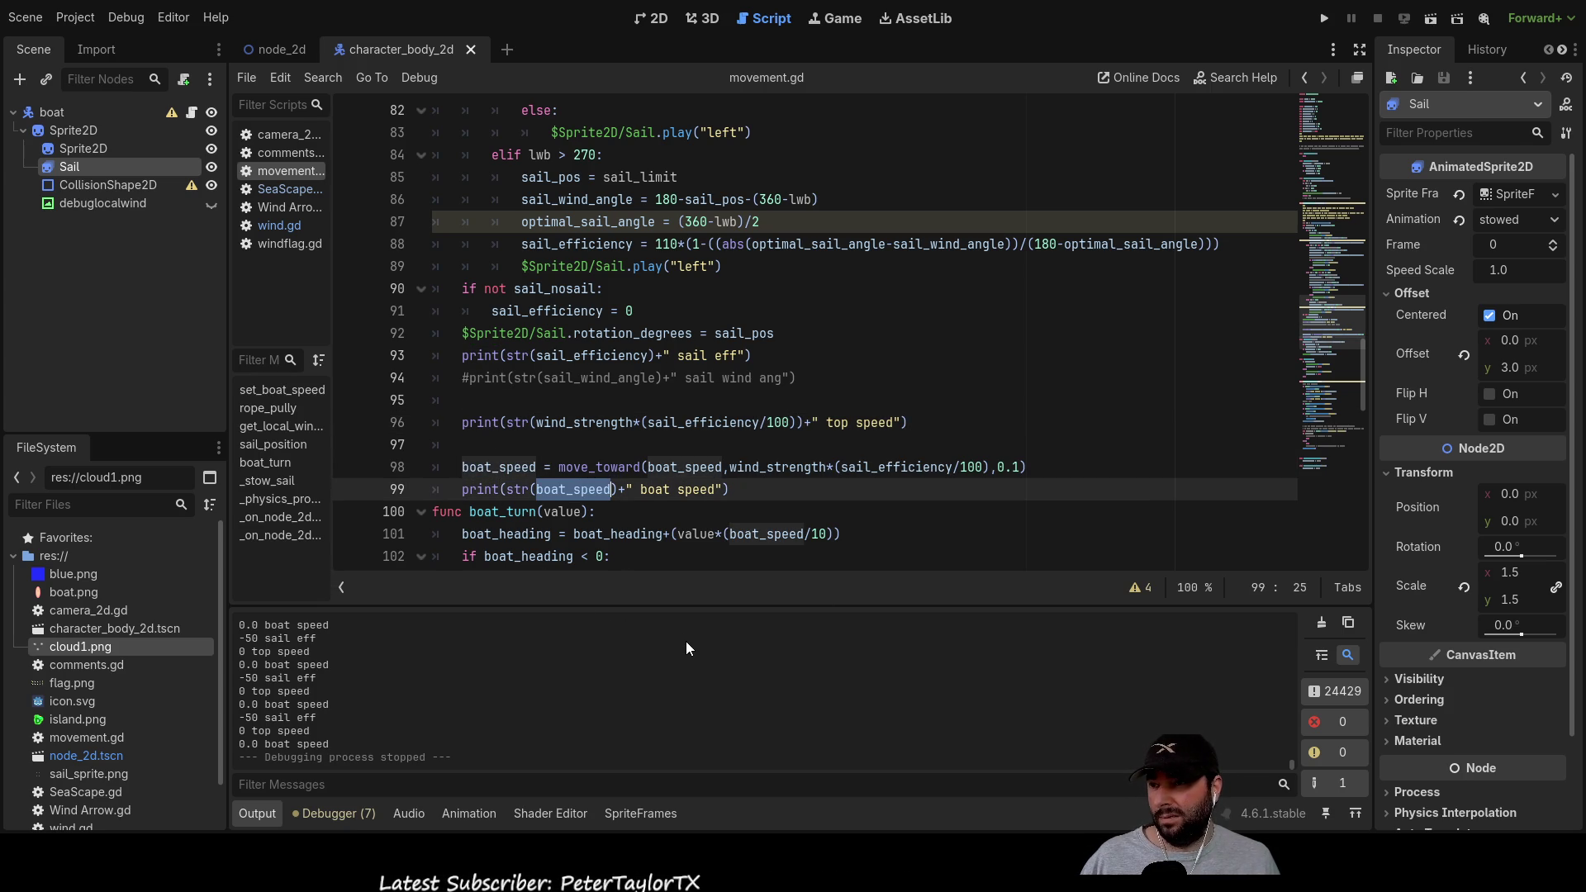
left_click(481, 443)
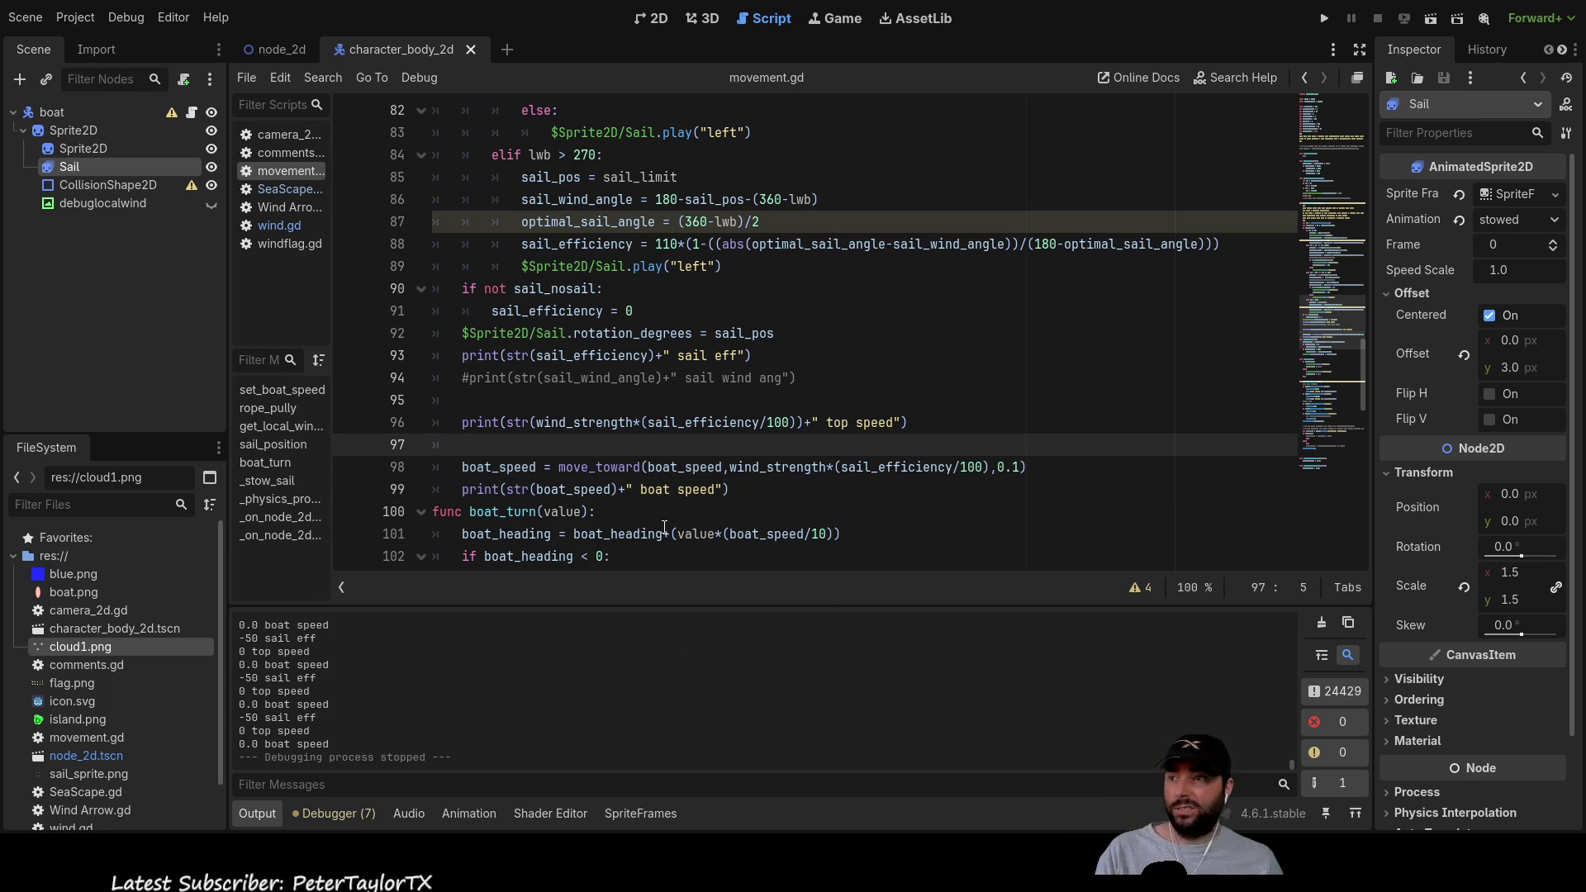
key("BackSpace")
Step: Remove the blank lines between the print statements and add one blank line above them
key("Delete")
key("Up")
key("Up")
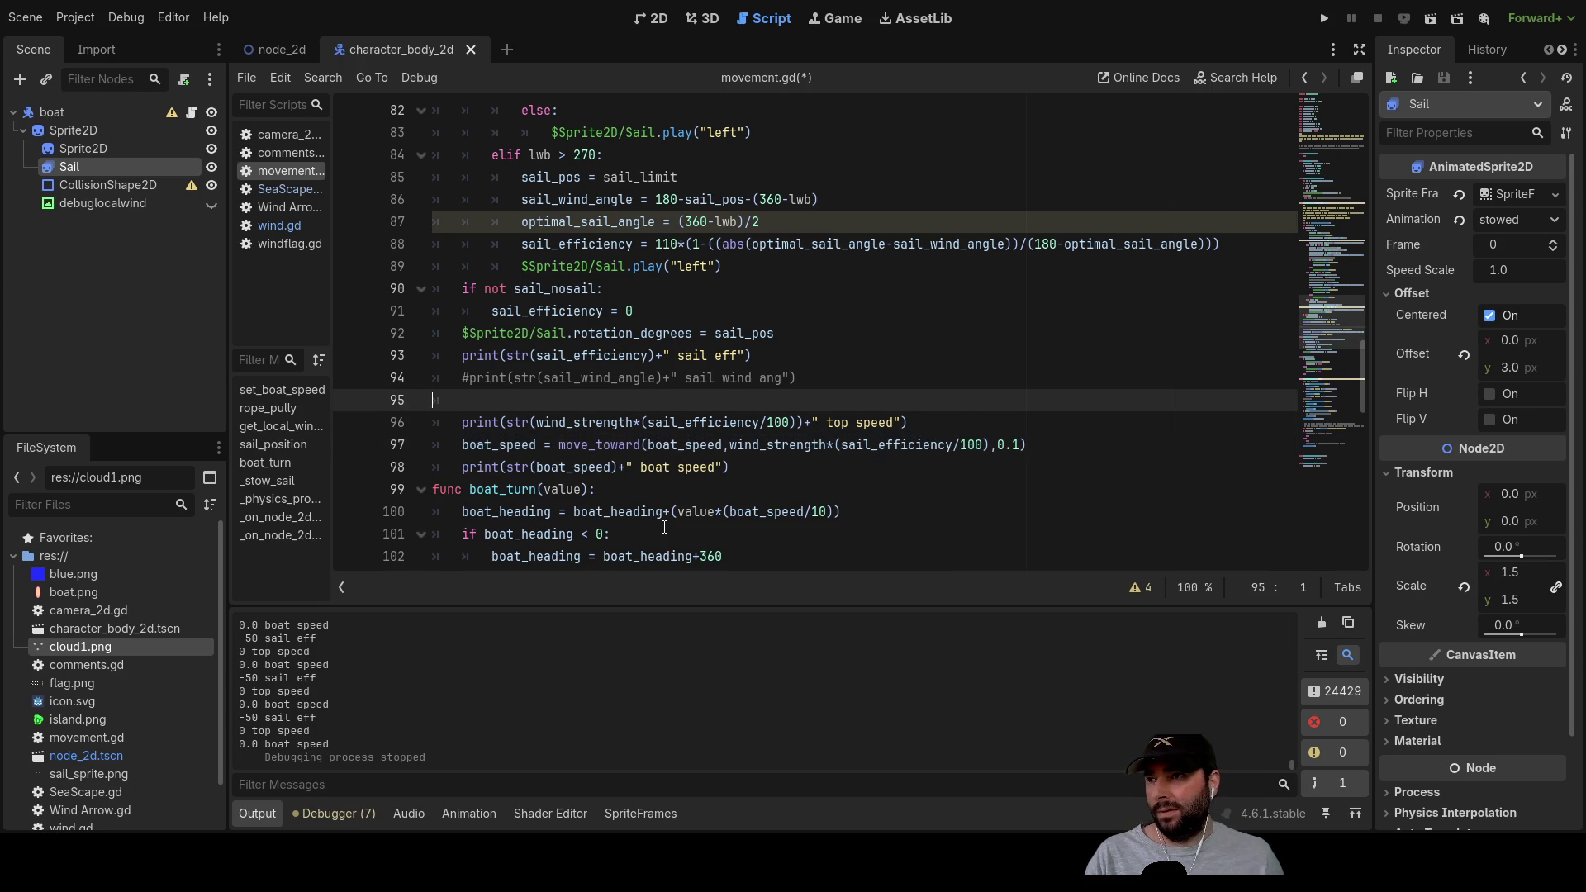
key("Delete")
key("Up")
key("Up")
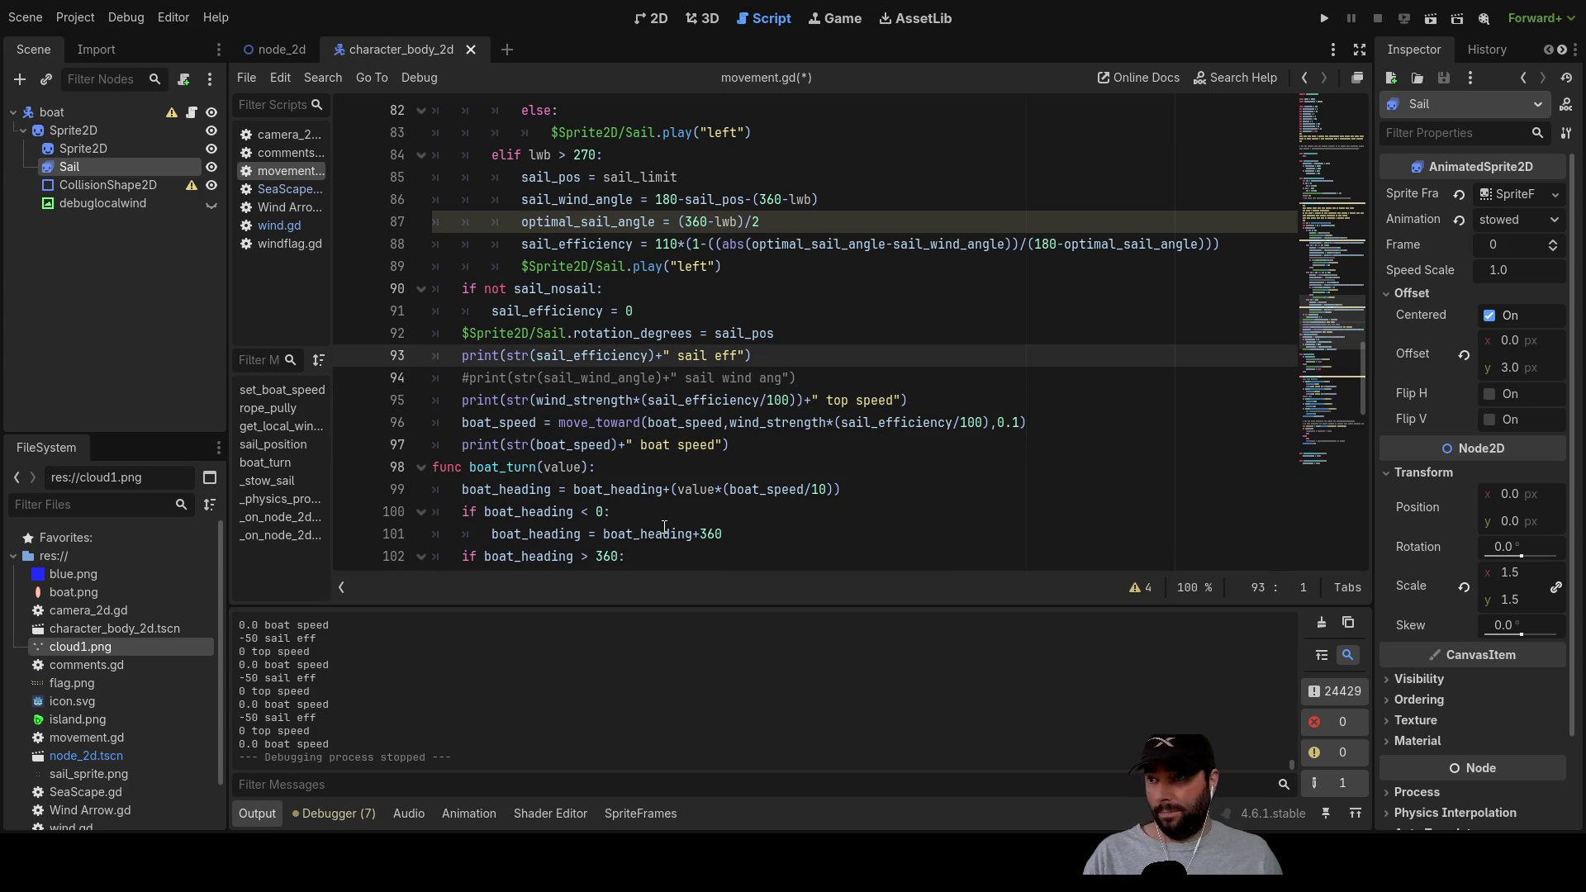
key("Return")
key("Up")
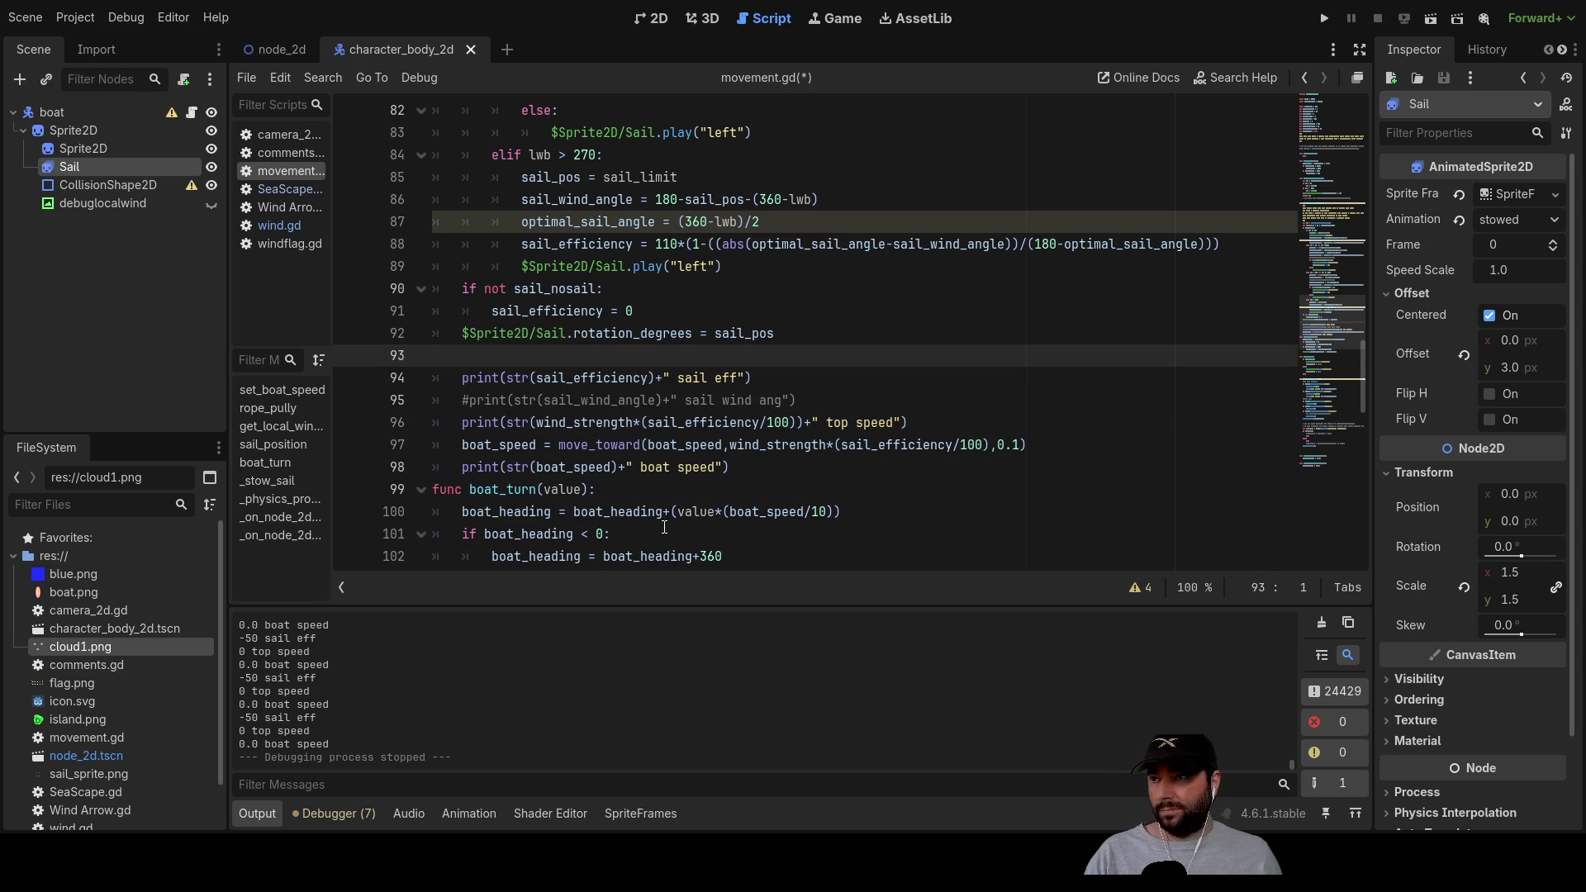
Step: Highlight every use of sail_efficiency and review the surrounding sail efficiency code
double_click(599, 379)
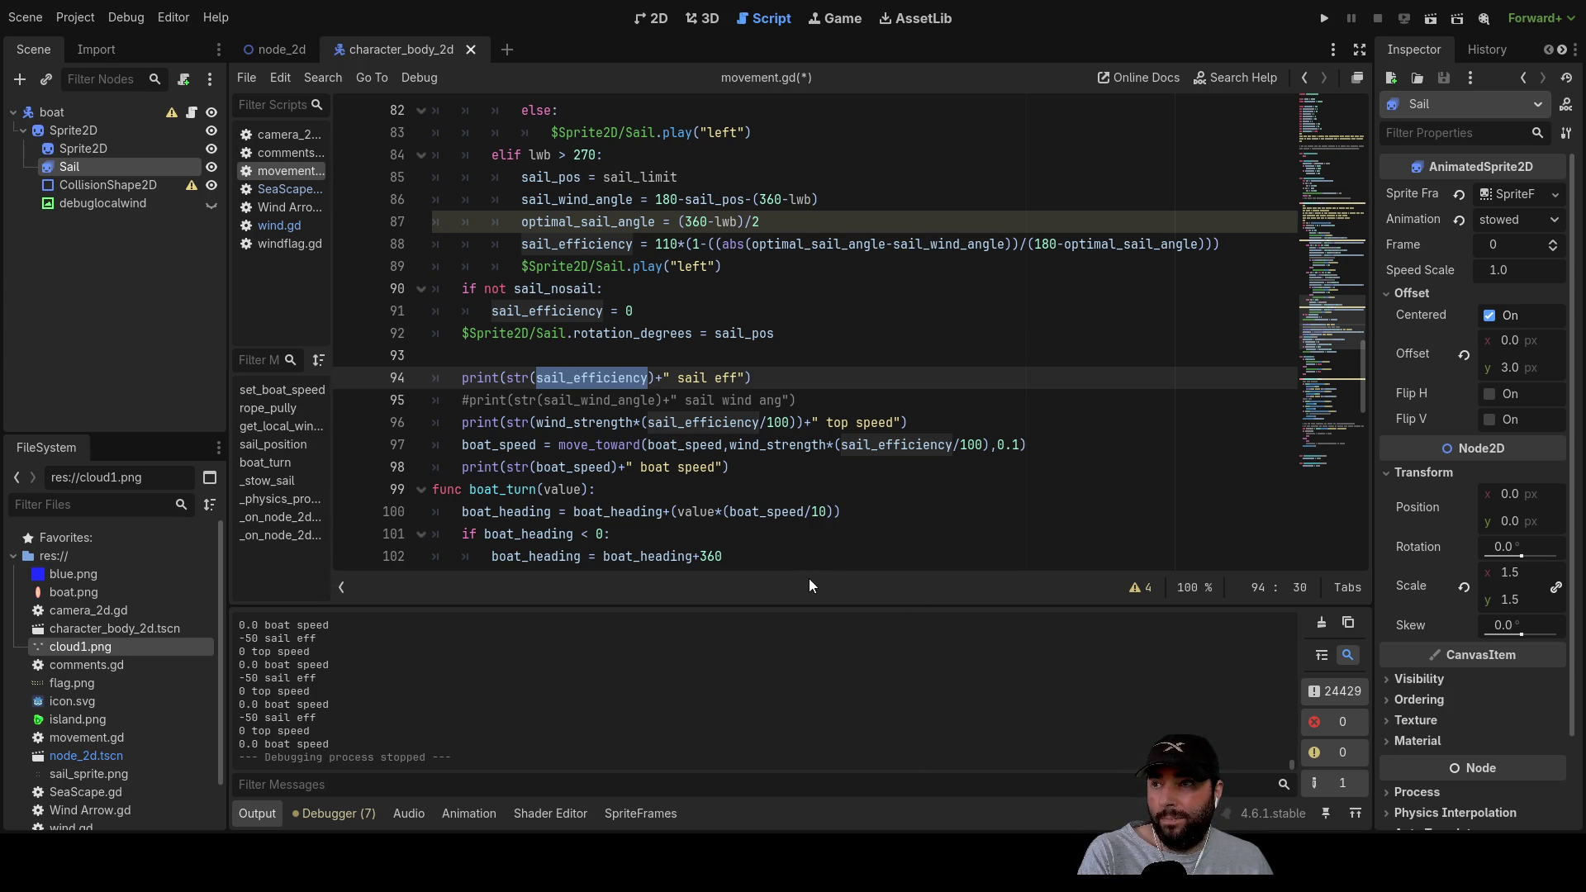
scroll(796, 333, "down", 3)
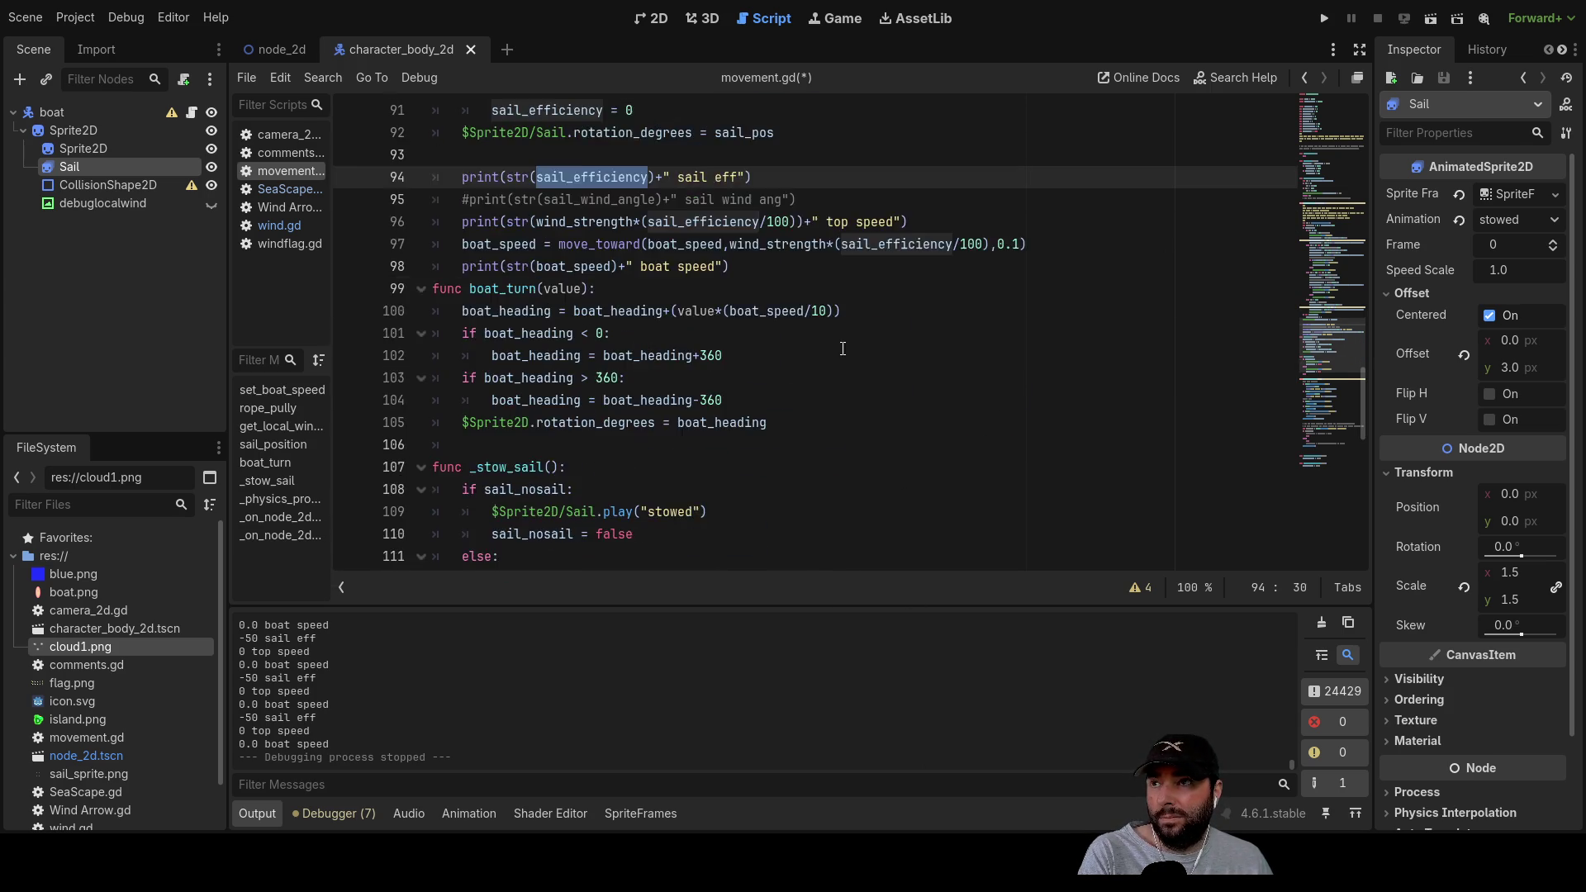
scroll(656, 541, "up", 10)
scroll(656, 541, "up", 3)
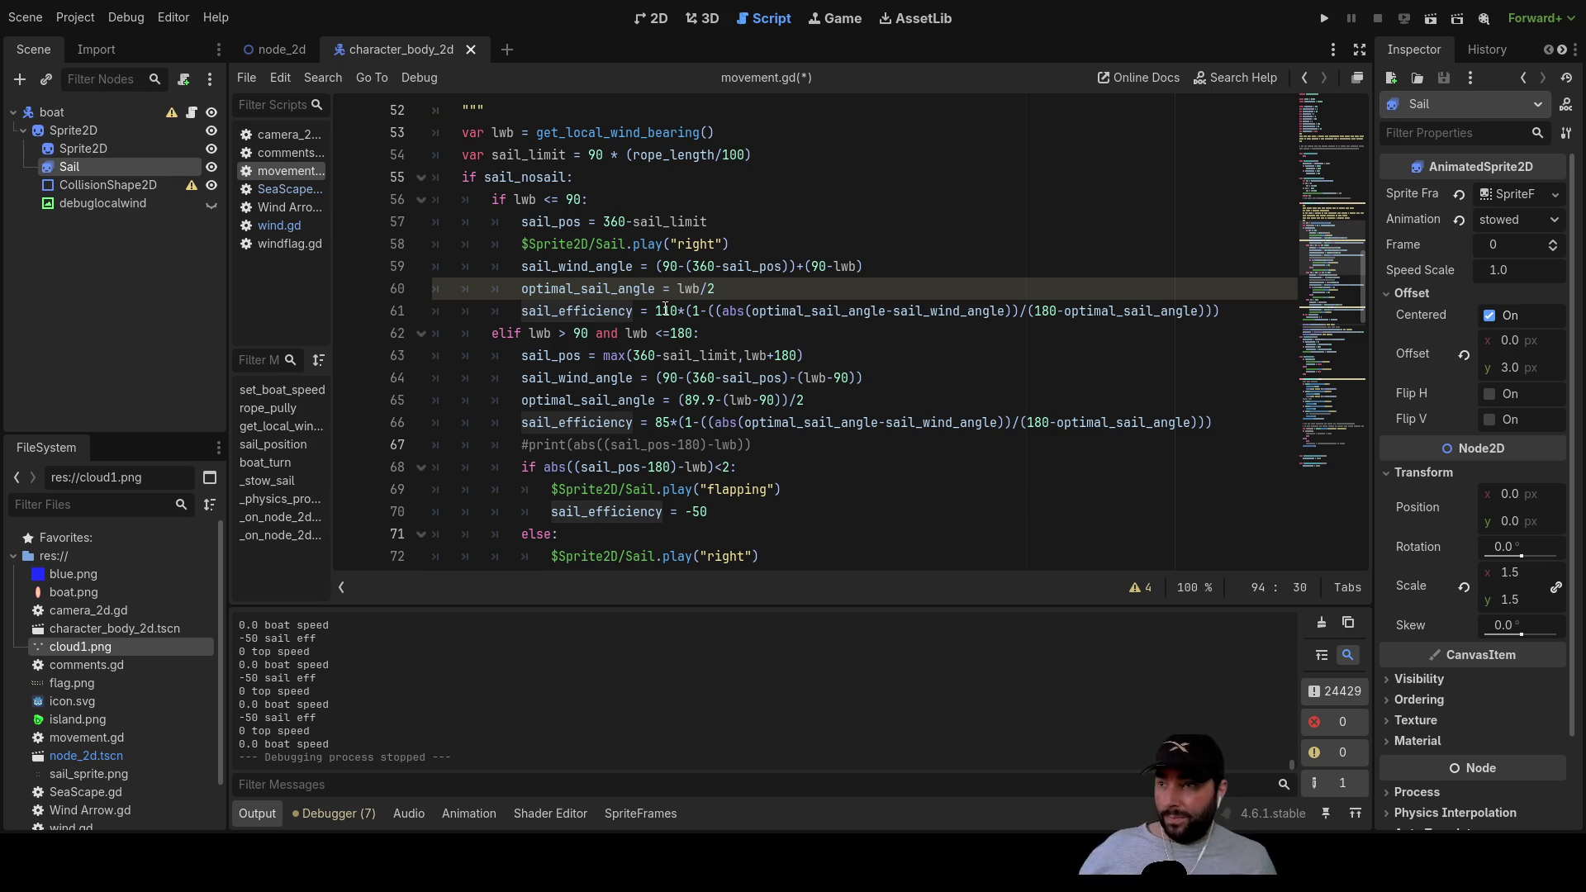
double_click(666, 309)
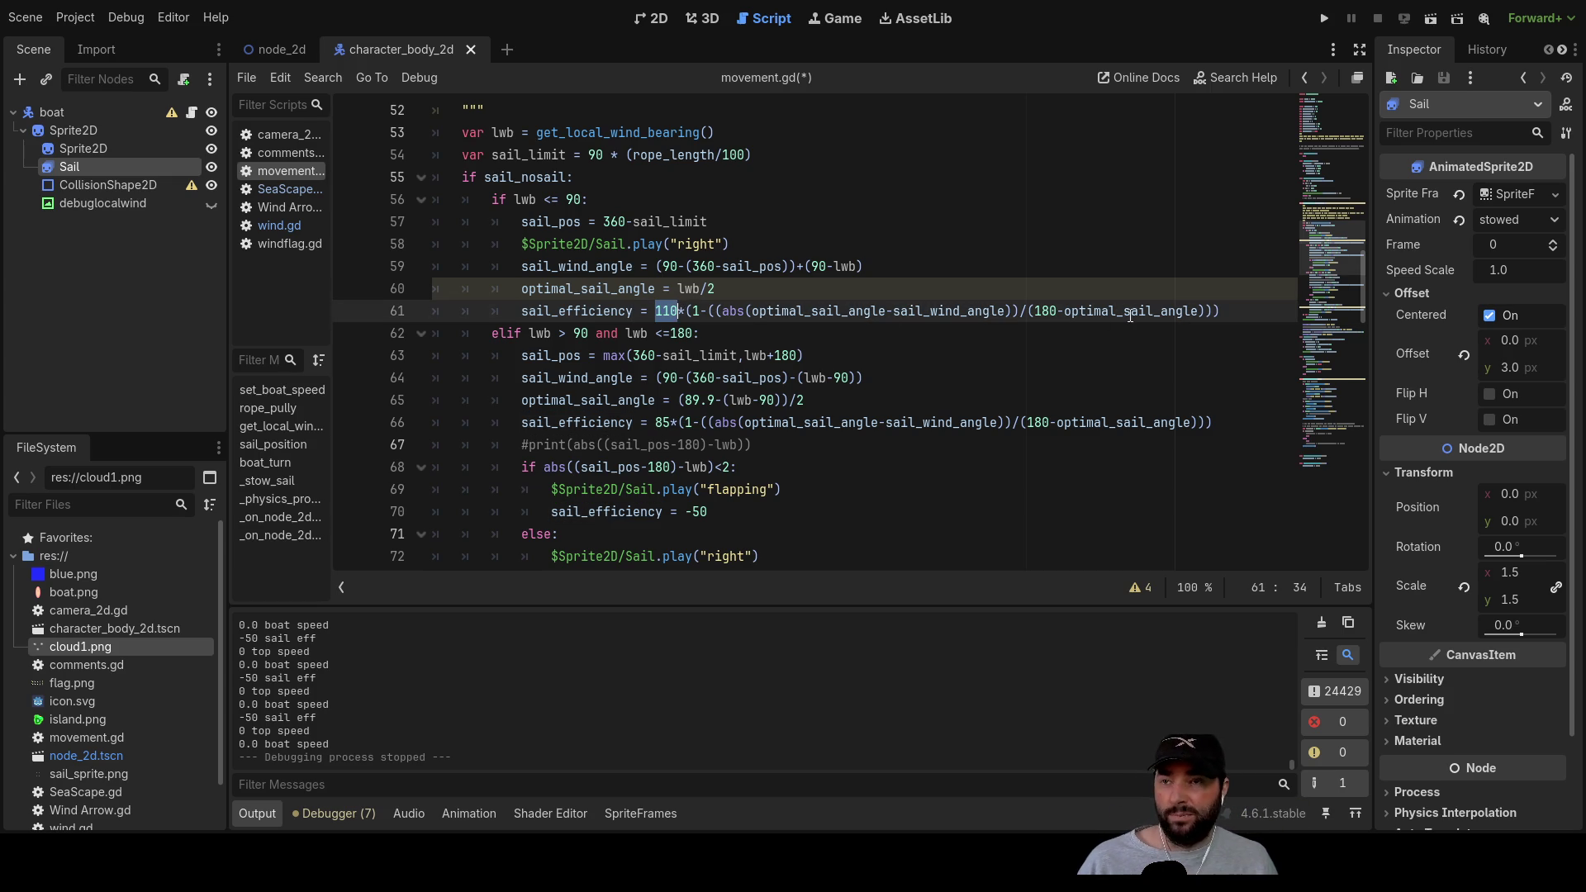
scroll(1009, 312, "down", 3)
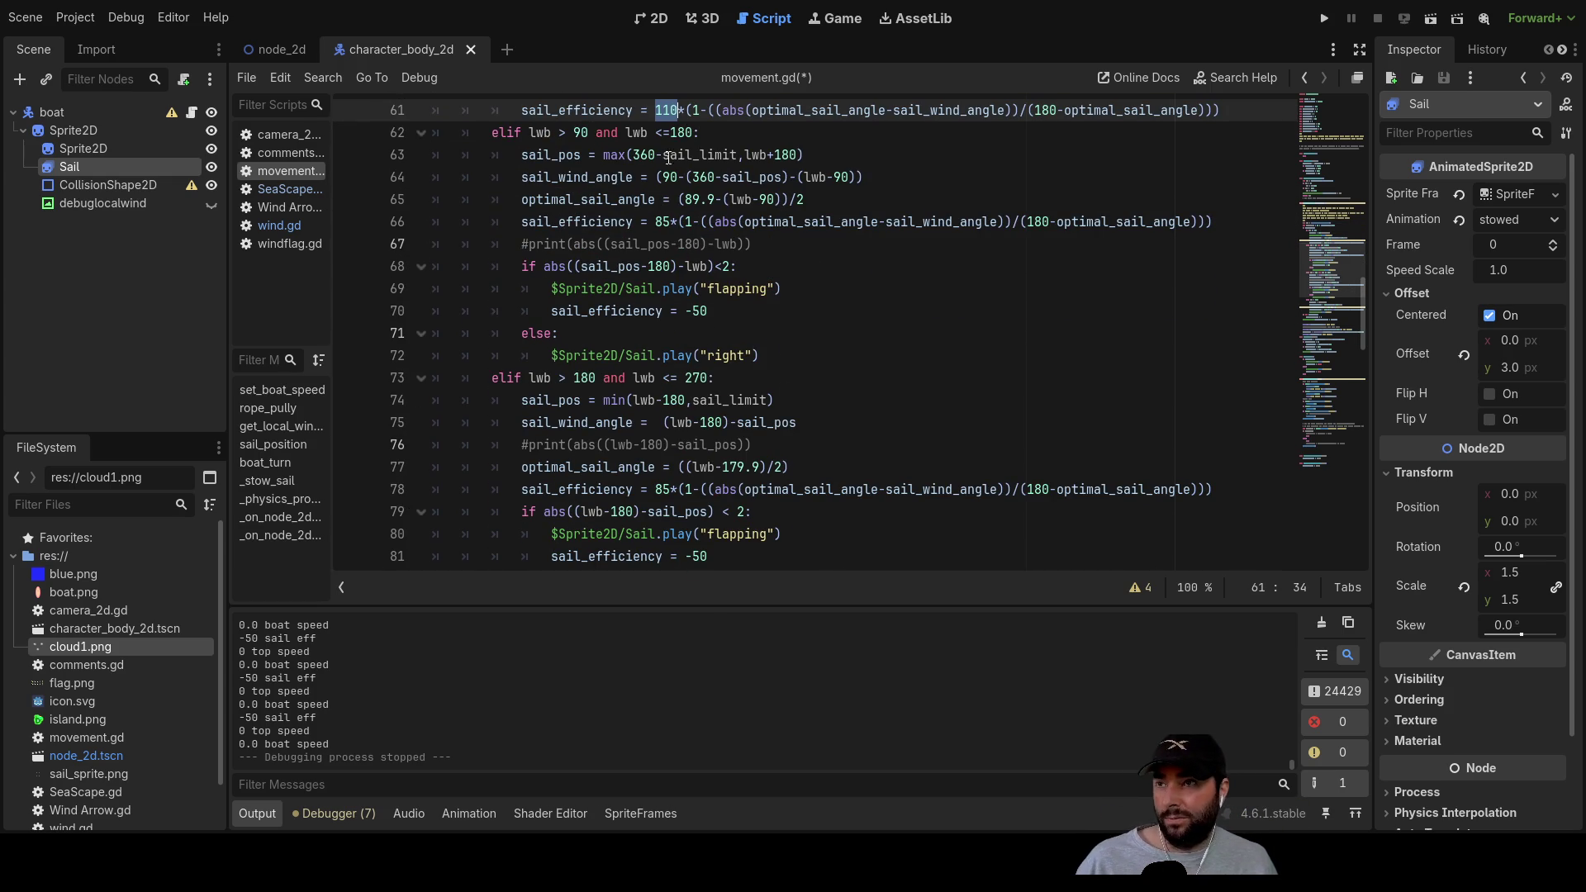
double_click(662, 221)
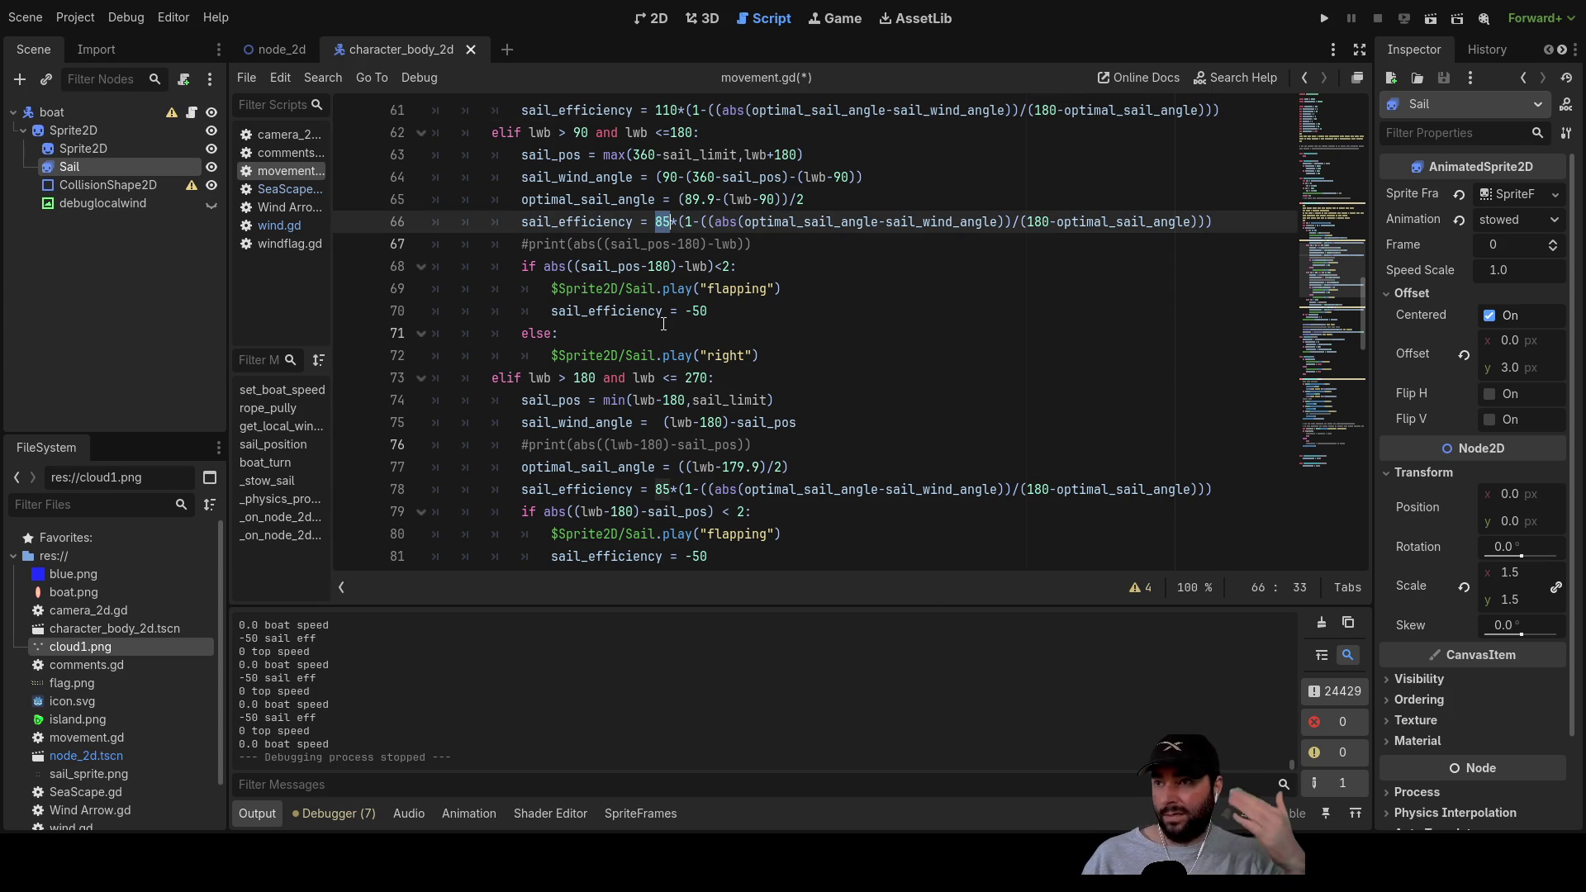
double_click(737, 288)
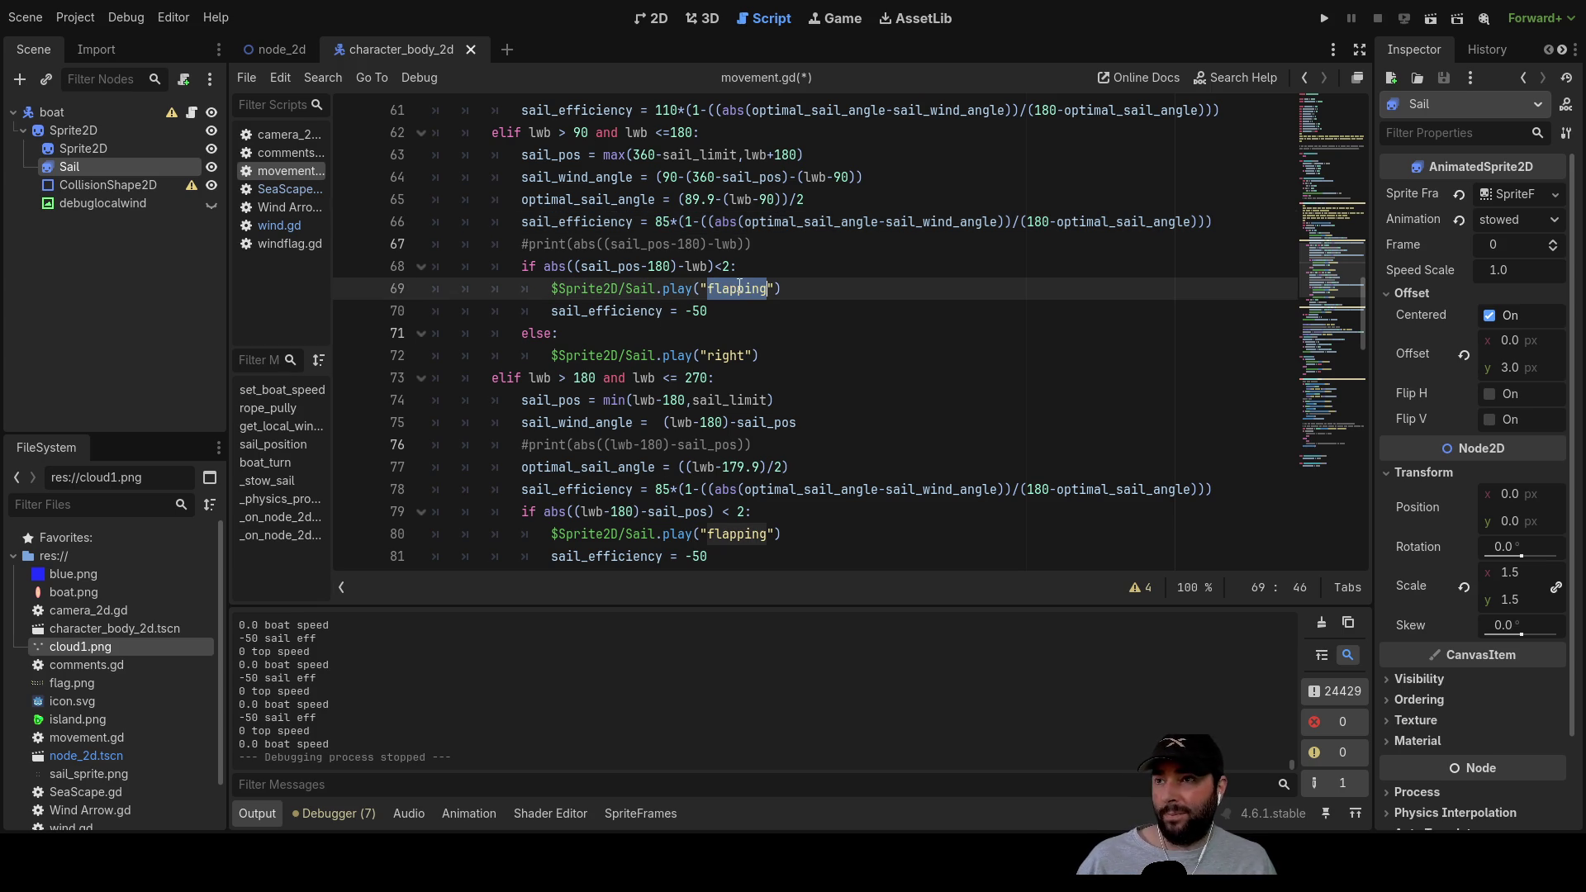
triple_click(696, 310)
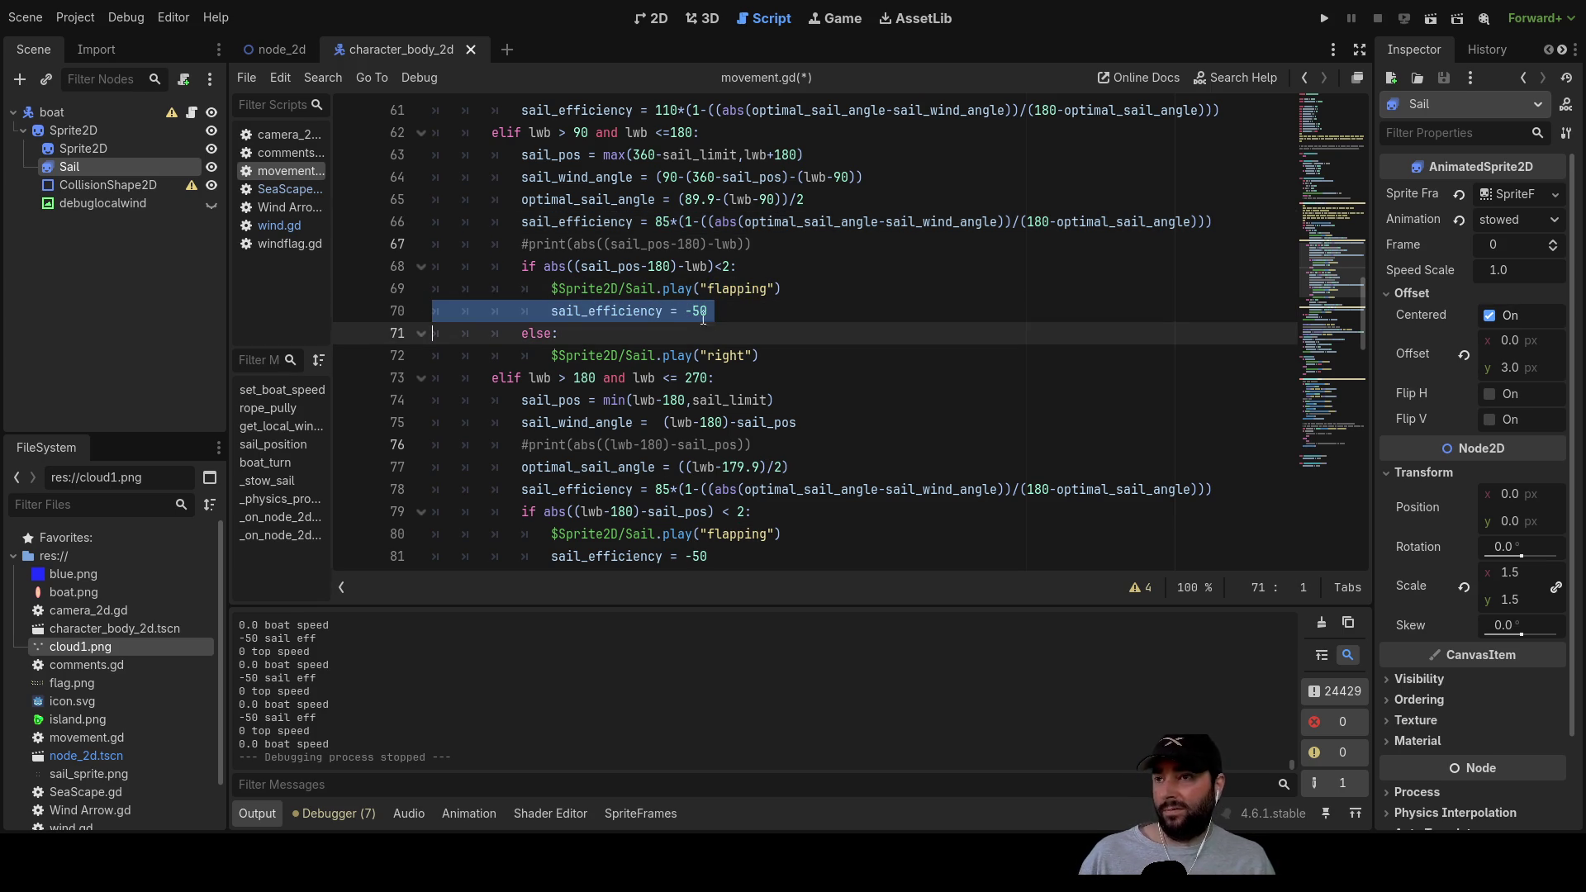
double_click(699, 311)
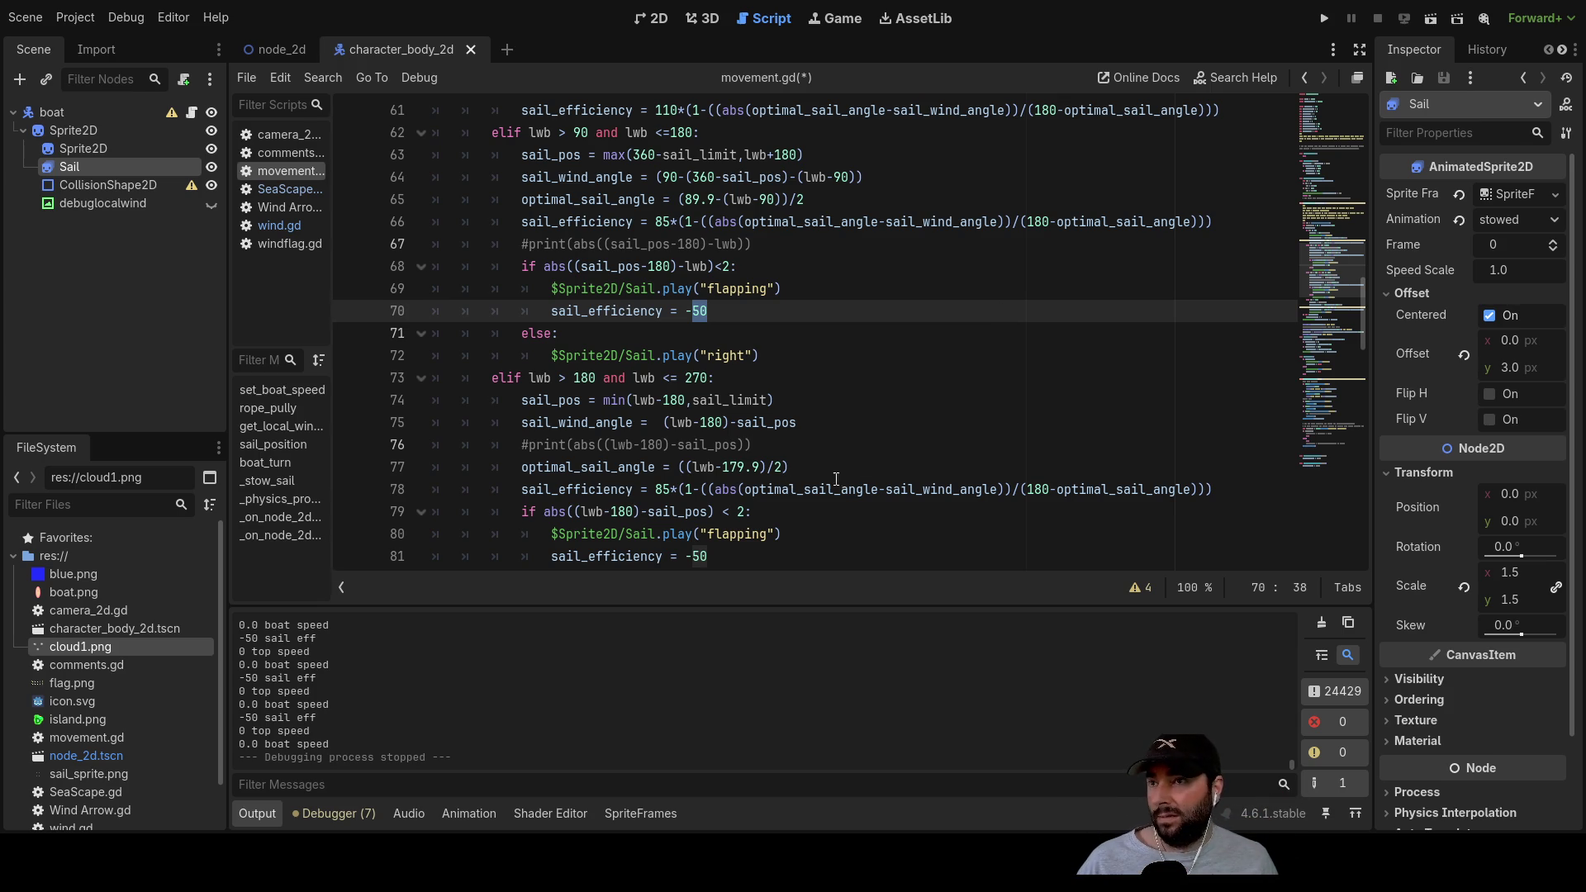
scroll(863, 460, "down", 4)
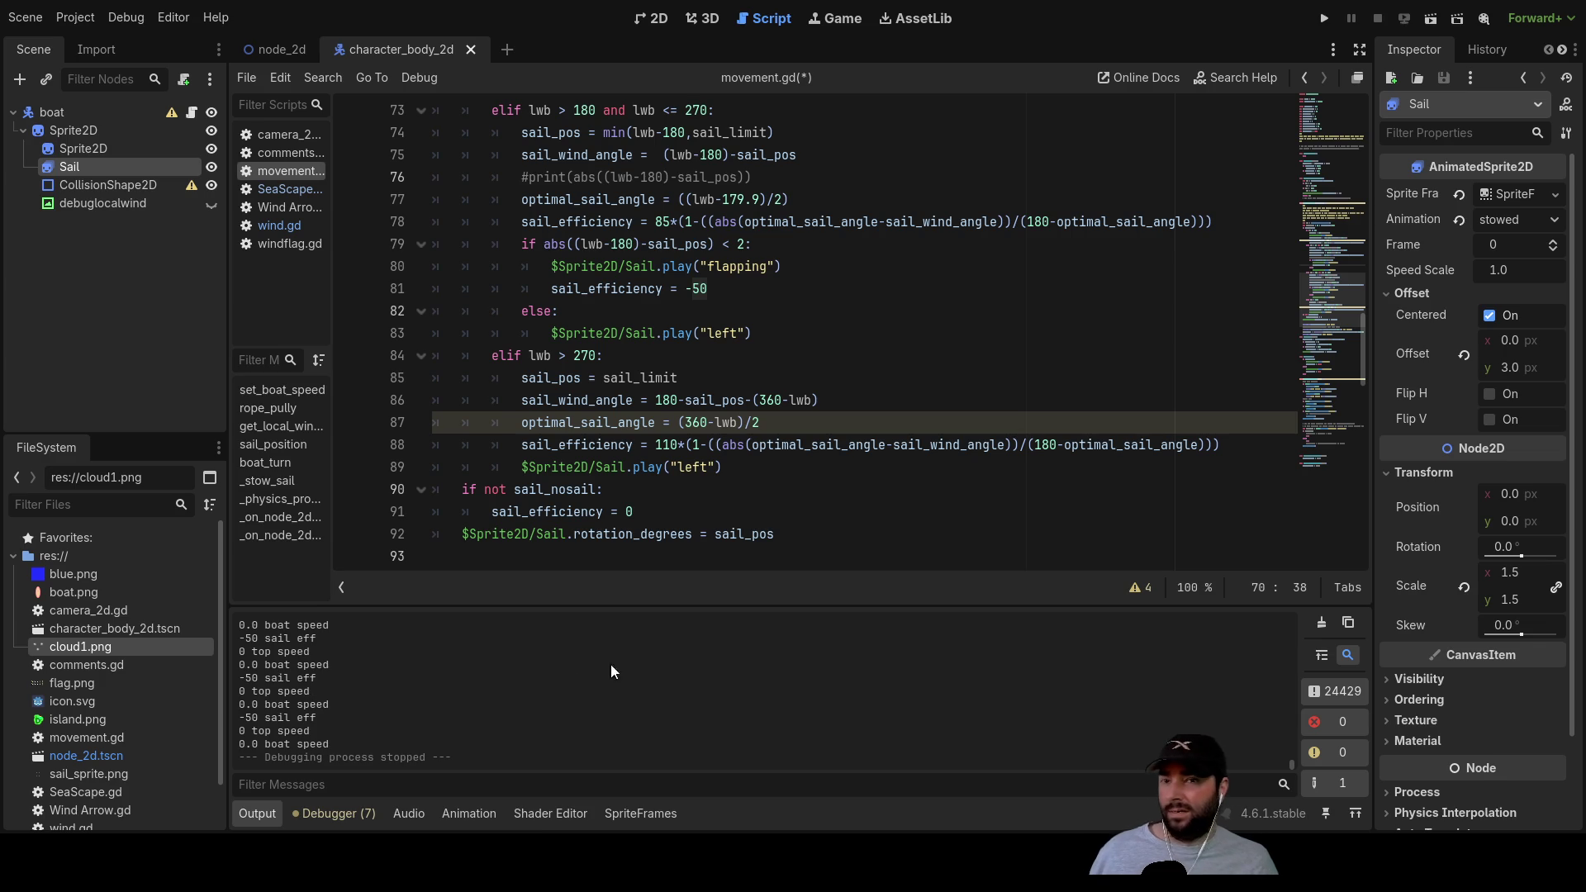
mouse_move(670, 604)
left_mouse_down()
mouse_move(595, 545)
mouse_move(512, 512)
left_mouse_up()
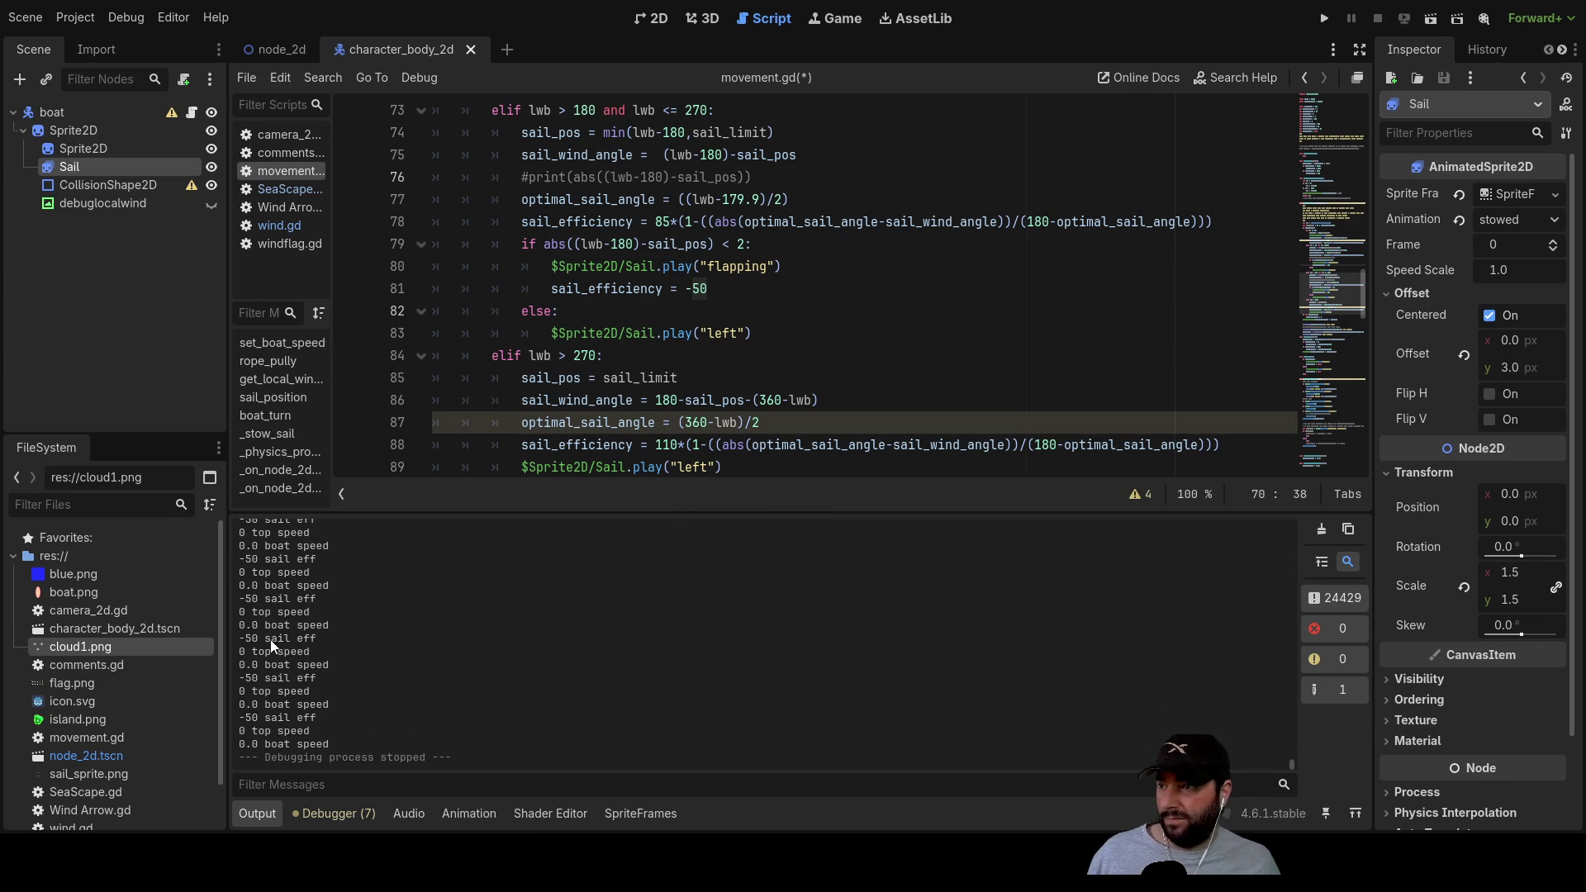
Step: Append a +str() call to the end of the sail eff print on line 94
left_click(621, 355)
scroll(620, 308, "down", 3)
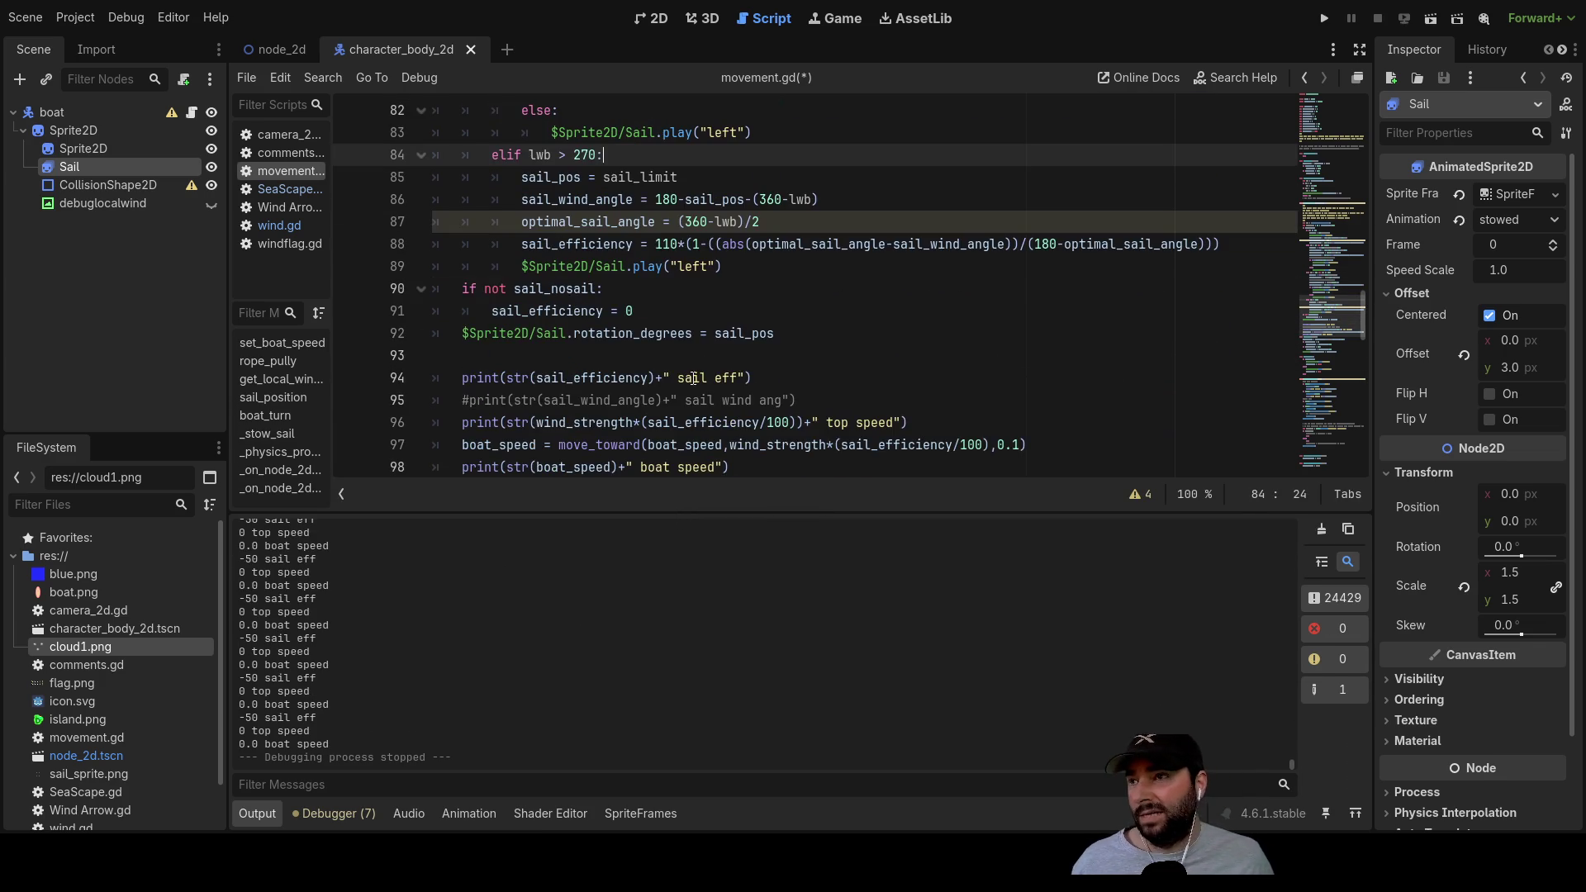
scroll(621, 308, "up", 1)
scroll(621, 308, "up", 1)
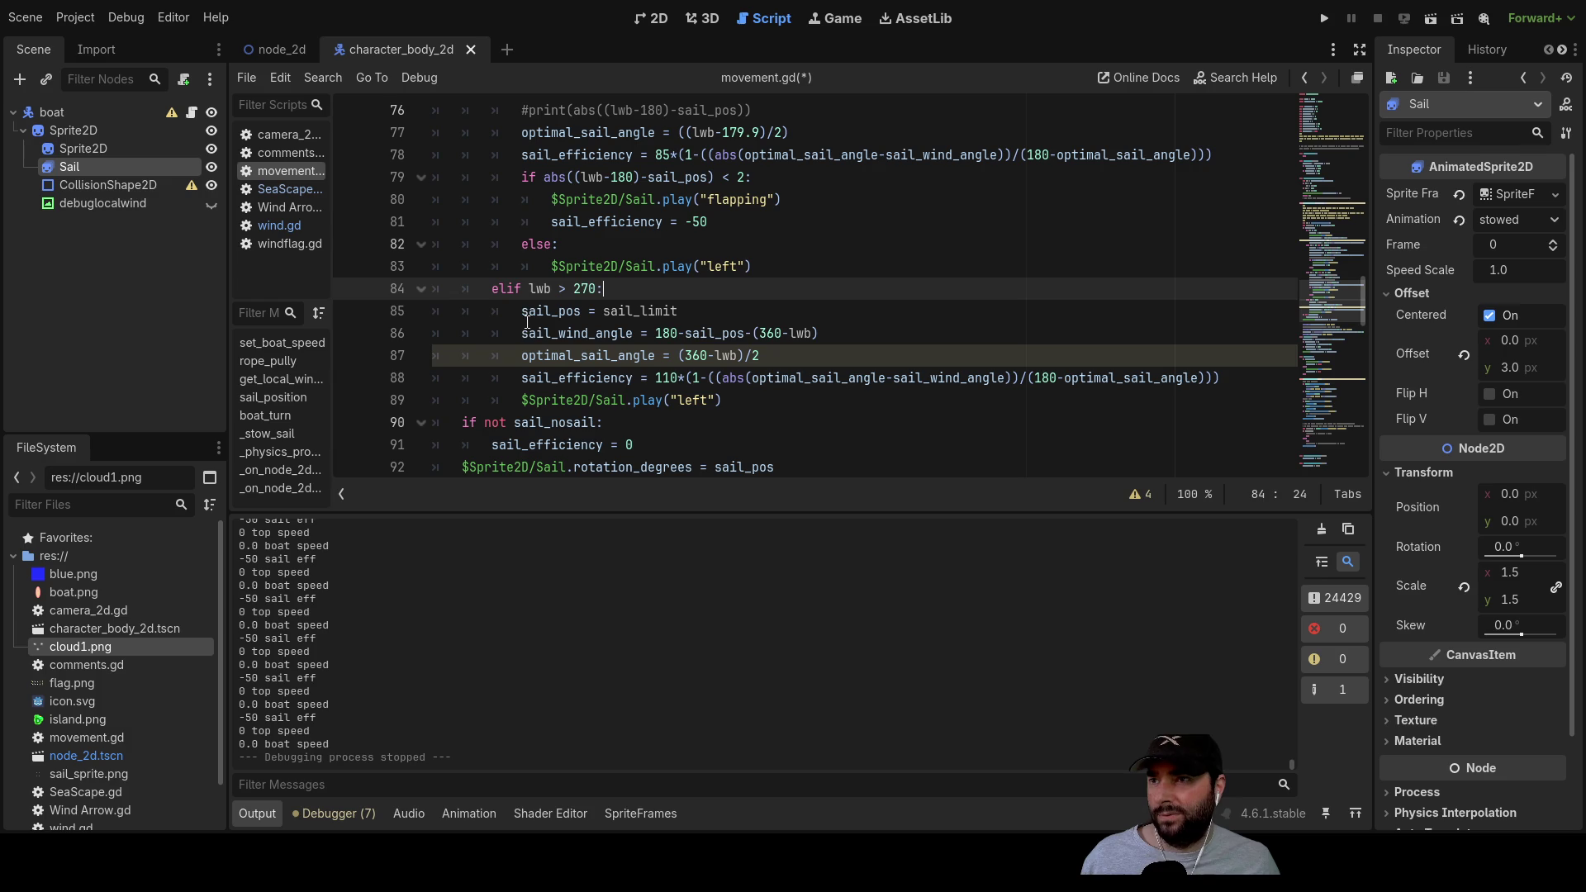
scroll(720, 367, "down", 4)
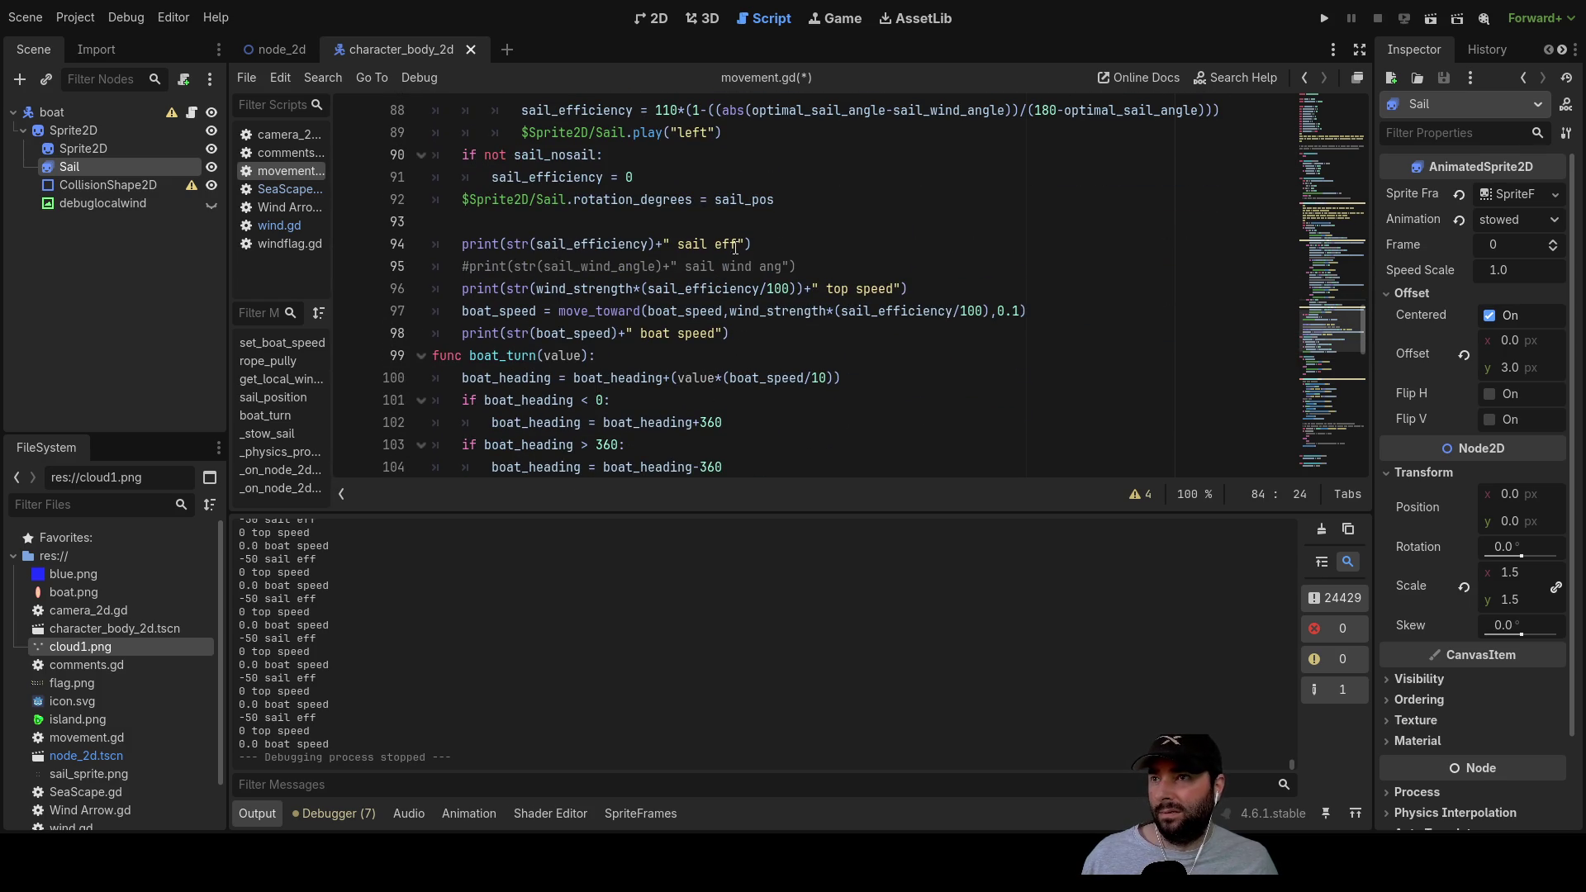
left_click(777, 245)
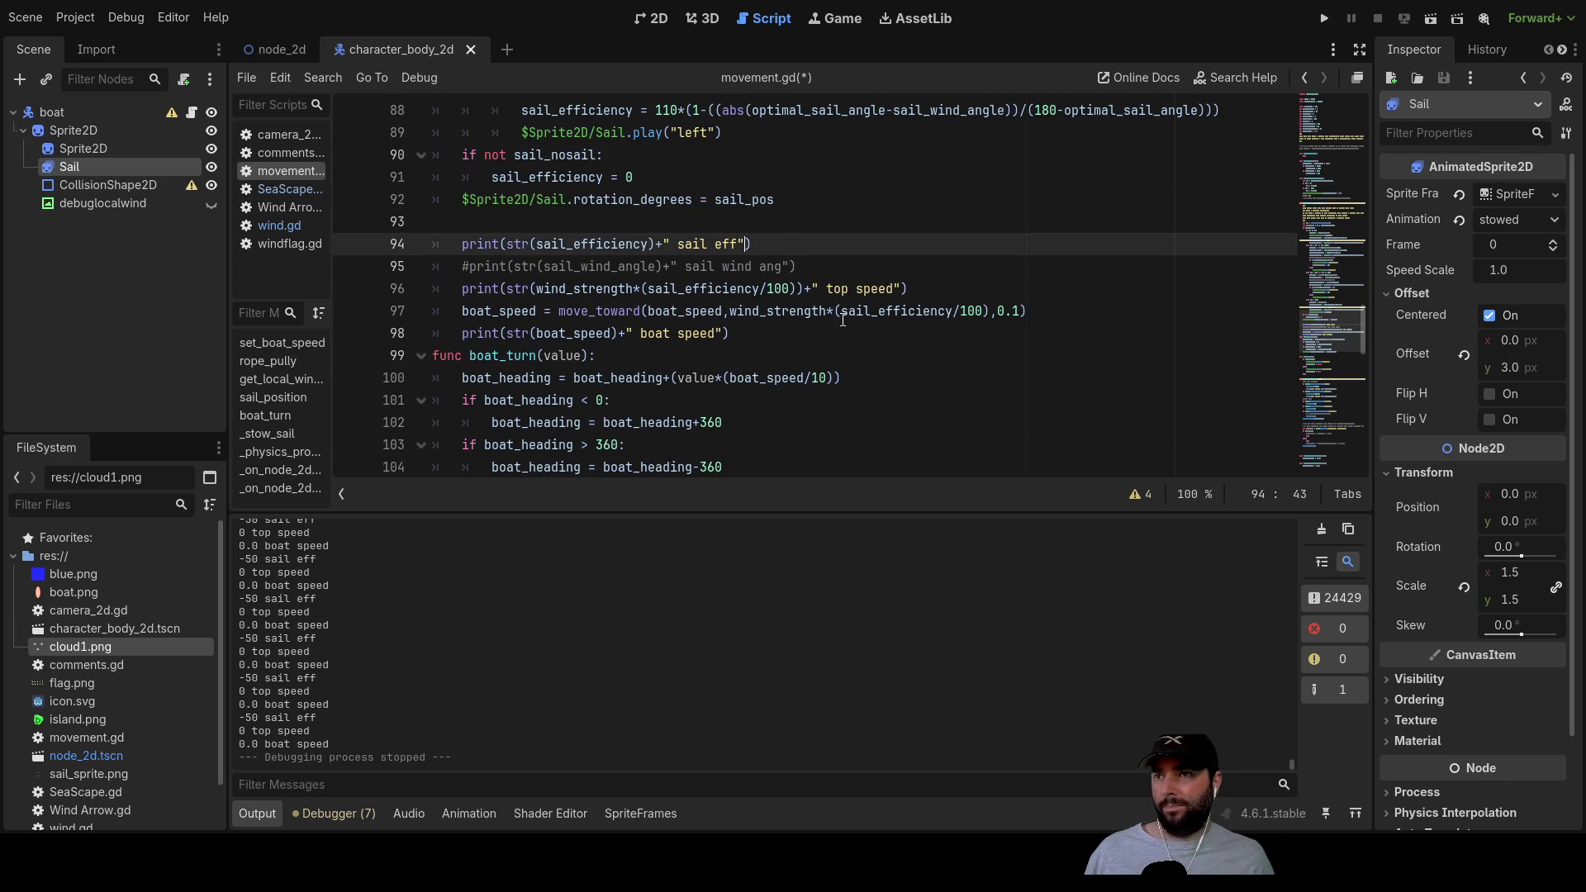
type("+")
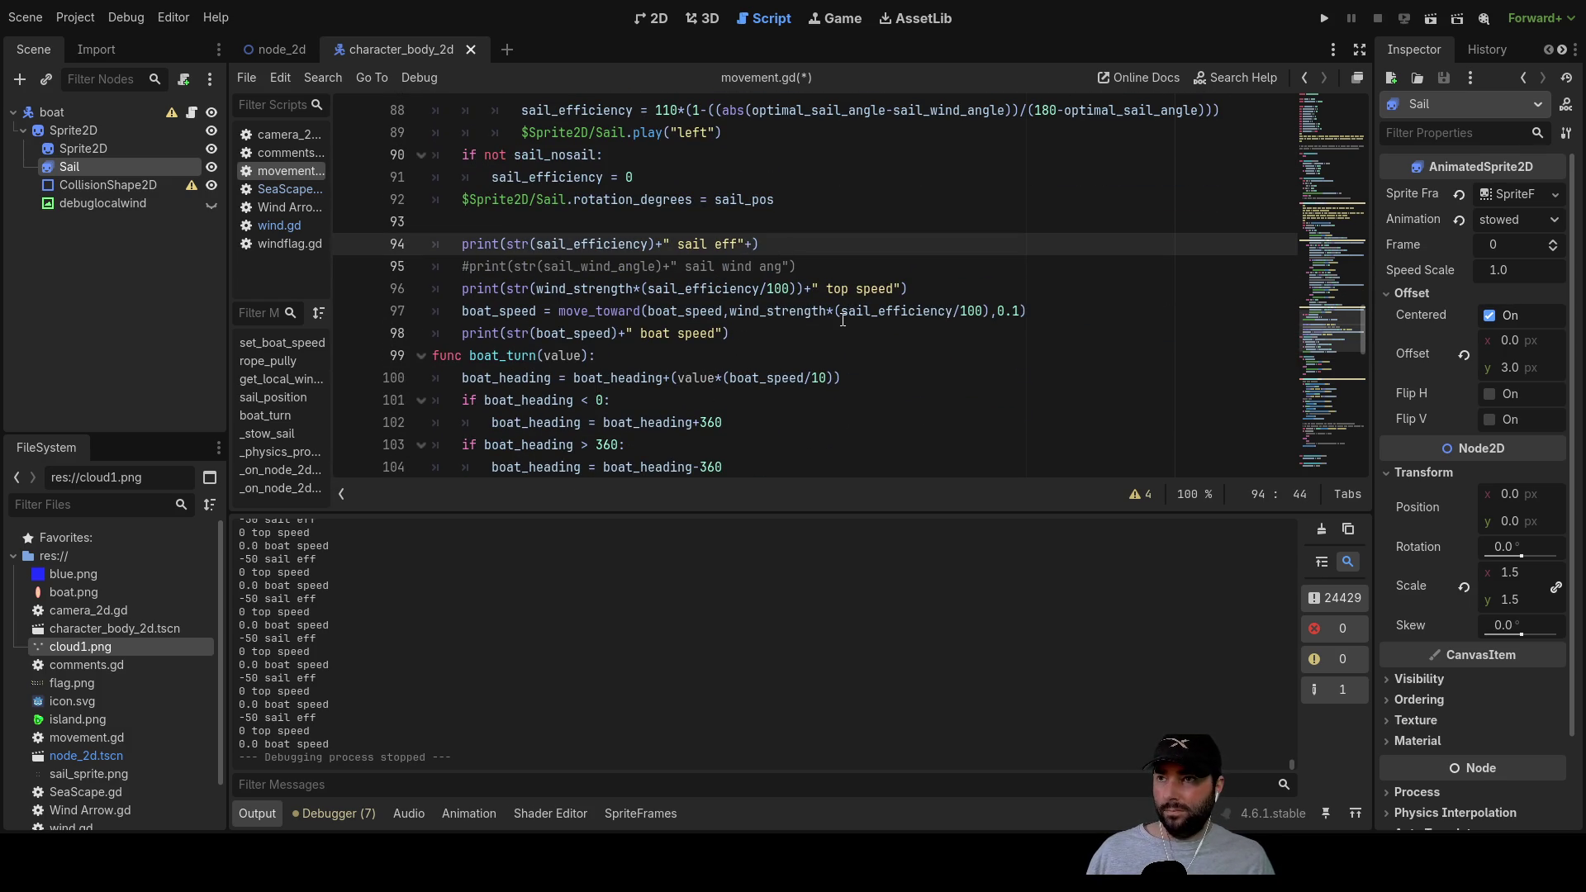
type("str(")
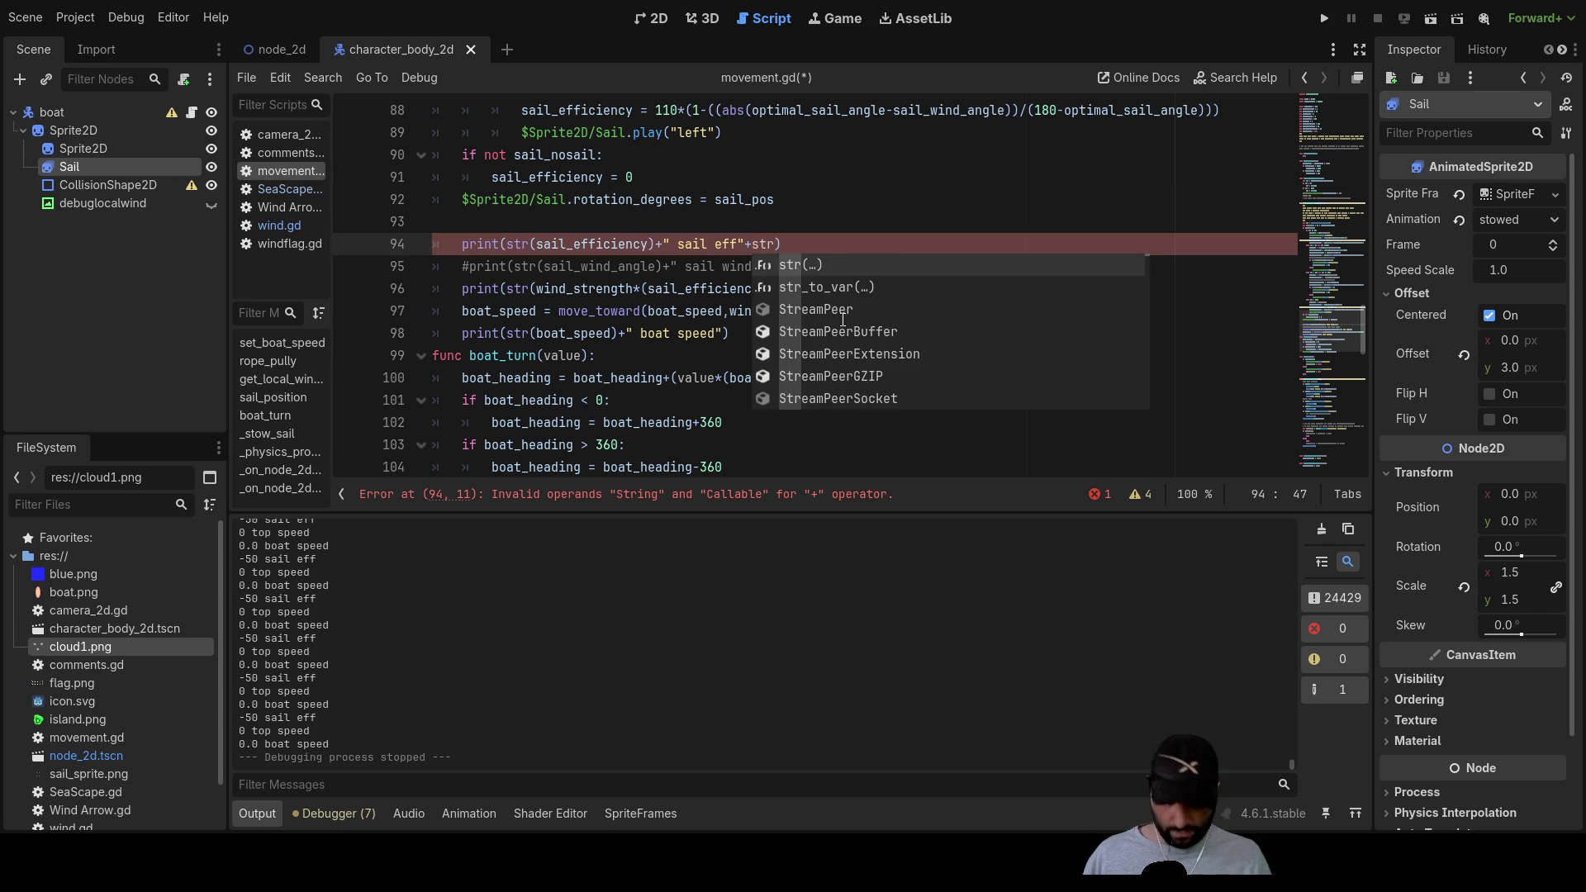
key("Return")
Step: Pass wind_strength into str() and add the " wind strength" label to the print
type("wind")
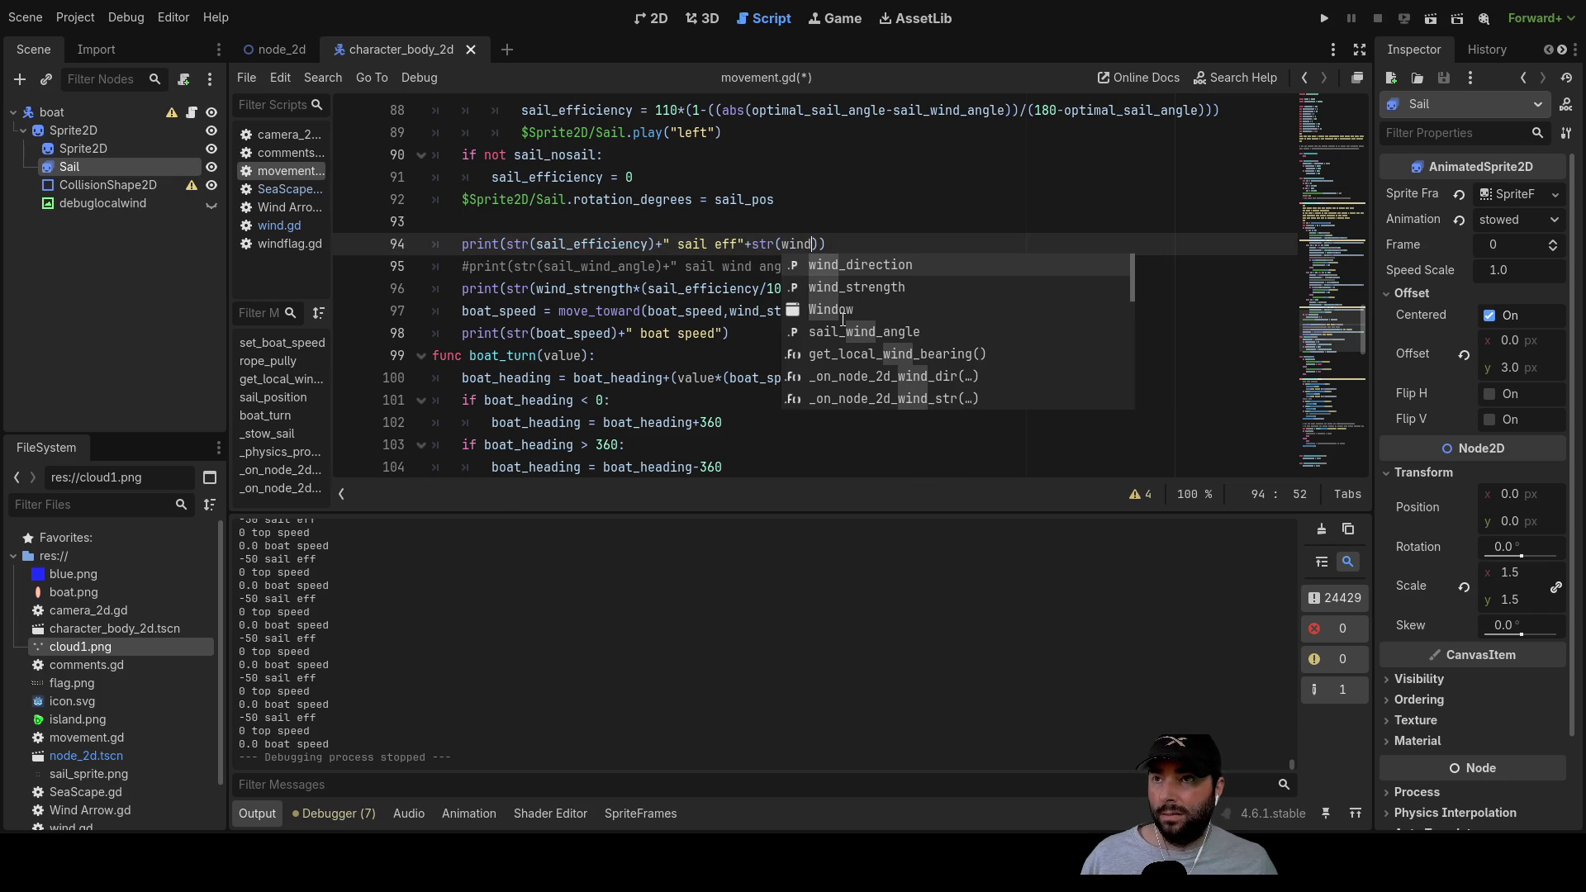
key("Down")
key("Return")
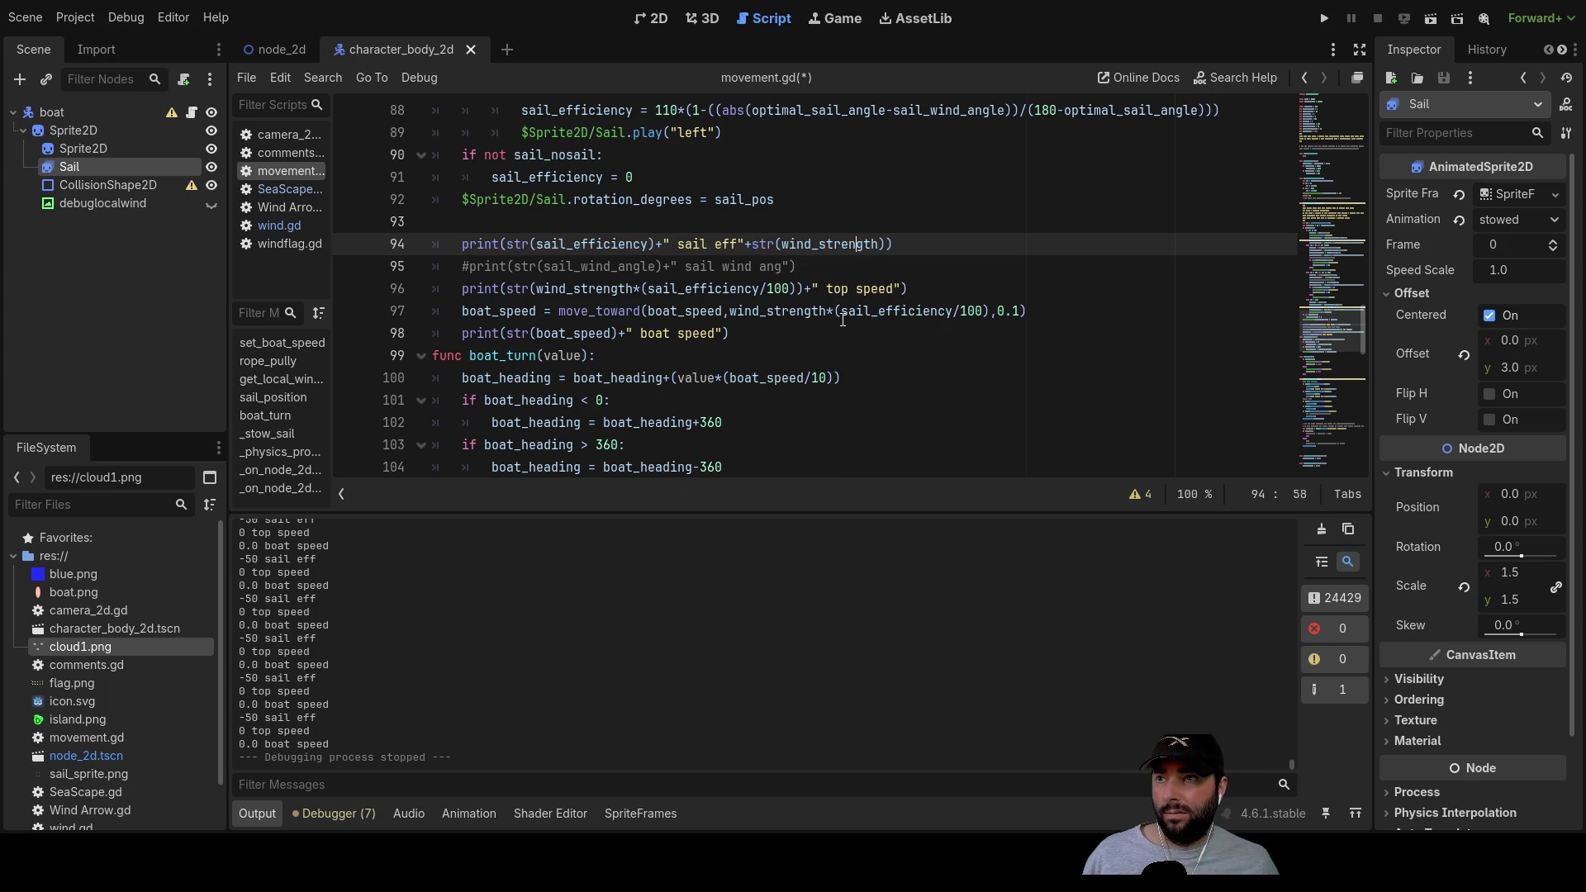
key("Left")
key("Left")
key("Right")
key("Right")
key("Right")
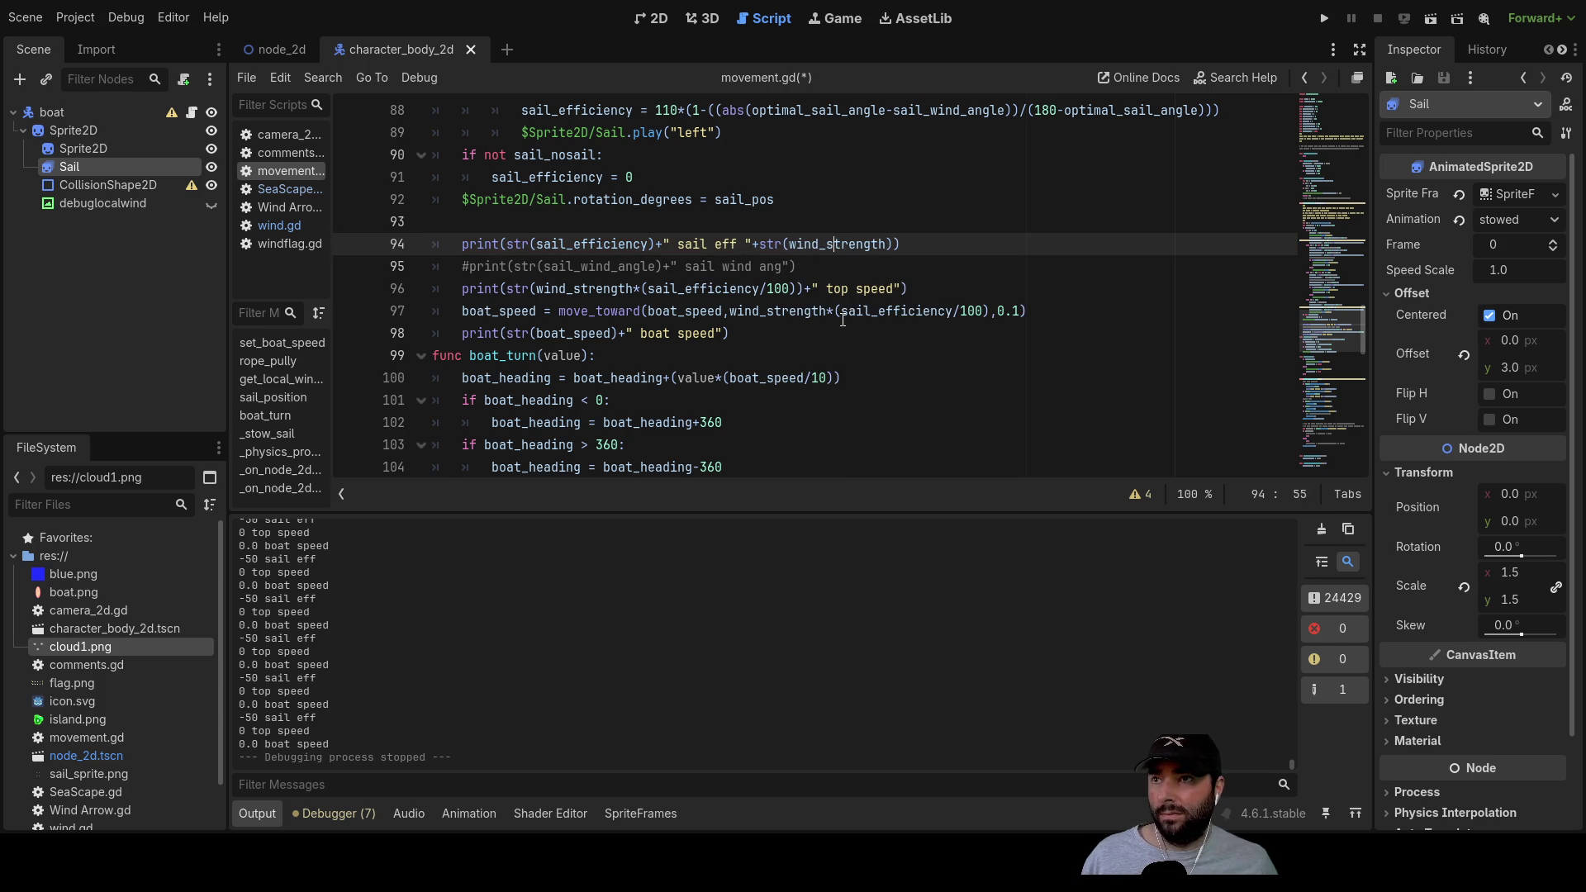
key("Right")
type("+\" win")
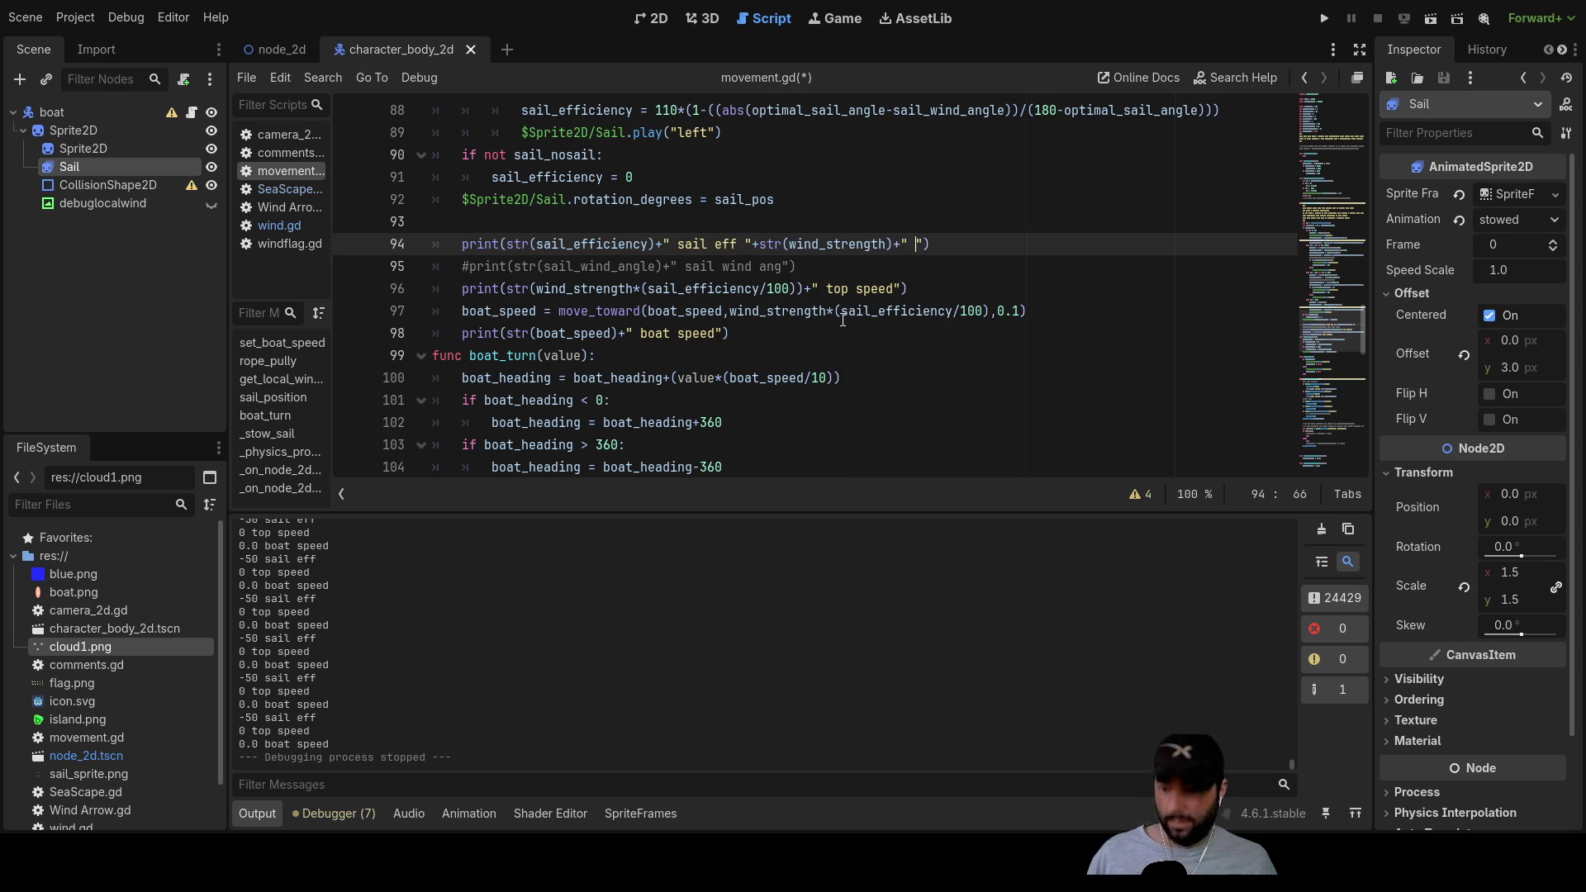
type("d strength")
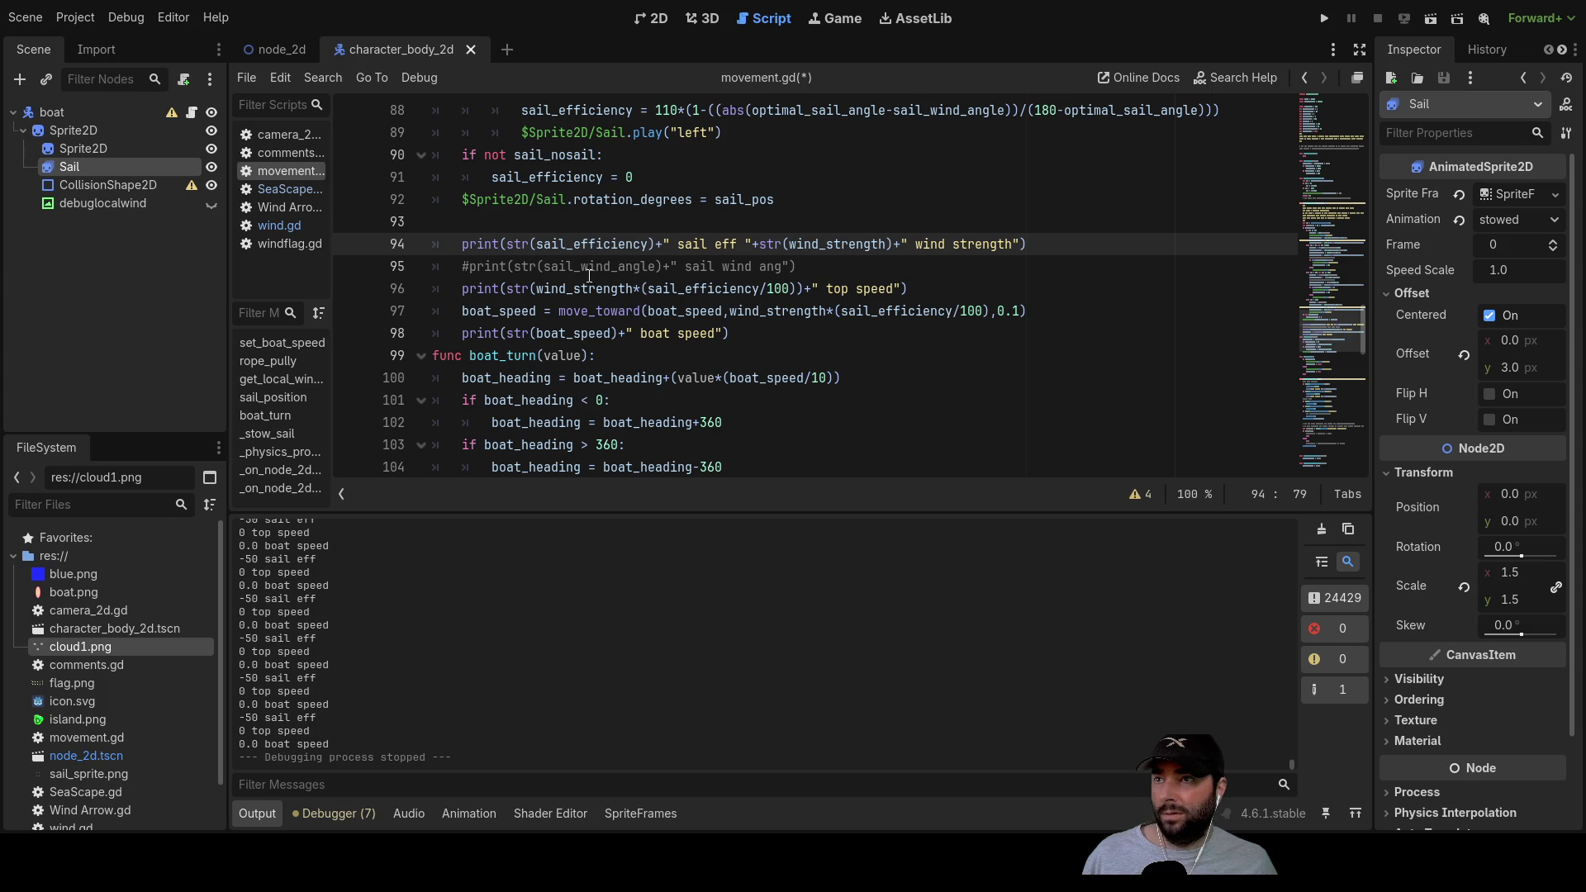
double_click(679, 291)
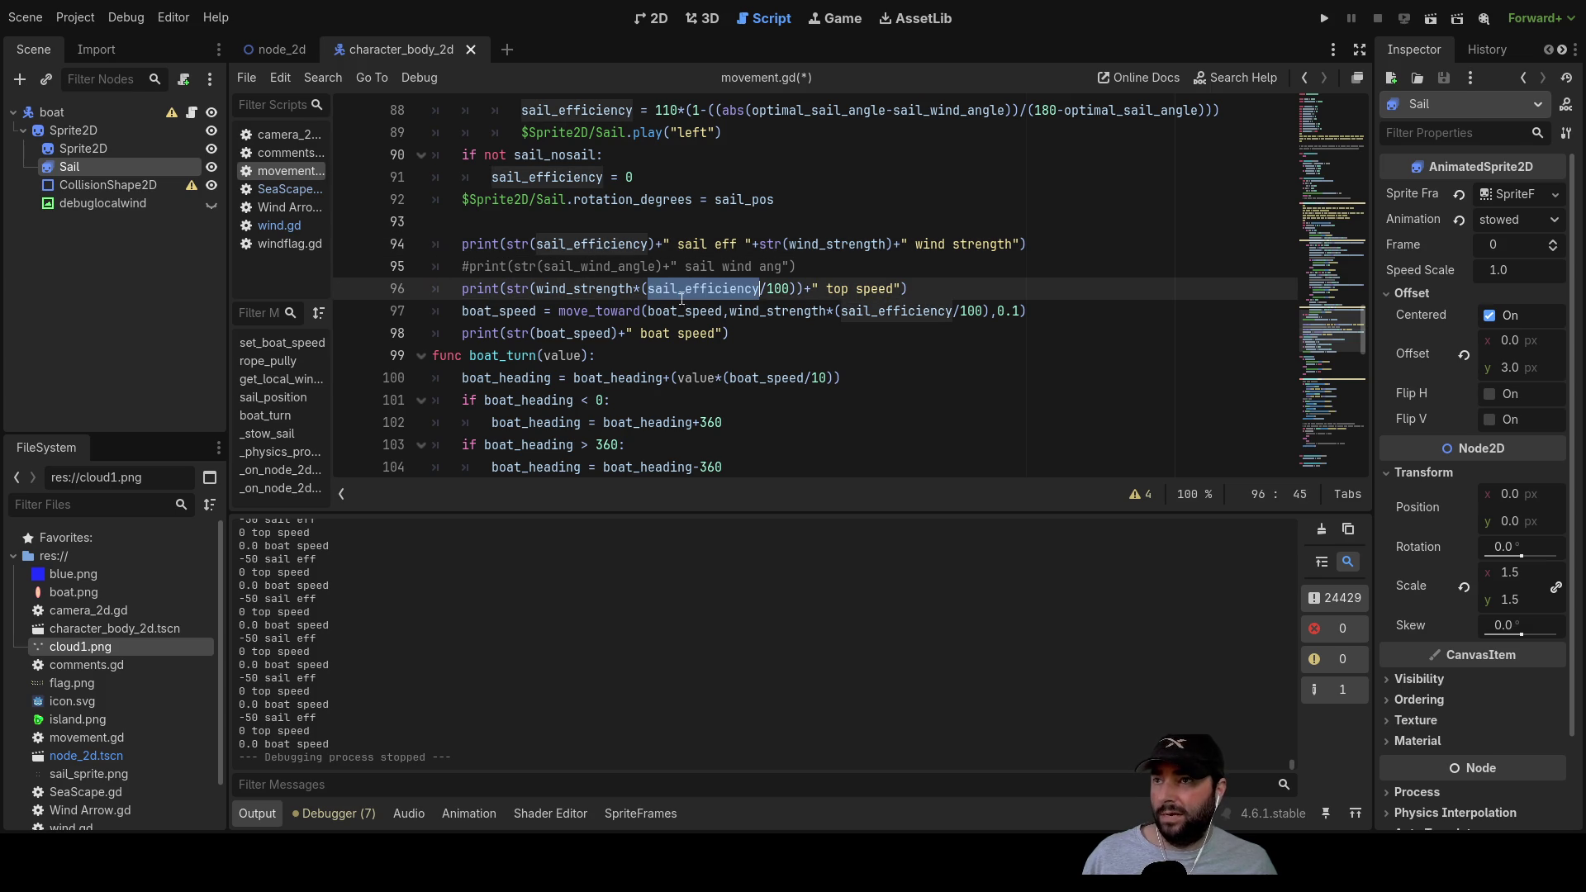
Step: Check the 100 divisor and wind_strength uses in line 96's top speed formula
double_click(777, 288)
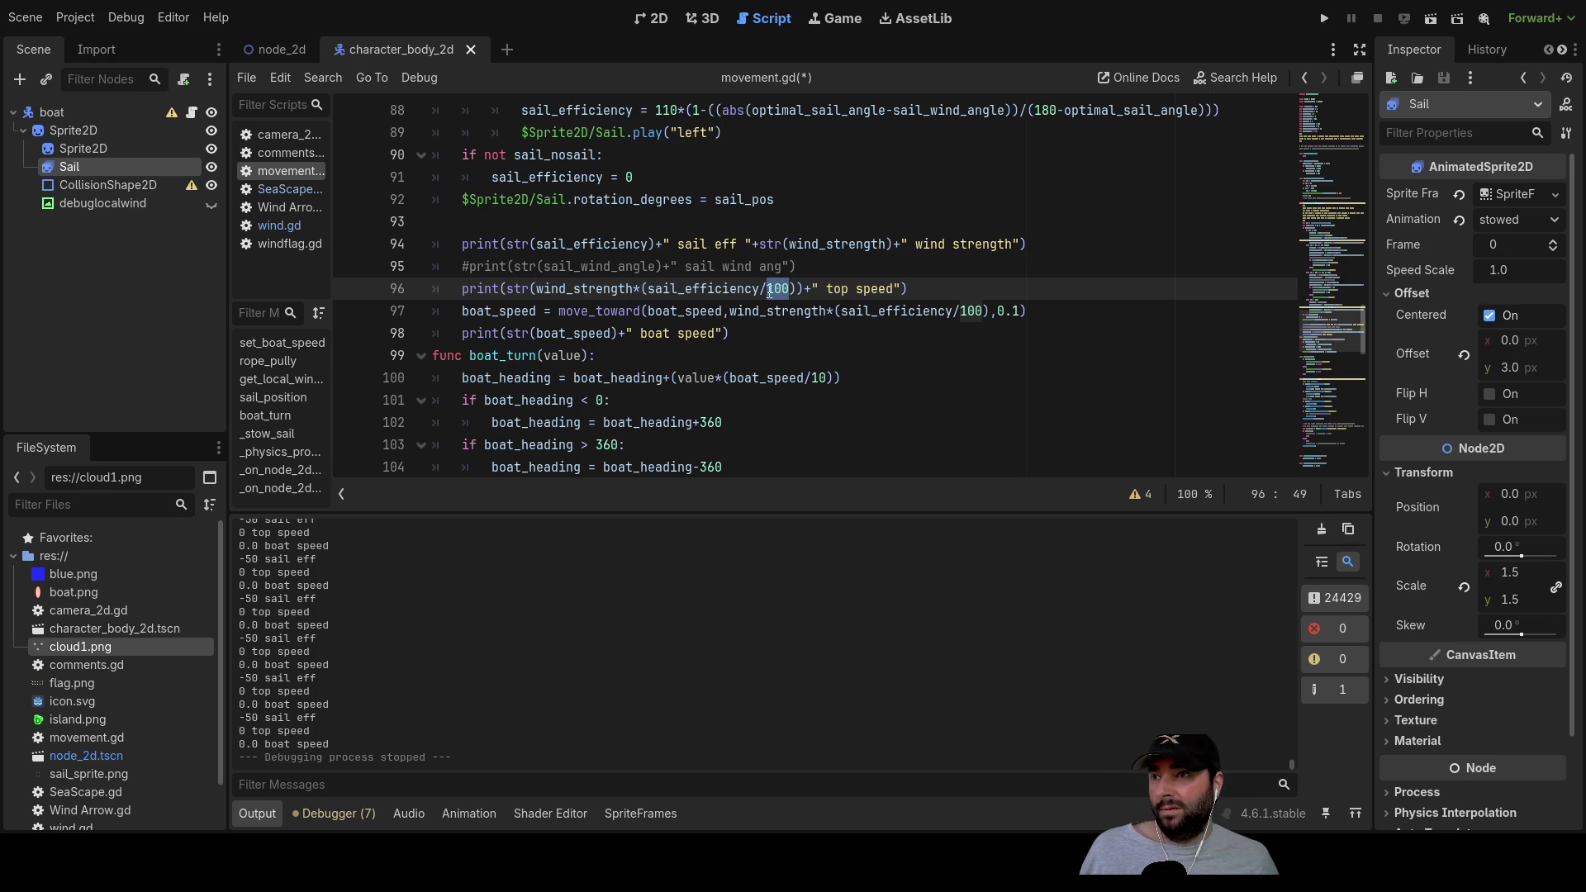
left_click(636, 289)
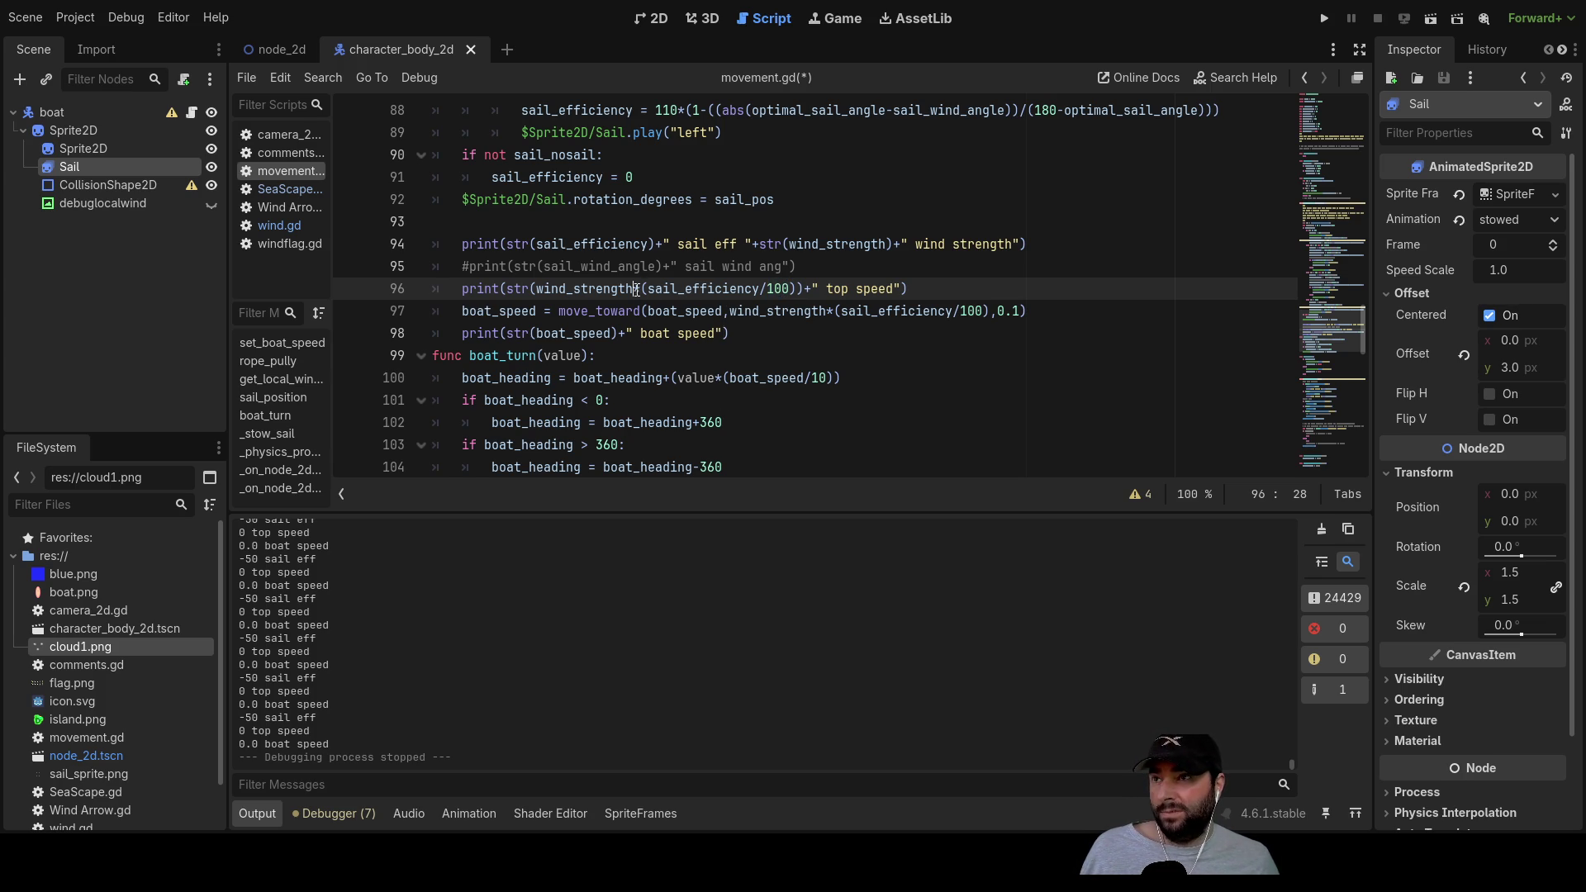
double_click(591, 289)
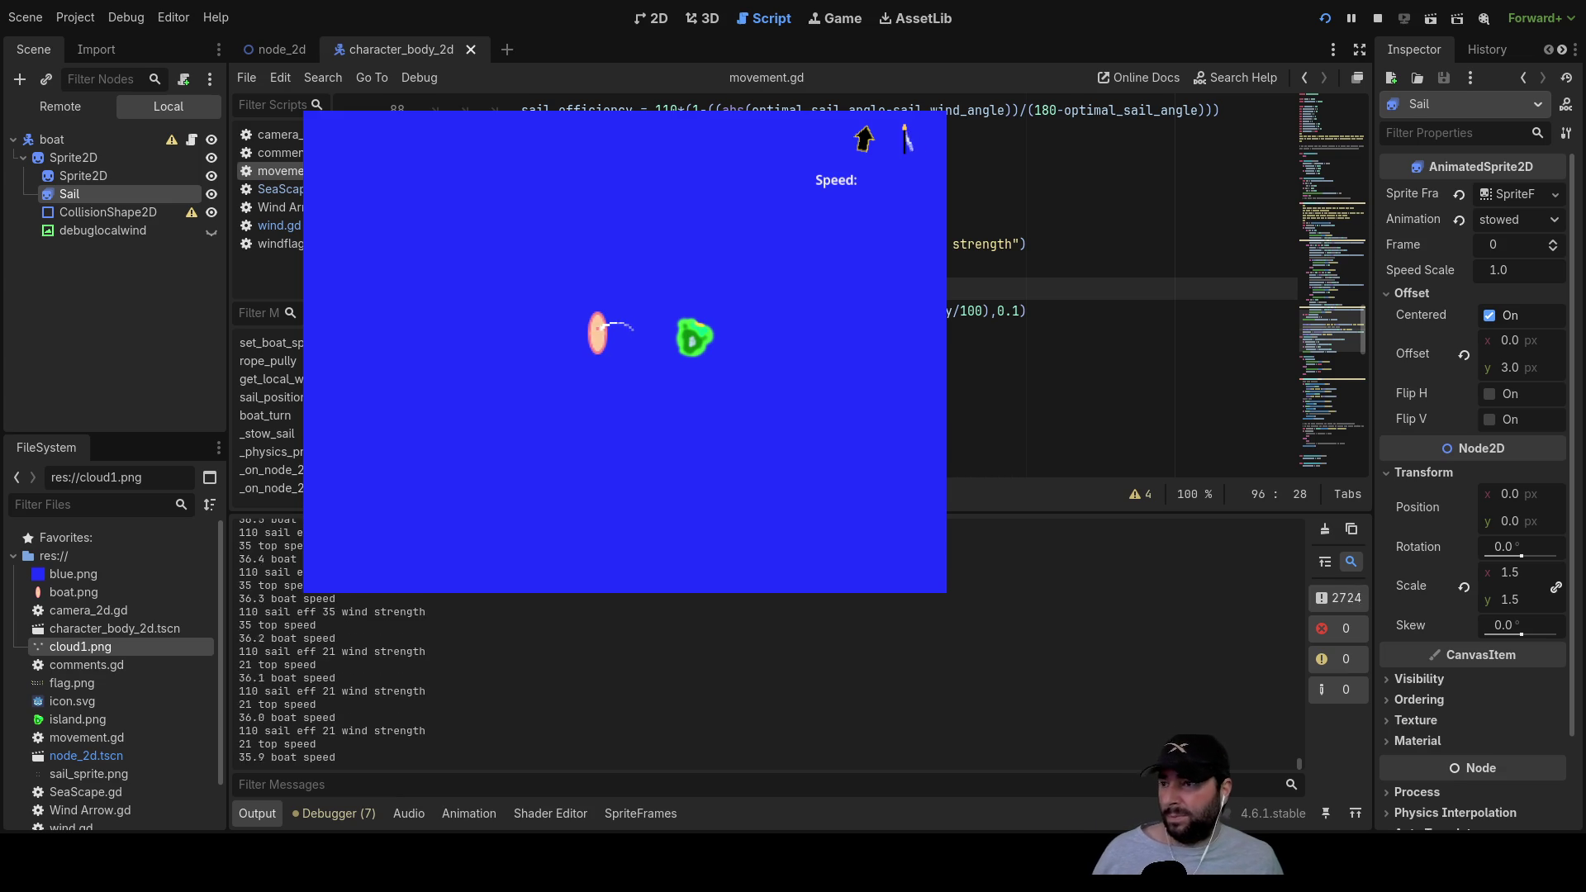
Step: Steer the boat left in the running game, then stop it after the log shows 0.0 boat speed
key("a")
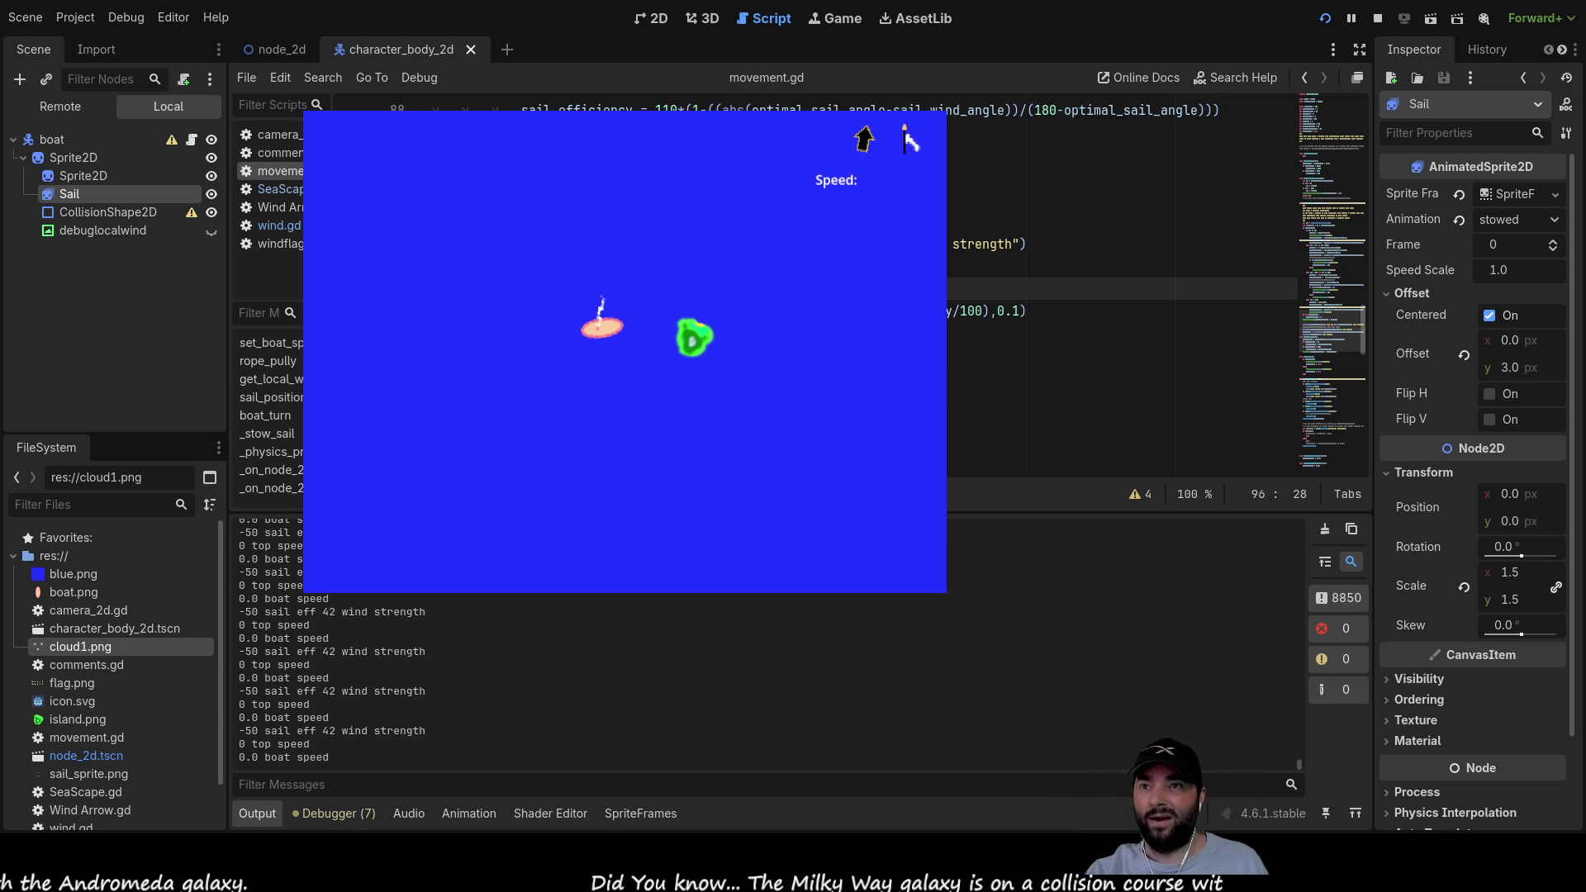
key("F8")
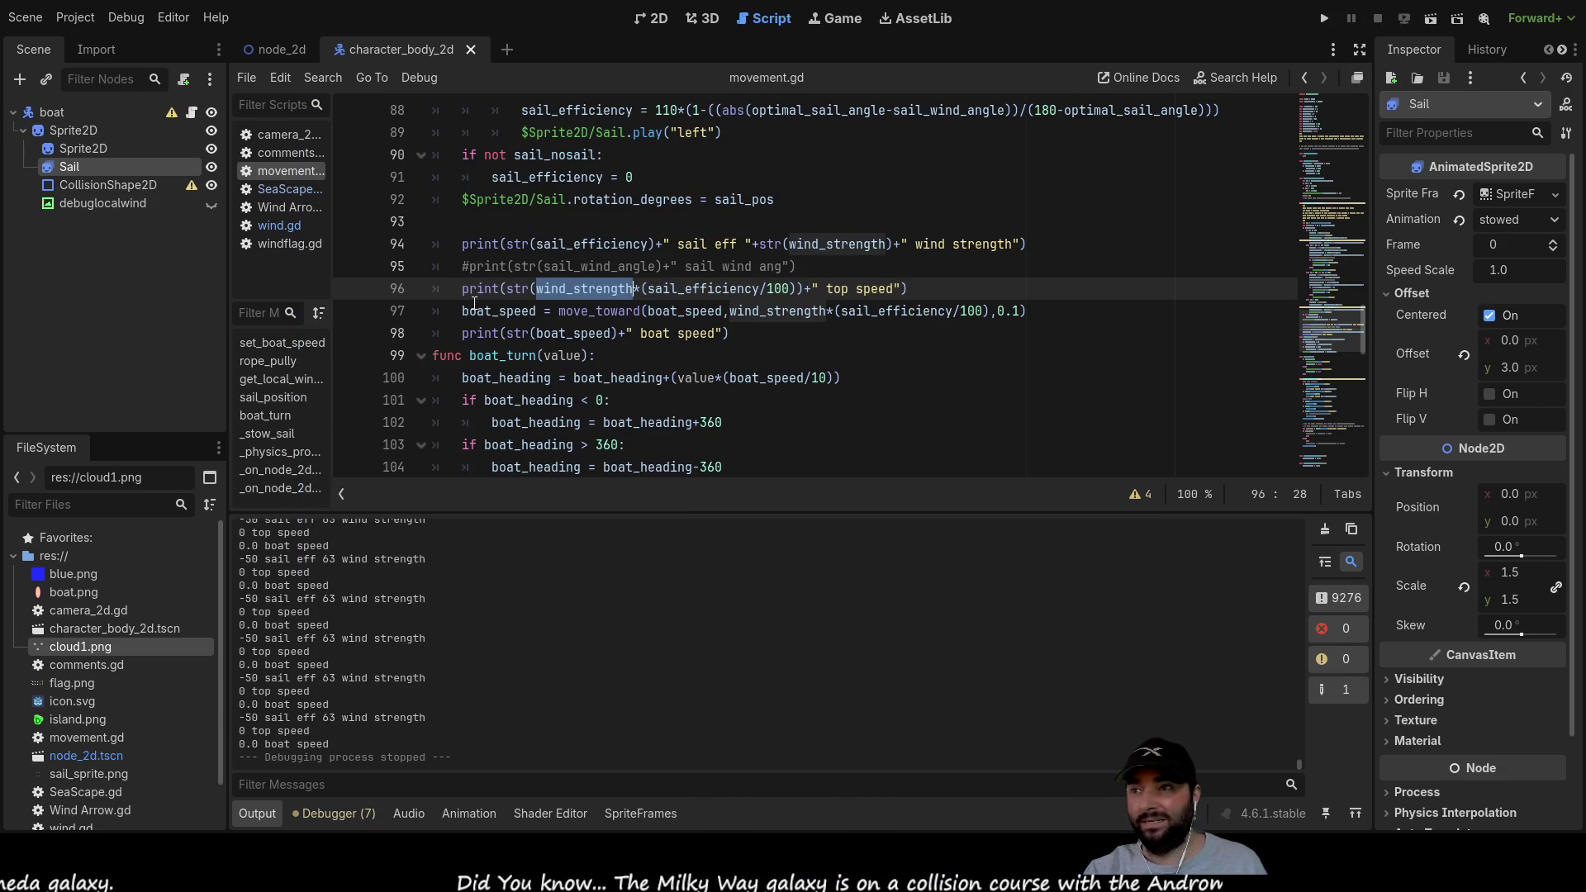
Step: Add a 'var top_speed =' line holding the formula cut from the top-speed print
left_click(473, 309)
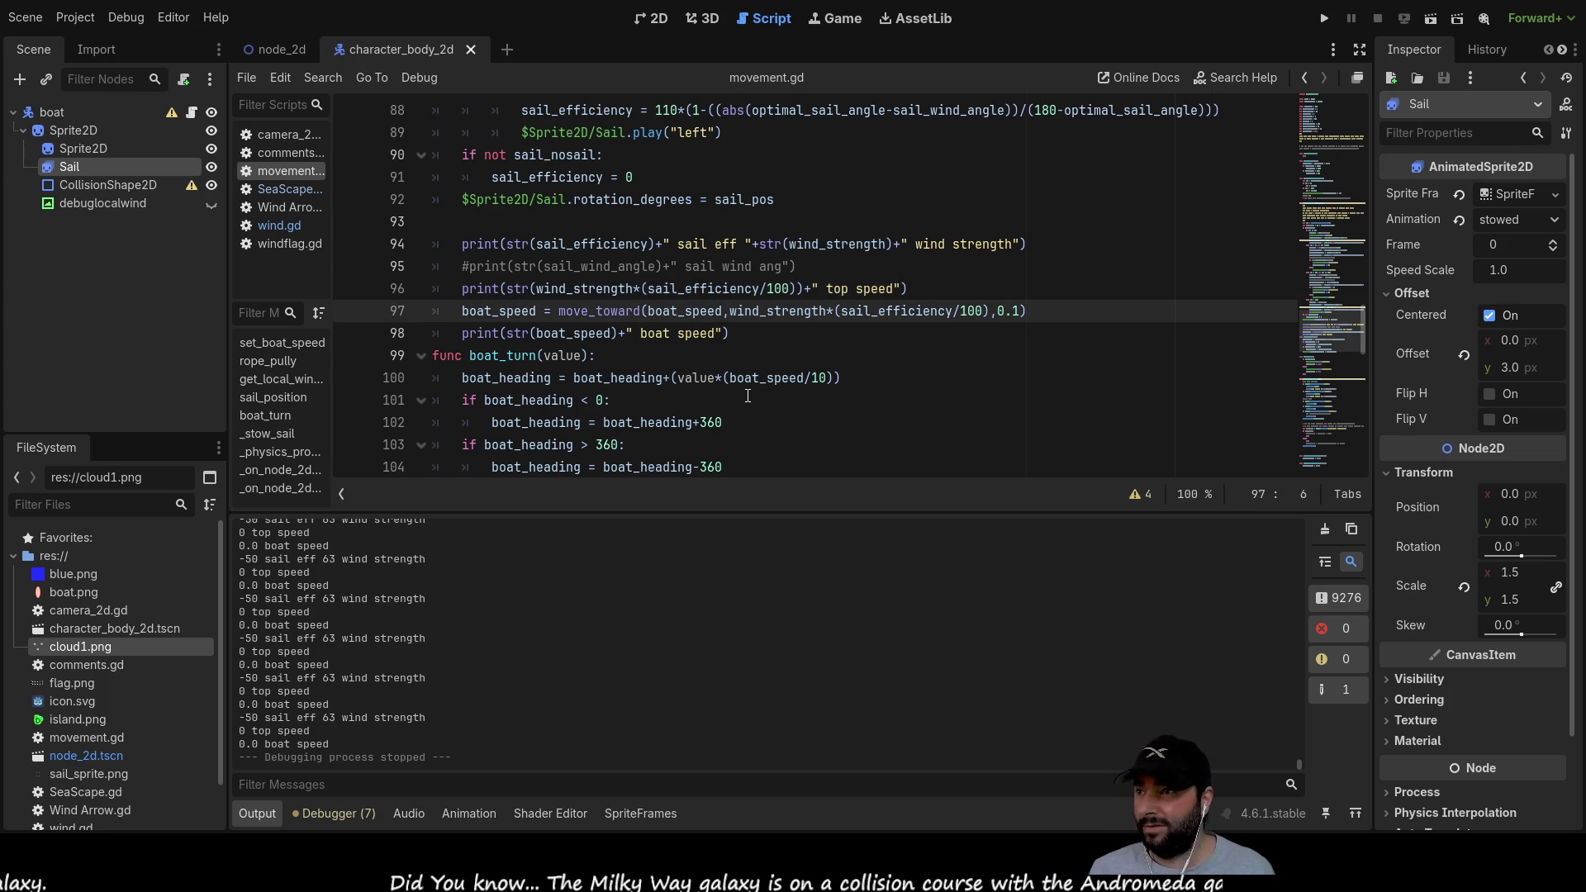
key("Up")
key("ctrl+shift+Return")
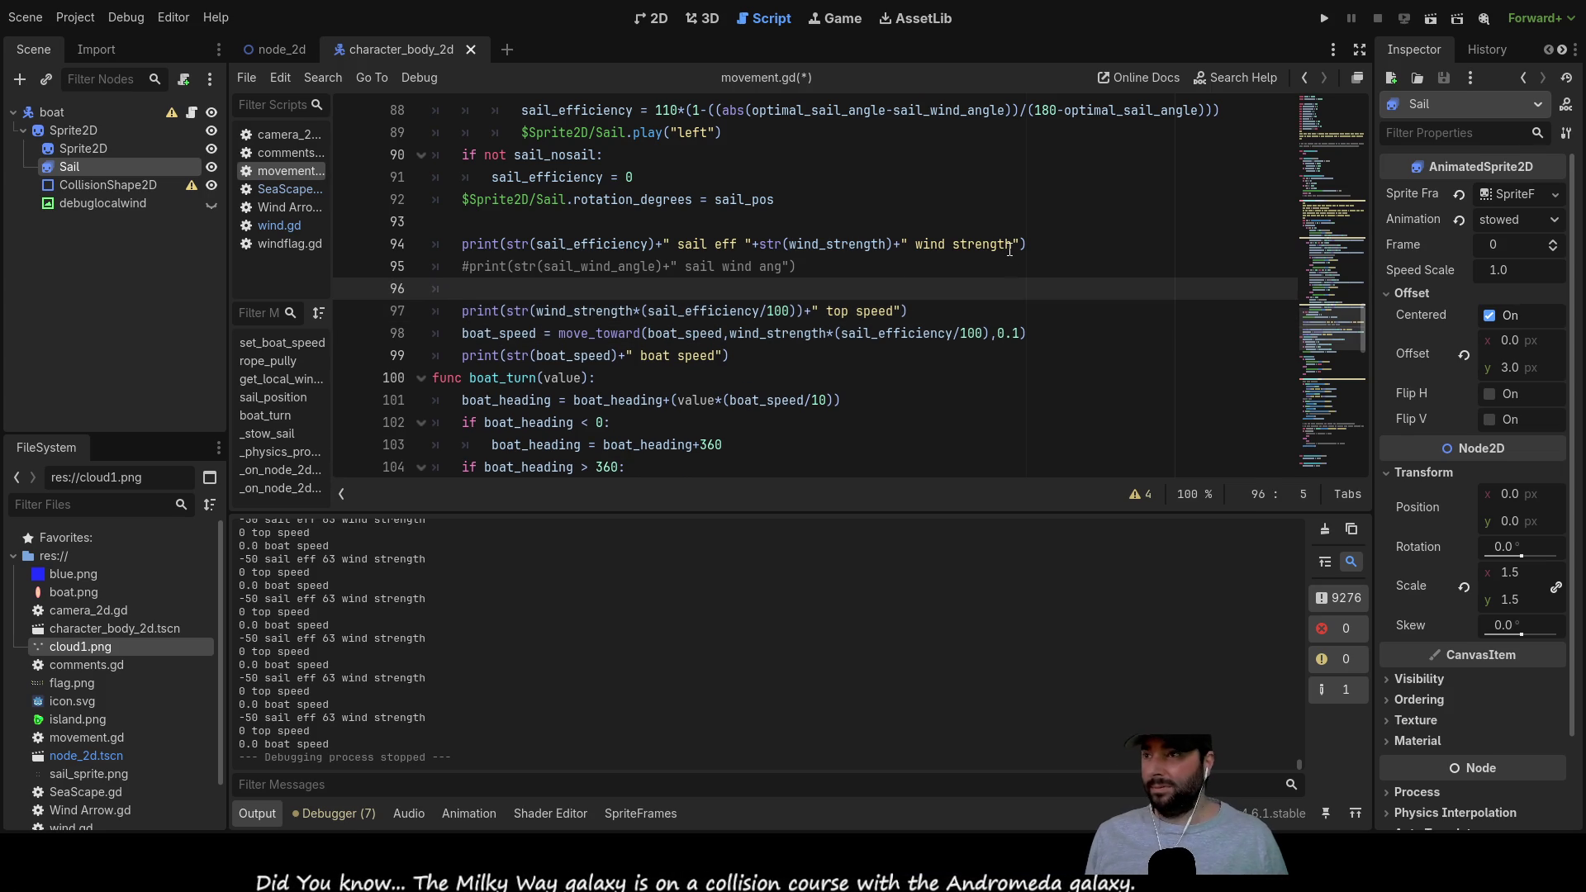
type("var ")
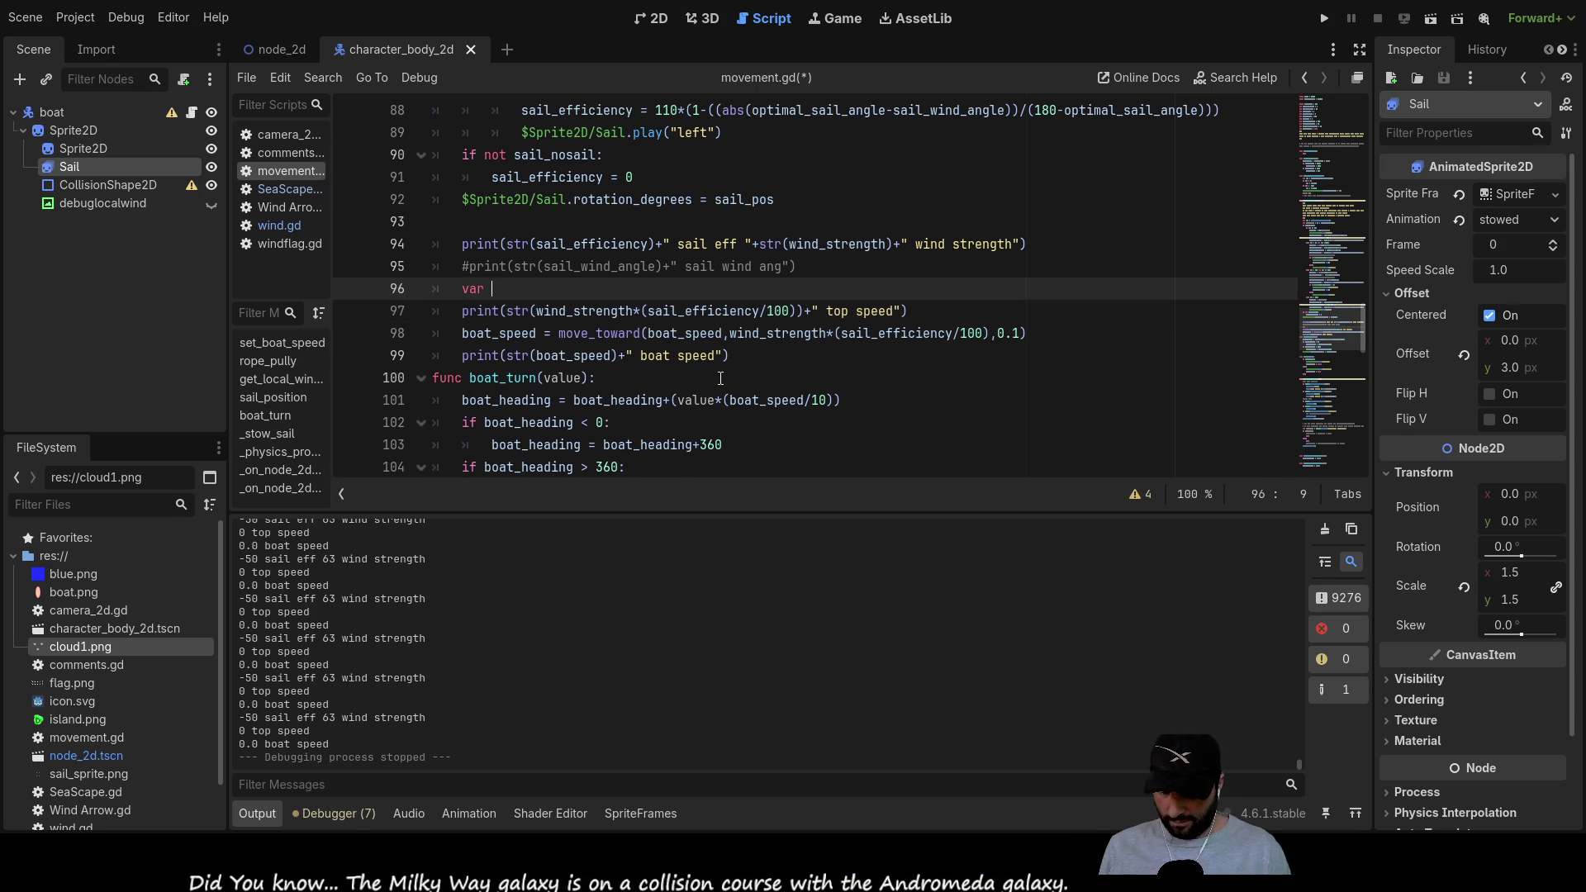
type("top_spe")
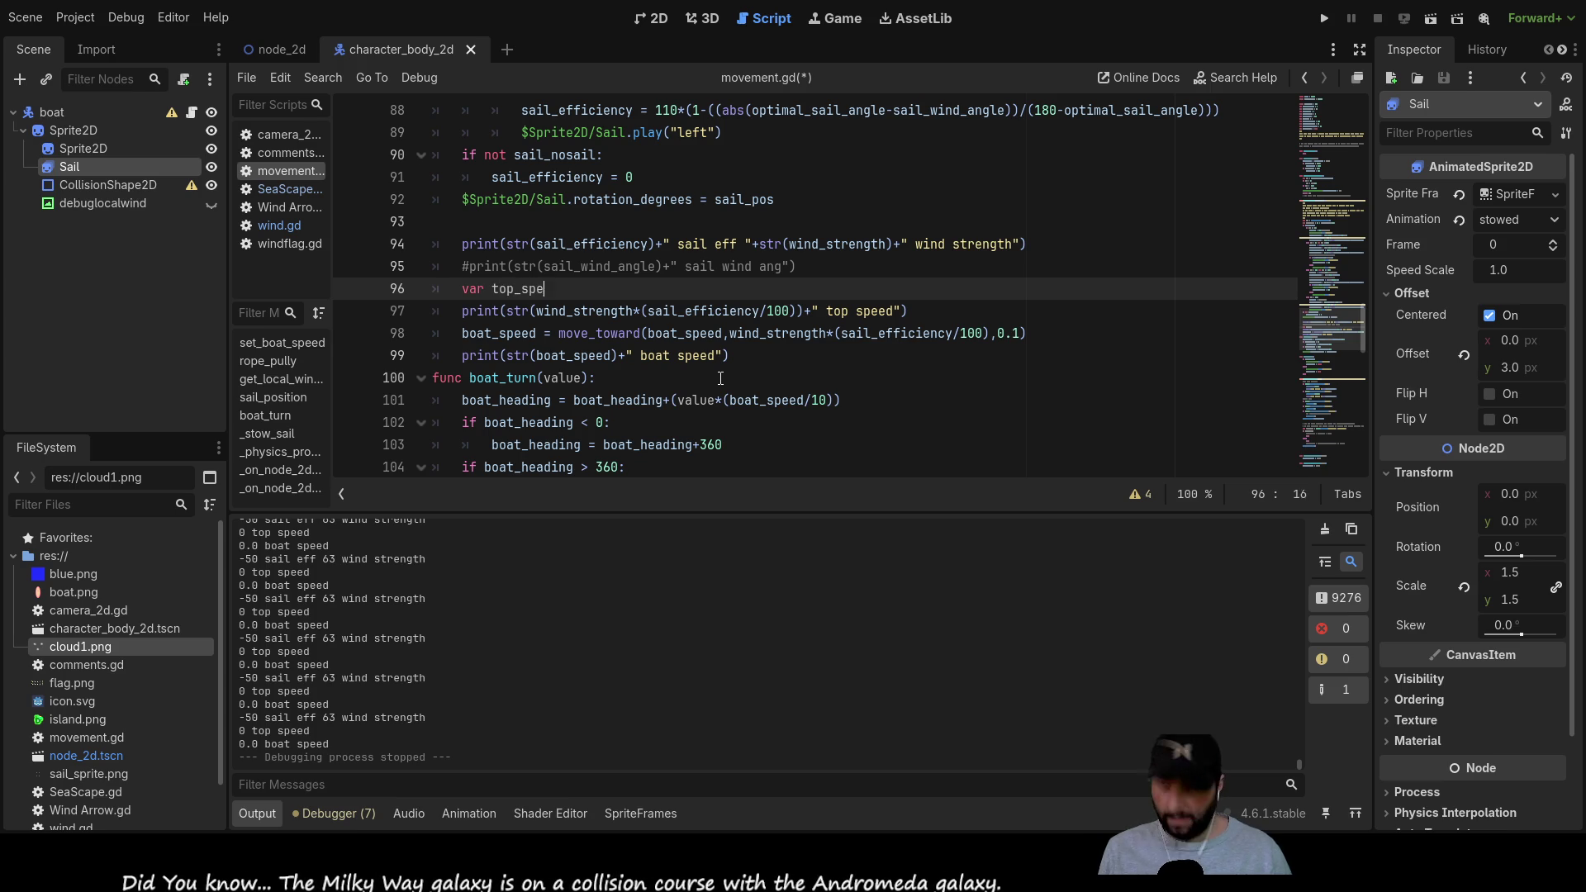
type("ed =")
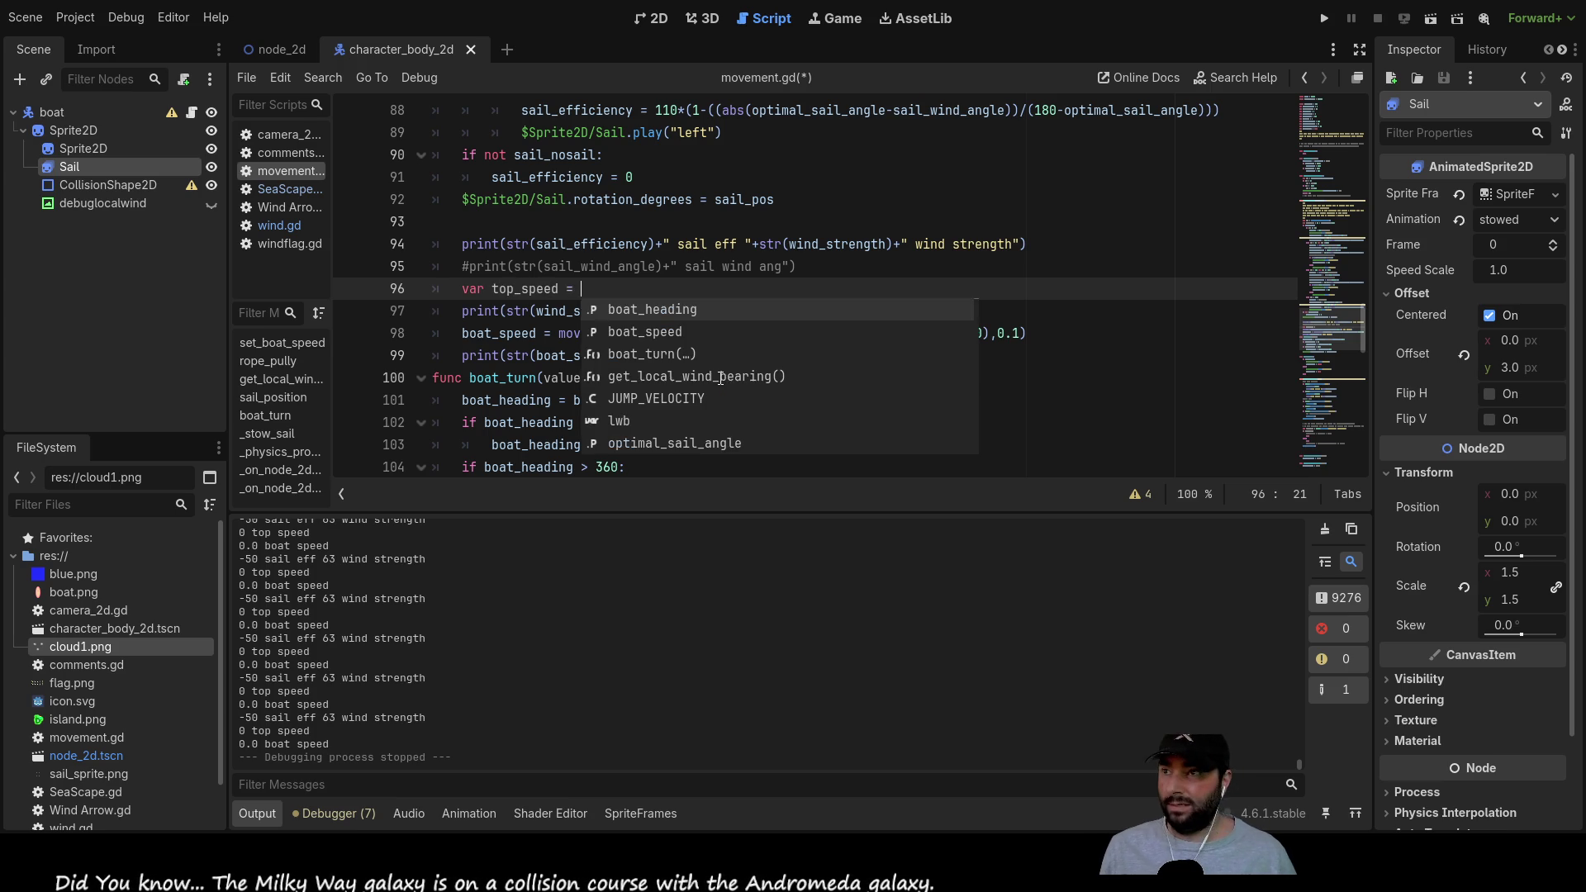
left_click(524, 356)
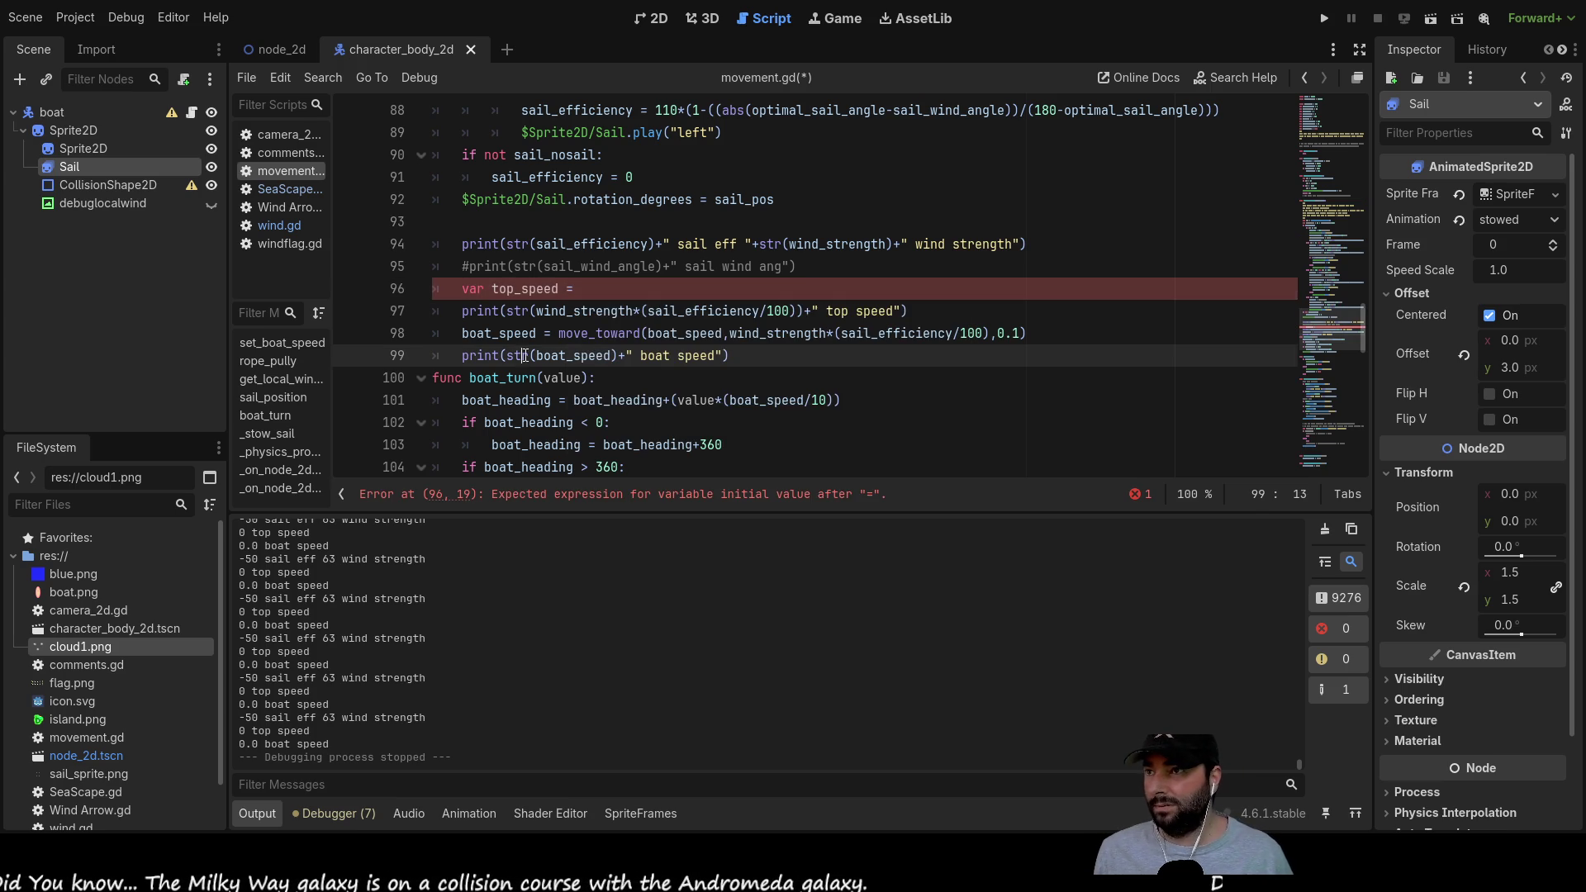
left_click_drag(537, 318, 797, 318)
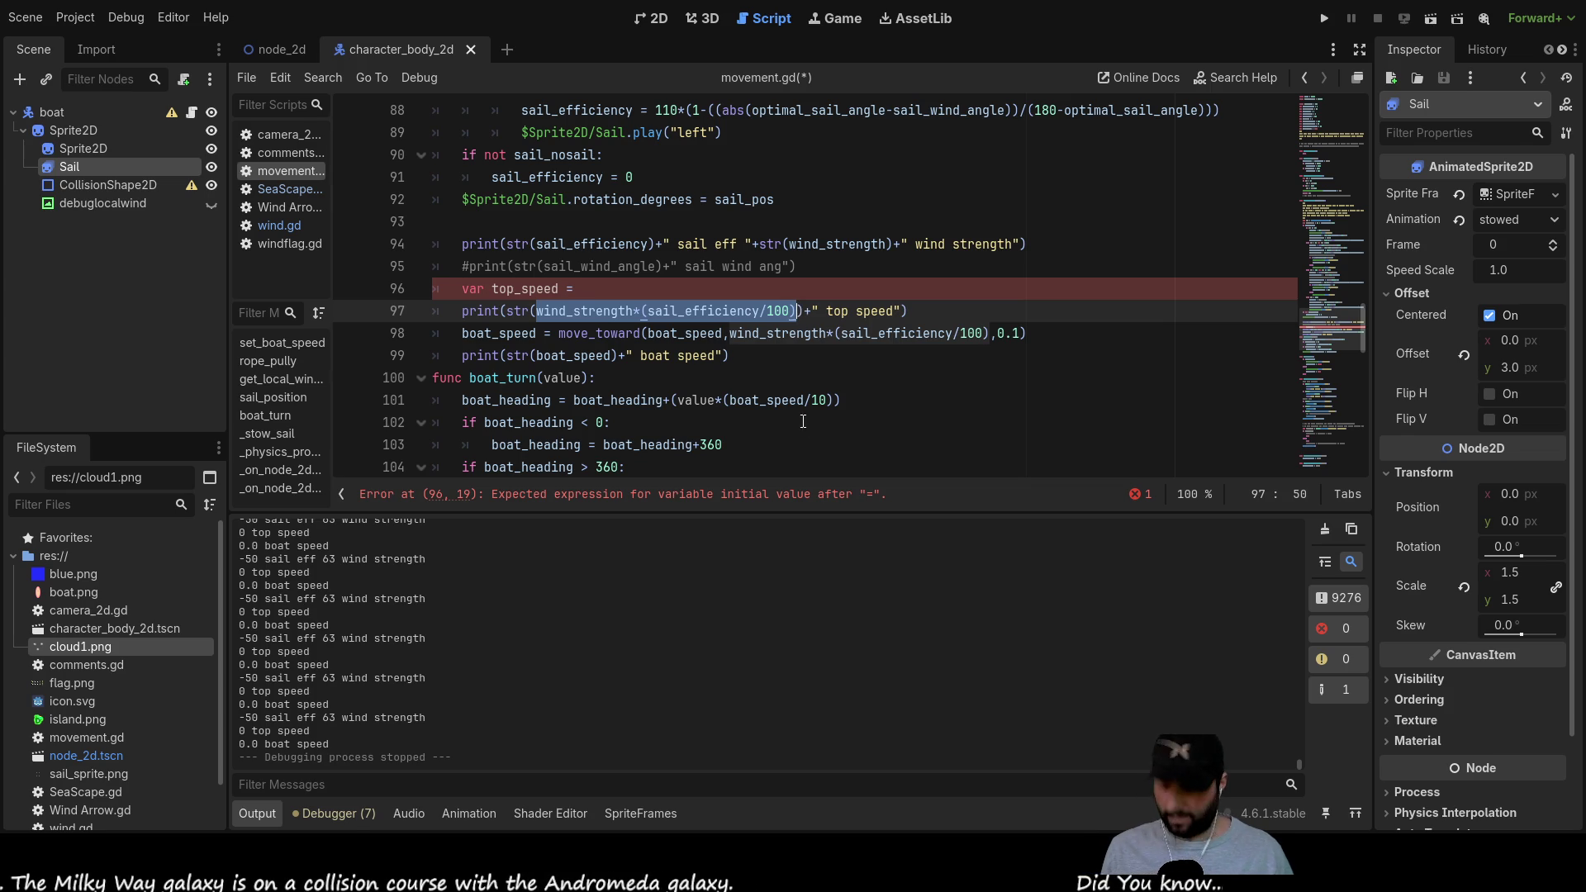
key("ctrl+x")
key("Up")
key("ctrl+v")
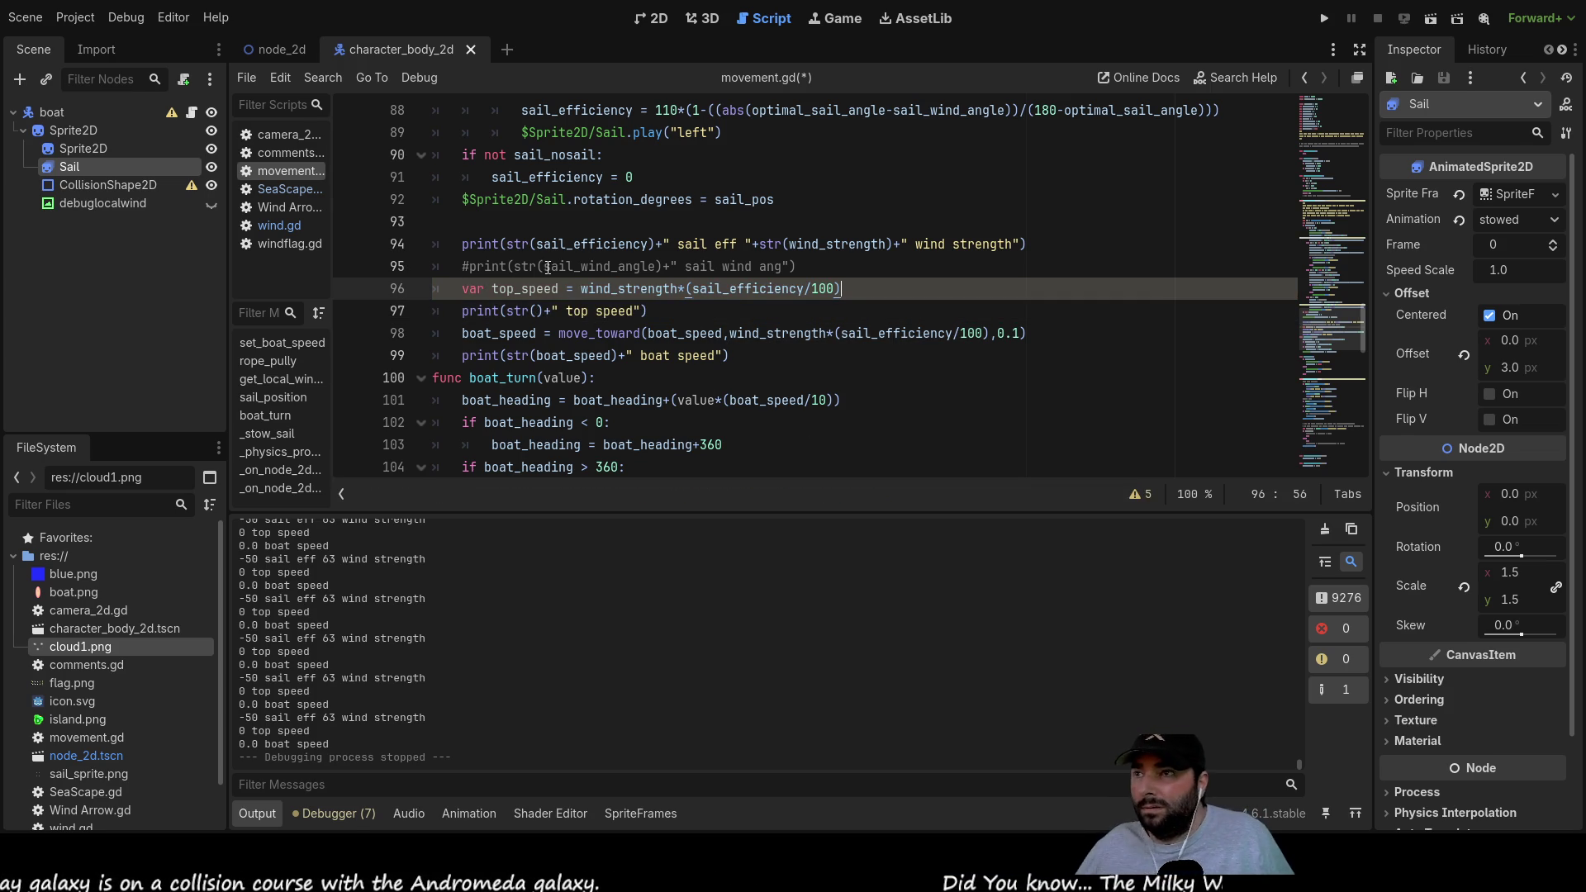
Step: Use top_speed in the print and as the move_toward target, then save and run
double_click(531, 288)
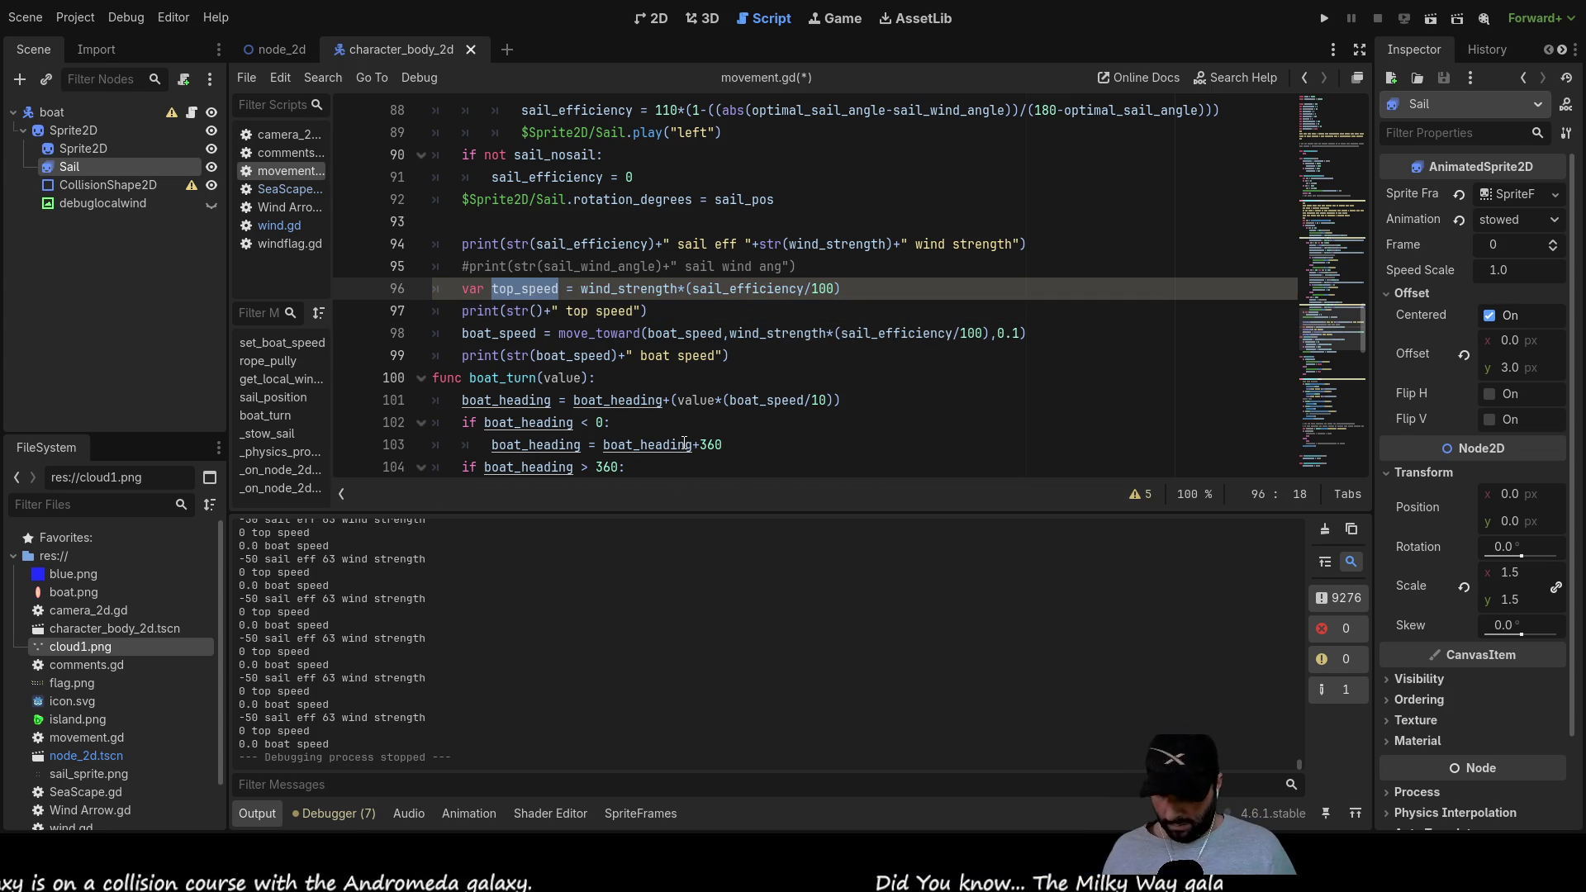
left_click(537, 310)
key("ctrl+v")
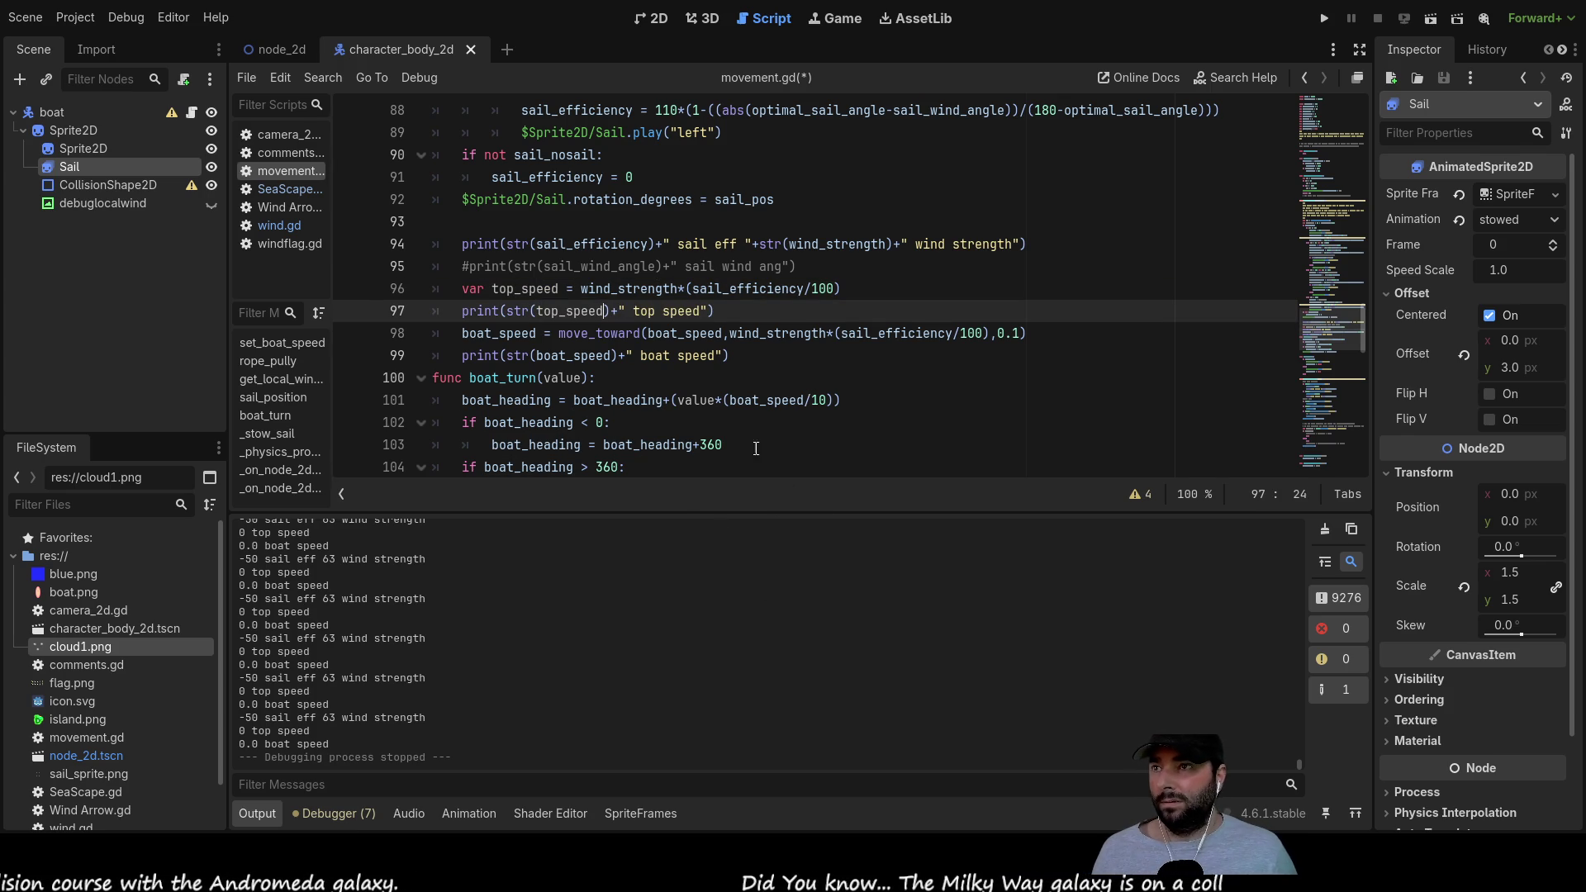
double_click(528, 289)
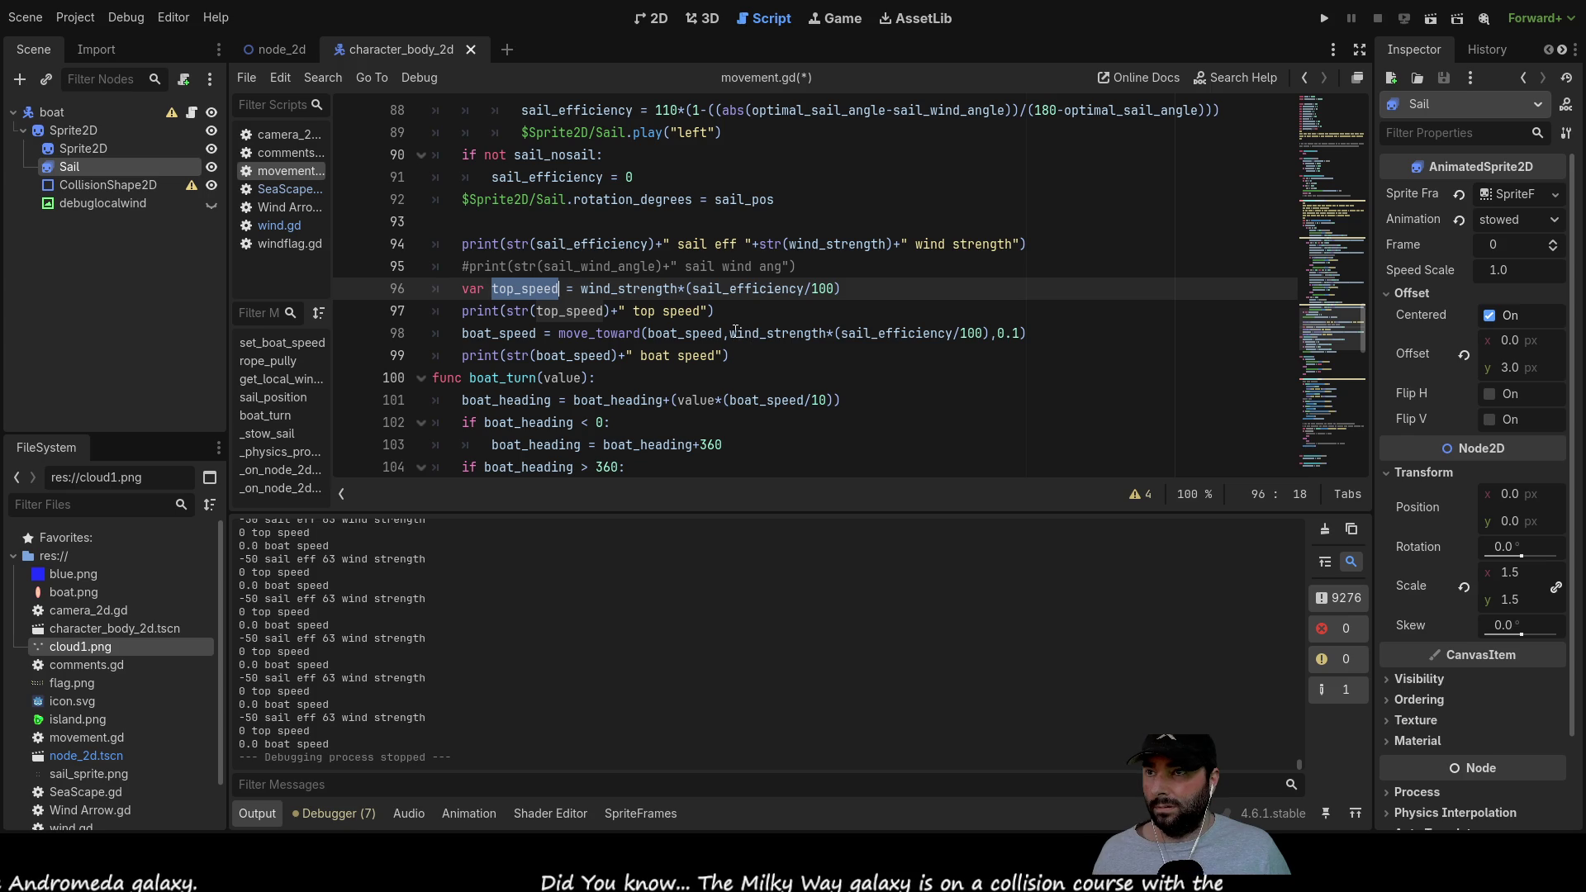
left_click_drag(730, 333, 990, 341)
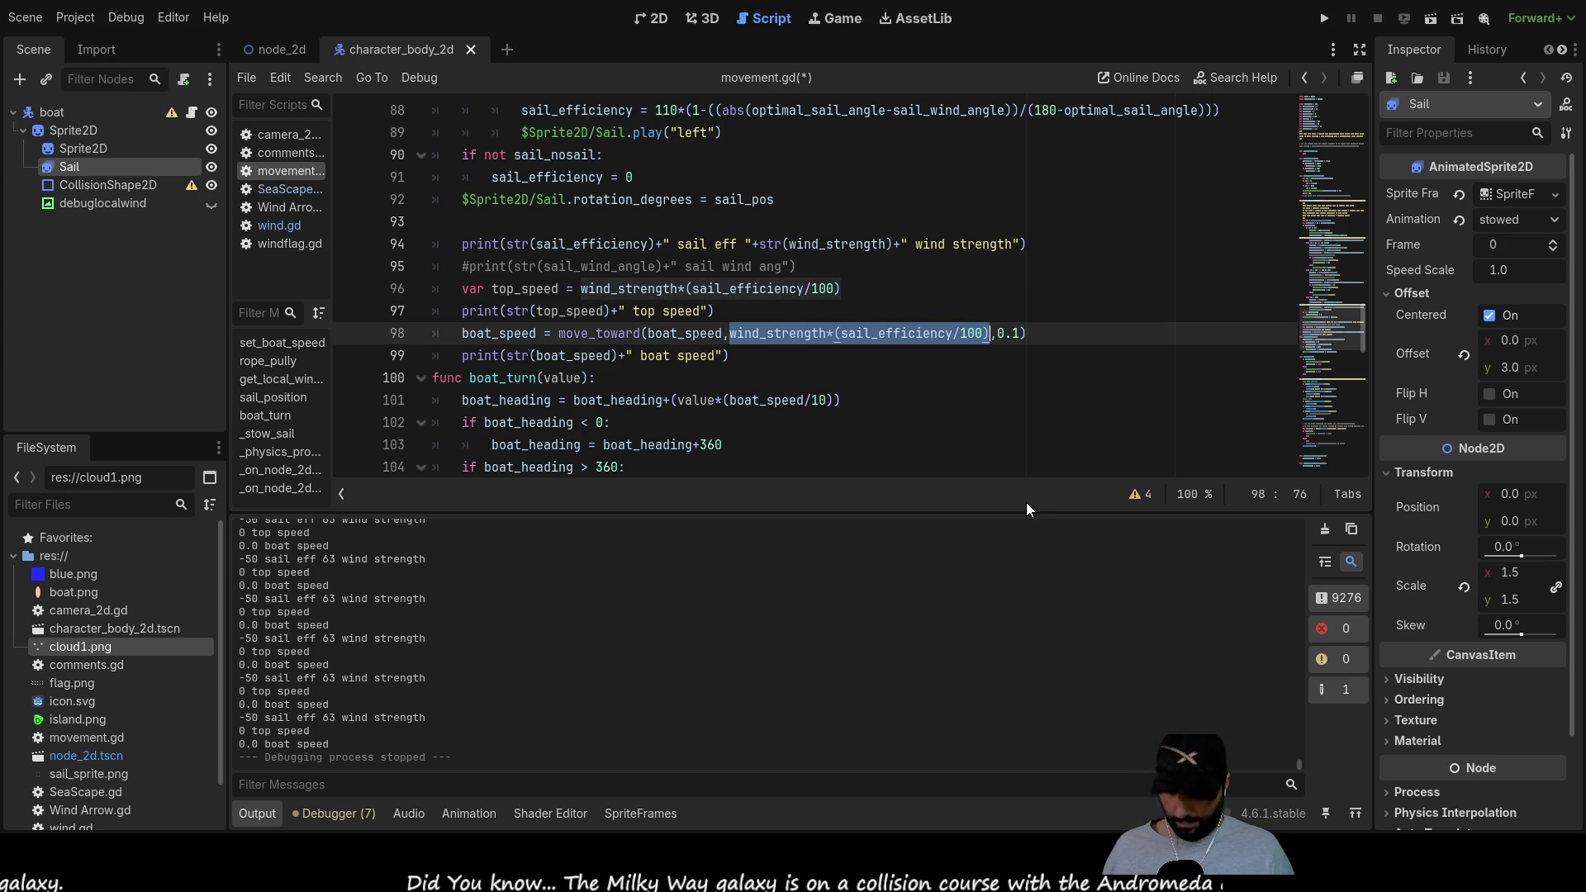
key("ctrl+v")
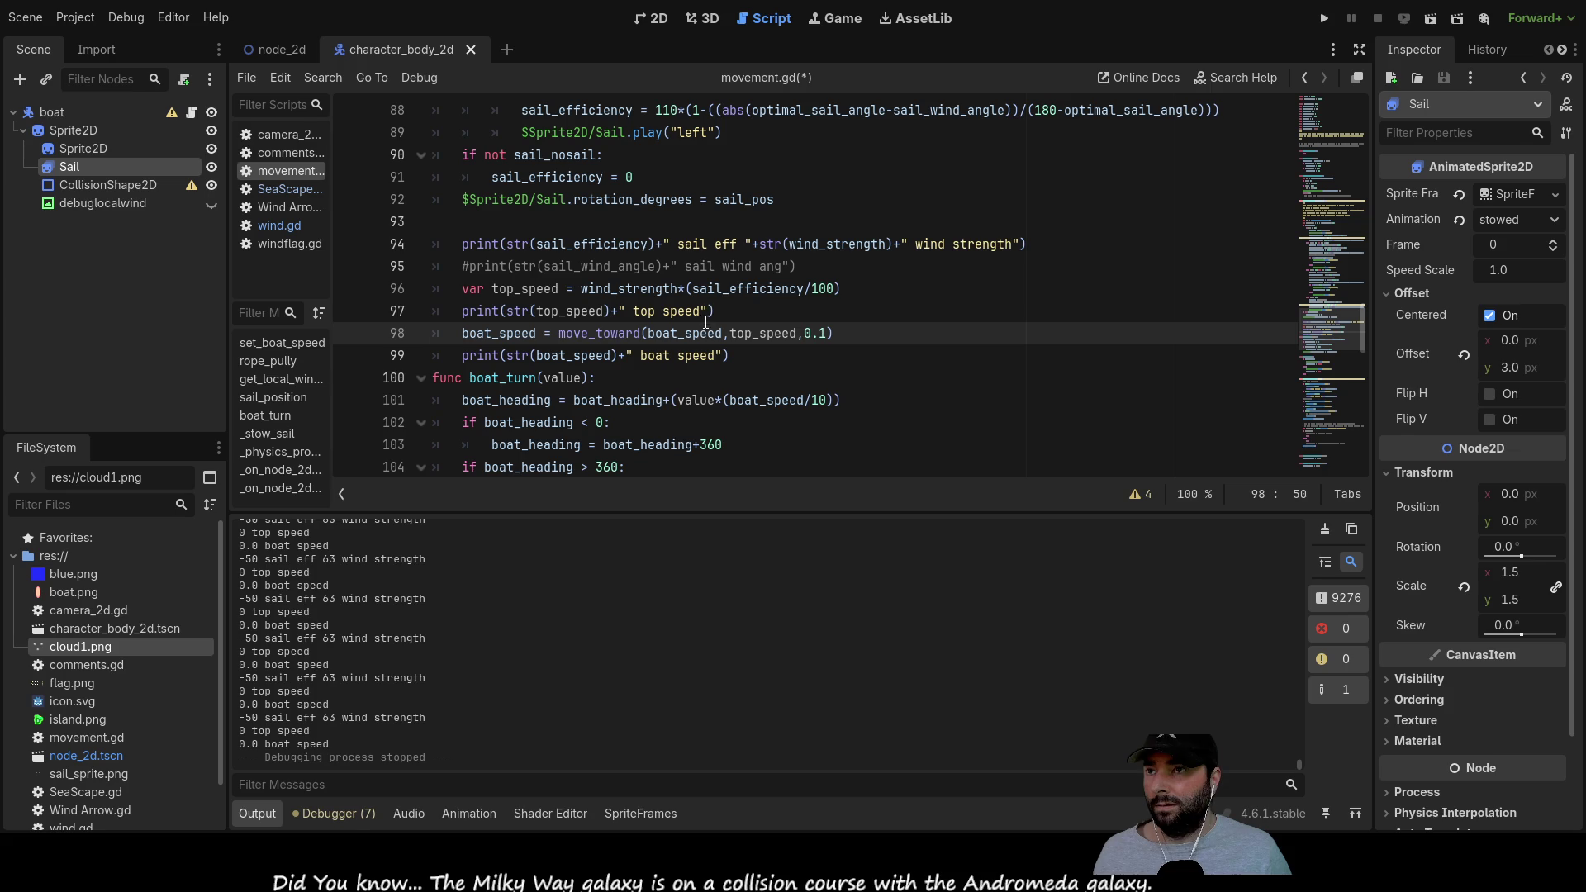
left_click(1324, 18)
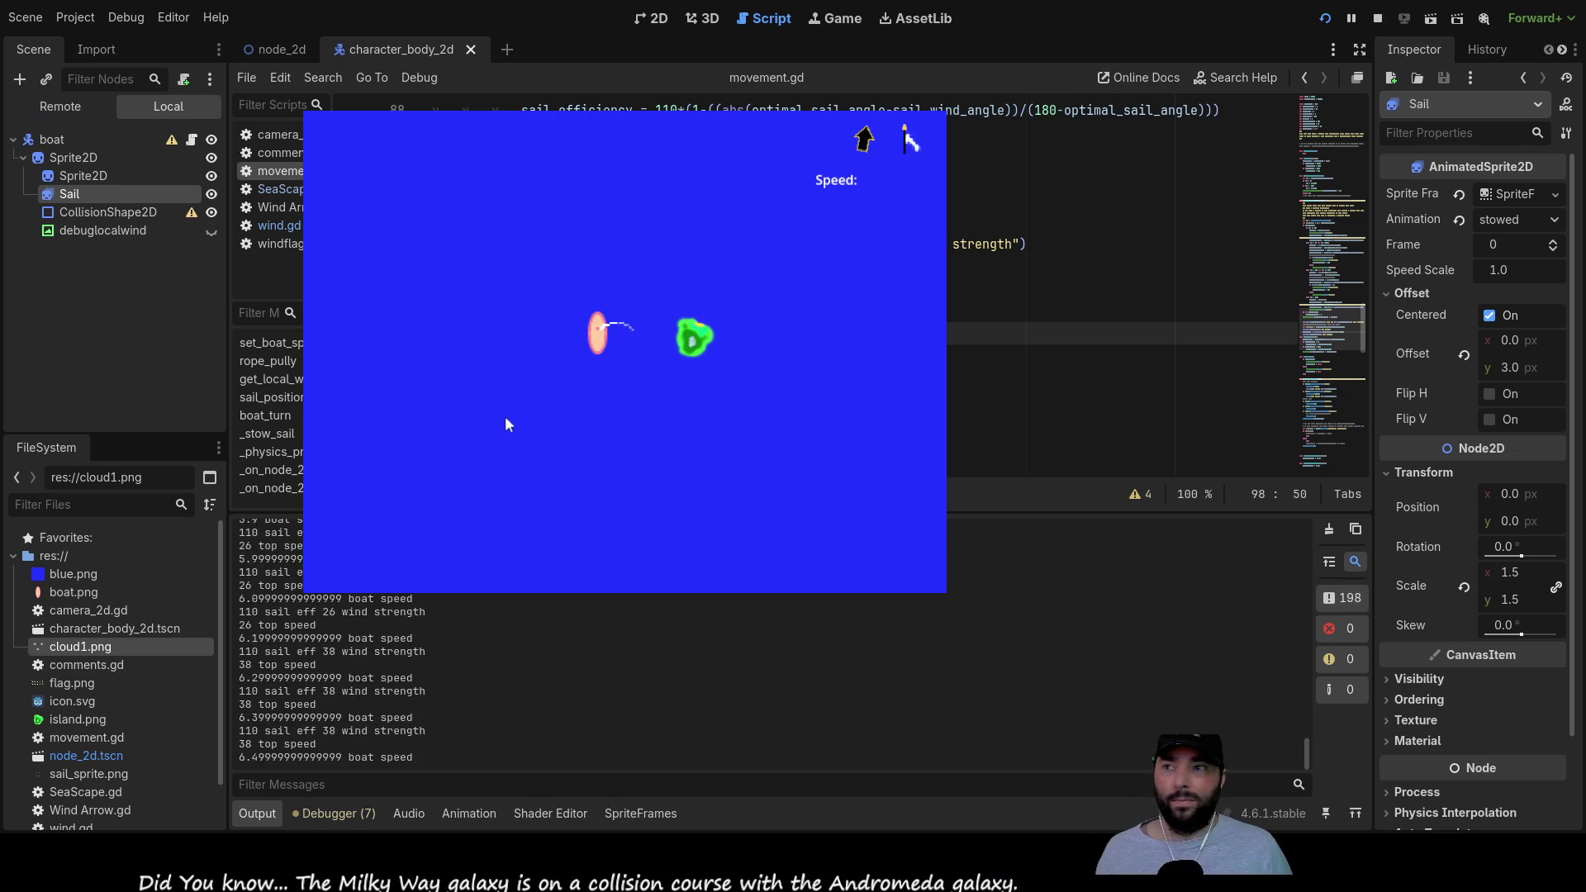
Step: Turn the boat left in the game, then stop it with boat speed still 0.0
key("Left")
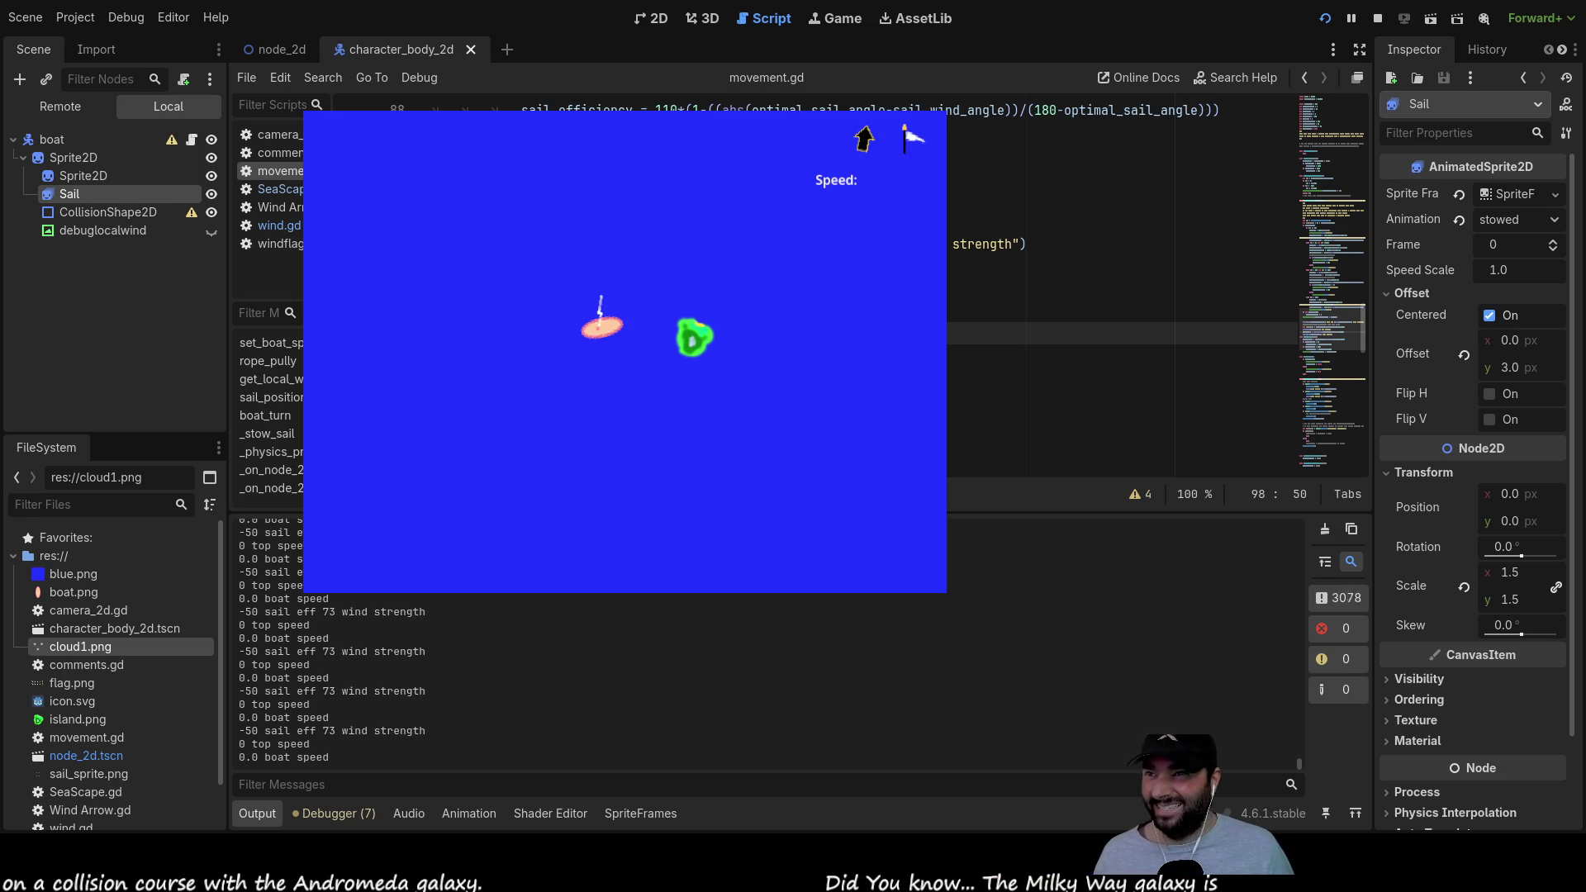
left_click(1377, 19)
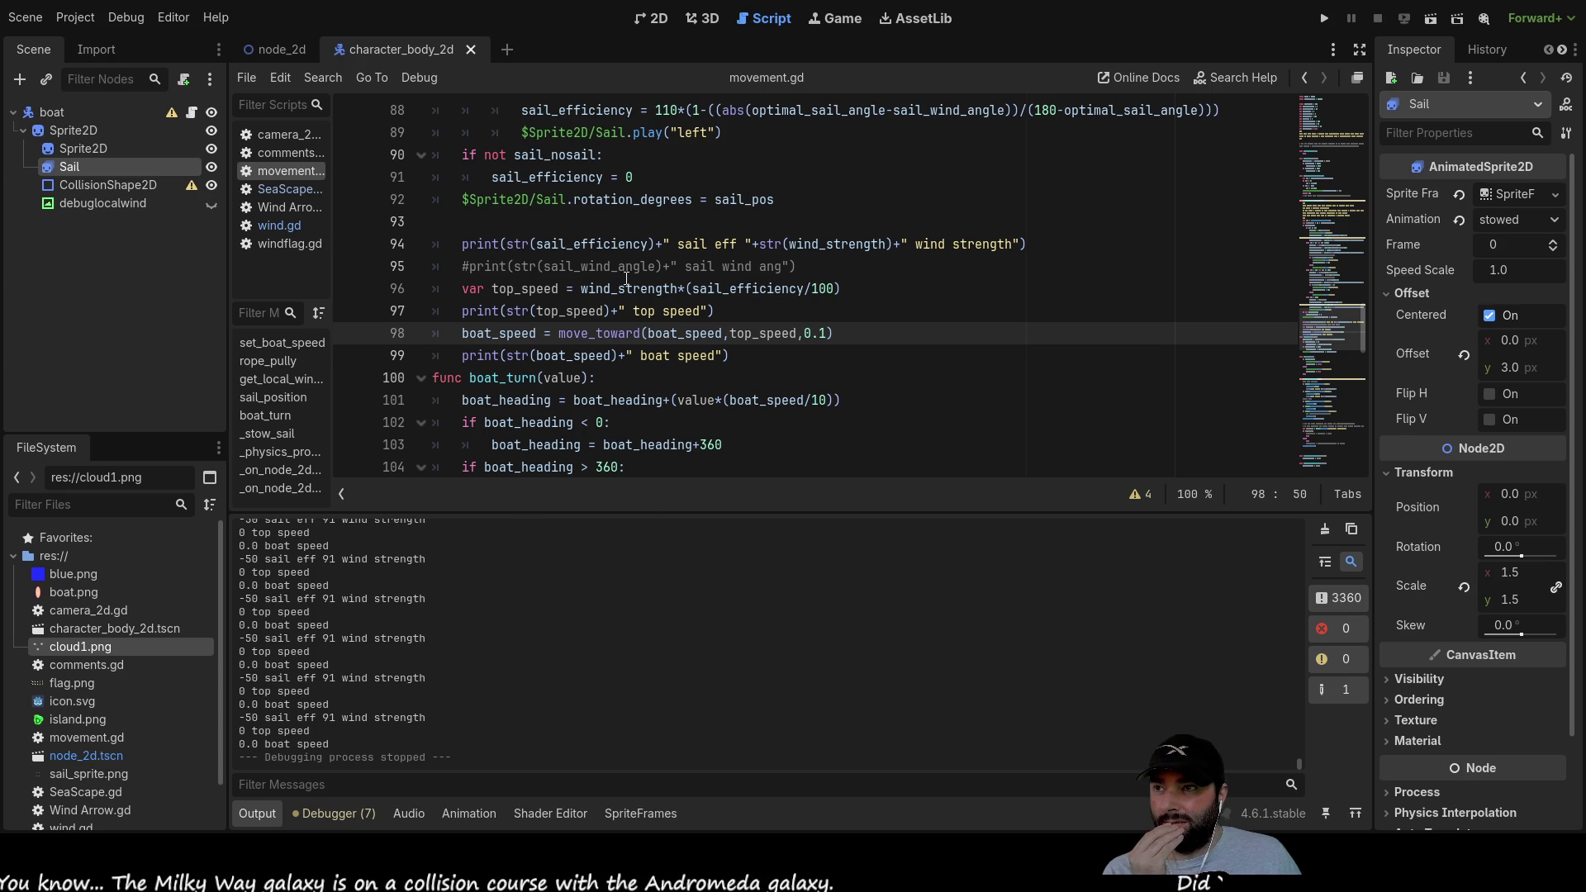
Step: Delete 'wind_strength*' from the start of the top_speed formula on line 96
double_click(721, 287)
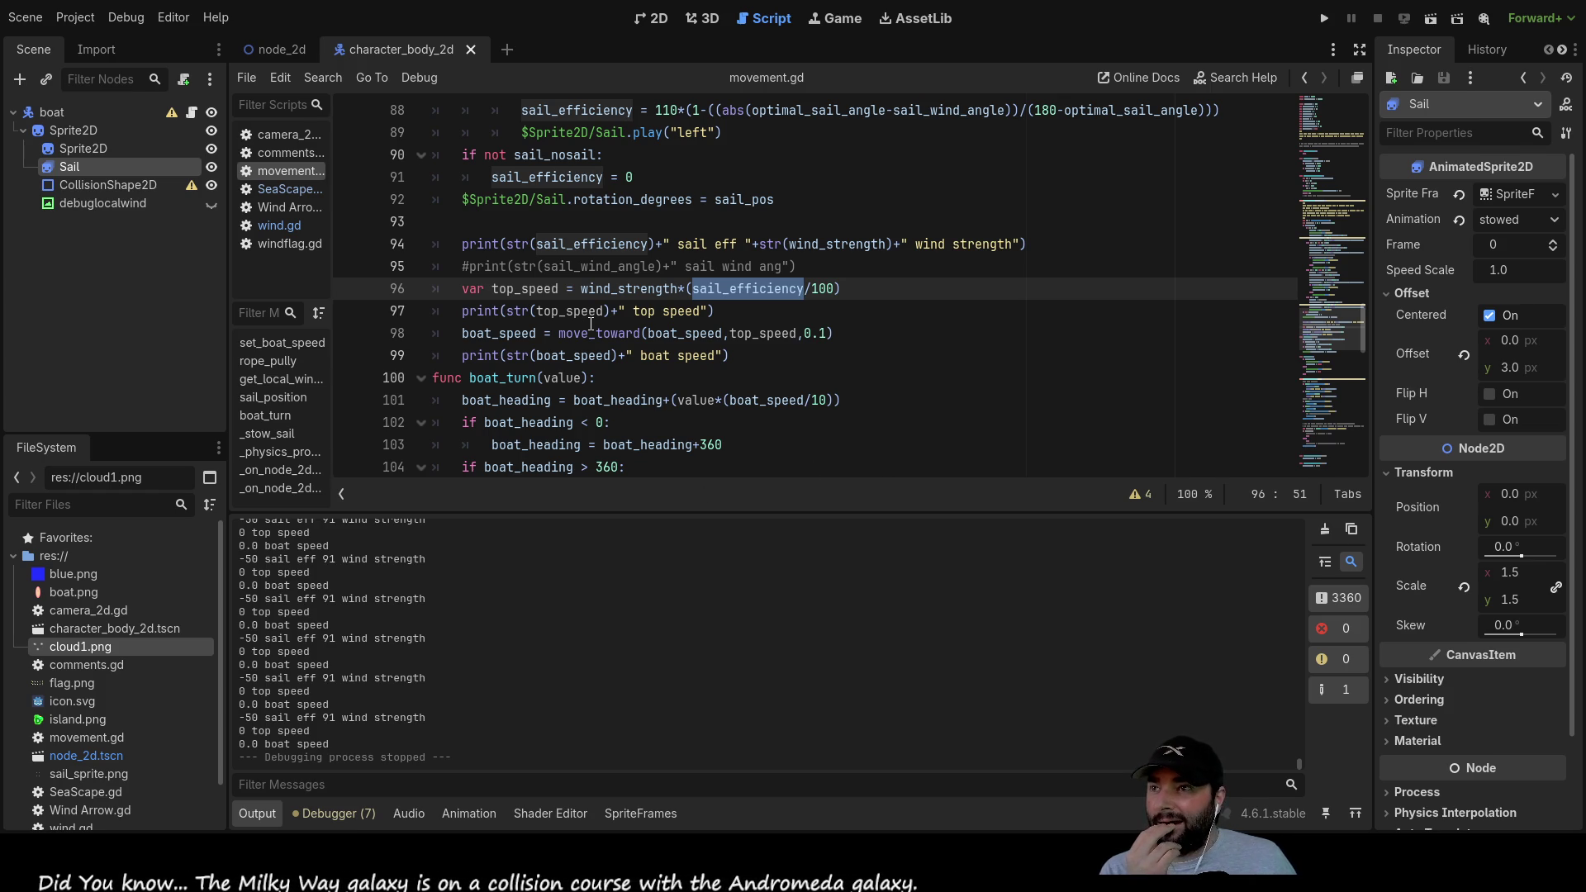
left_click(627, 289)
double_click(627, 290)
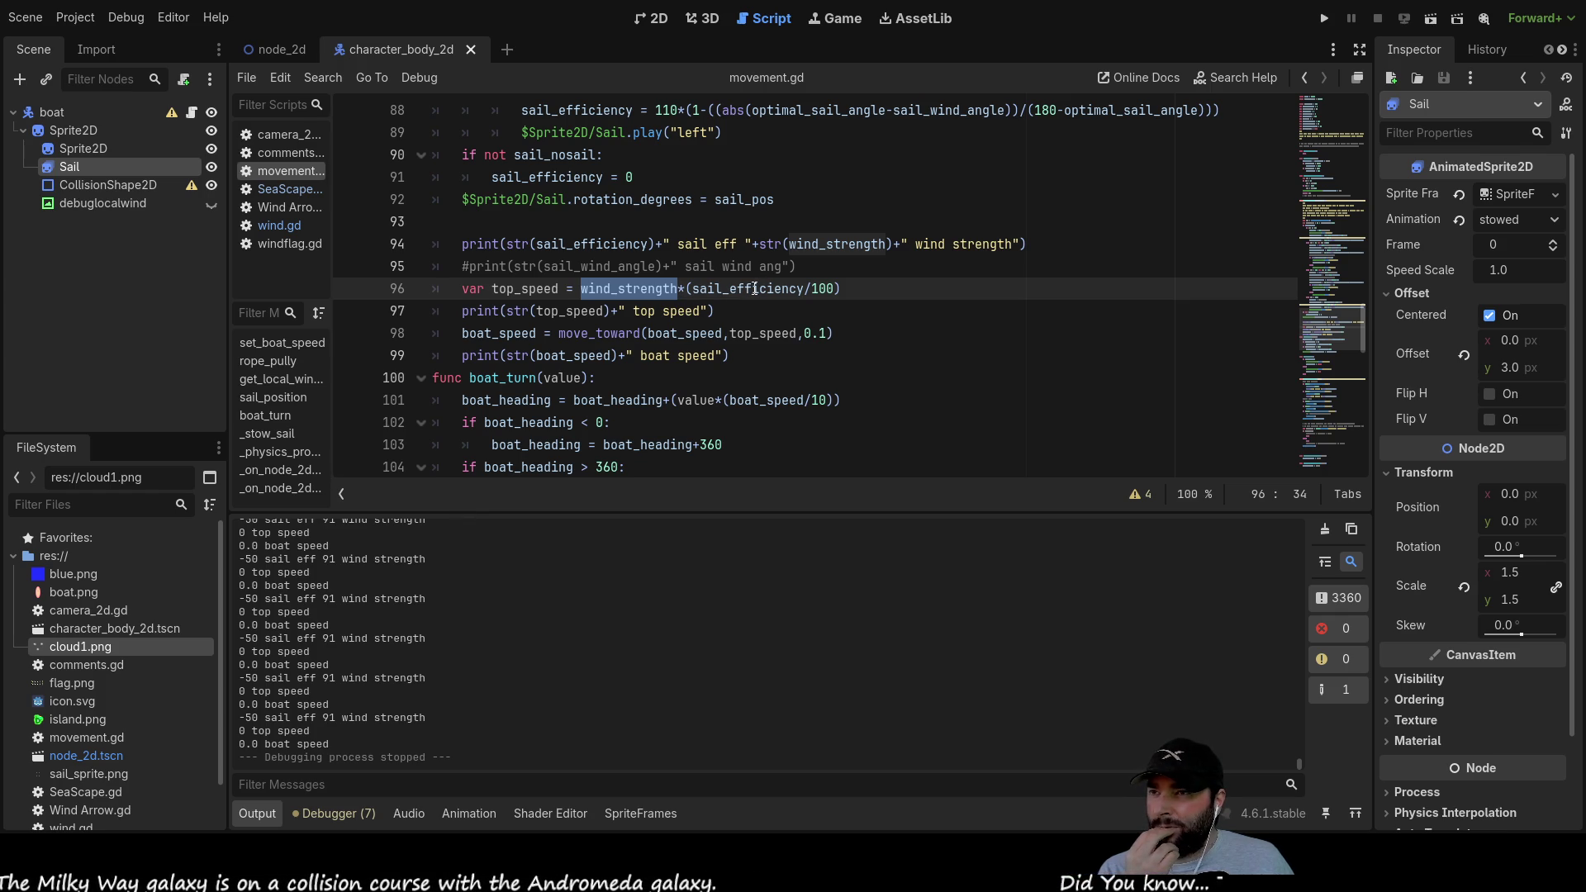
left_click_drag(684, 288, 582, 288)
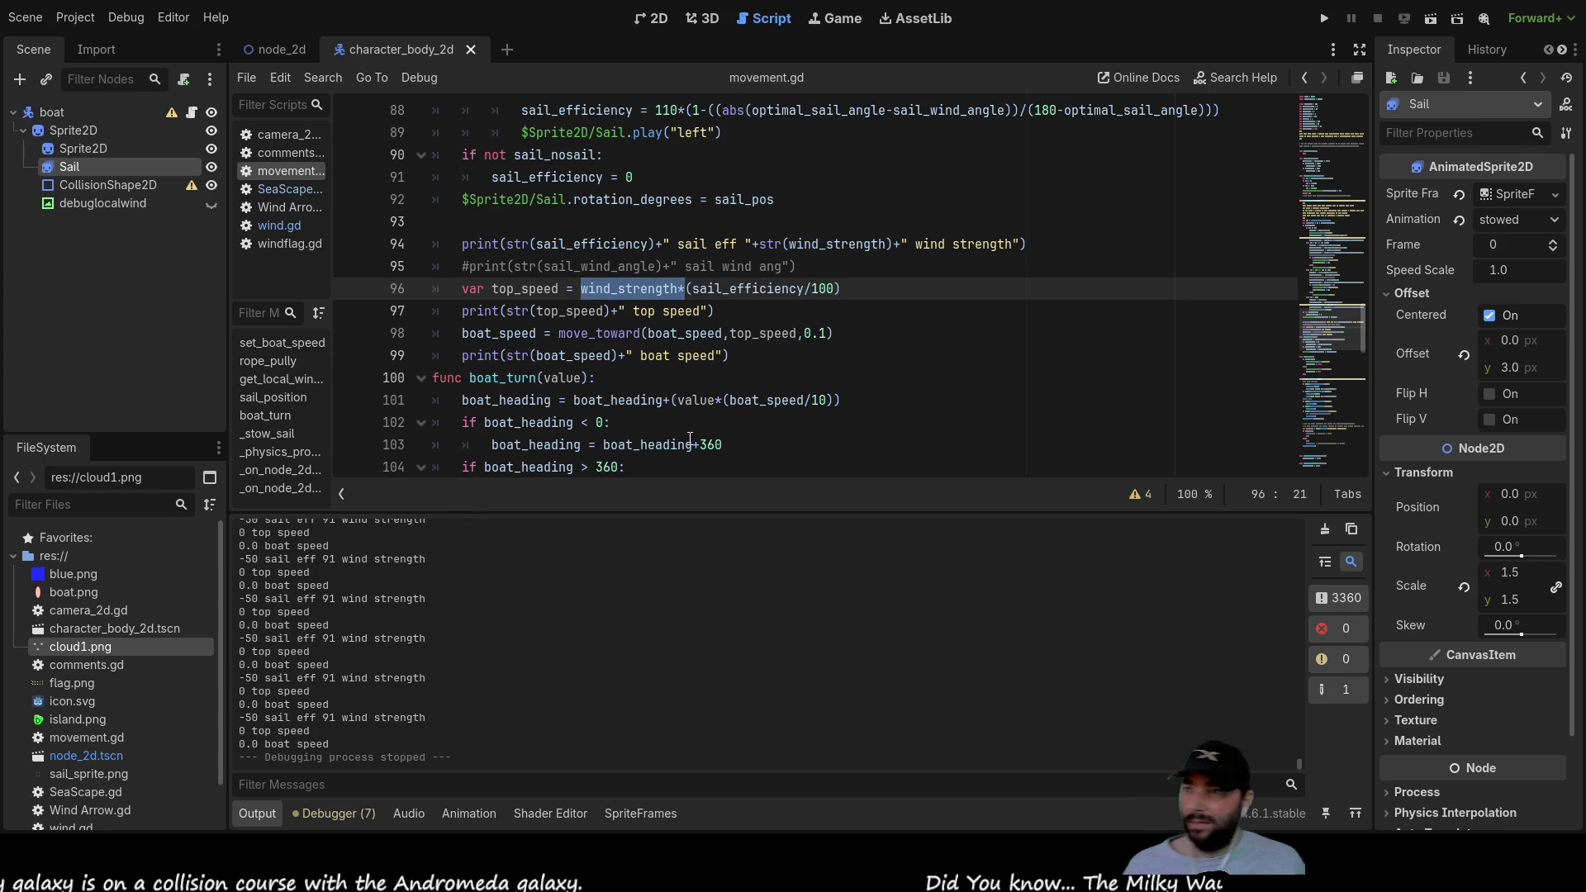
key("BackSpace")
Step: Append '*wind_strength)' and a leading '(' to get ((sail_efficiency/100)*wind_strength), then run
key("End")
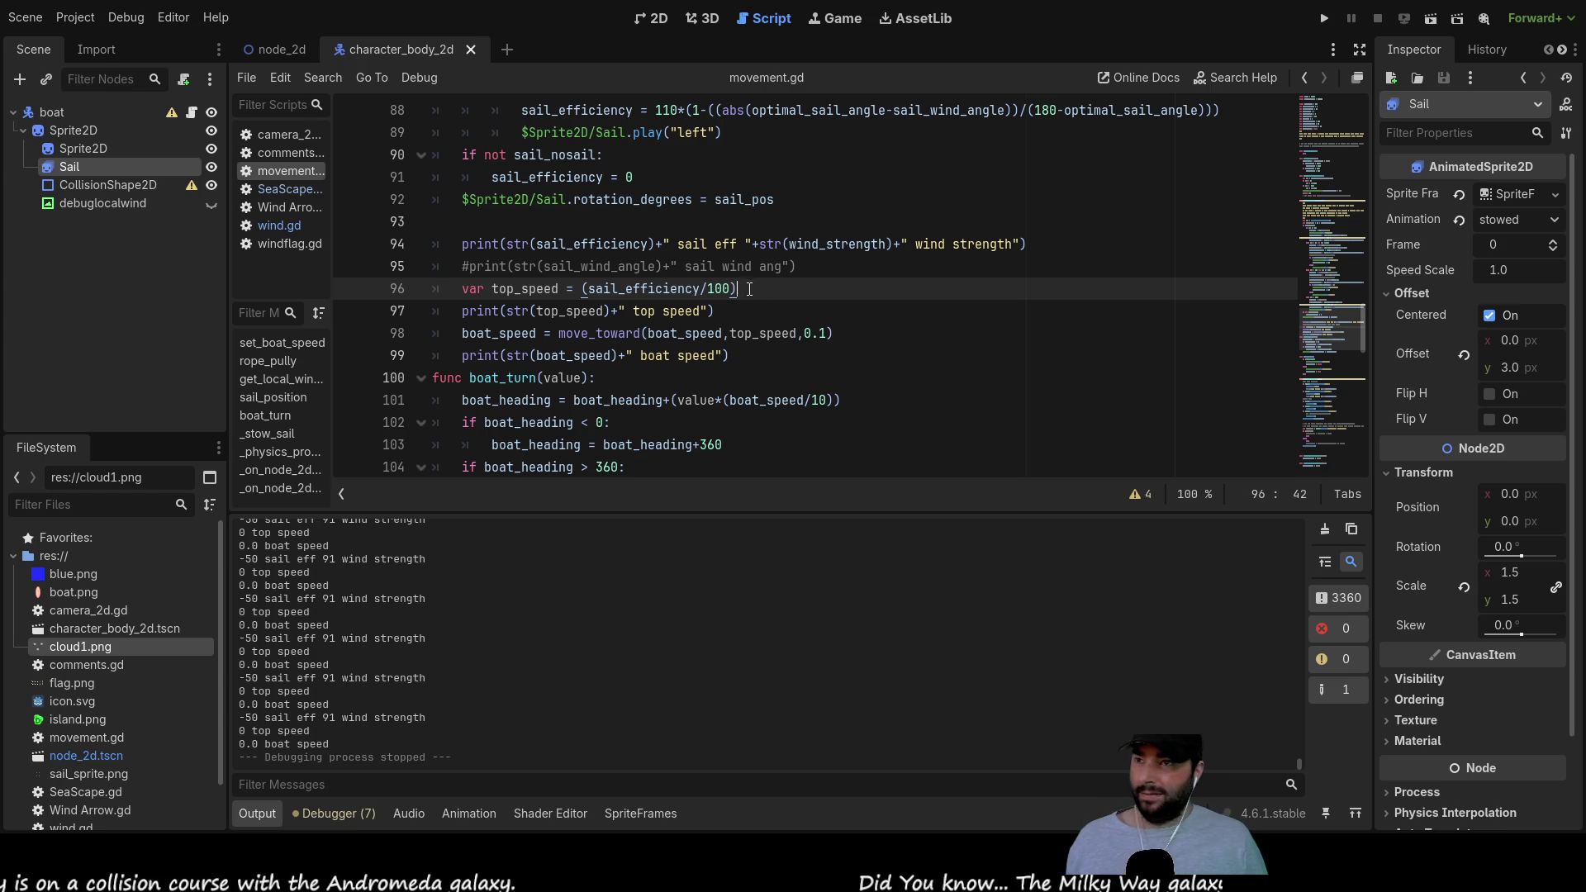
type("*")
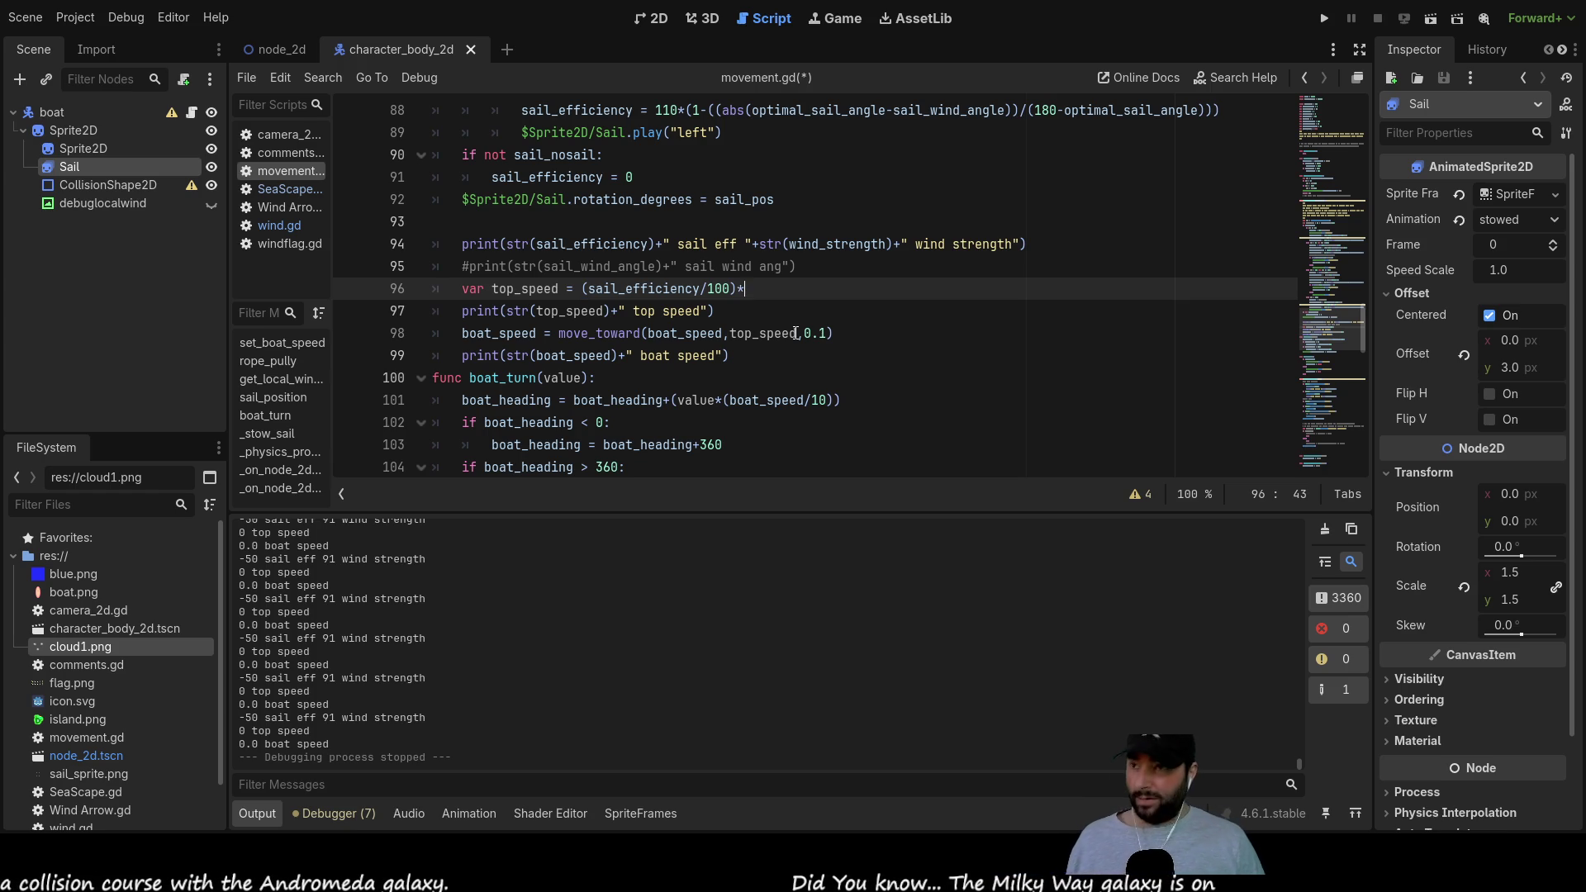
type("wind")
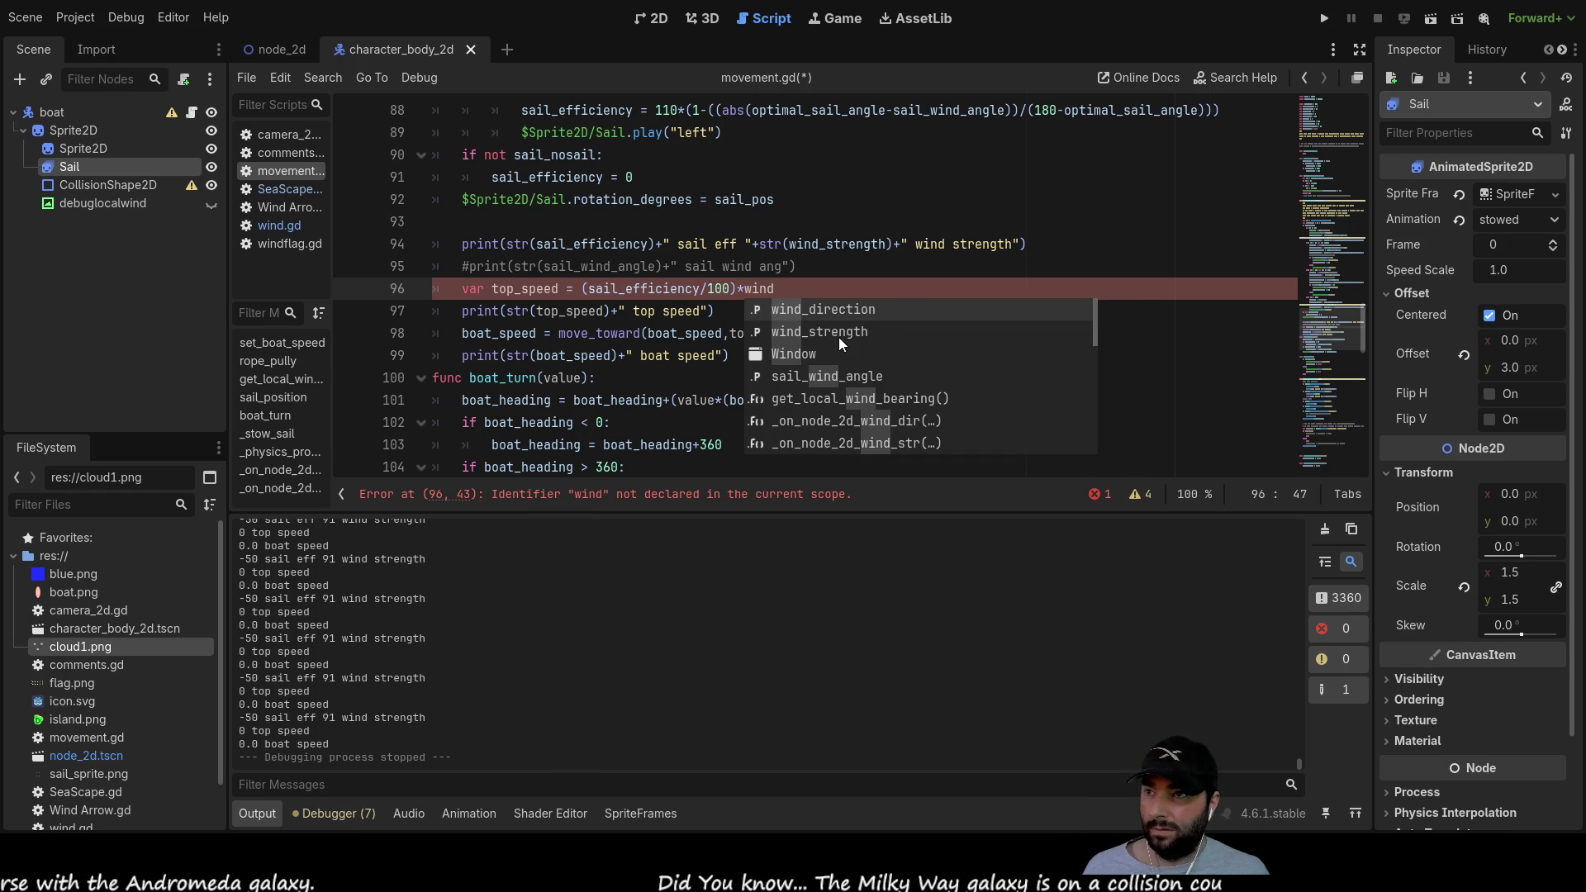
left_click(836, 333)
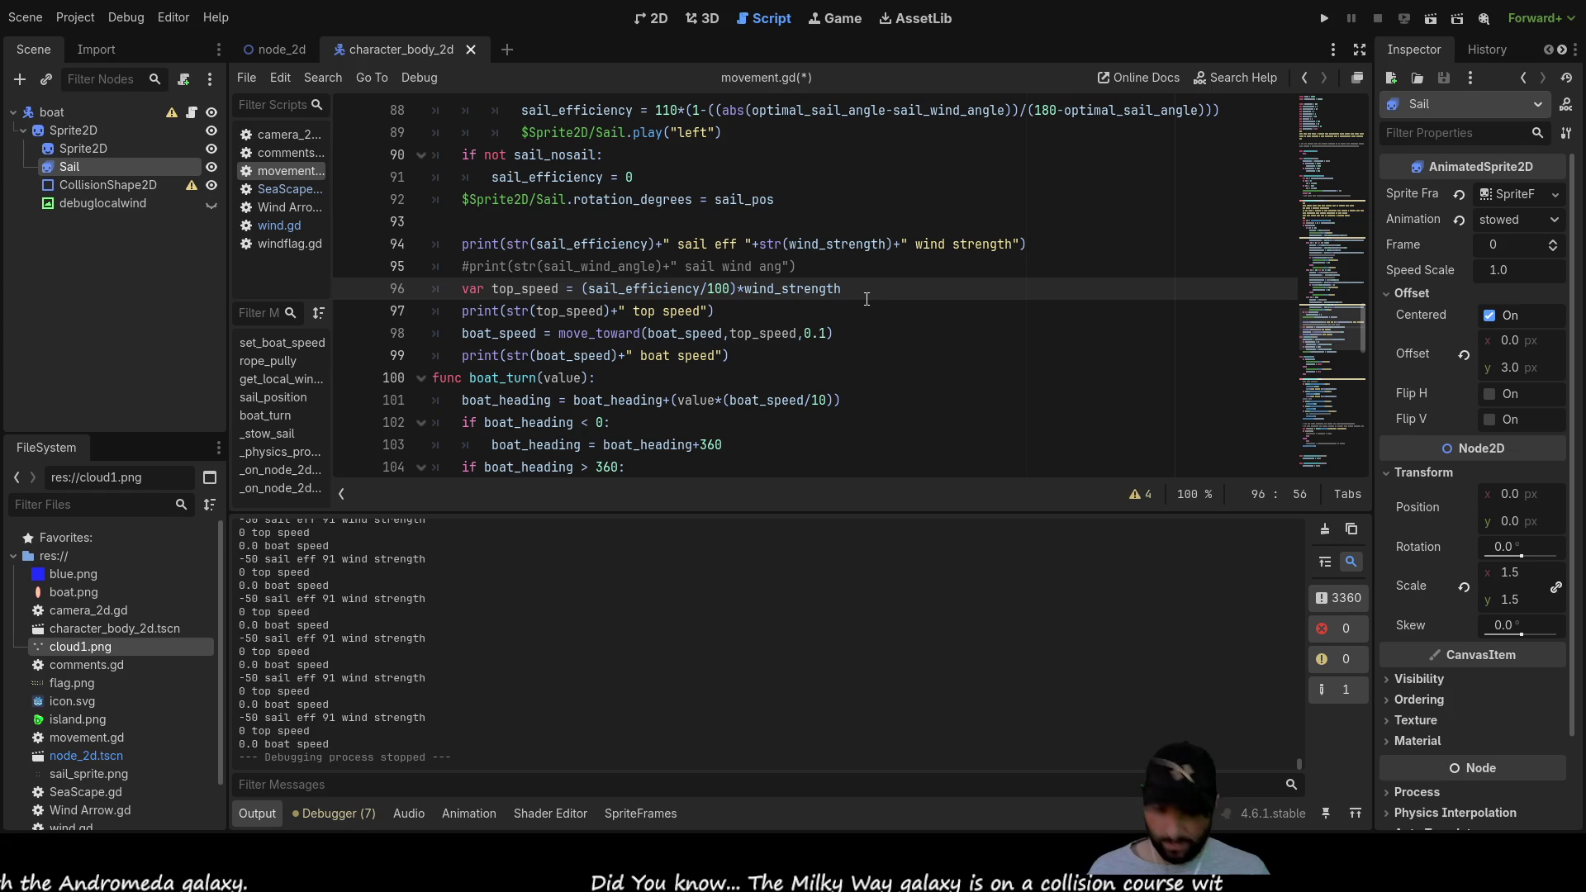
type(")")
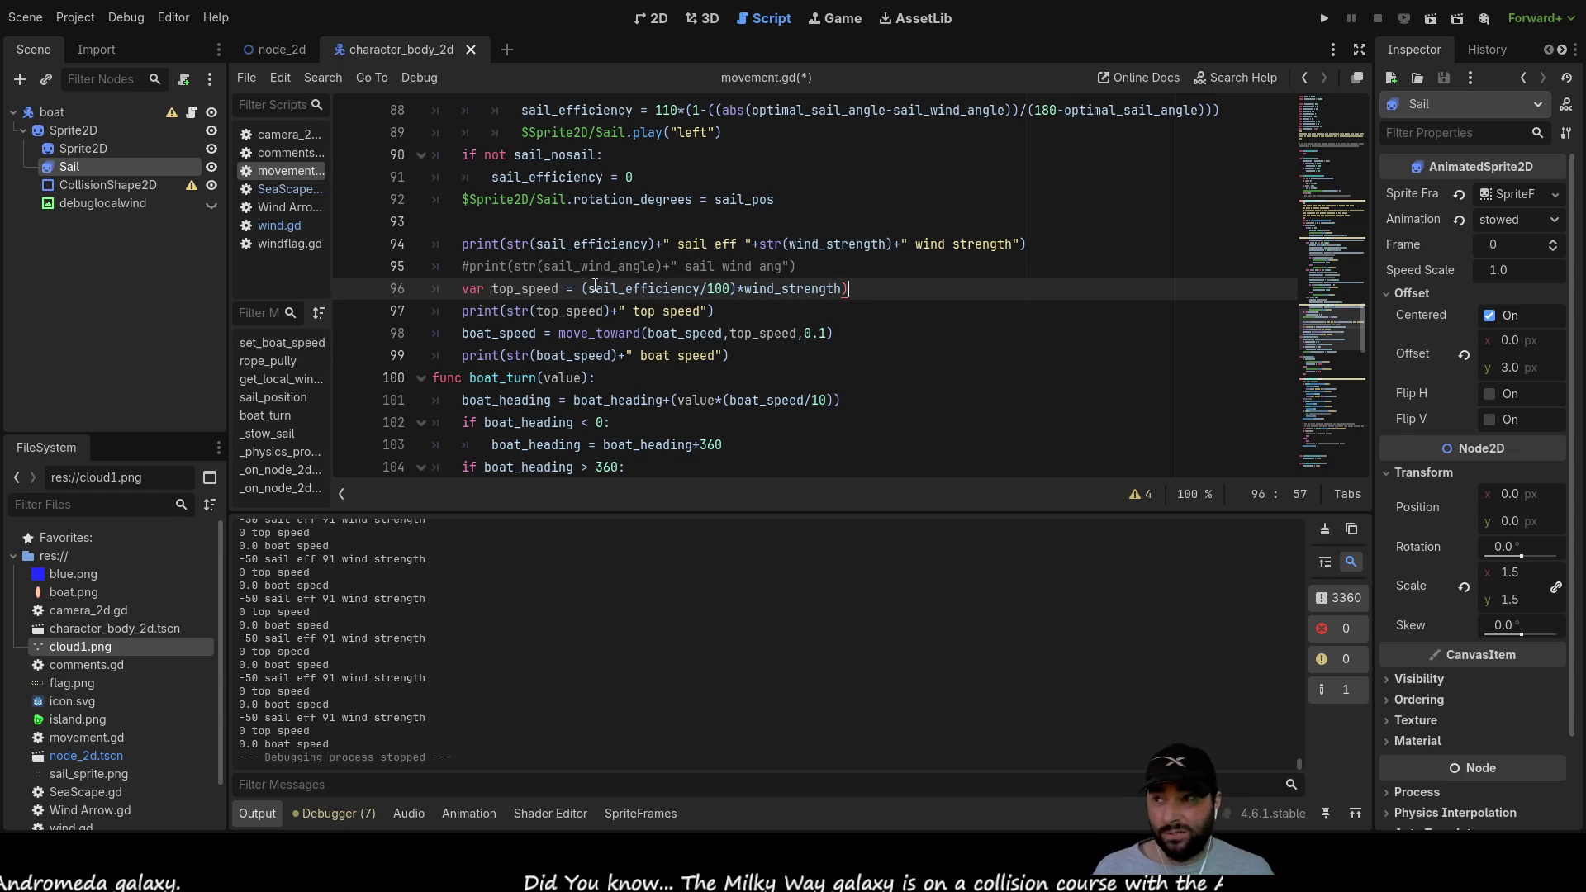
left_click(583, 289)
type("(")
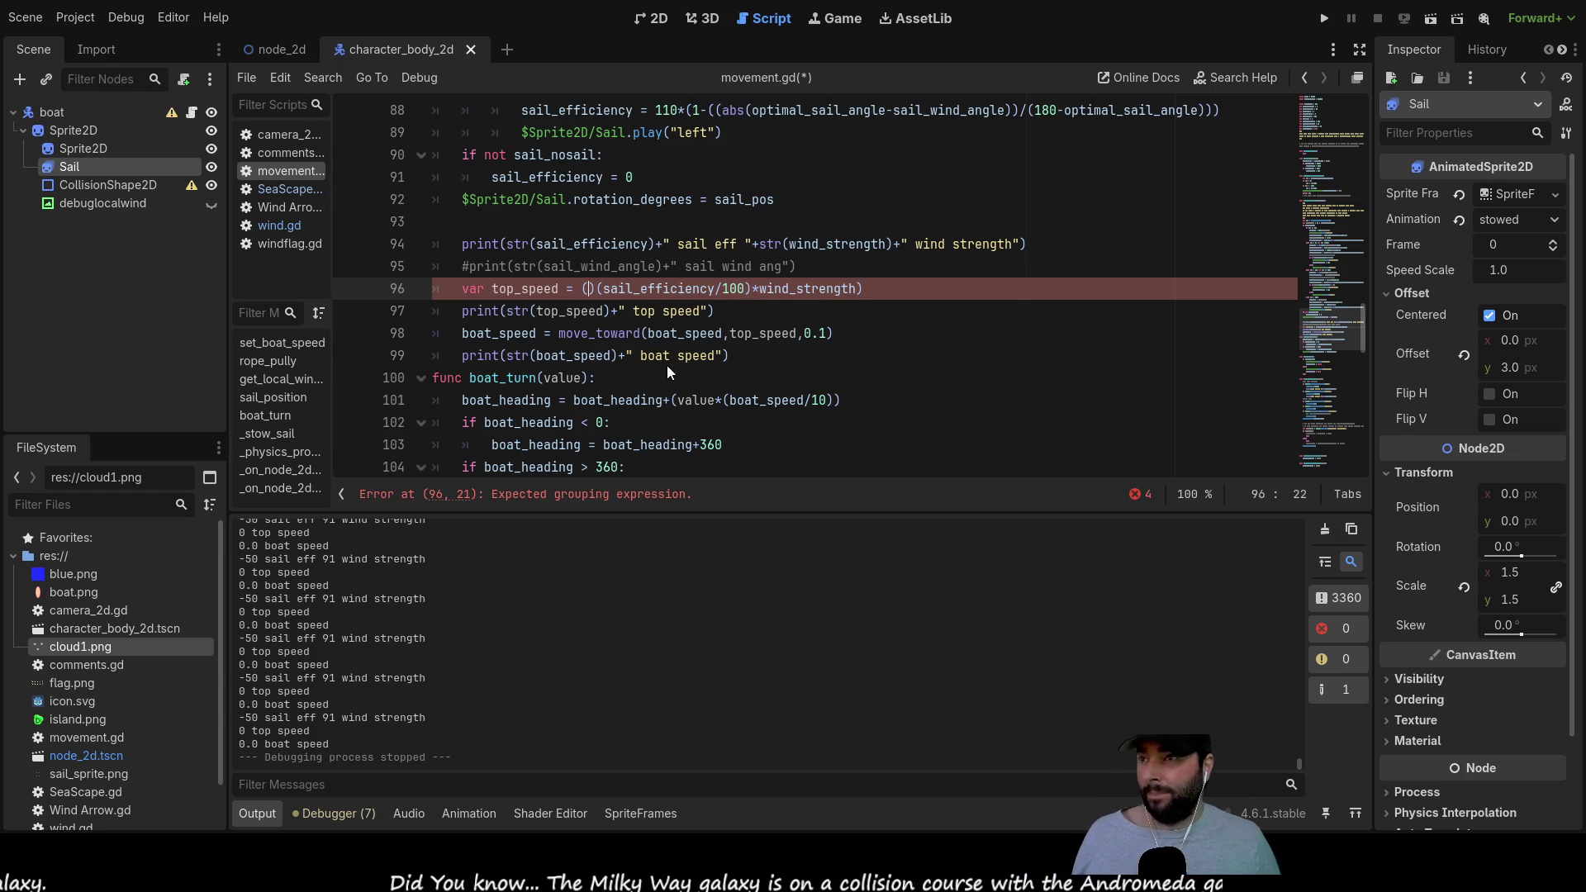
key("Delete")
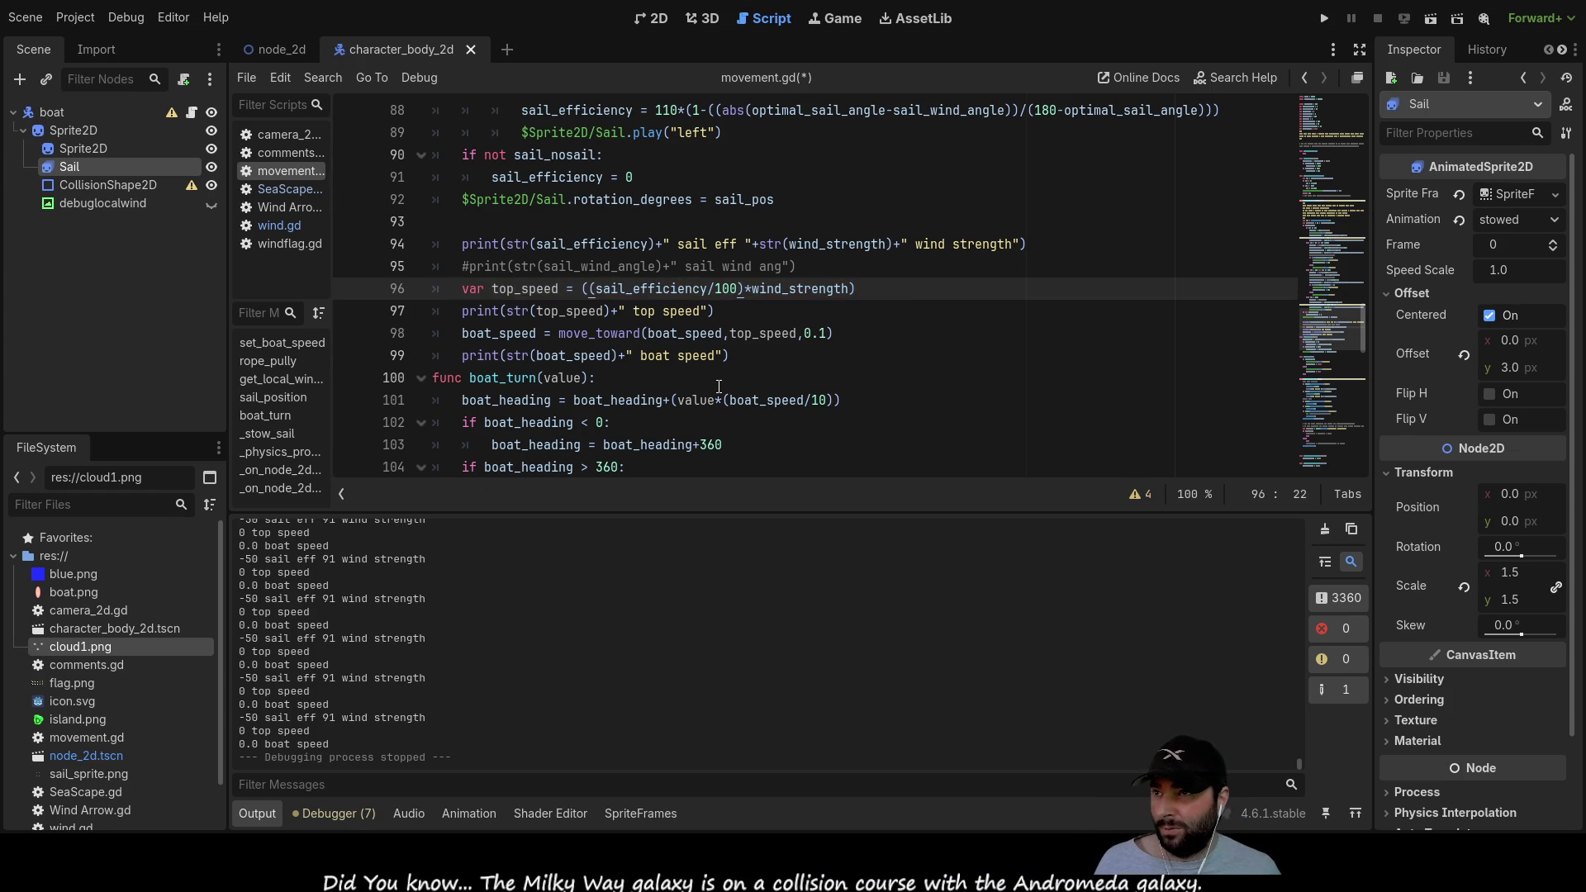
left_click(921, 297)
key("F5")
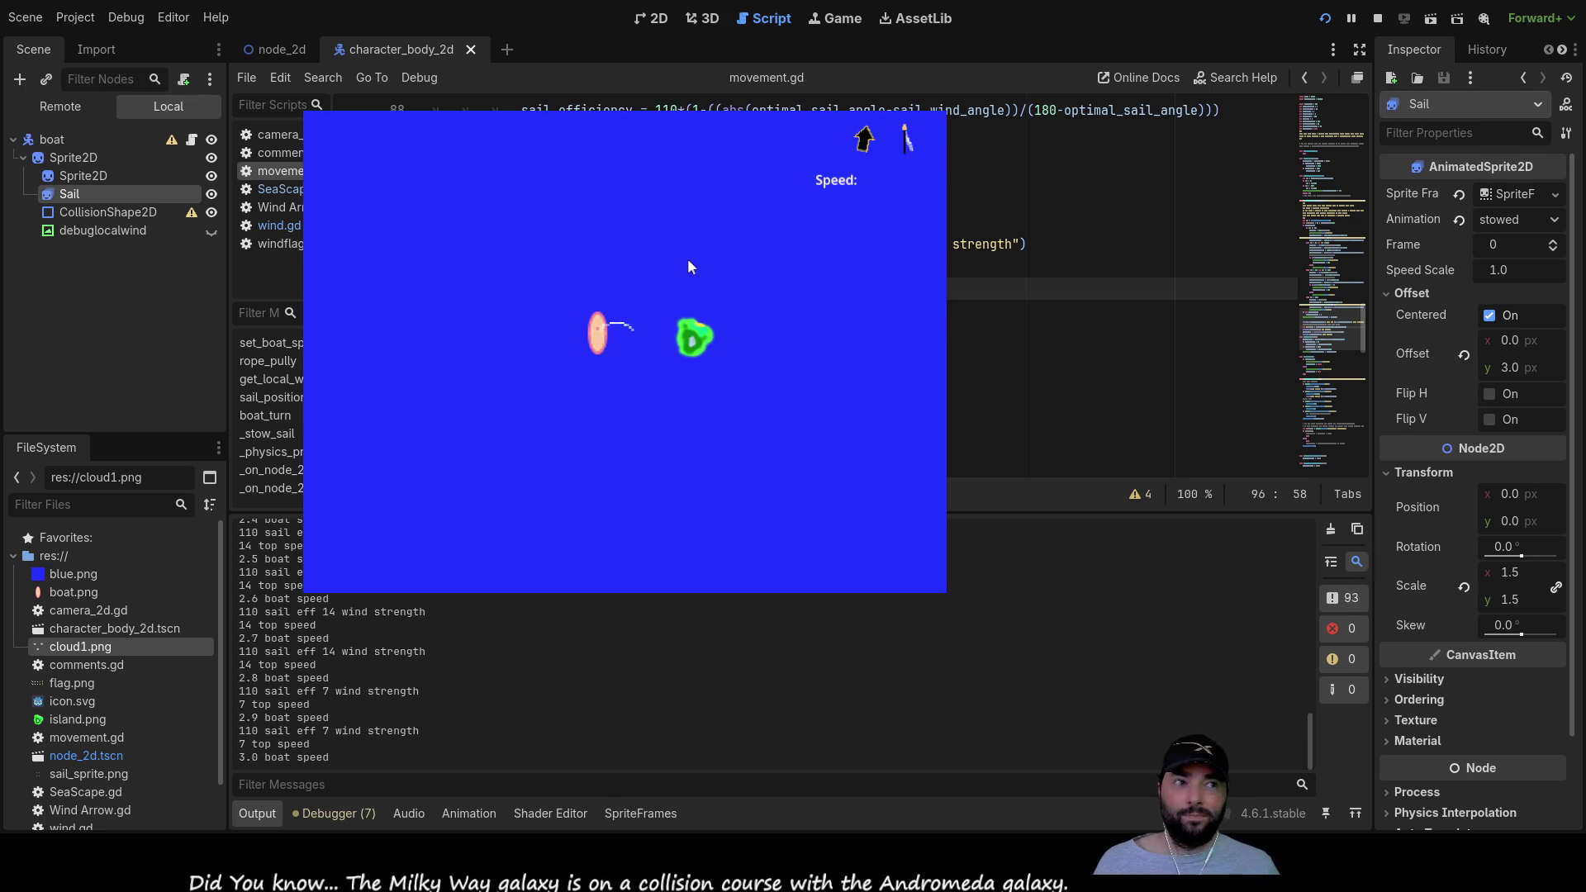
Step: Turn the boat left, then stop the game with the log at 19 wind strength
key("Left")
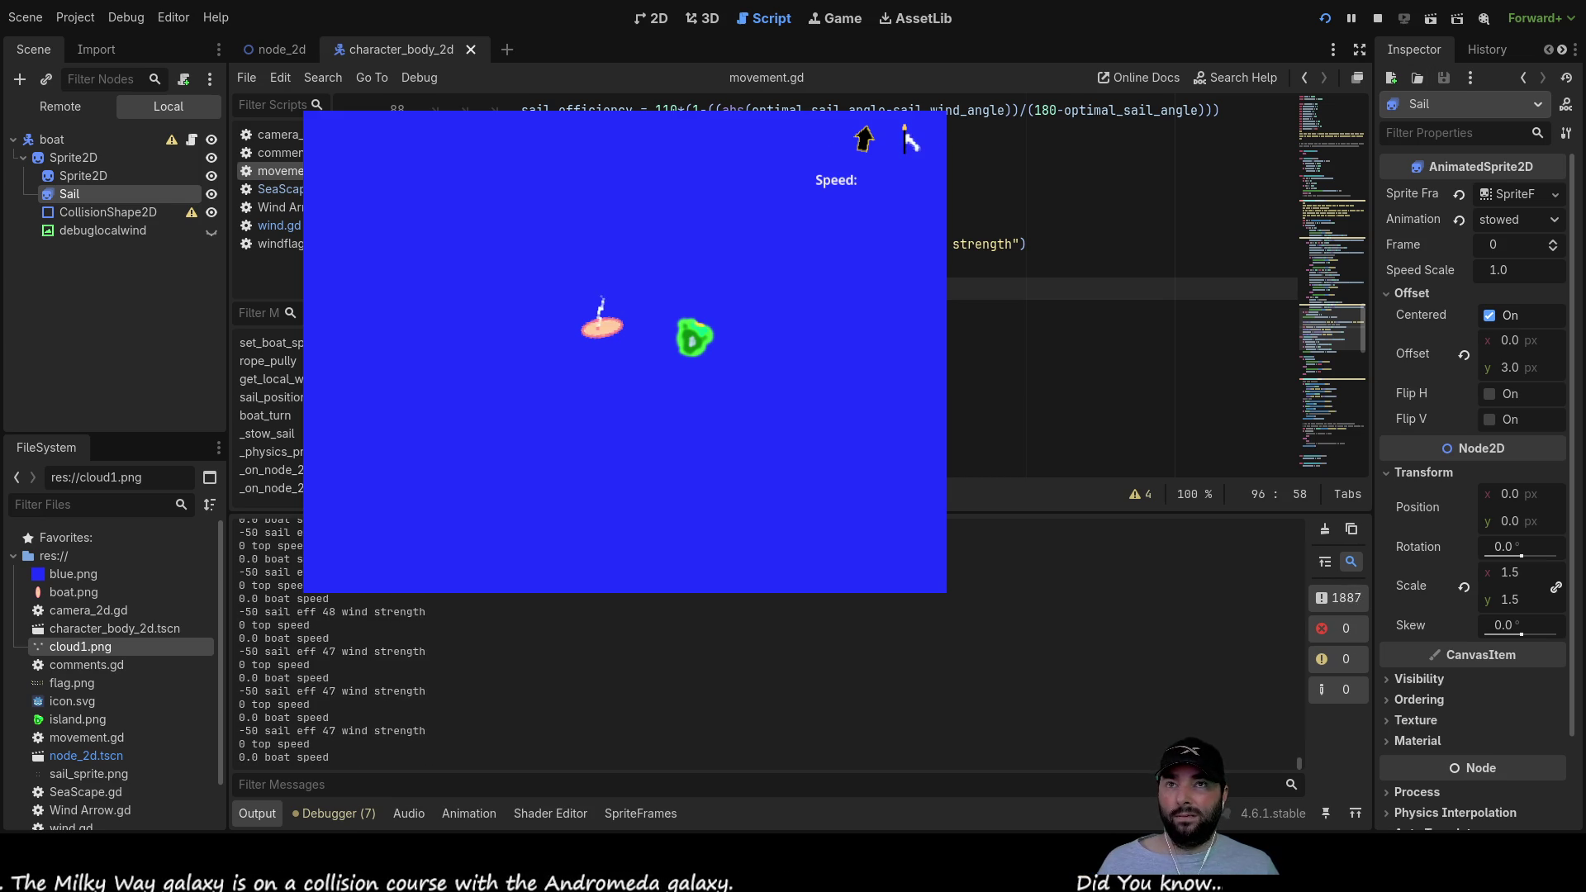
left_click(1376, 18)
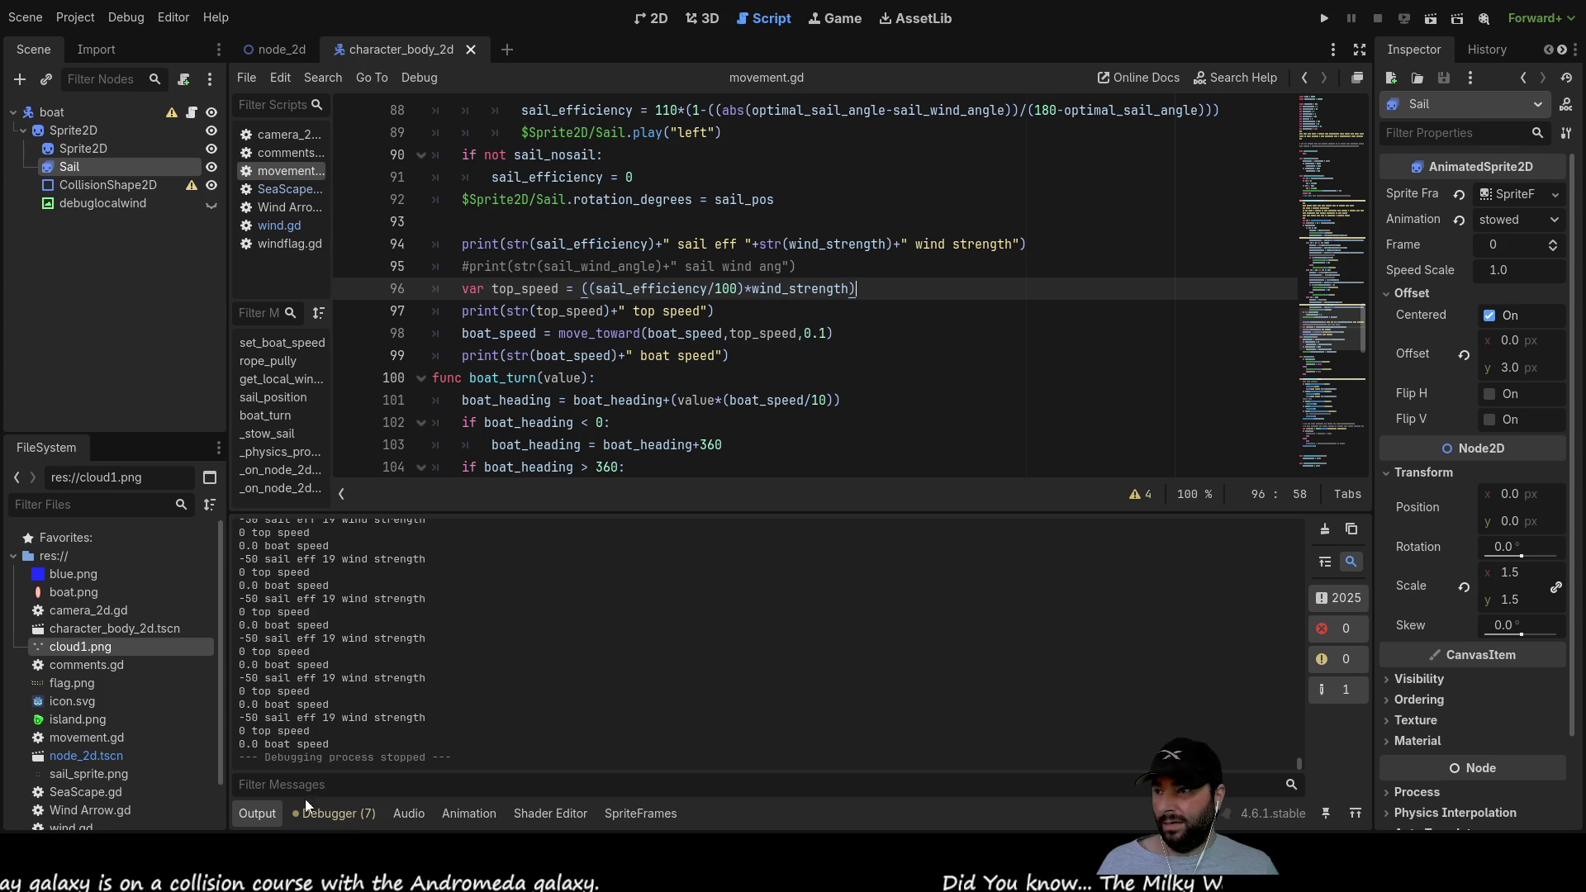
double_click(651, 288)
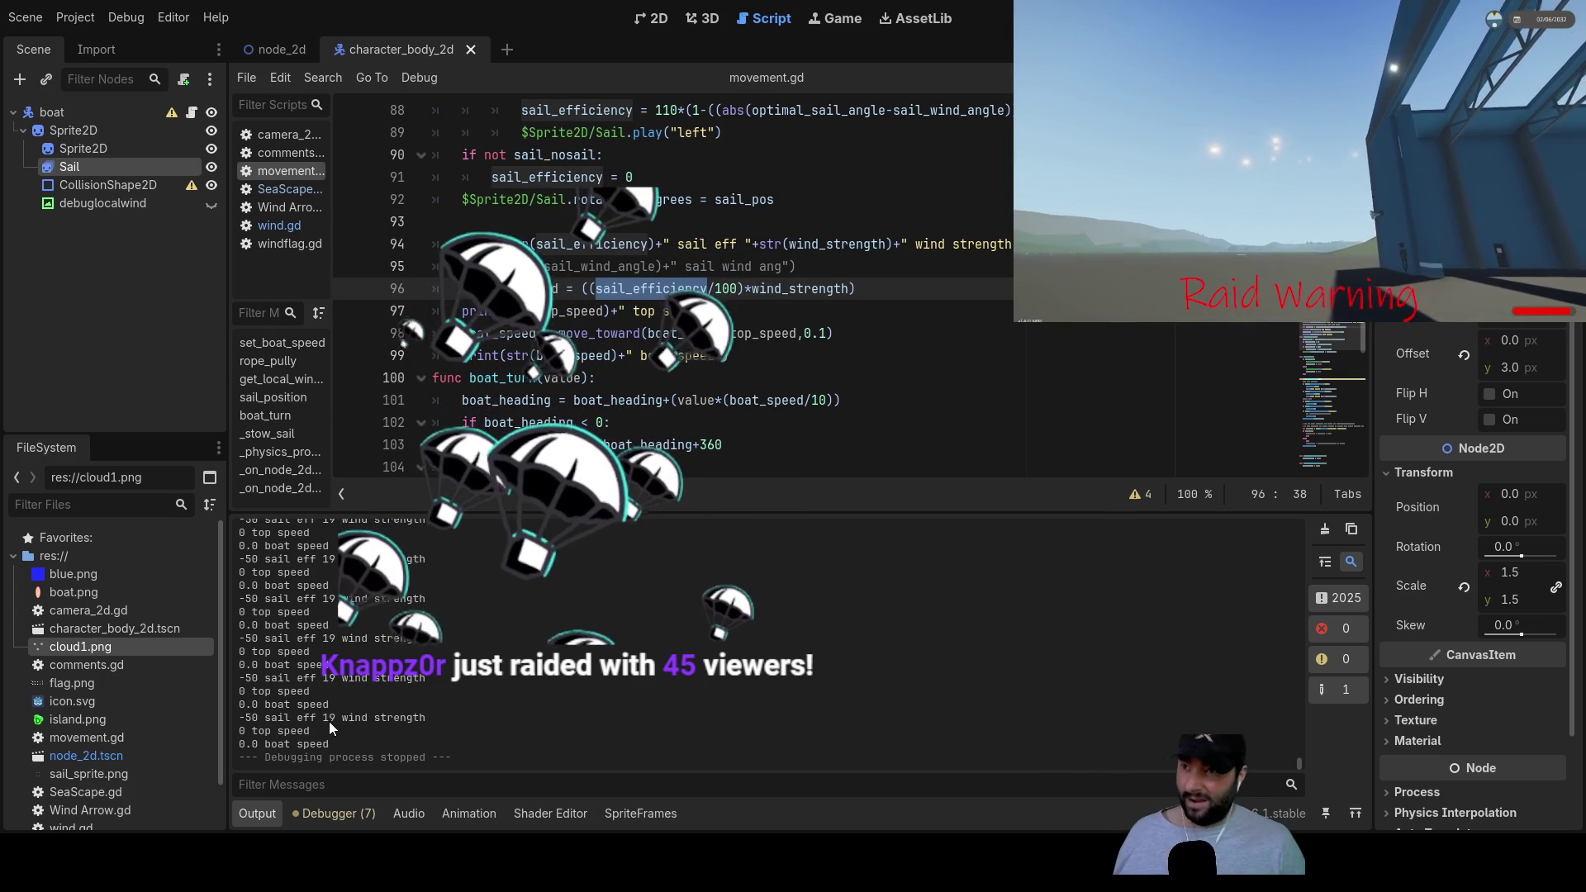
left_click(559, 289)
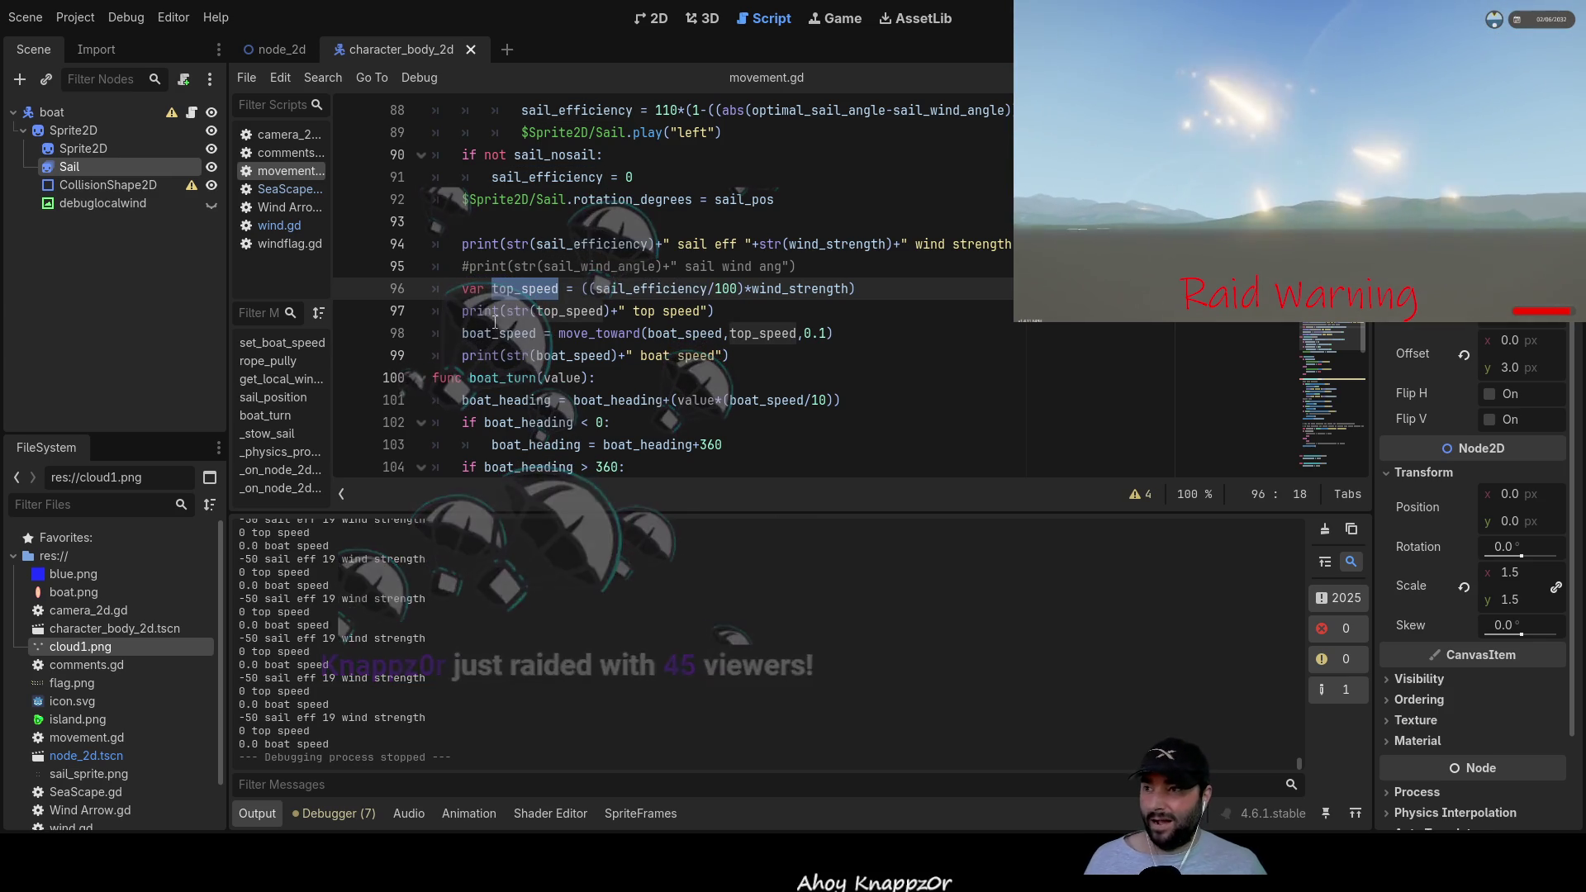
double_click(576, 309)
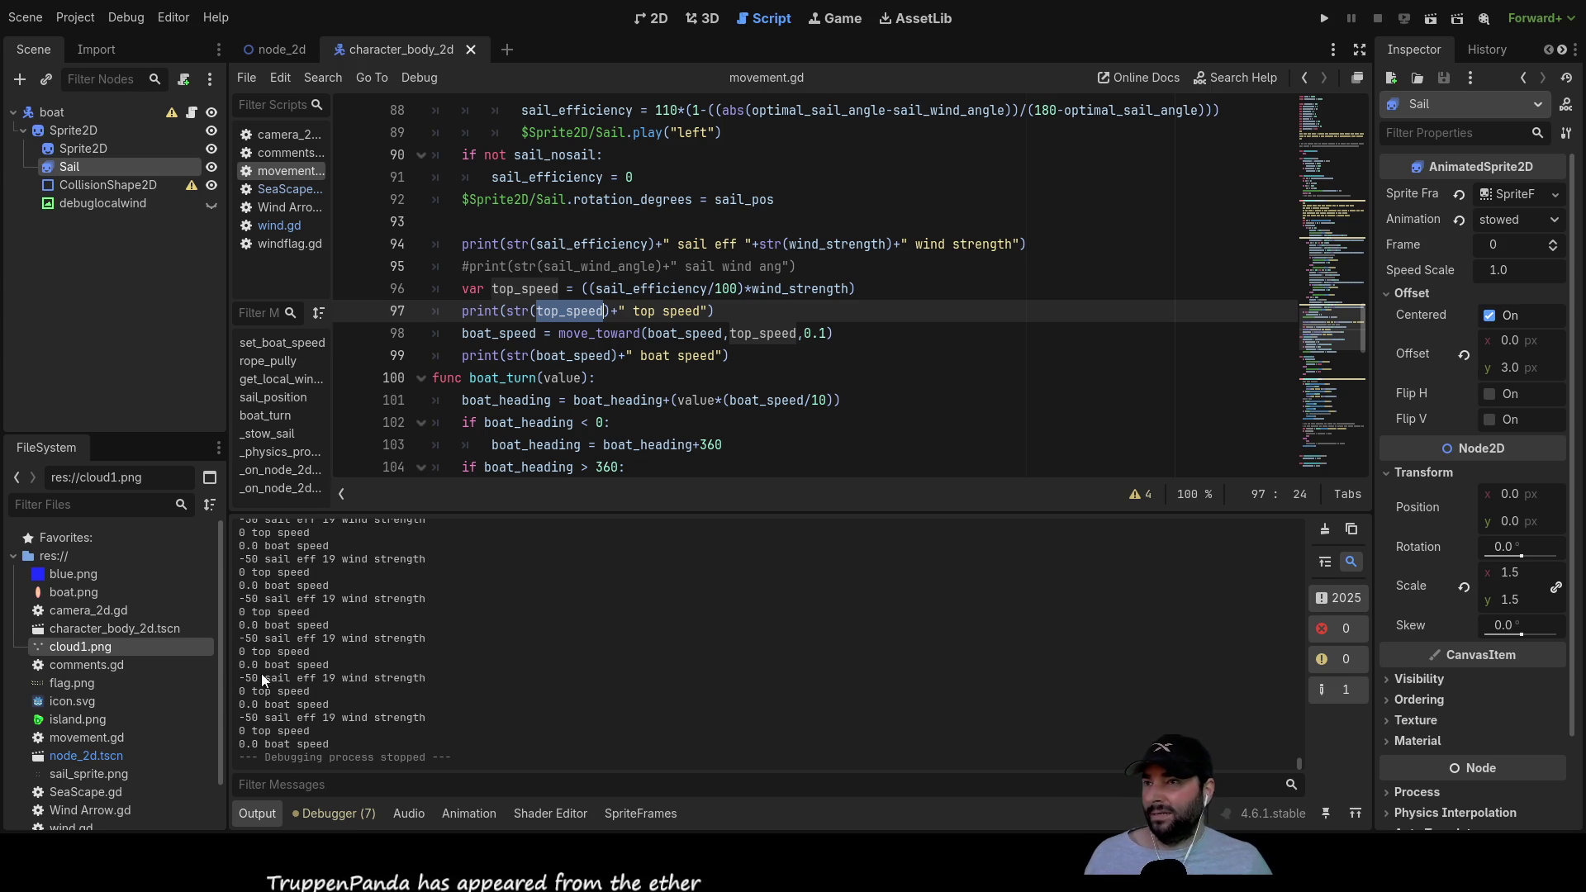
Step: Inspect the sail_efficiency and wind_strength print statement on line 94
left_click(602, 246)
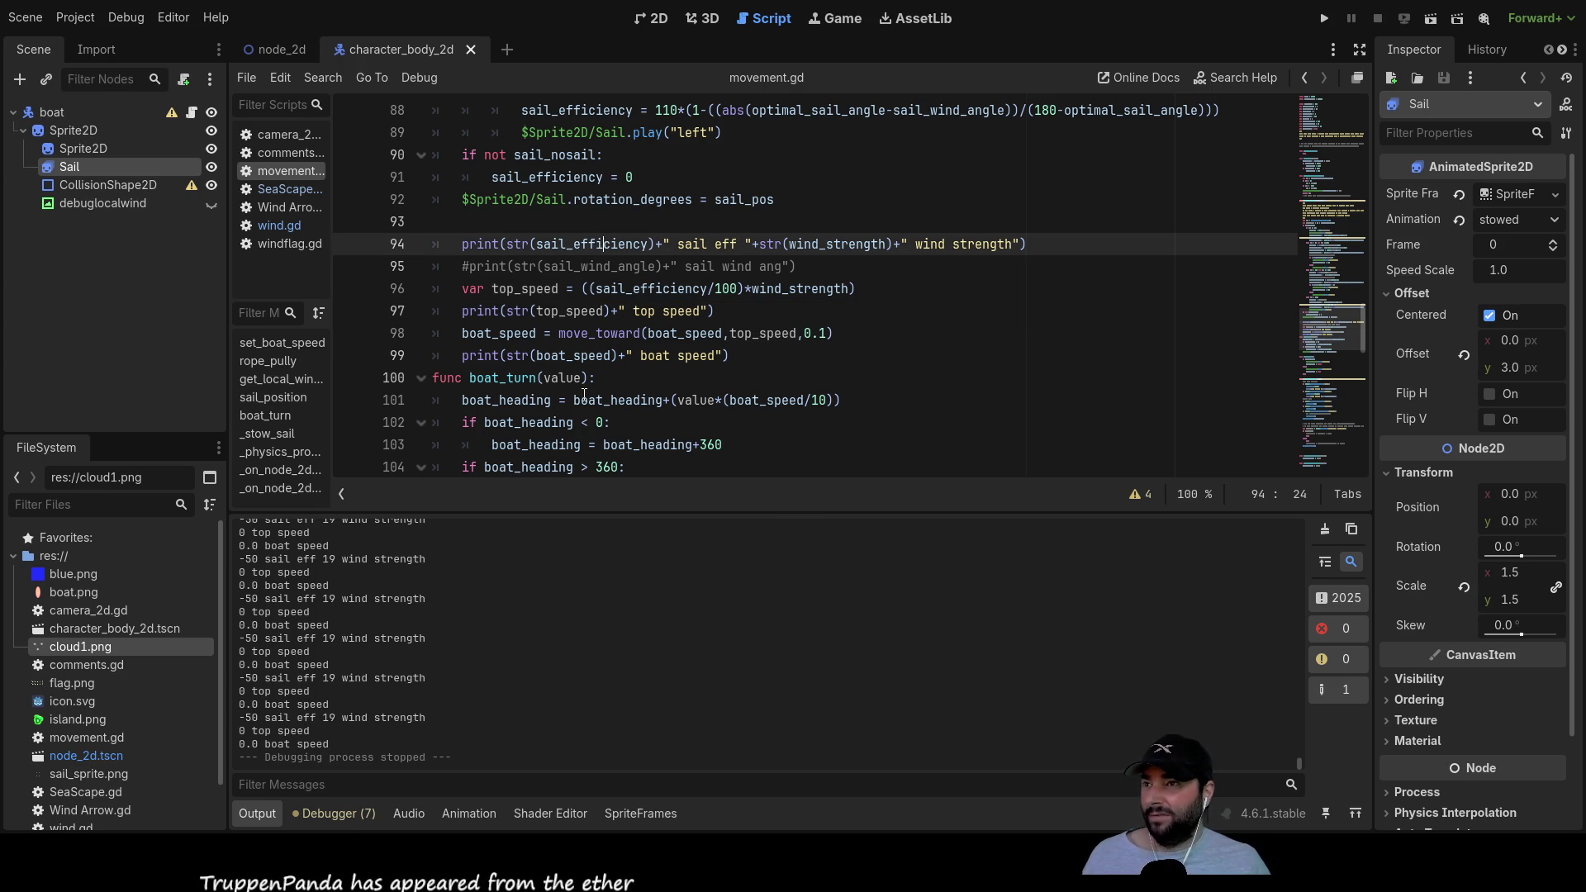
double_click(609, 243)
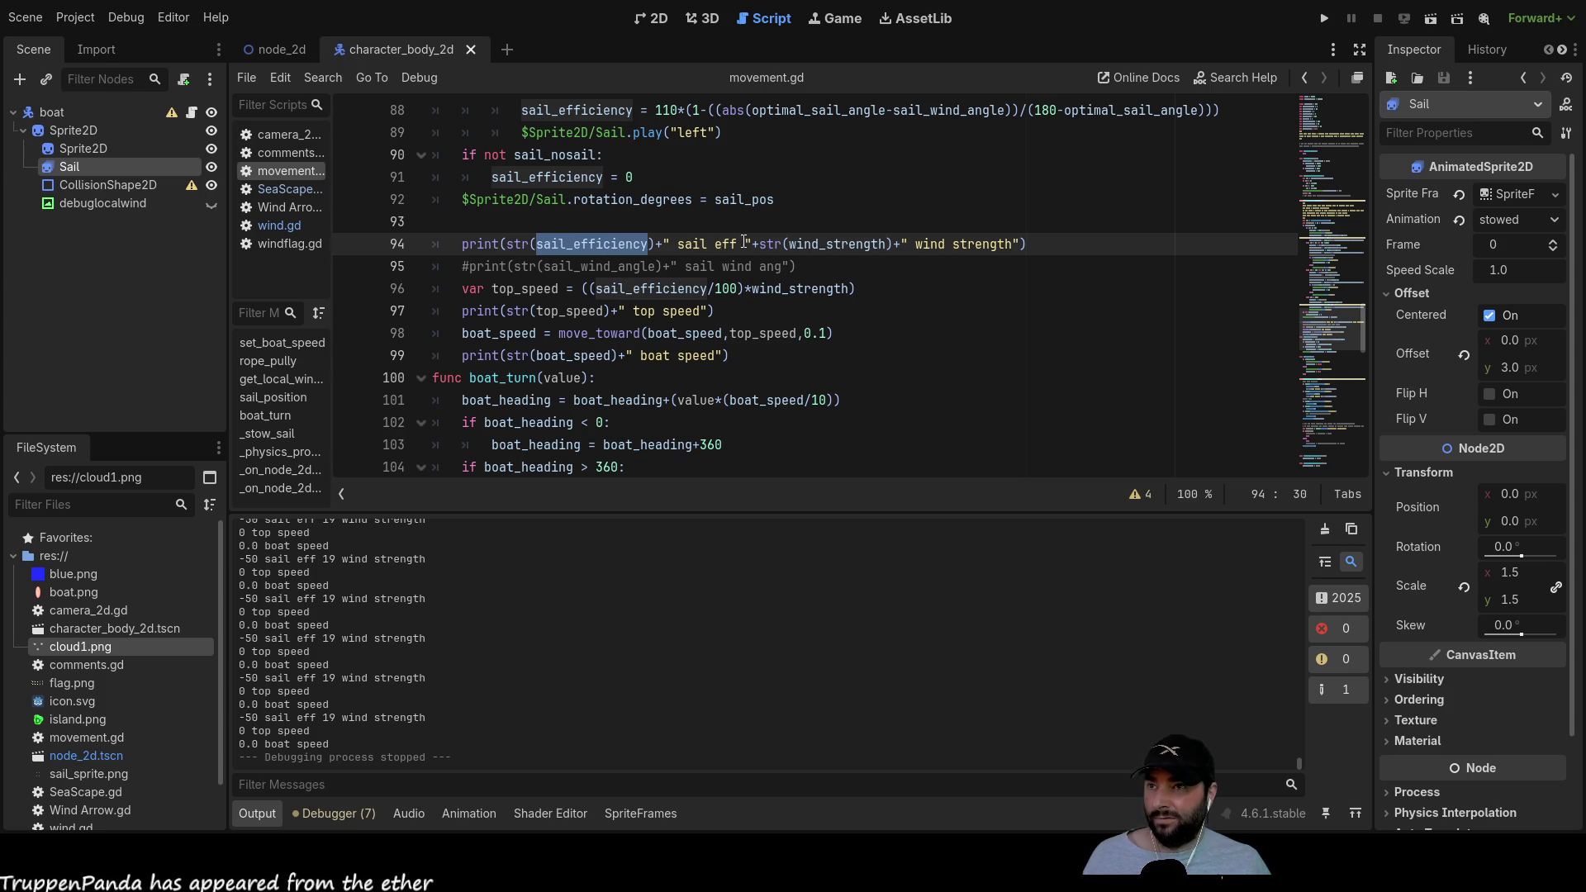
double_click(844, 243)
double_click(941, 243)
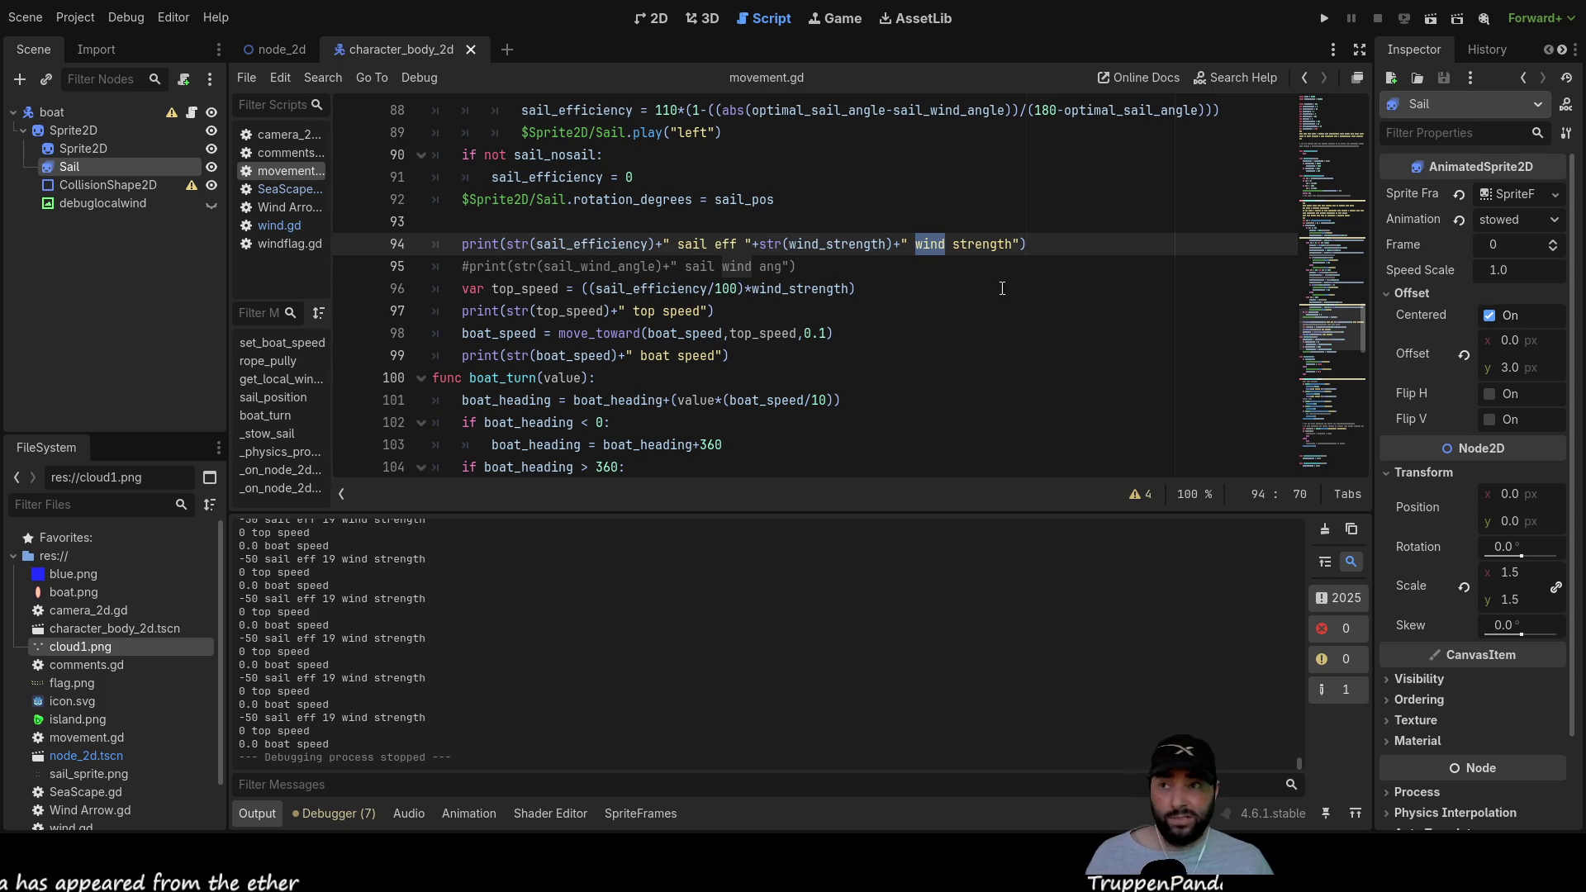
left_click_drag(1048, 244, 477, 244)
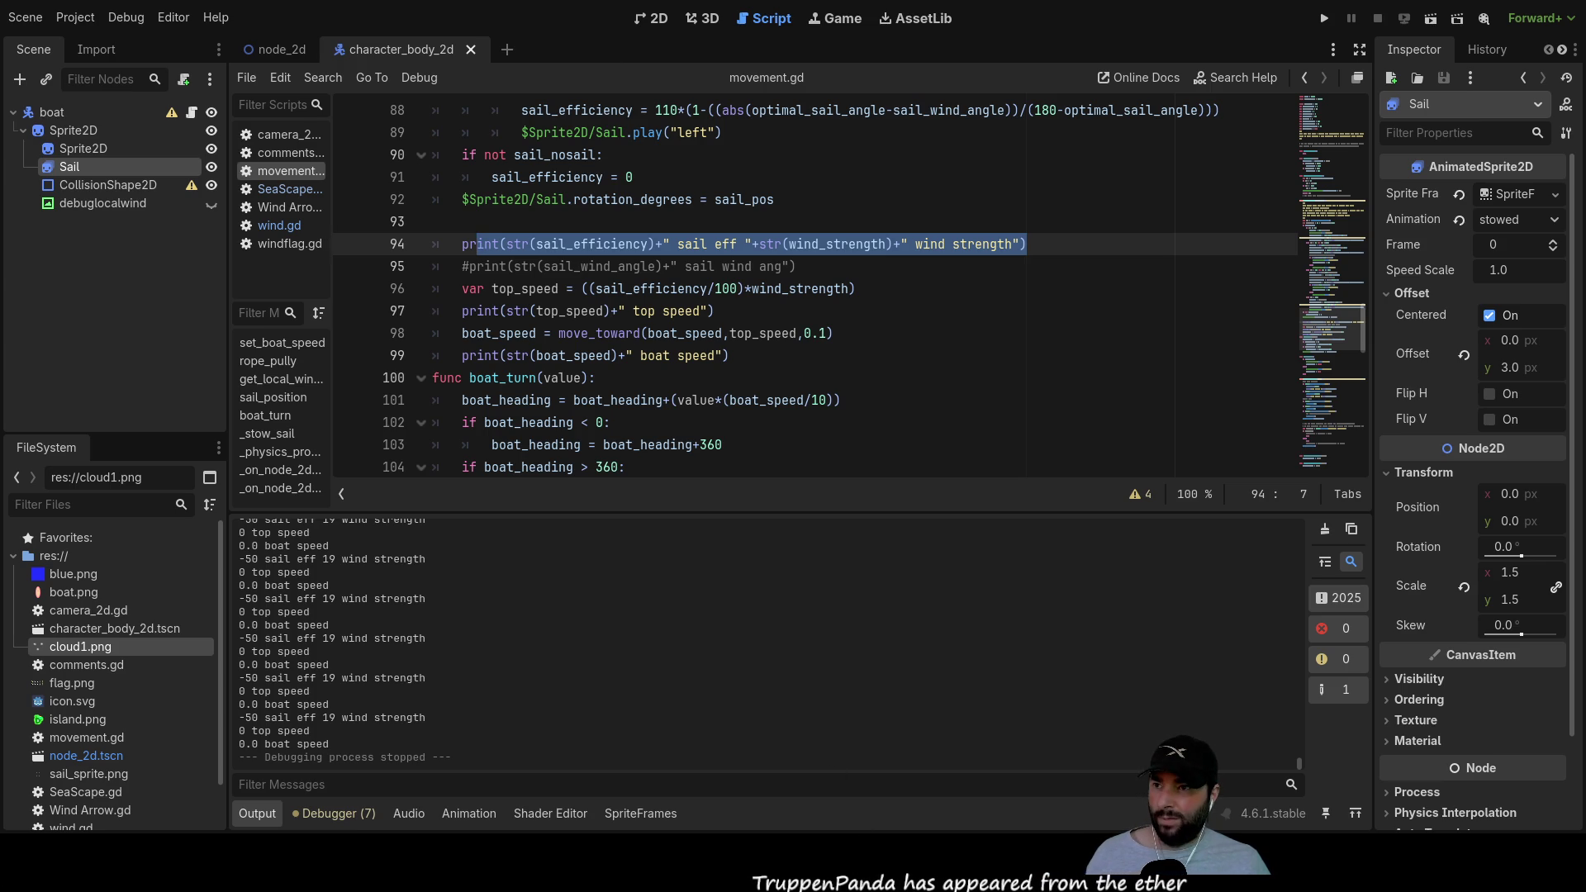
Step: Run and stop the game, then check the 19 wind strength output and top_speed's uses
key("F5")
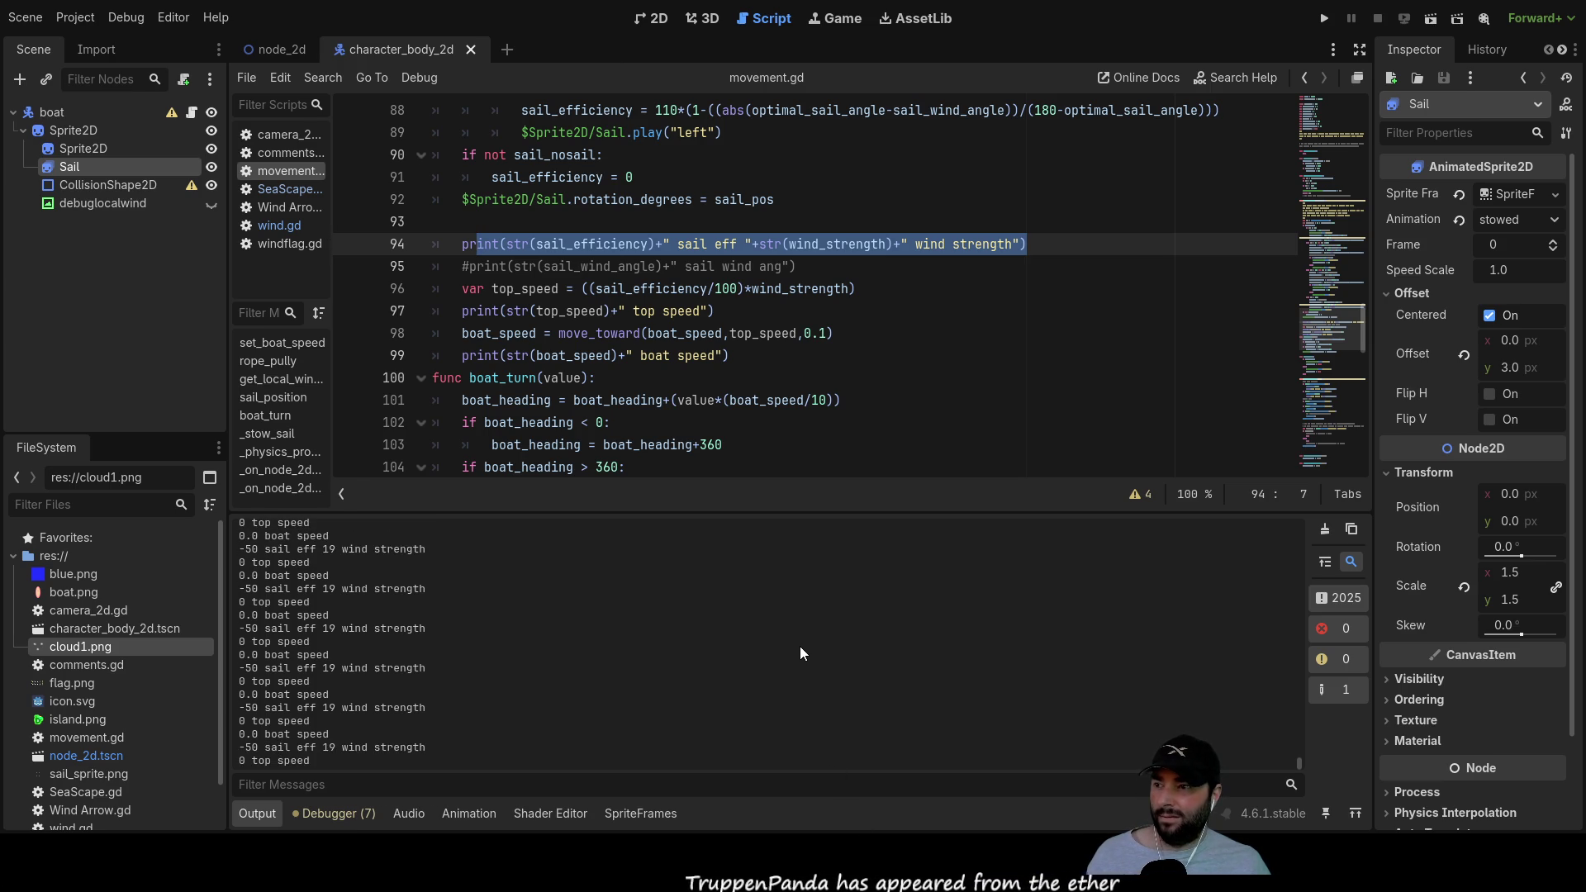
key("F8")
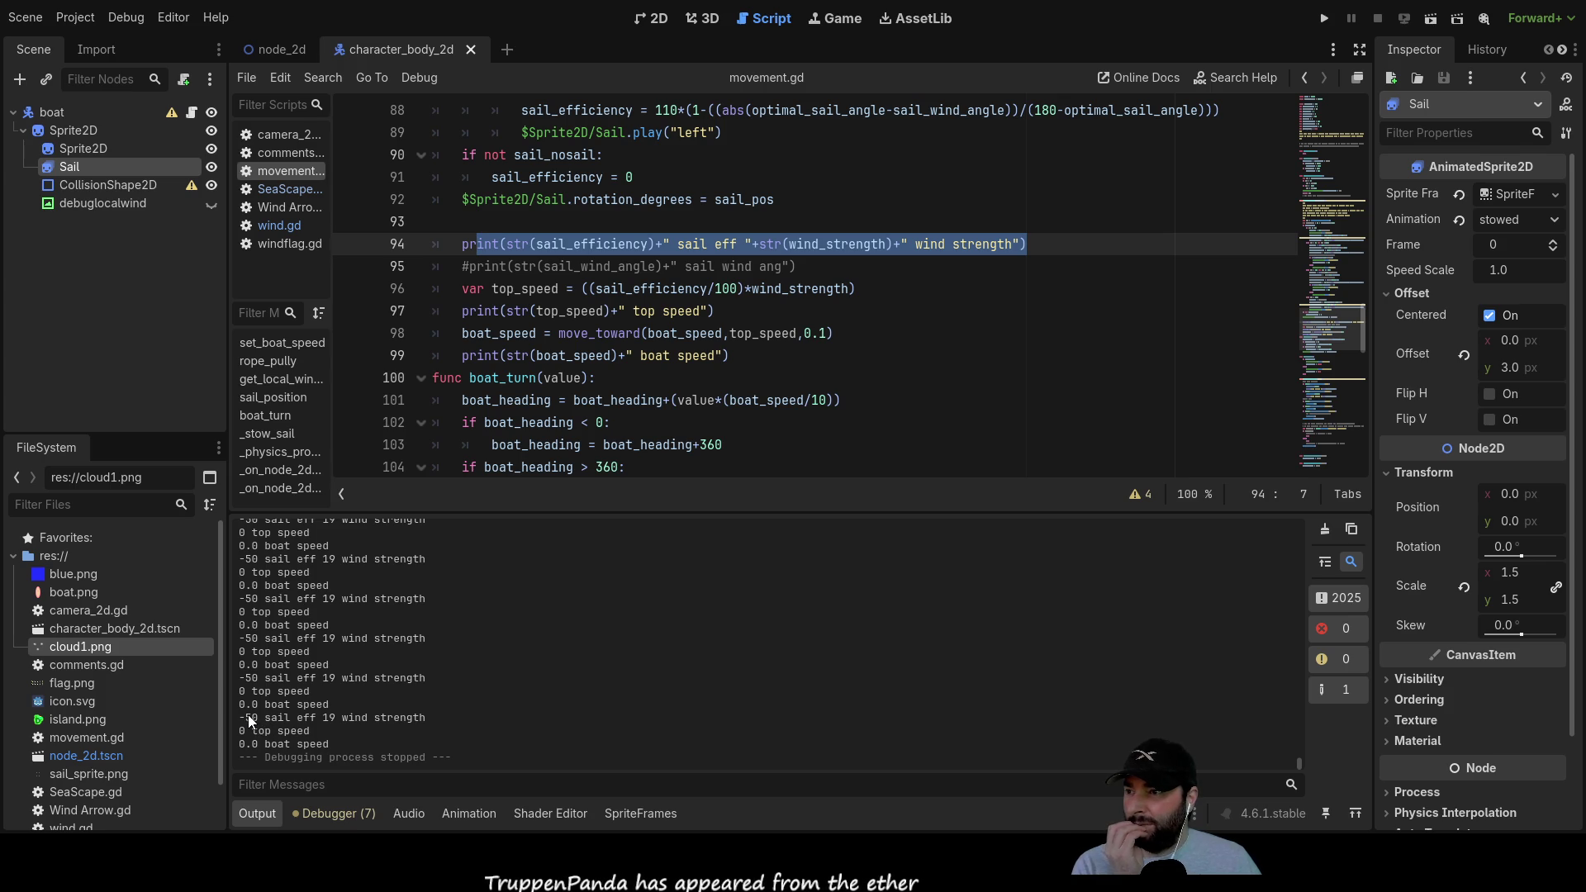
double_click(328, 719)
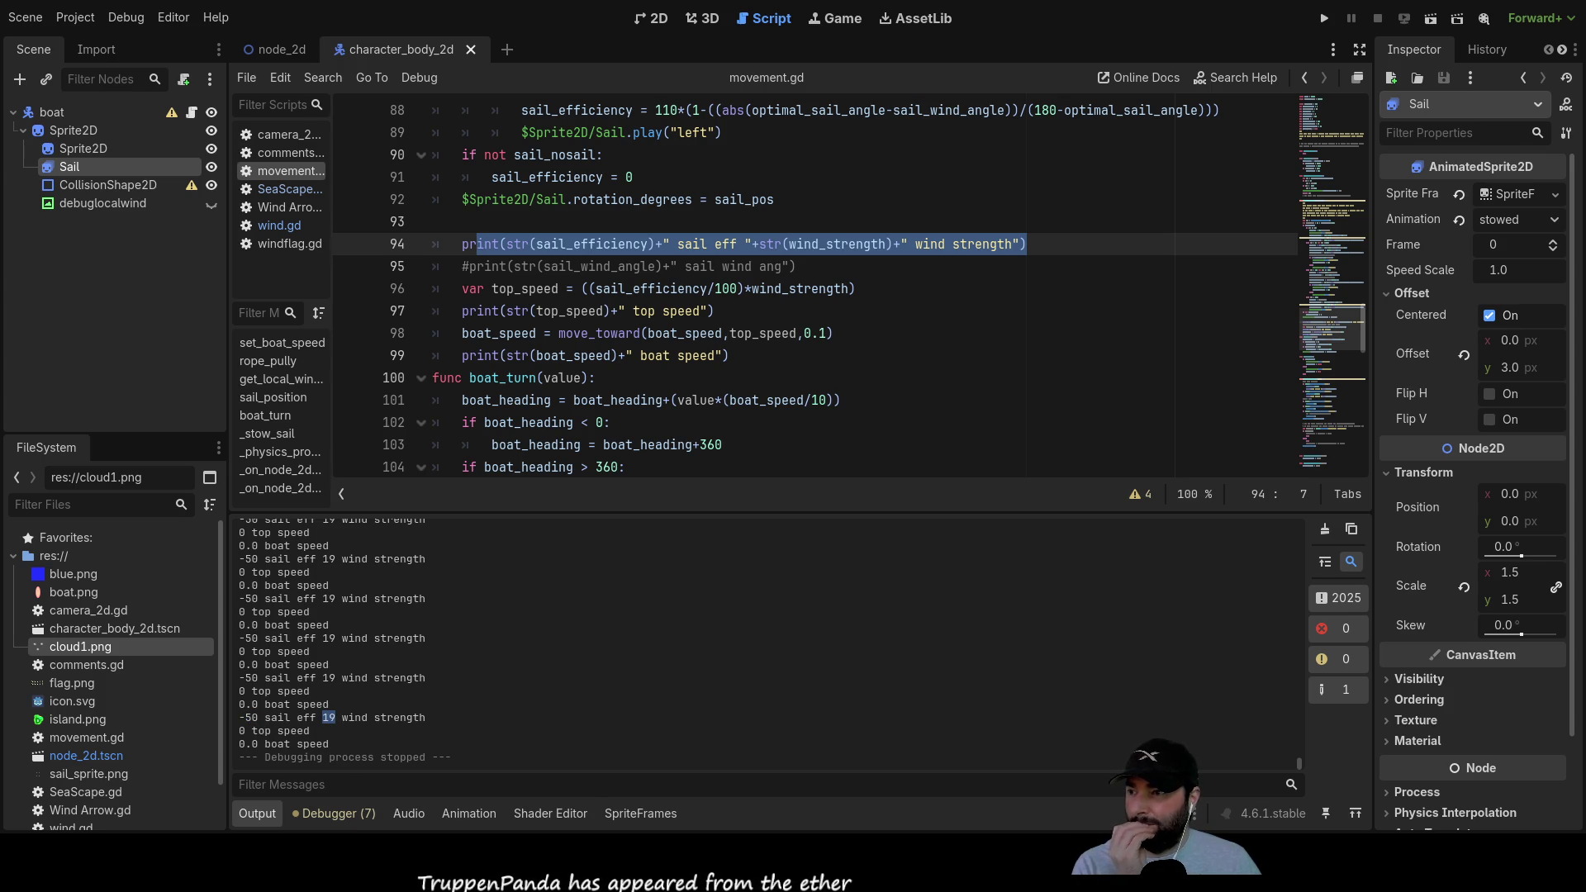
double_click(567, 289)
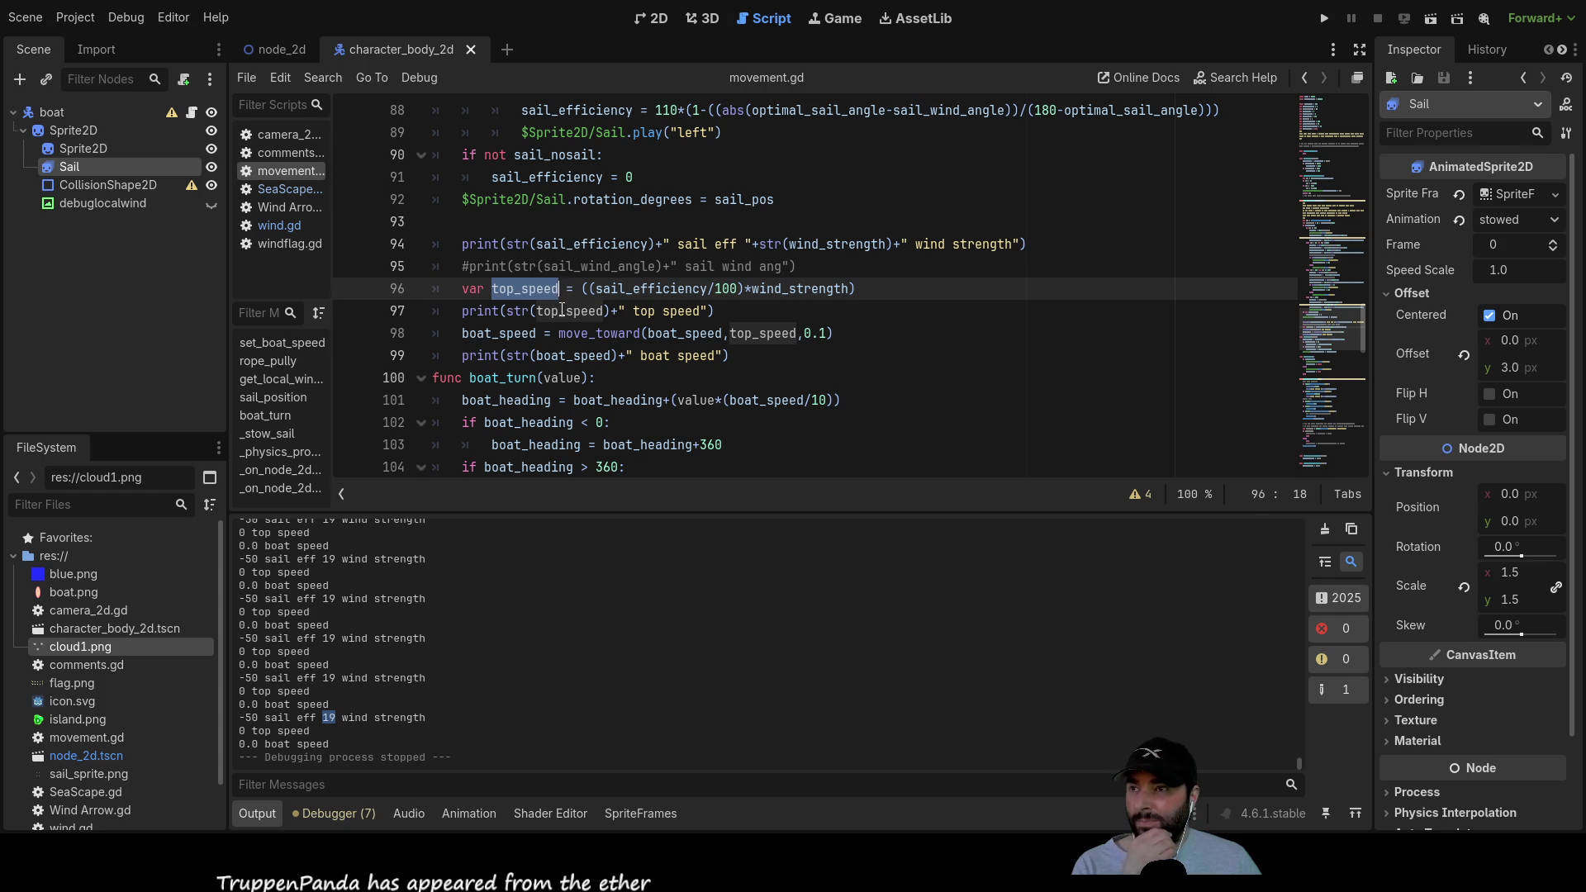
double_click(562, 311)
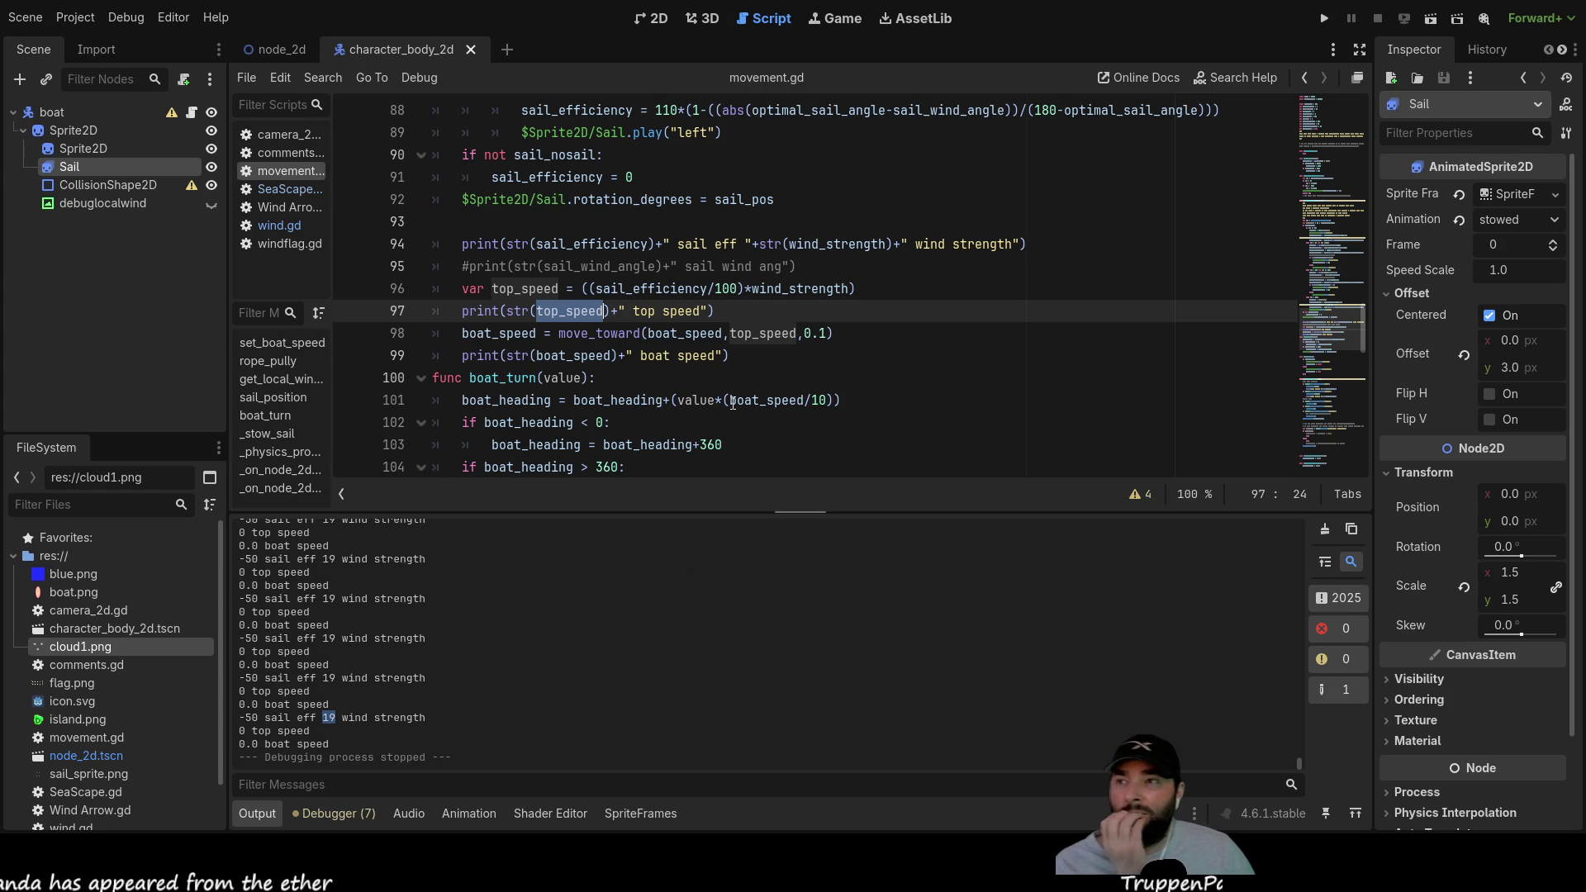
scroll(747, 411, "up", 1)
double_click(524, 353)
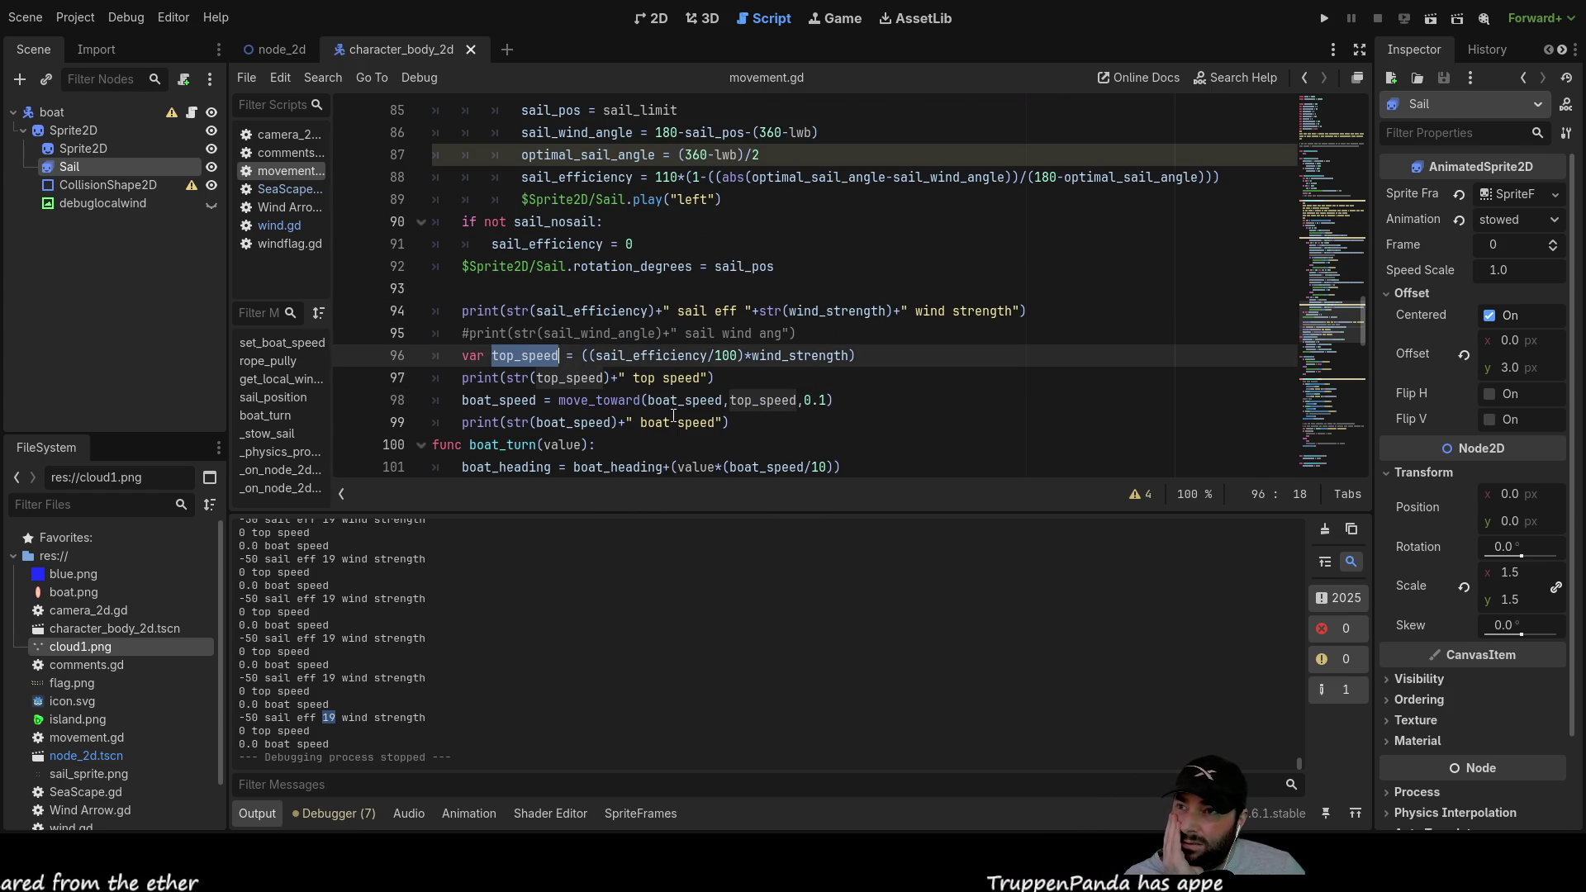
scroll(602, 356, "down", 2)
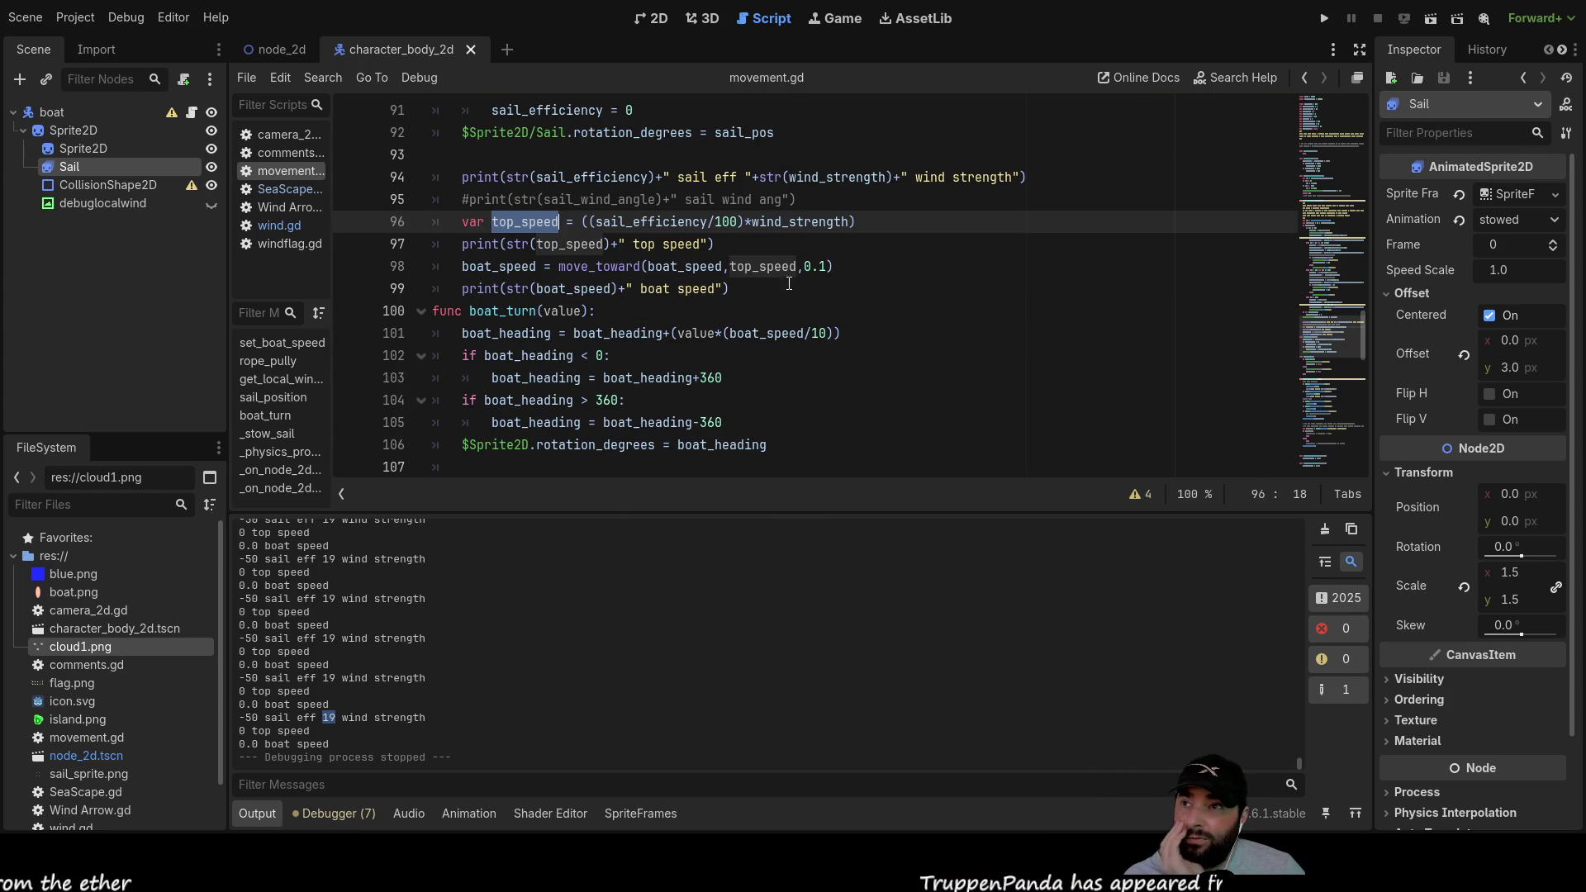
mouse_move(832, 266)
left_mouse_down()
mouse_move(437, 264)
mouse_move(424, 223)
left_mouse_up()
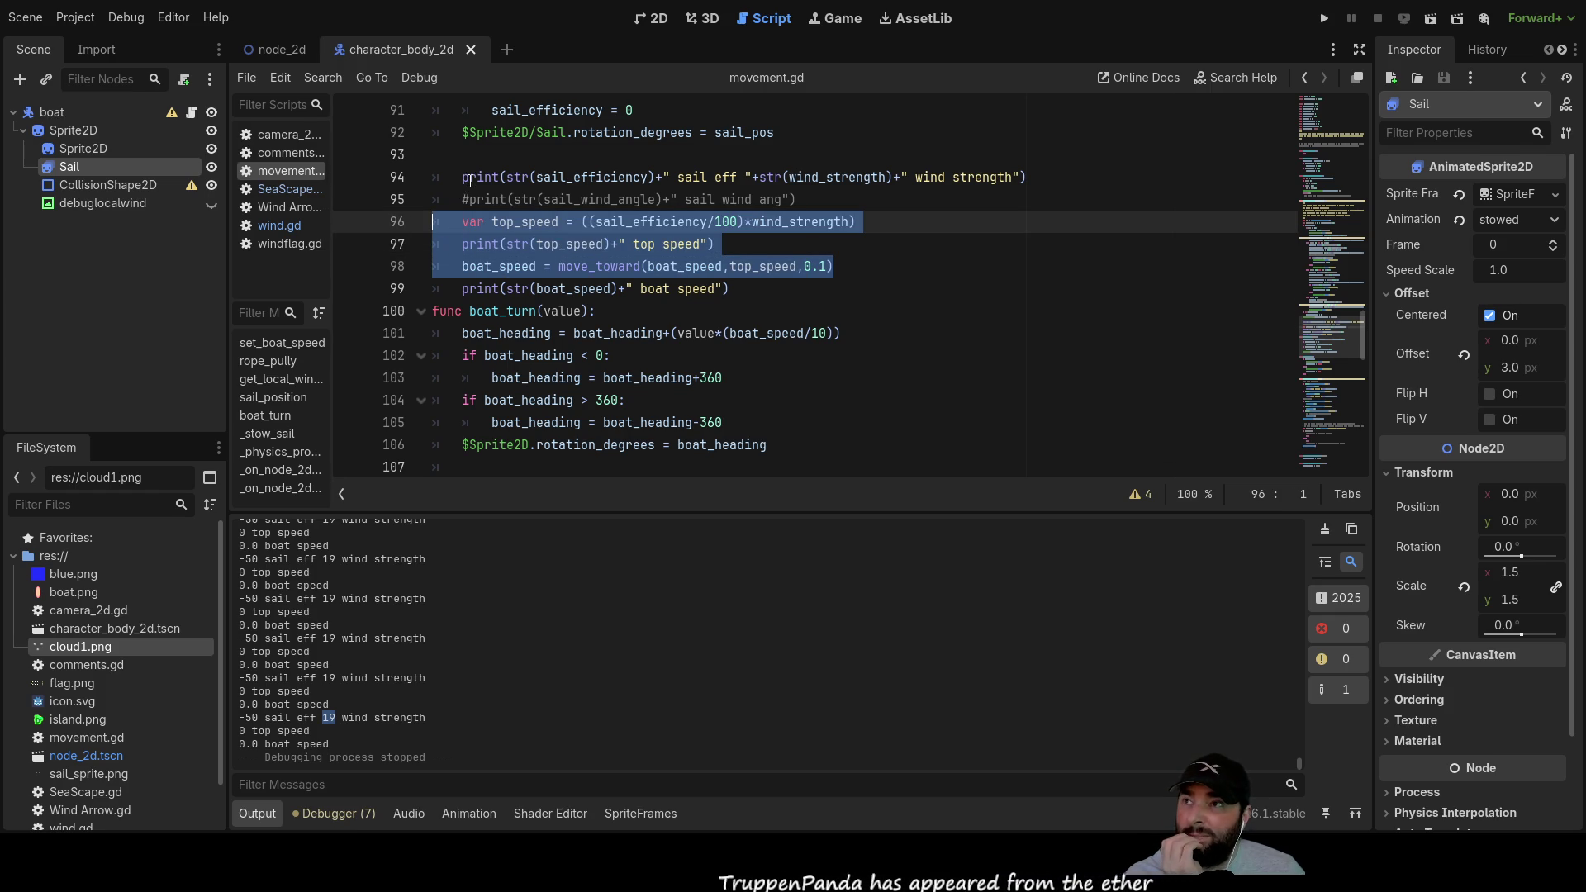
left_click_drag(459, 177, 854, 263)
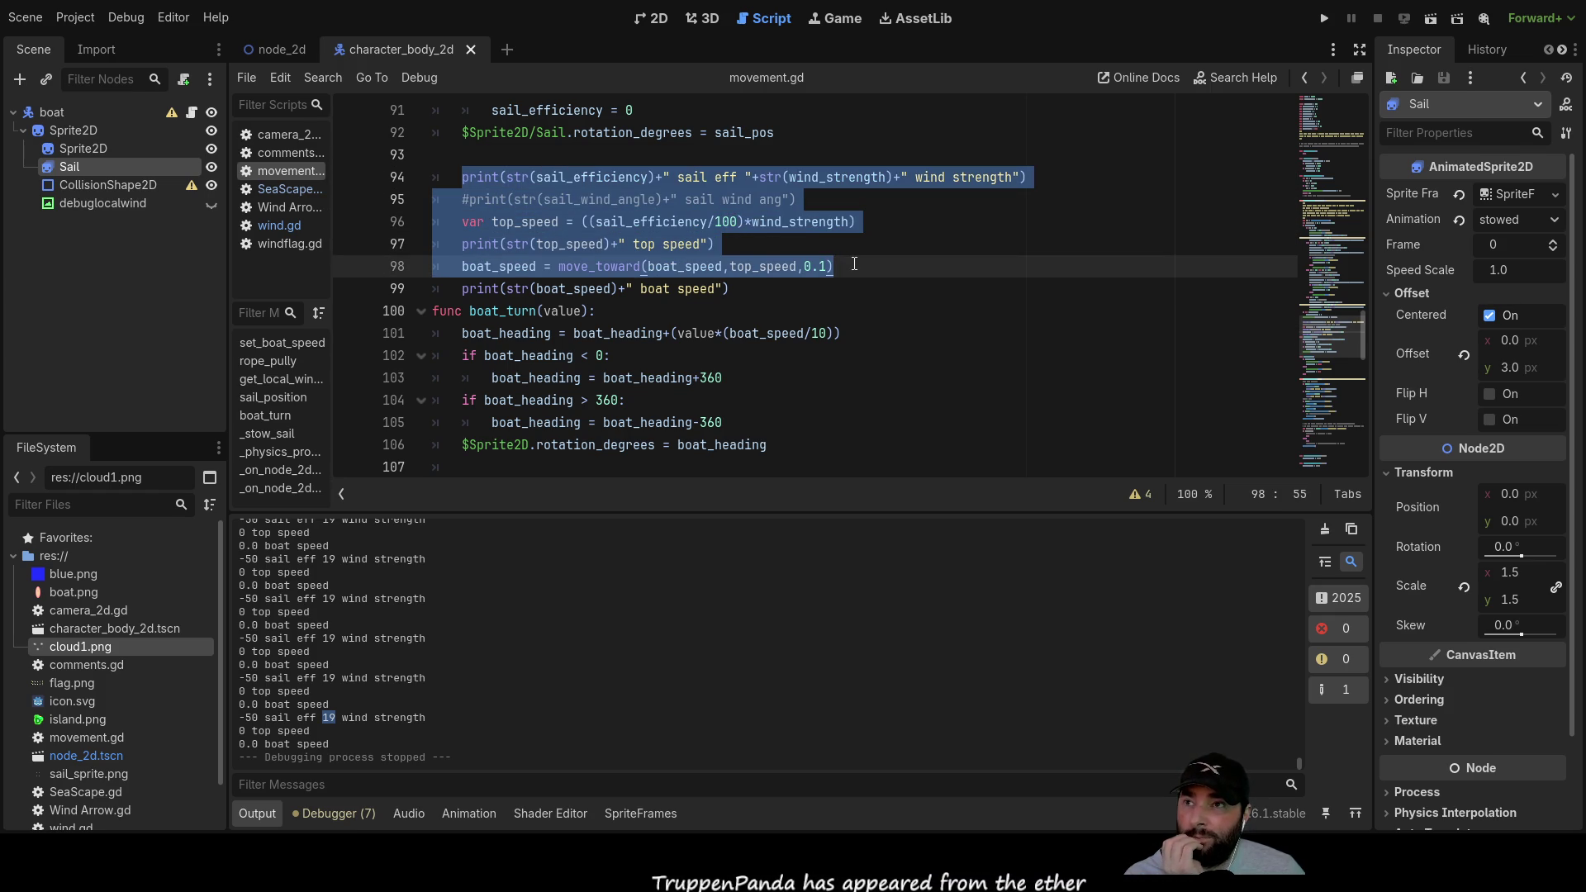
double_click(561, 178)
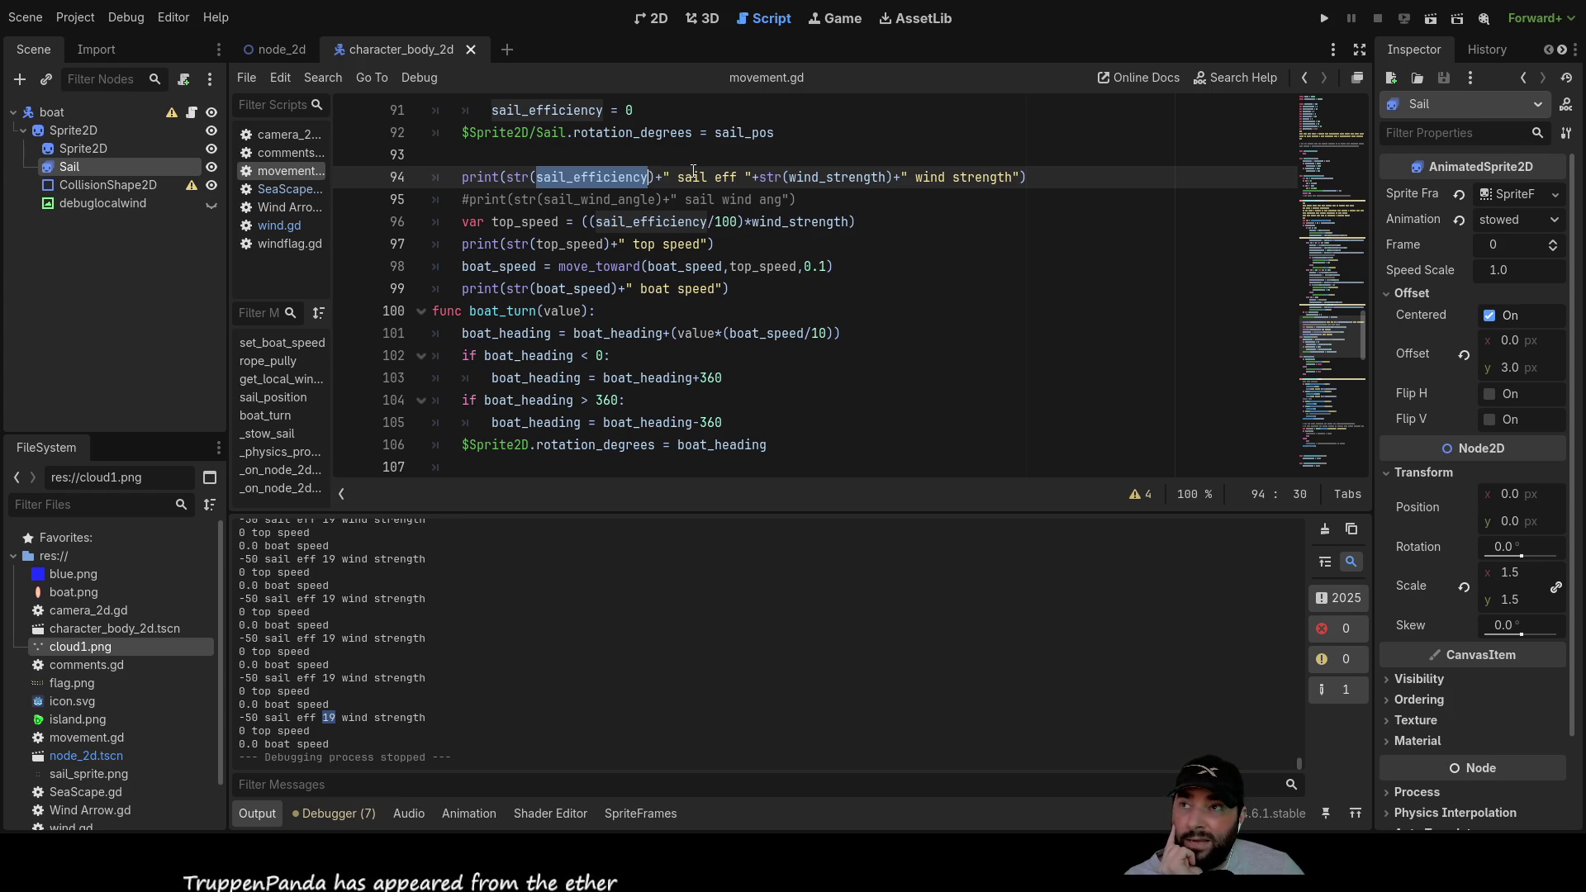
double_click(835, 177)
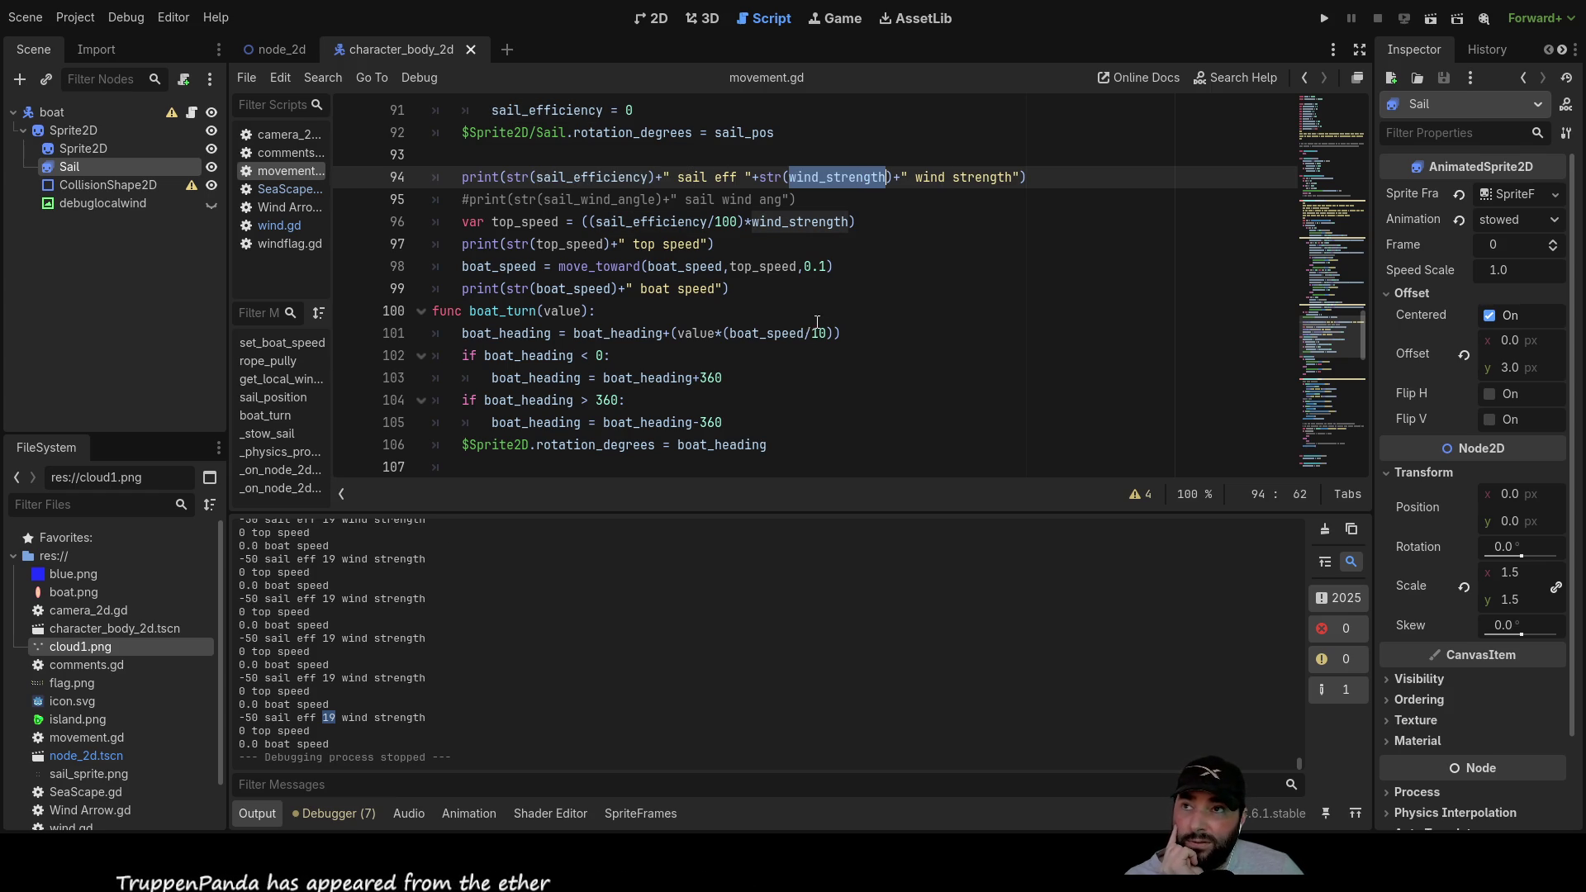
double_click(329, 638)
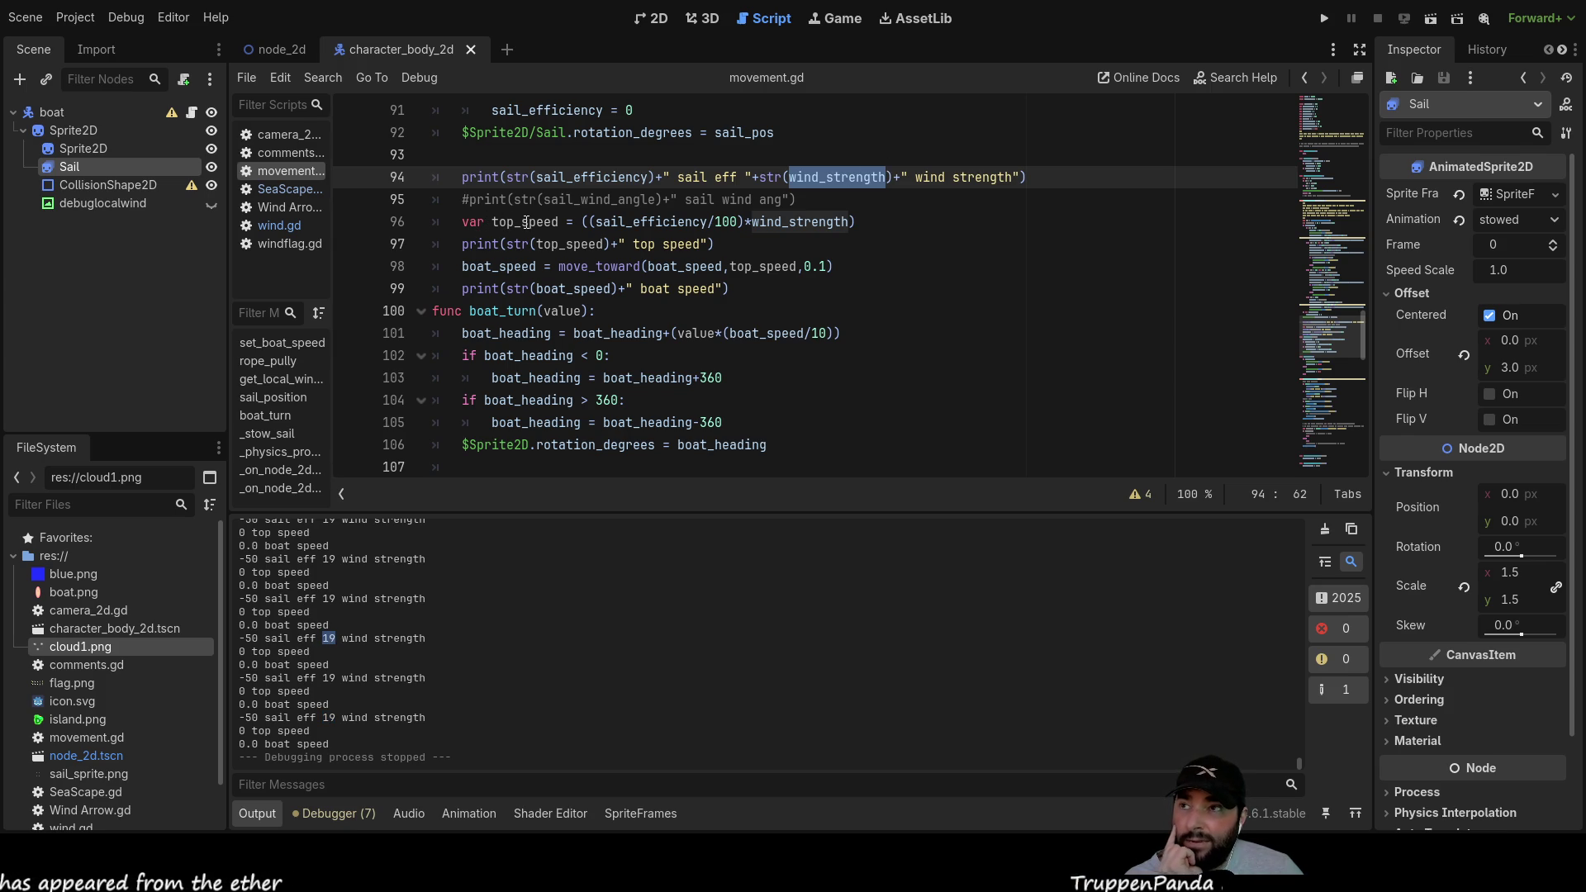
double_click(526, 222)
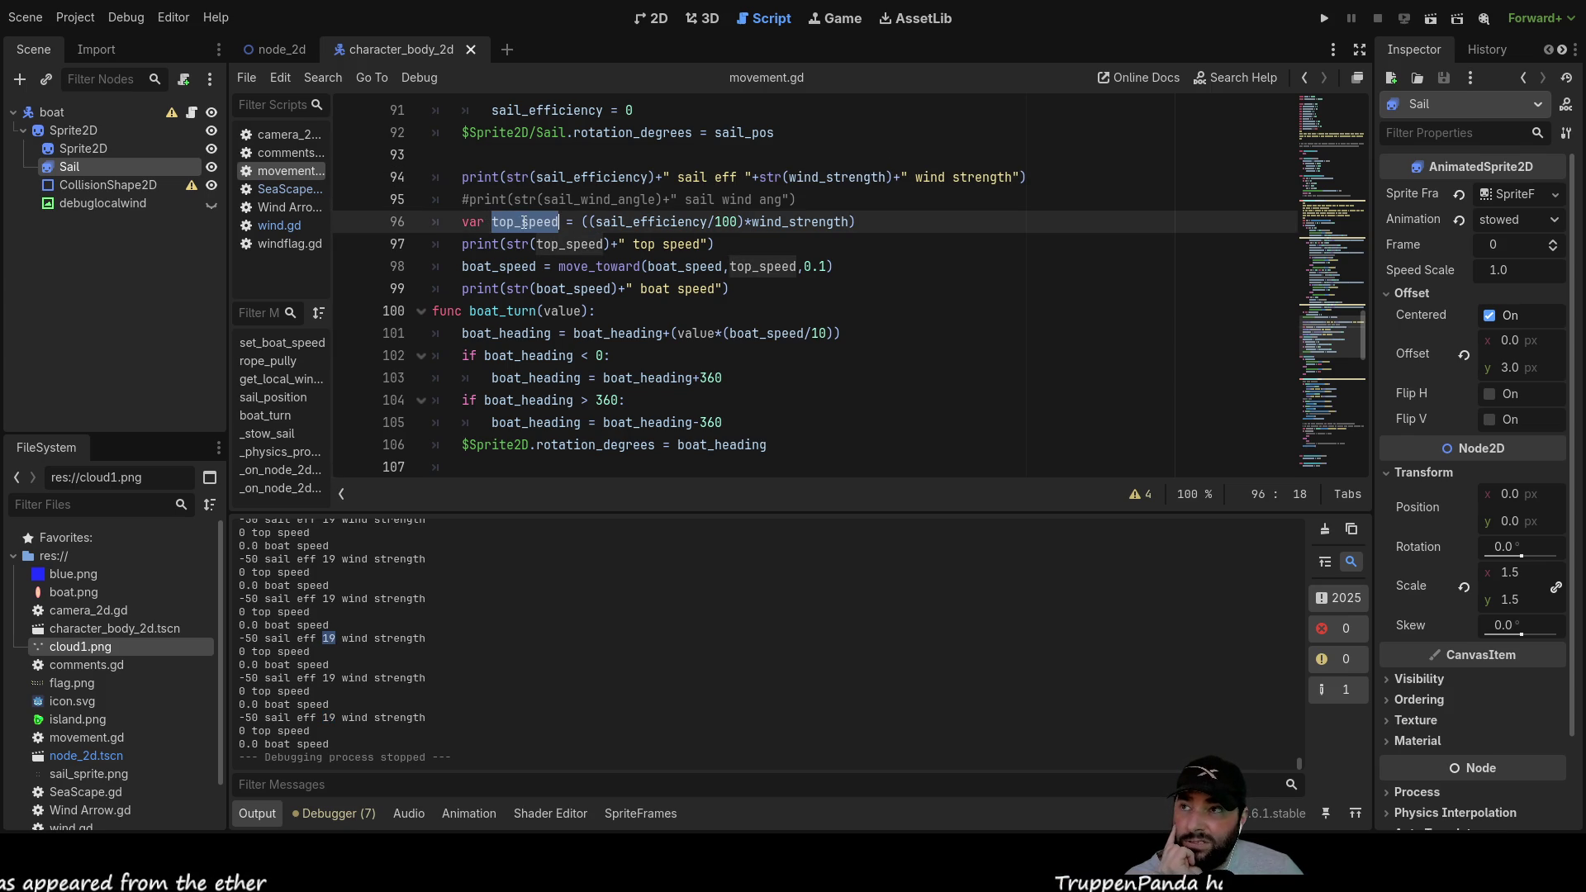
double_click(638, 223)
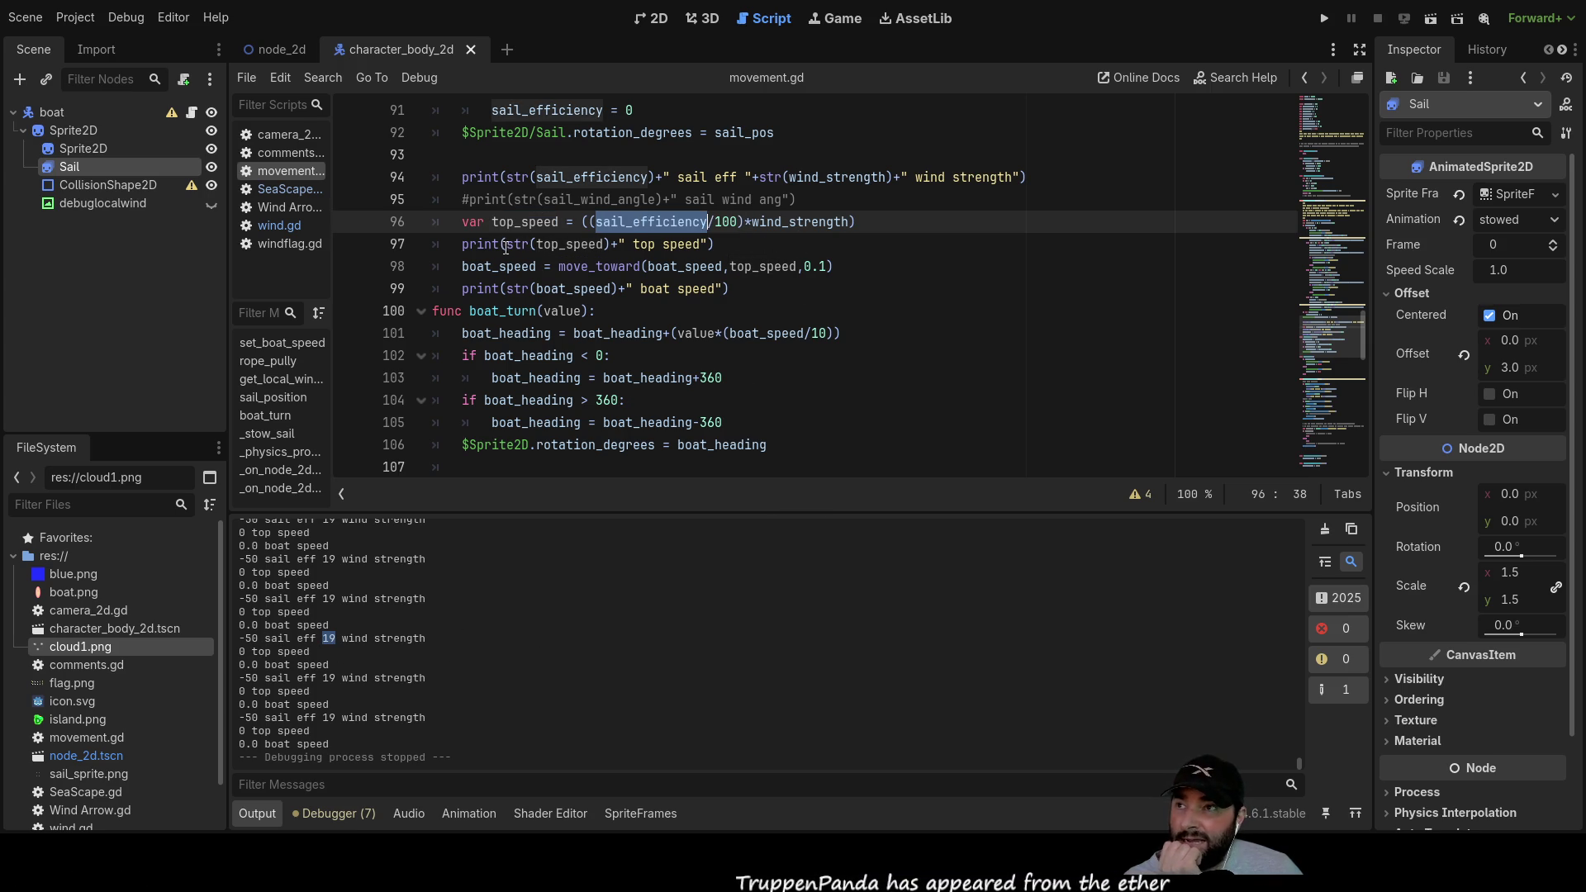
double_click(560, 244)
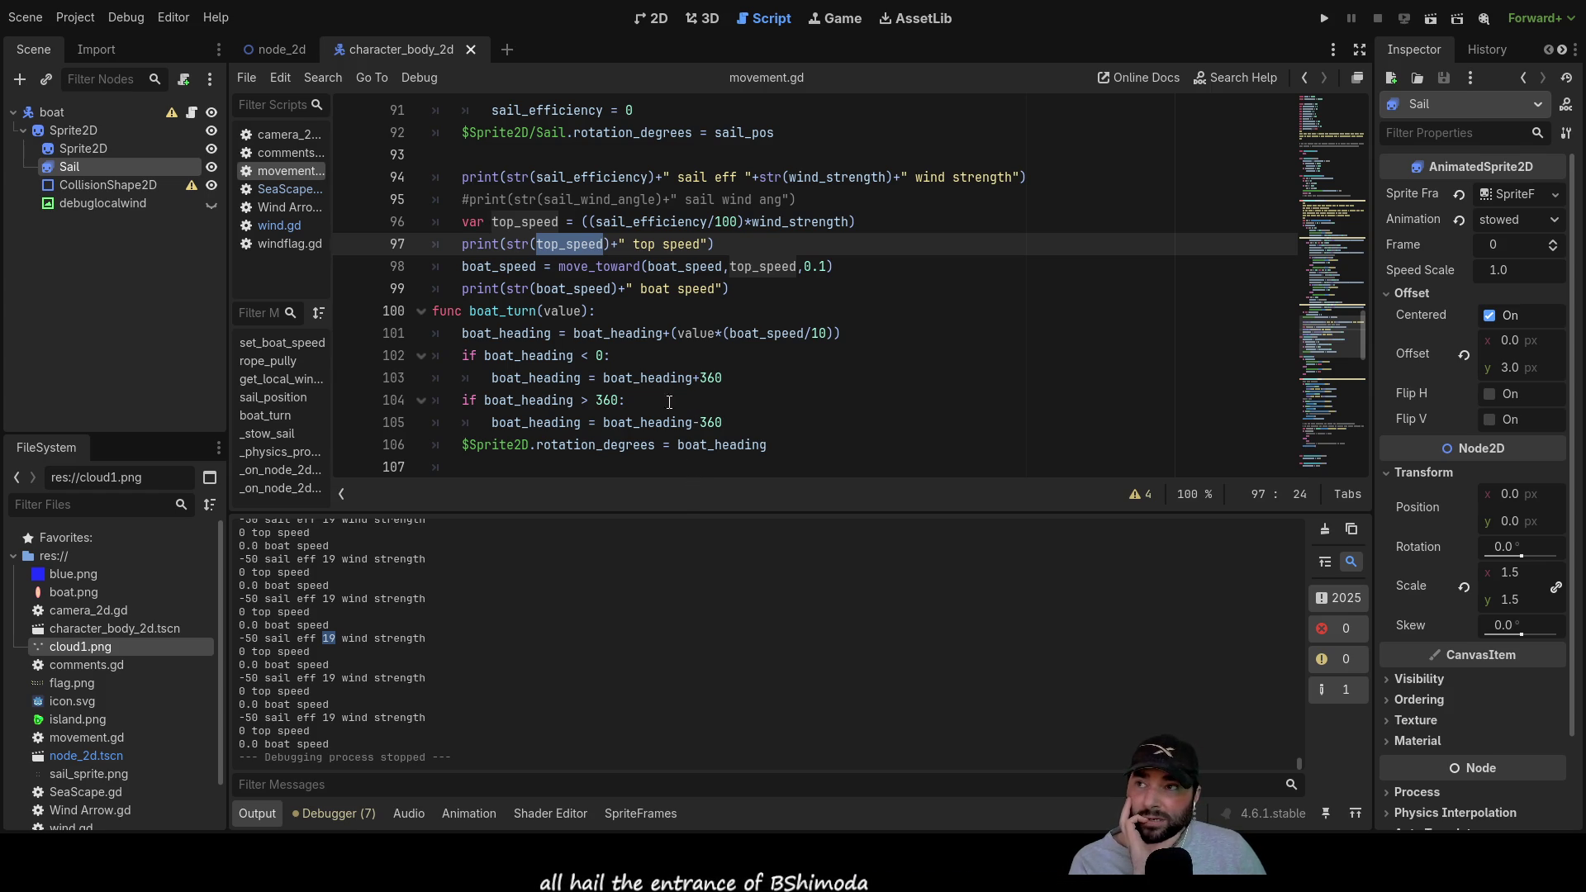
double_click(249, 678)
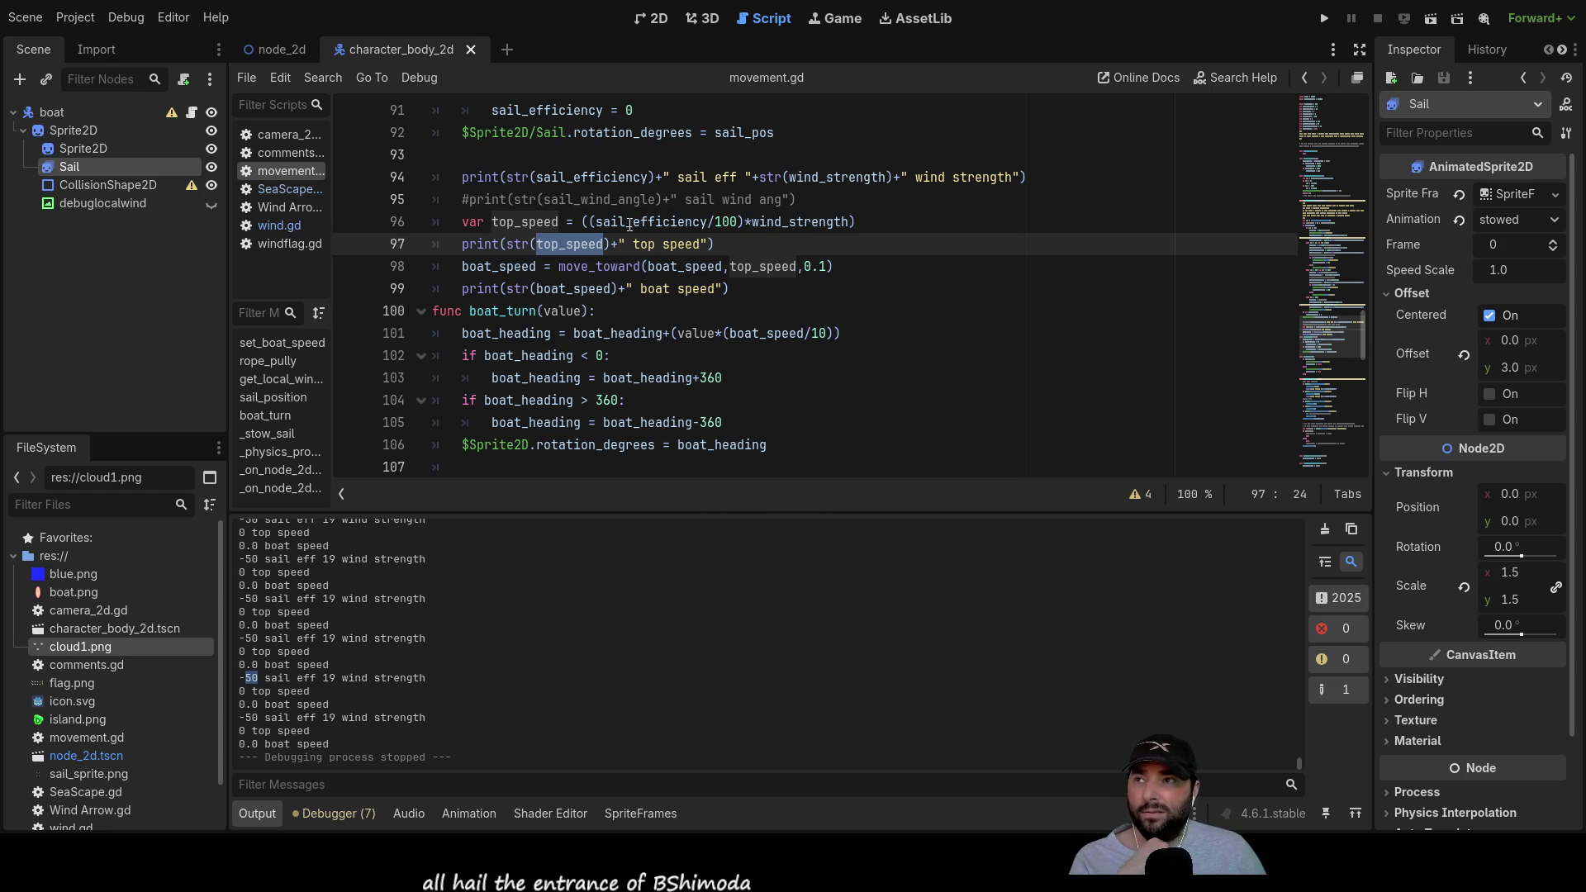
double_click(470, 222)
Step: Check the wind_strength starting value 10 on line 8
scroll(802, 524, "up", 1)
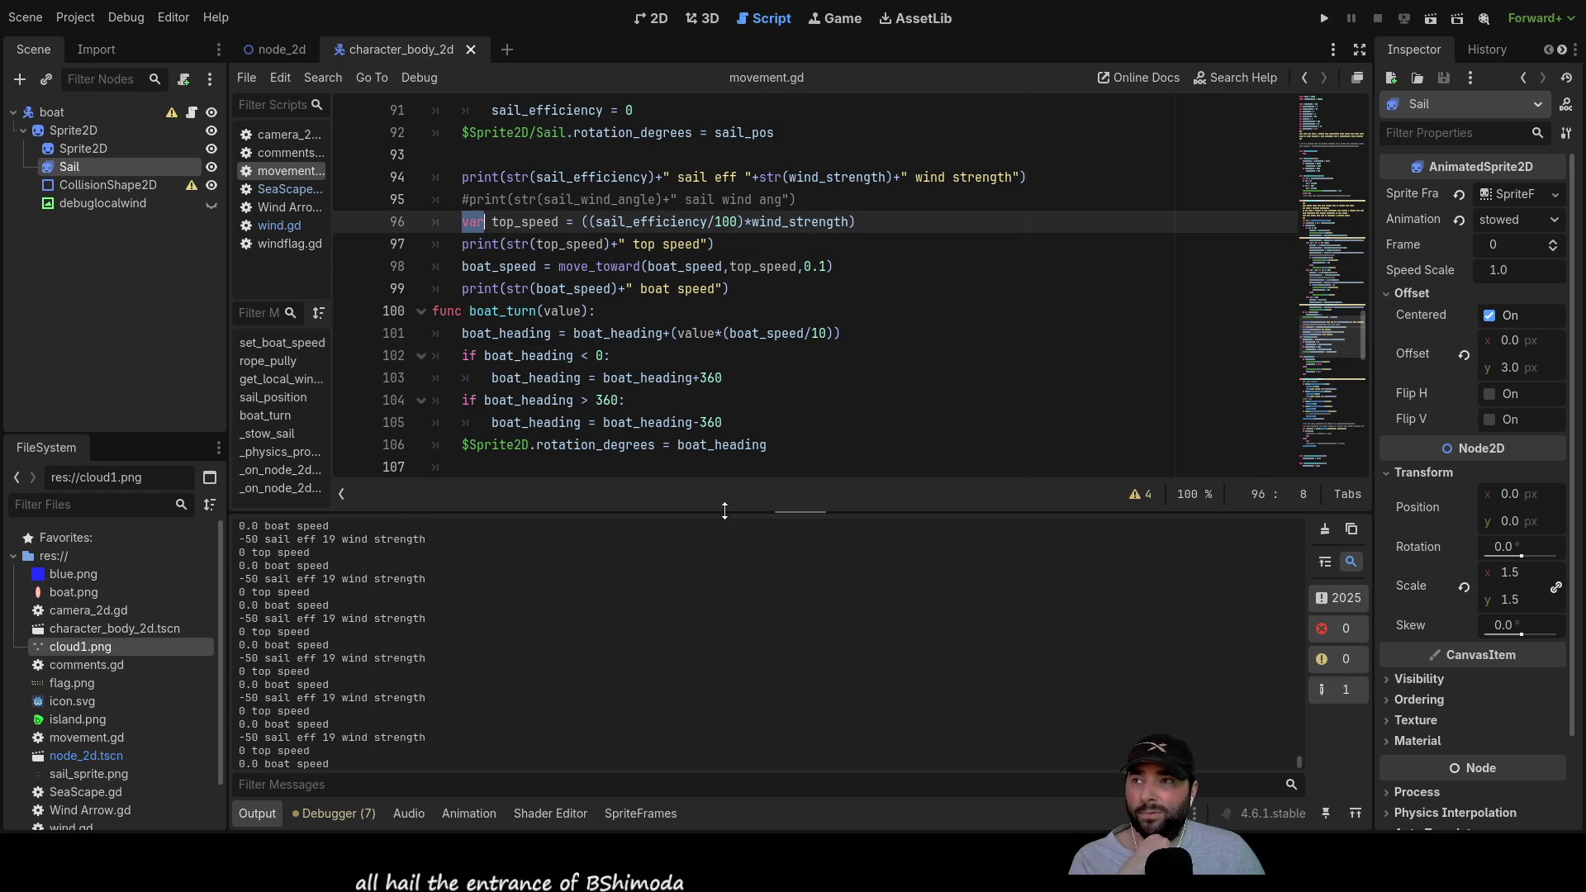
scroll(481, 367, "up", 8)
scroll(481, 367, "up", 20)
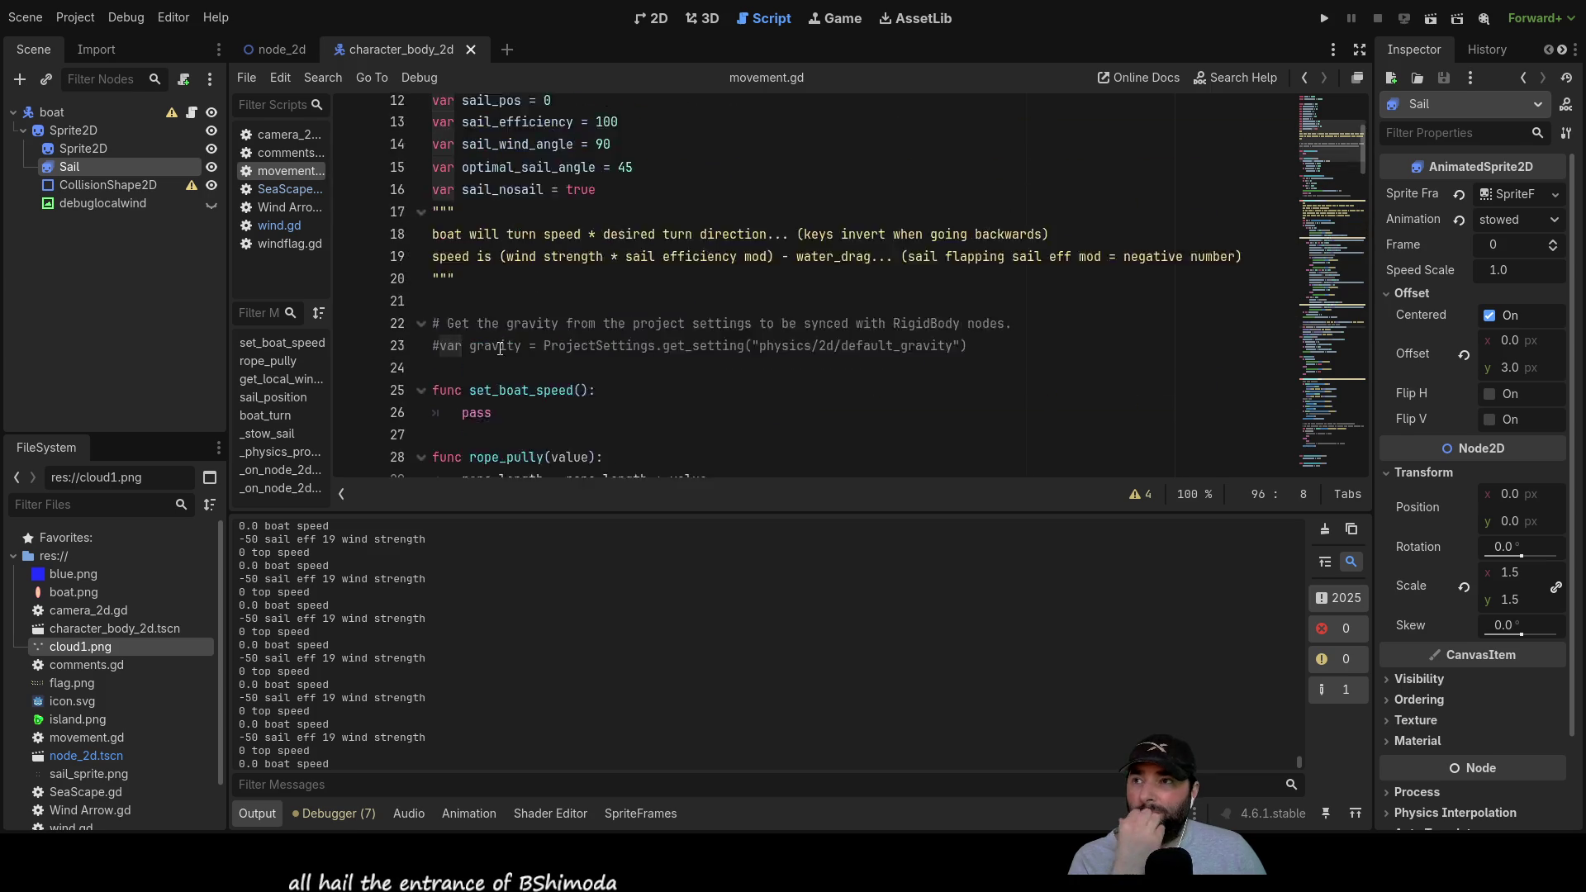
double_click(587, 266)
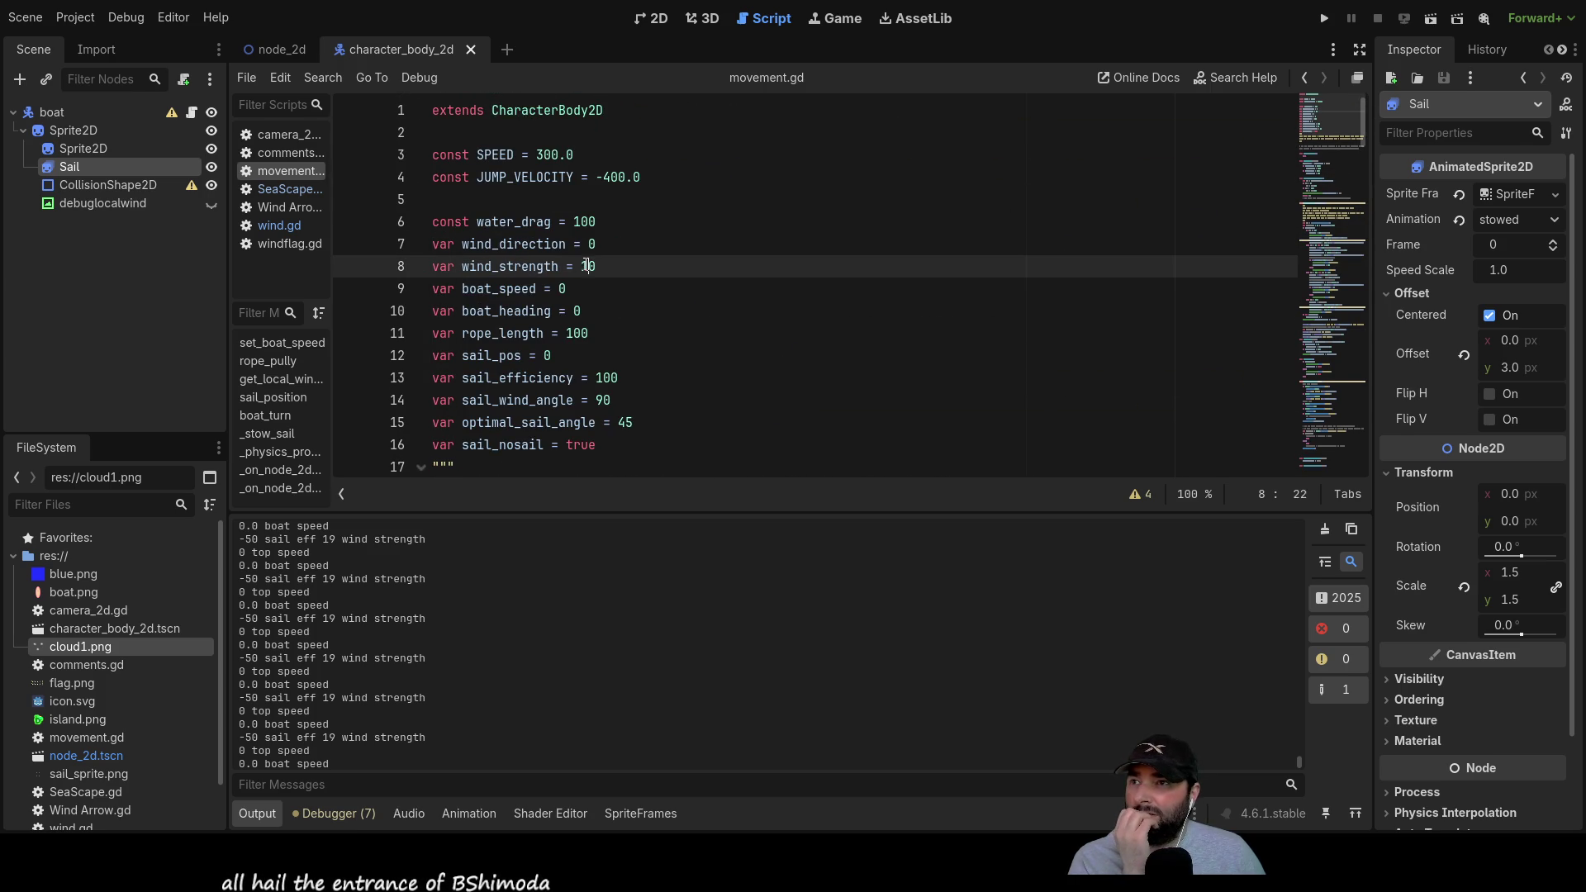
double_click(510, 267)
double_click(587, 266)
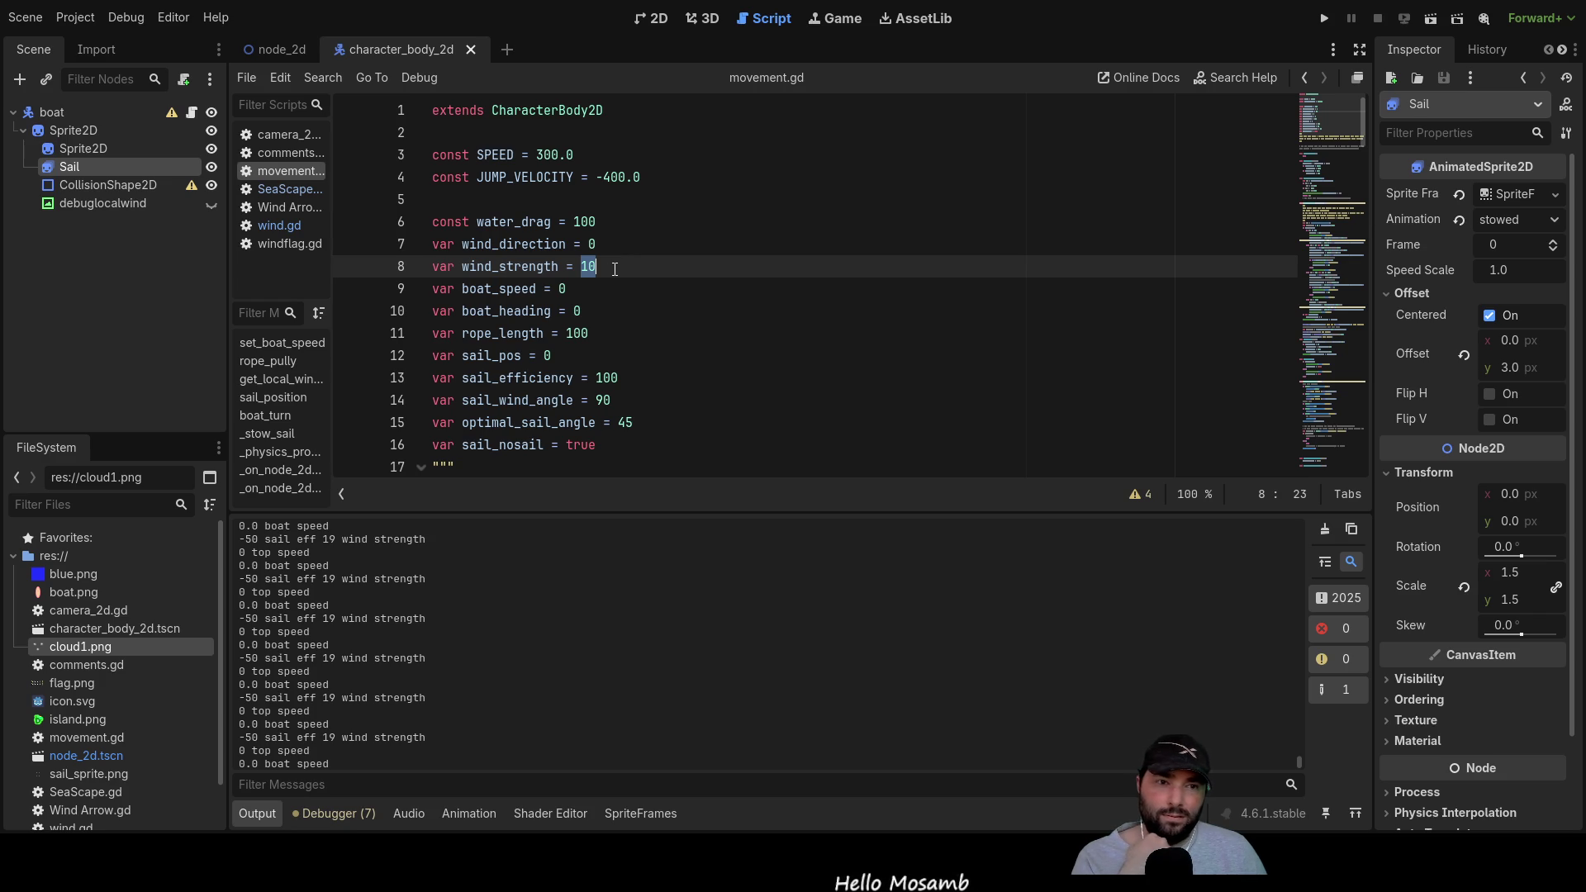
Step: Change the top_speed divisor on line 96 from 100 to 100.0, then save and run
scroll(594, 281, "down", 10)
scroll(755, 364, "down", 8)
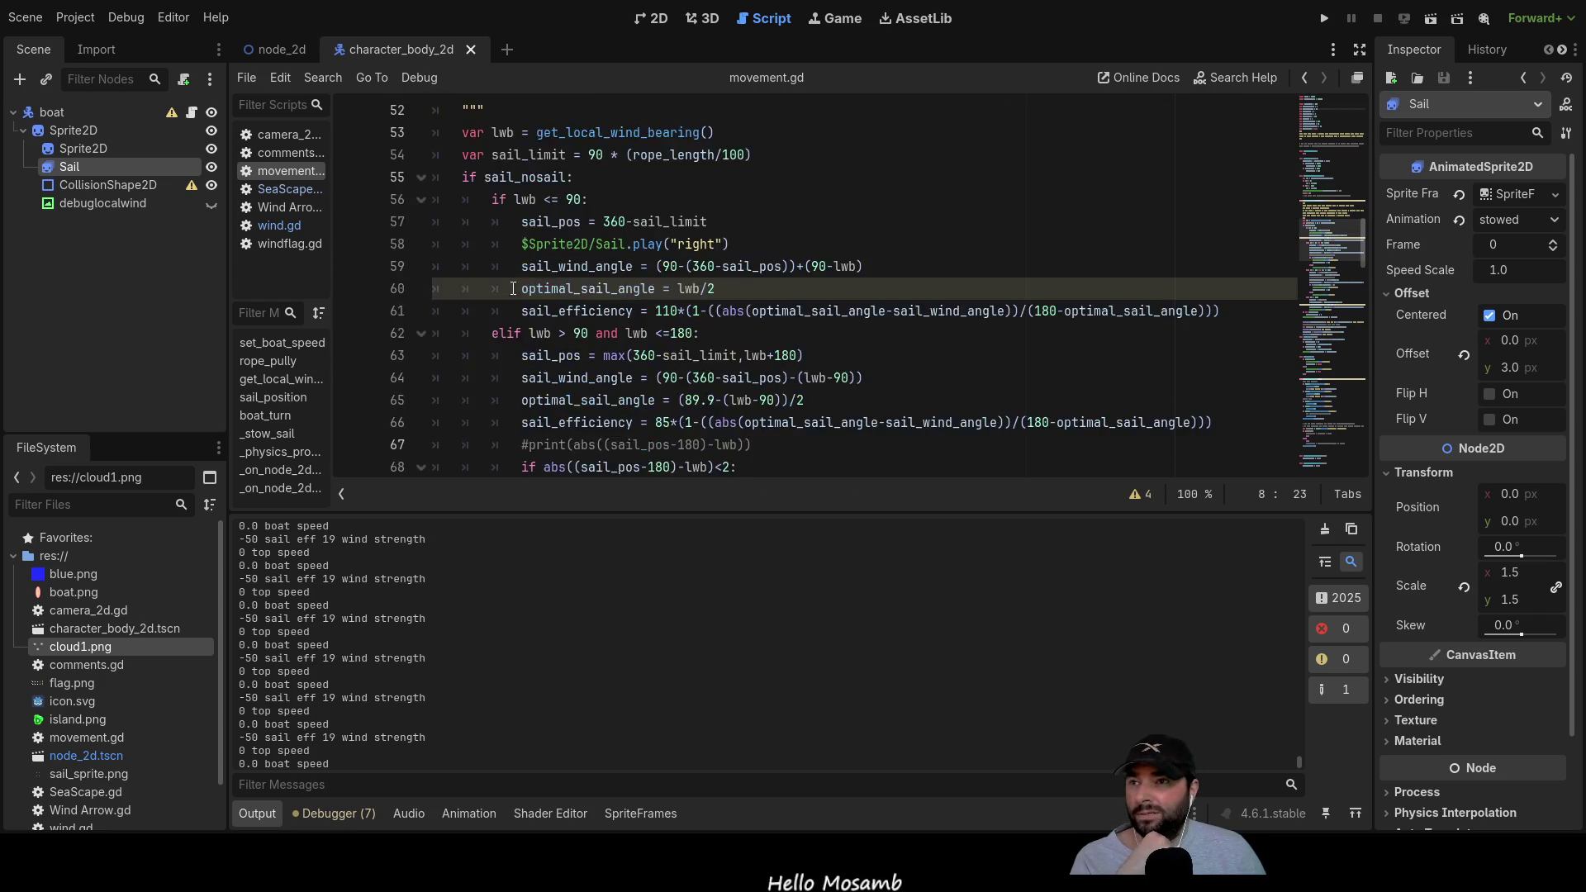
scroll(754, 364, "up", 2)
scroll(754, 364, "down", 20)
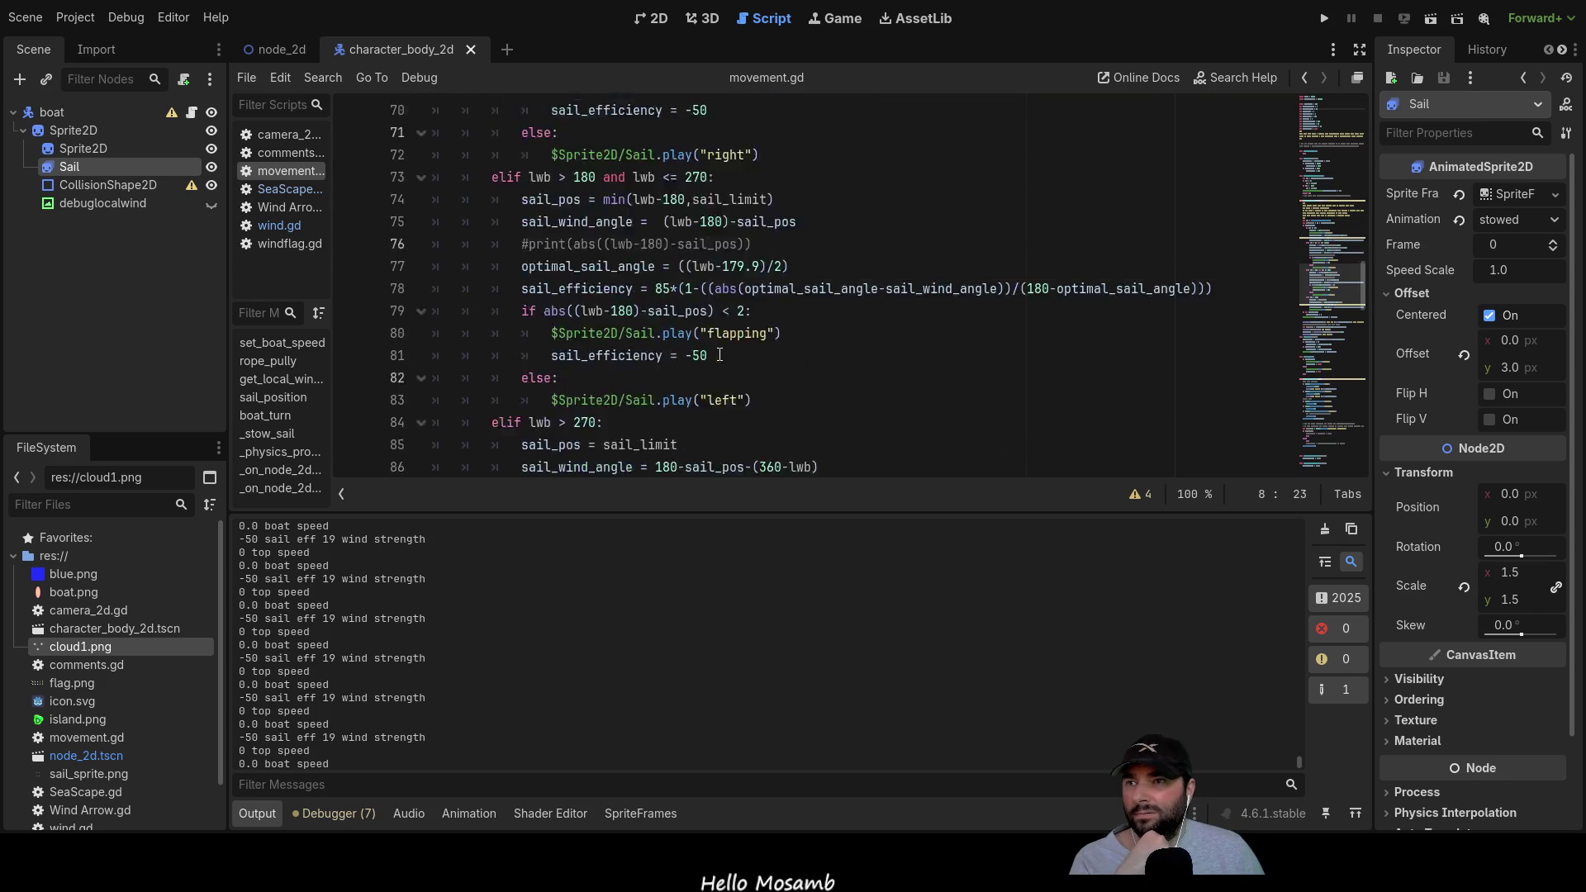
scroll(717, 354, "up", 4)
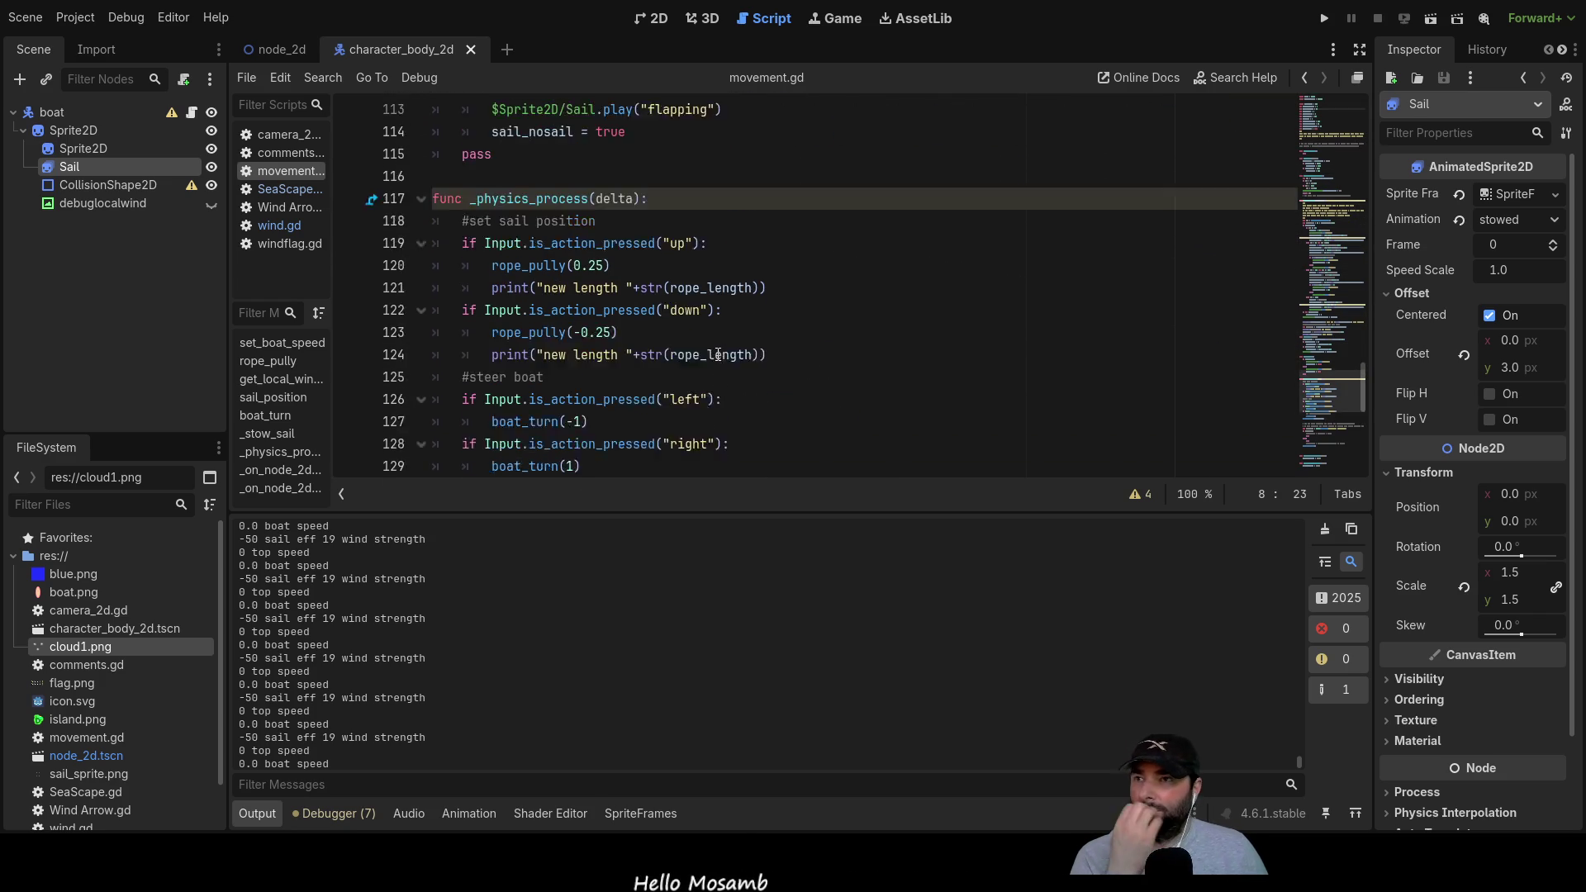
scroll(717, 354, "down", 10)
scroll(717, 354, "up", 14)
scroll(716, 357, "up", 4)
scroll(719, 335, "down", 9)
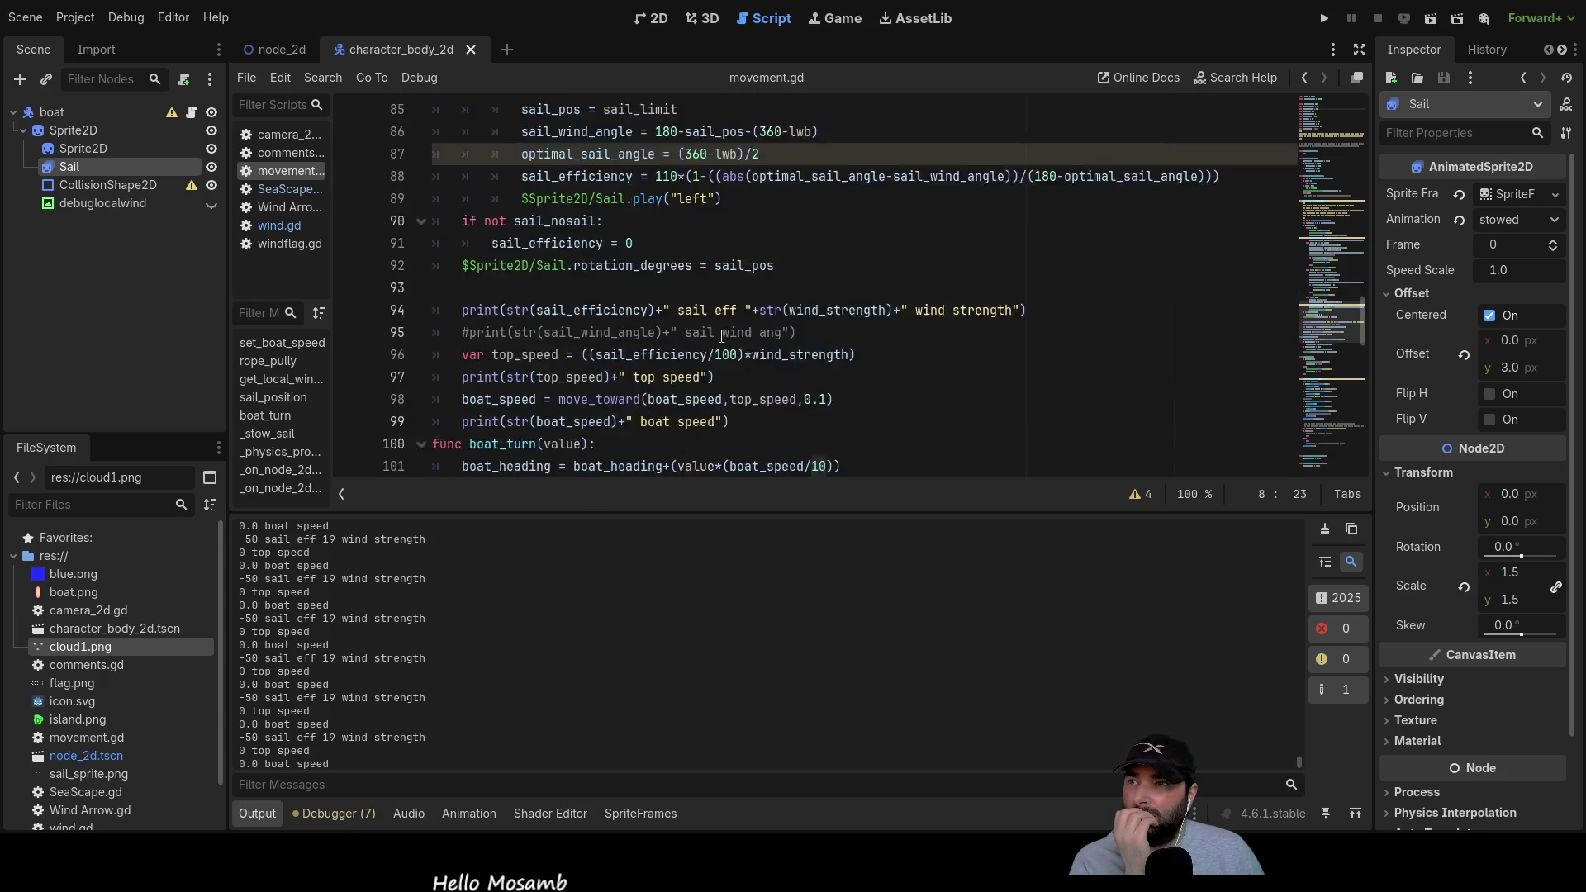
scroll(721, 337, "down", 10)
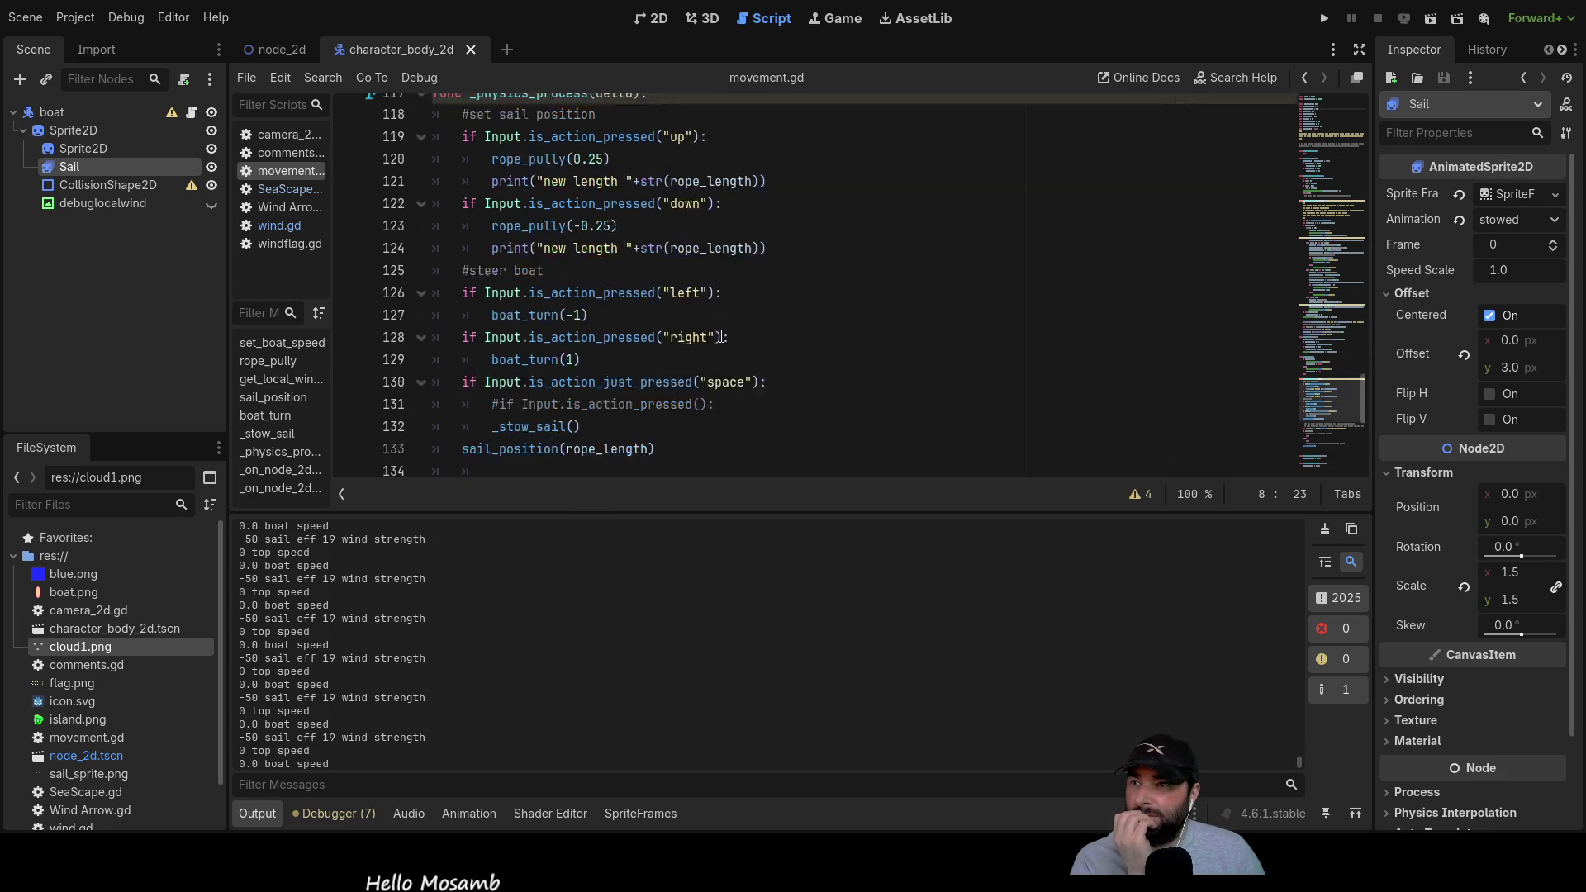
scroll(721, 337, "up", 13)
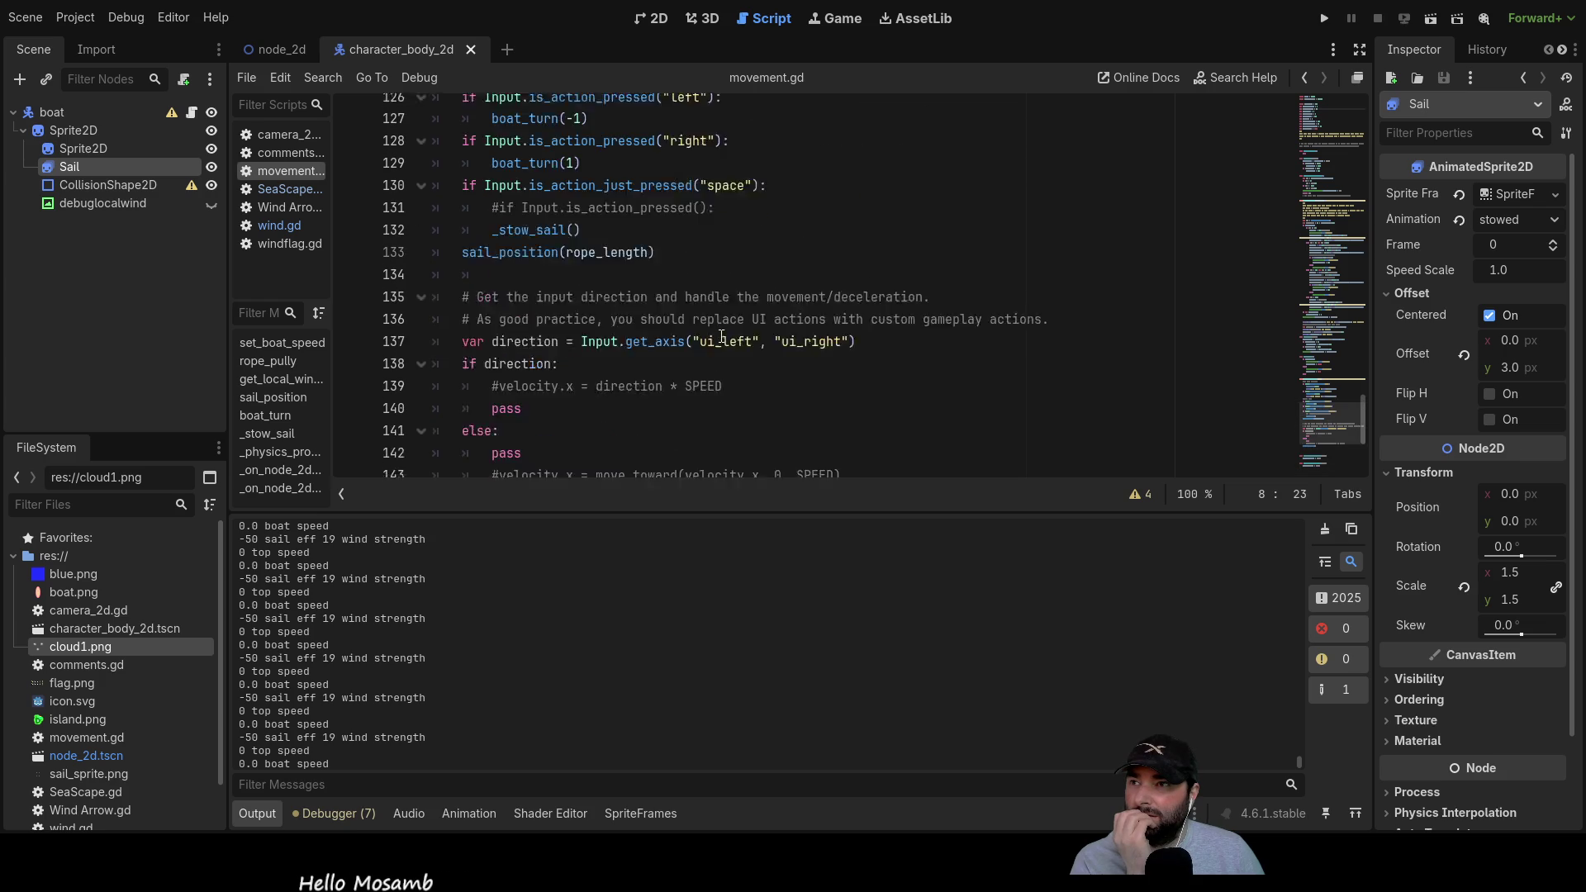
scroll(721, 336, "up", 3)
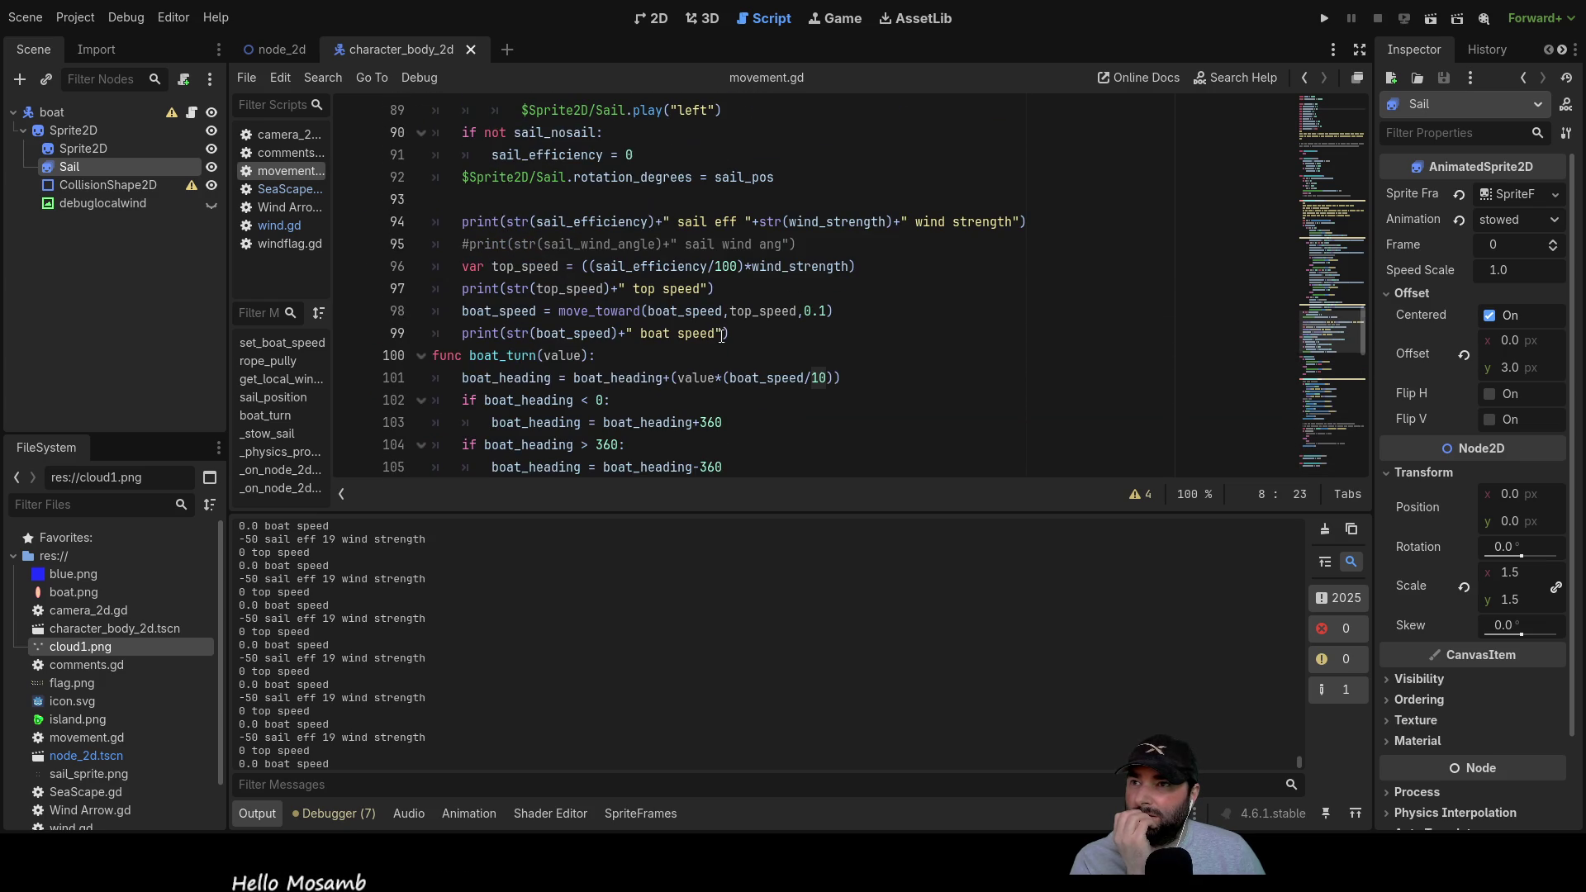
scroll(710, 364, "up", 2)
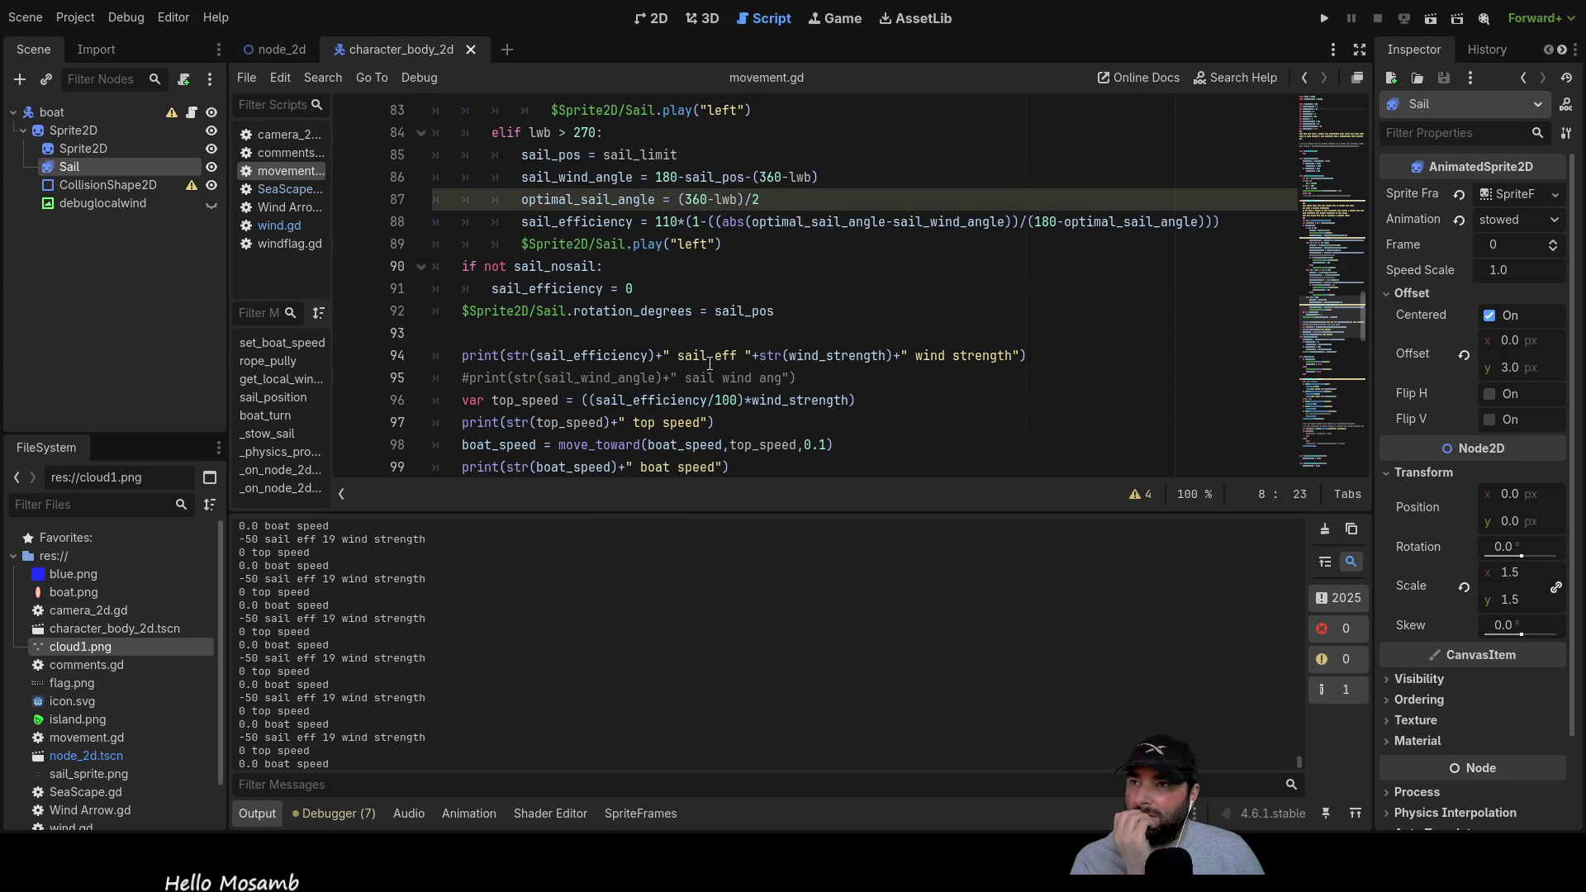
scroll(700, 333, "down", 1)
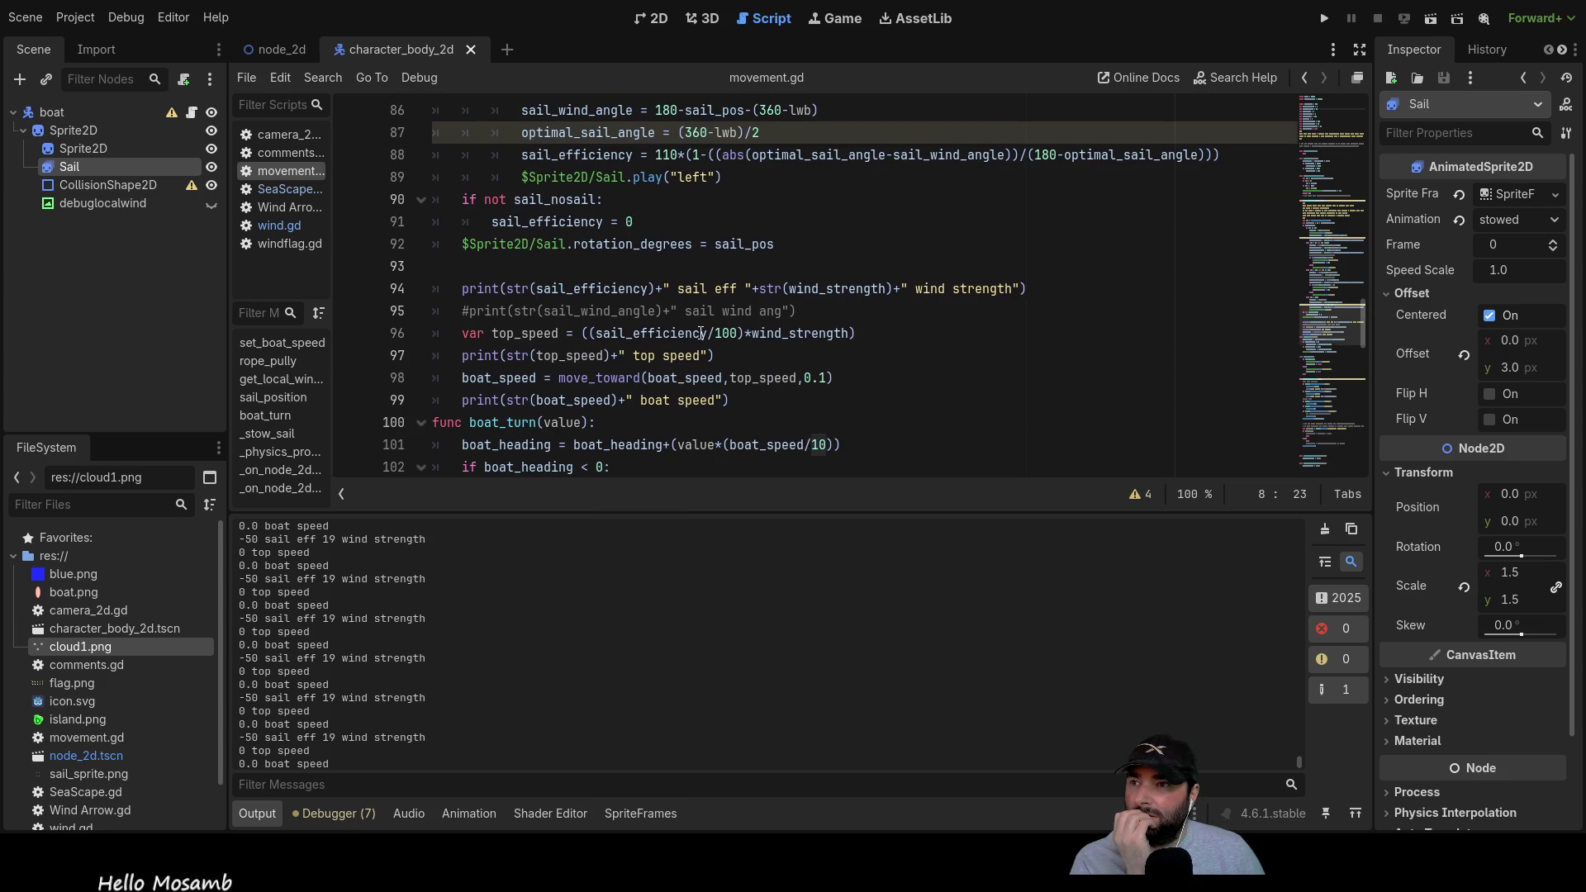
left_click(739, 334)
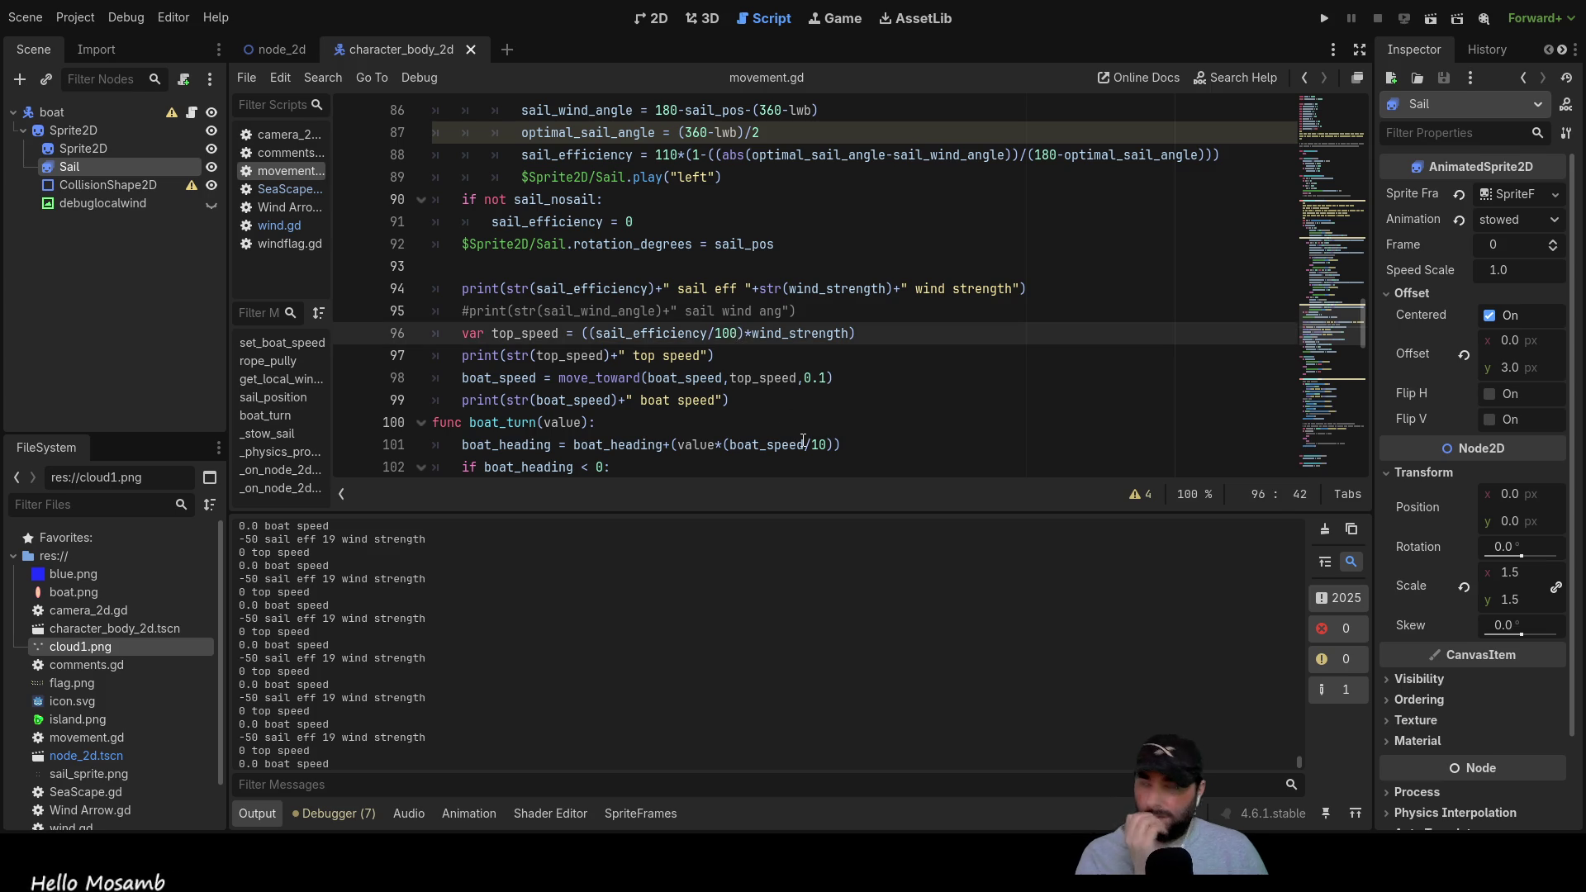
type(".0")
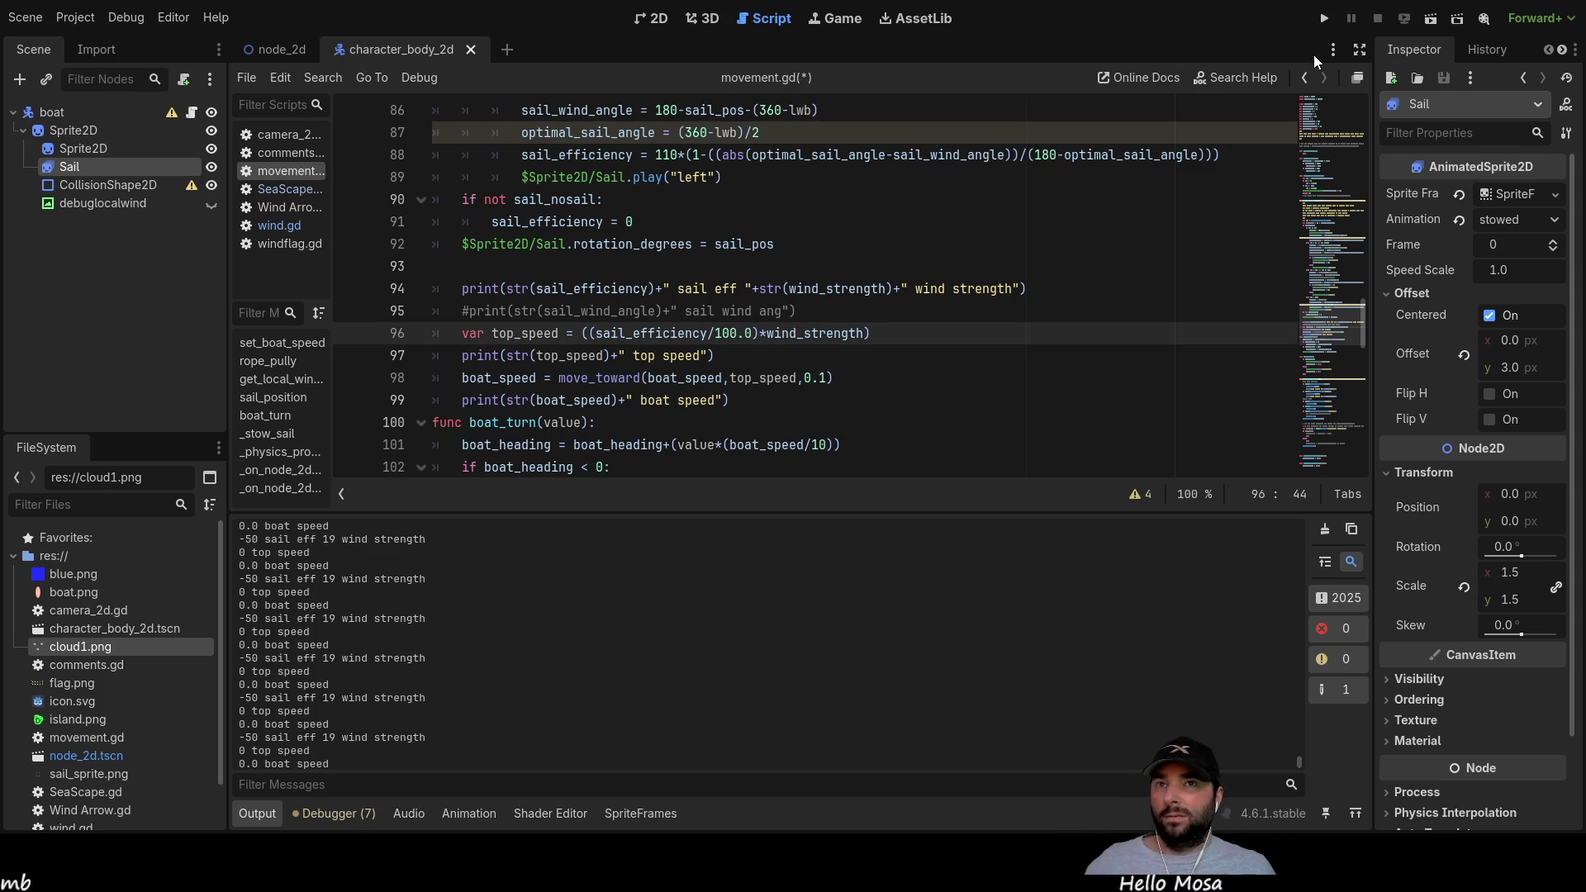
left_click(1317, 22)
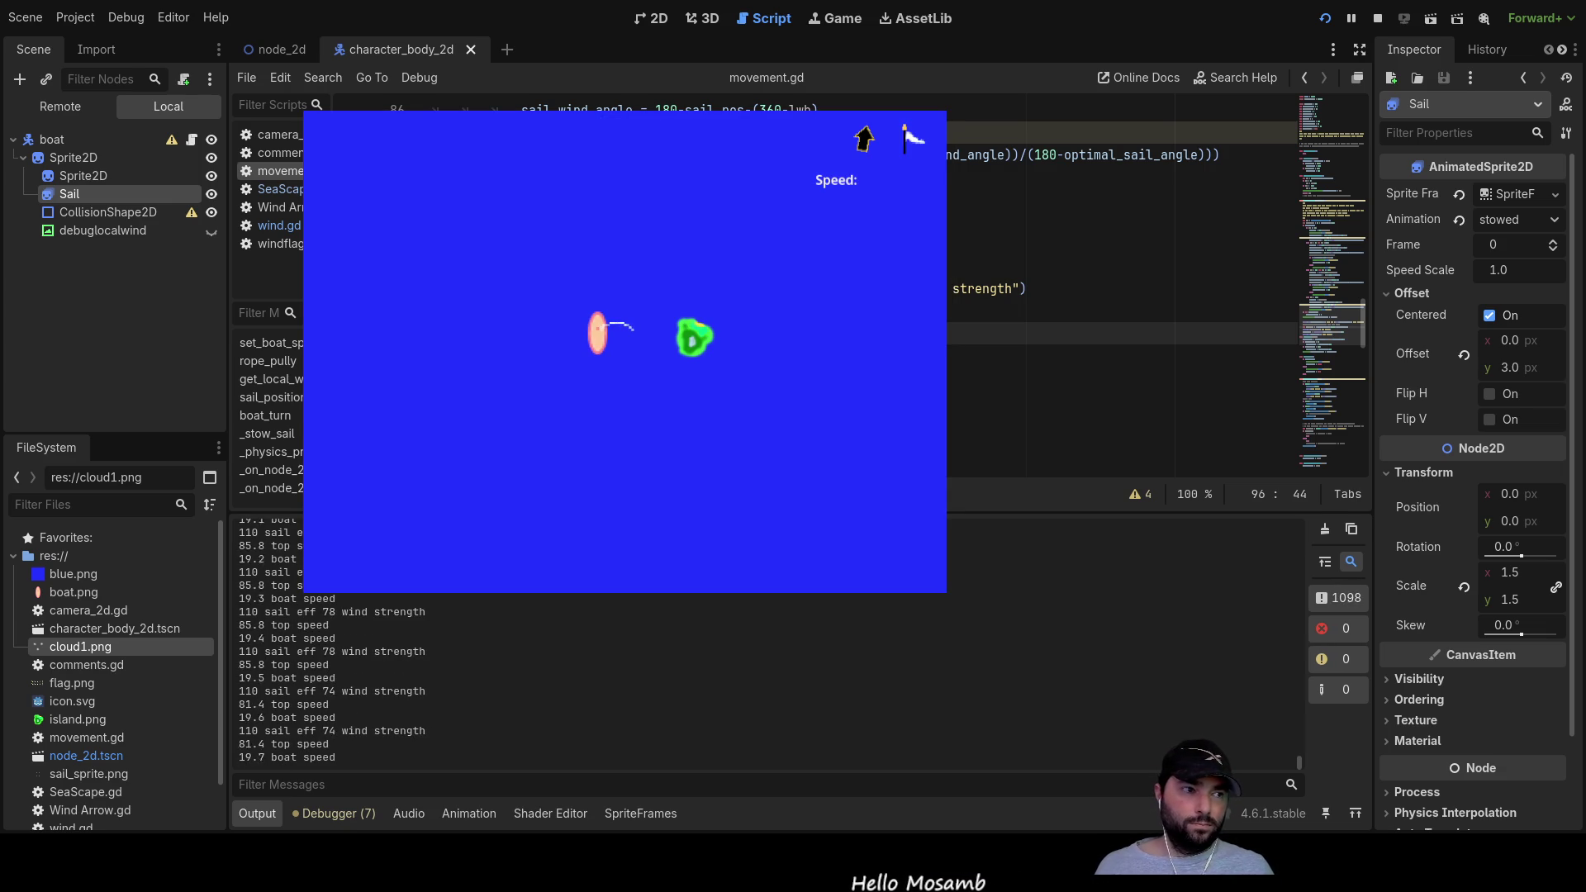
Step: Steer the boat left, then stop the game as it reports -13.0 top speed and reverses
key("Left")
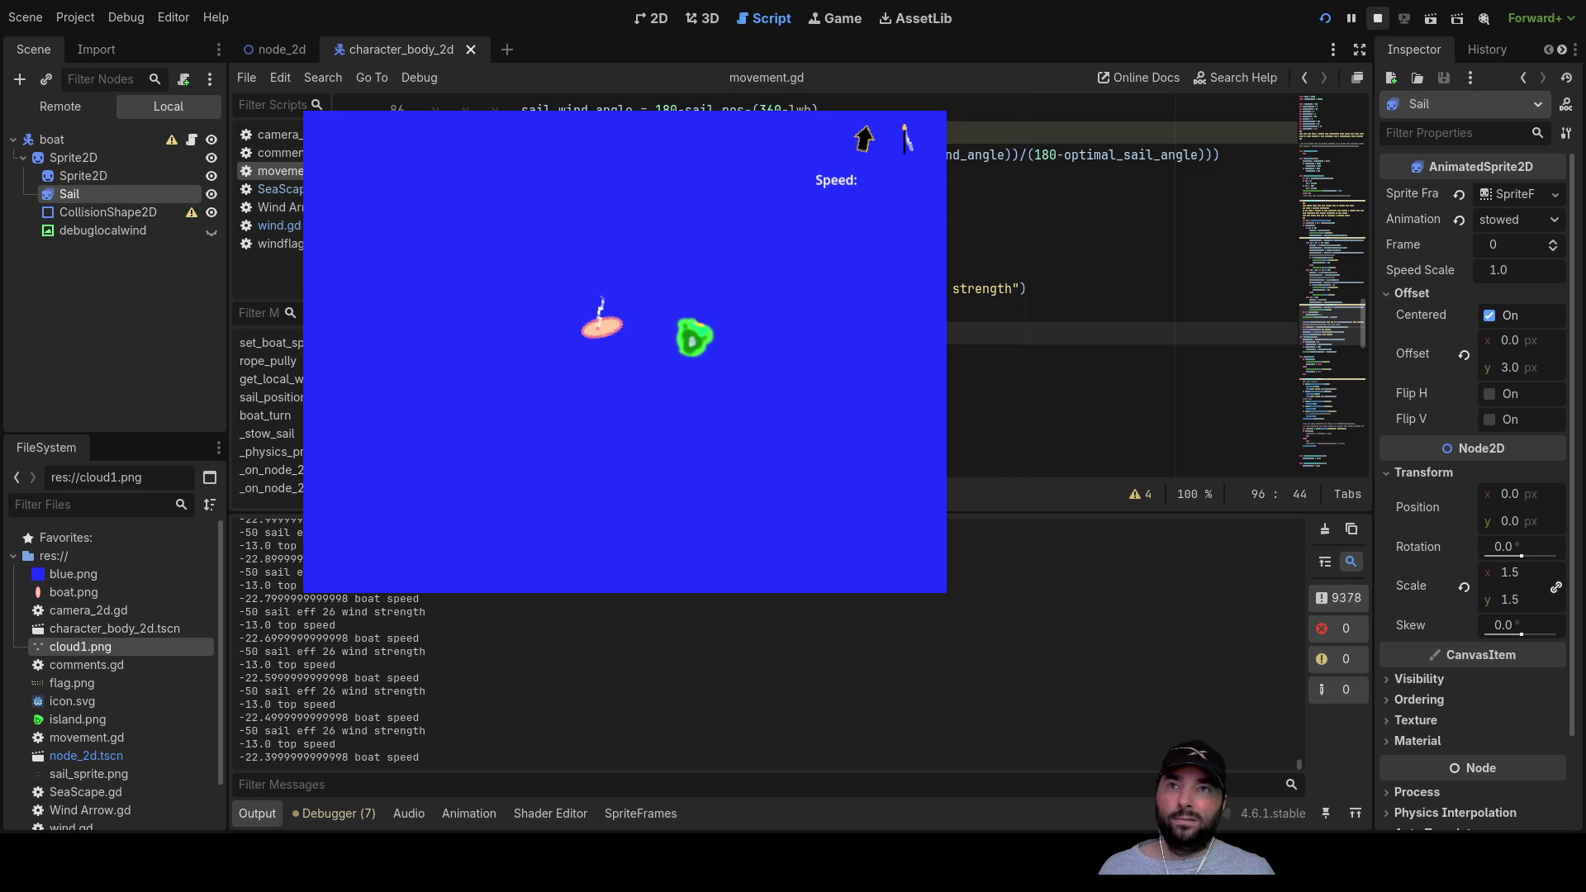
key("F8")
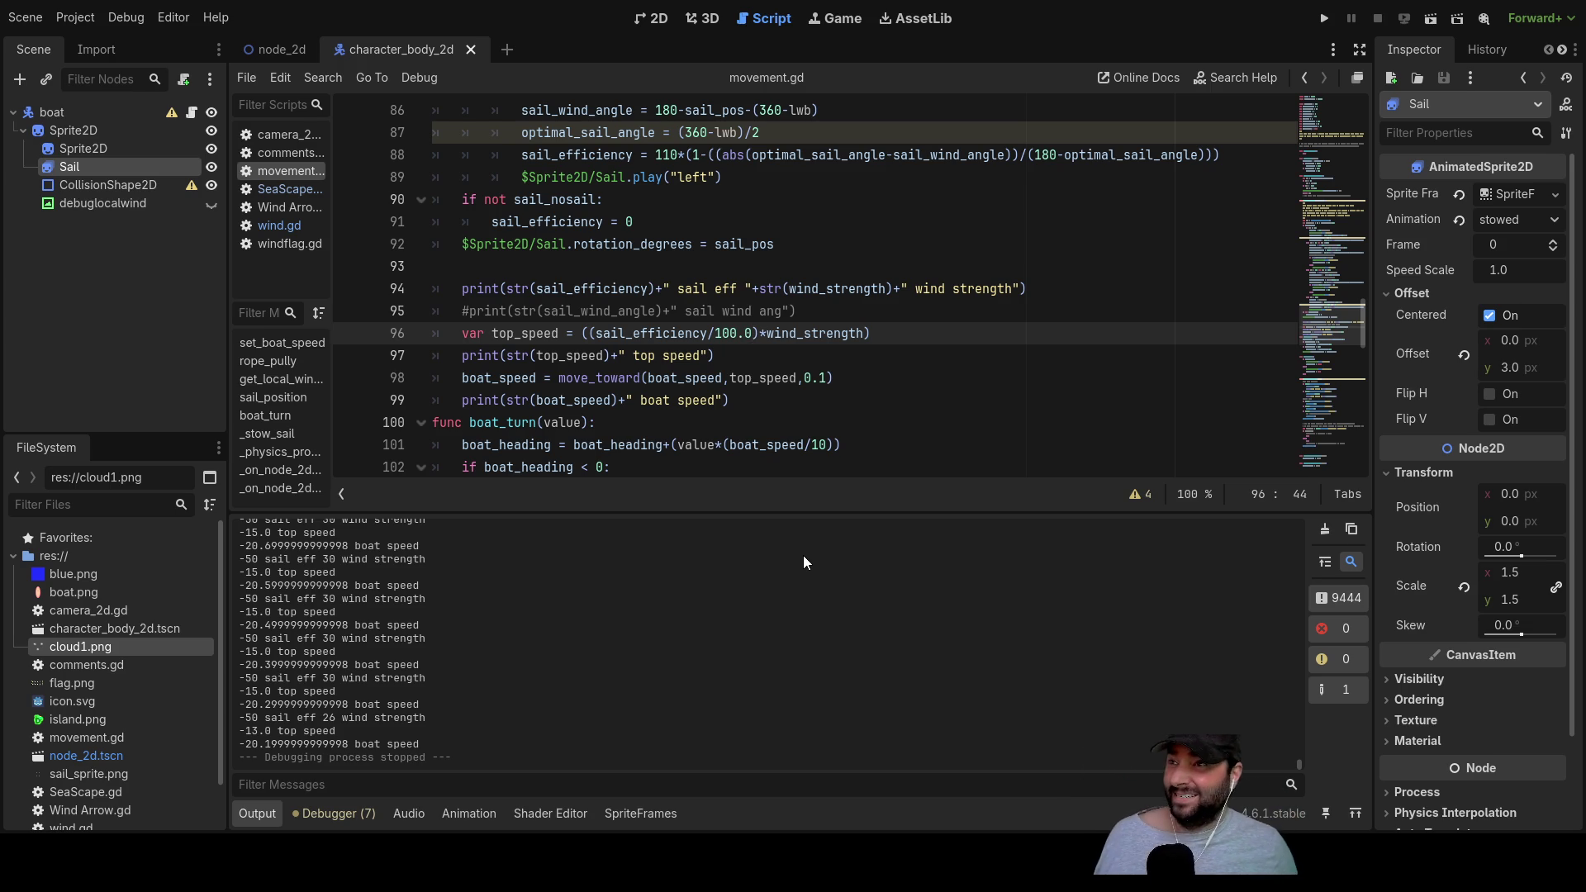
Step: Select the 50 on line 70 and place the edit point in line 81's -50
scroll(730, 388, "up", 7)
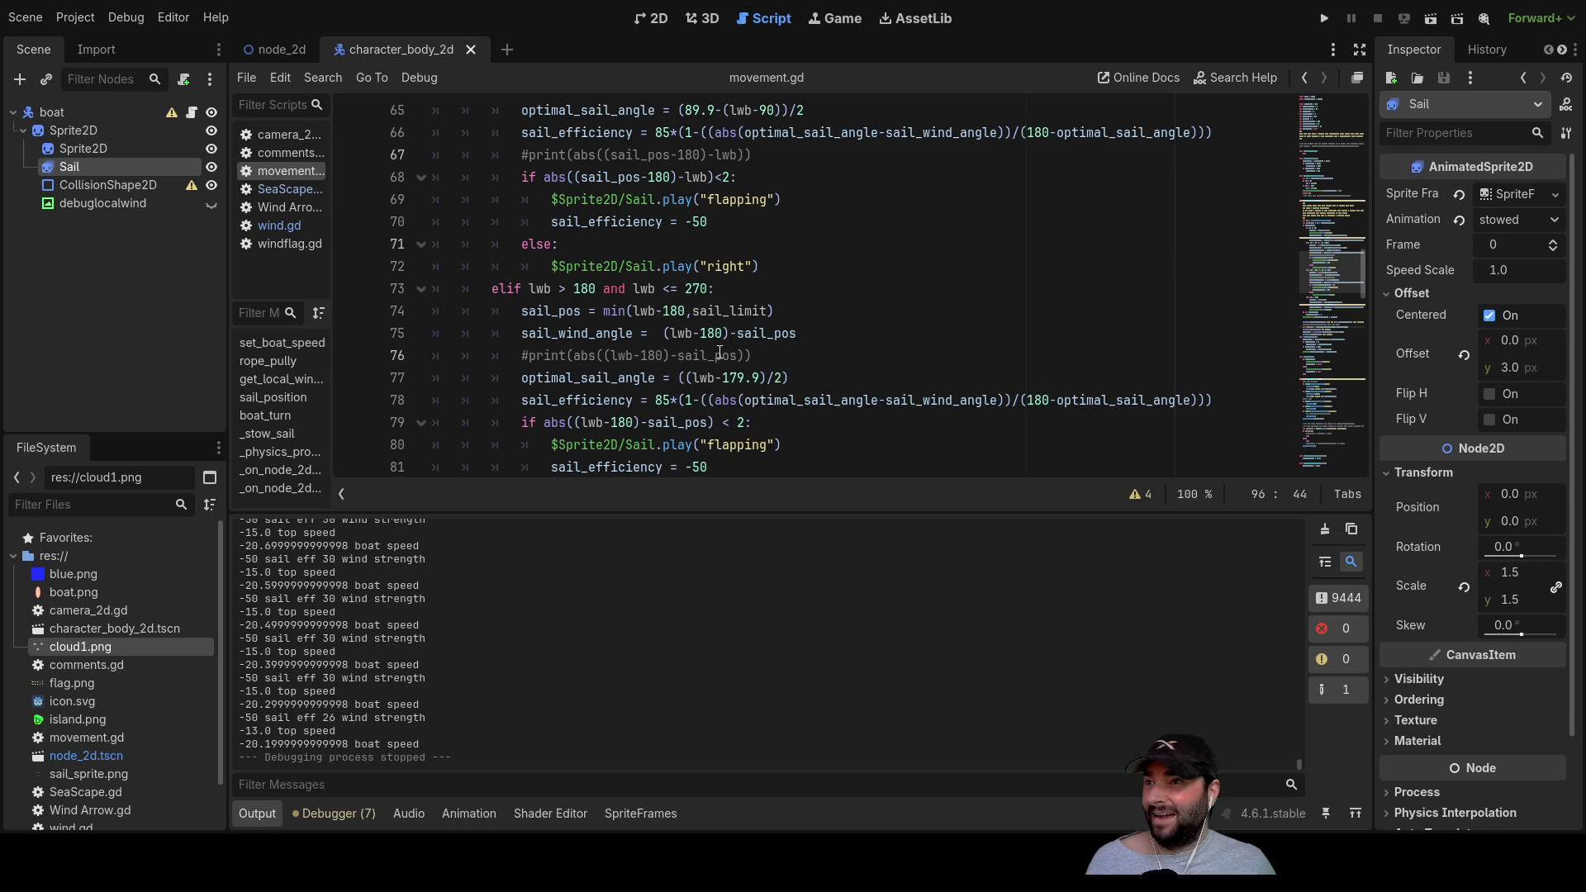
double_click(701, 220)
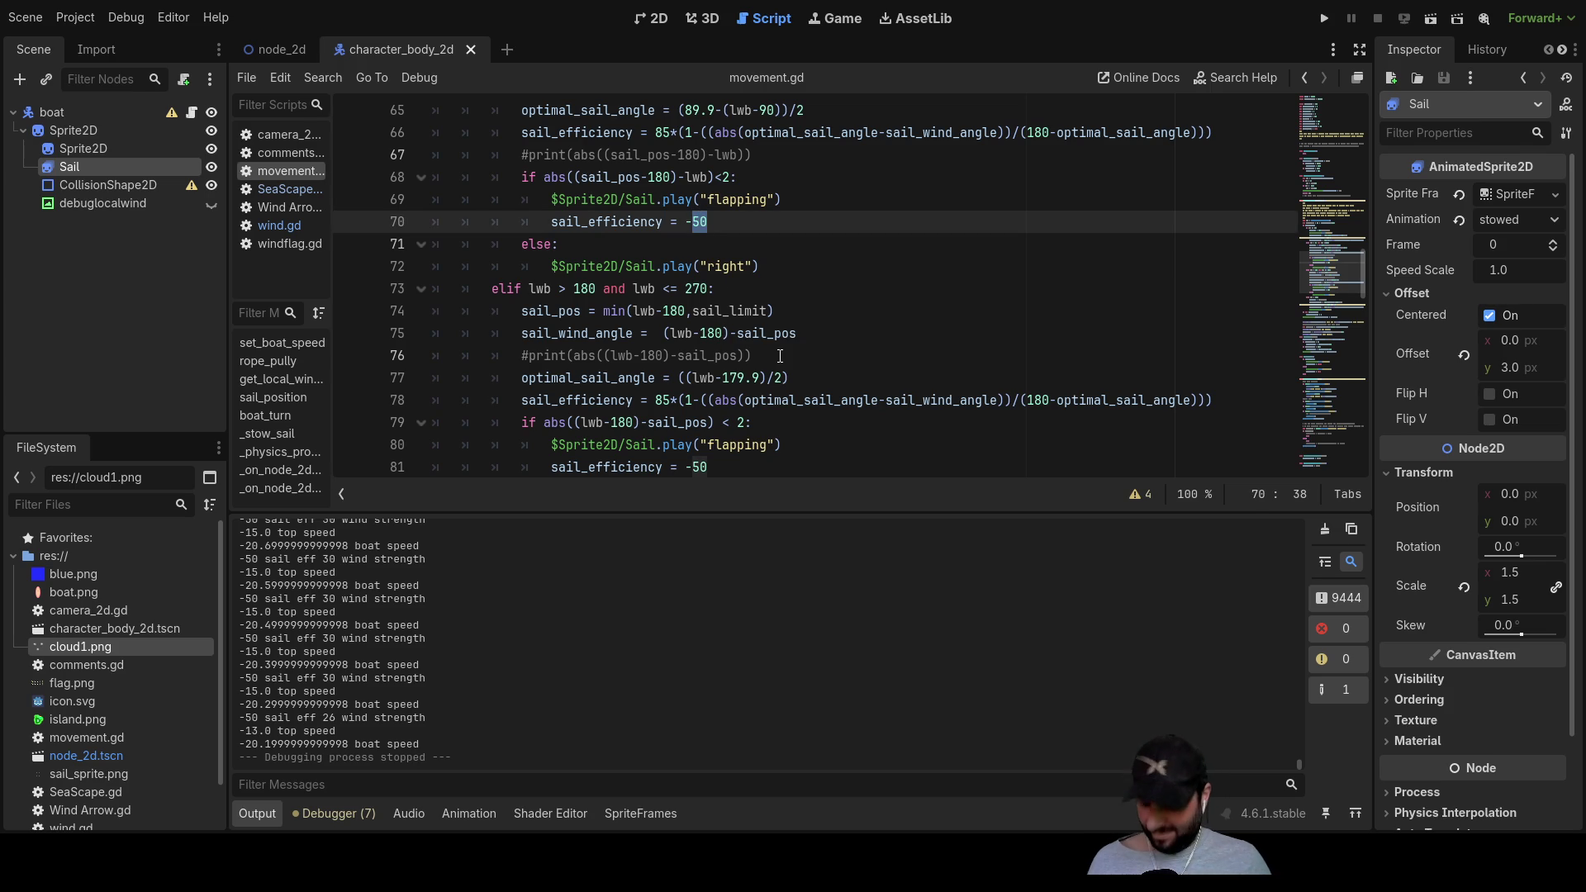
scroll(780, 356, "down", 1)
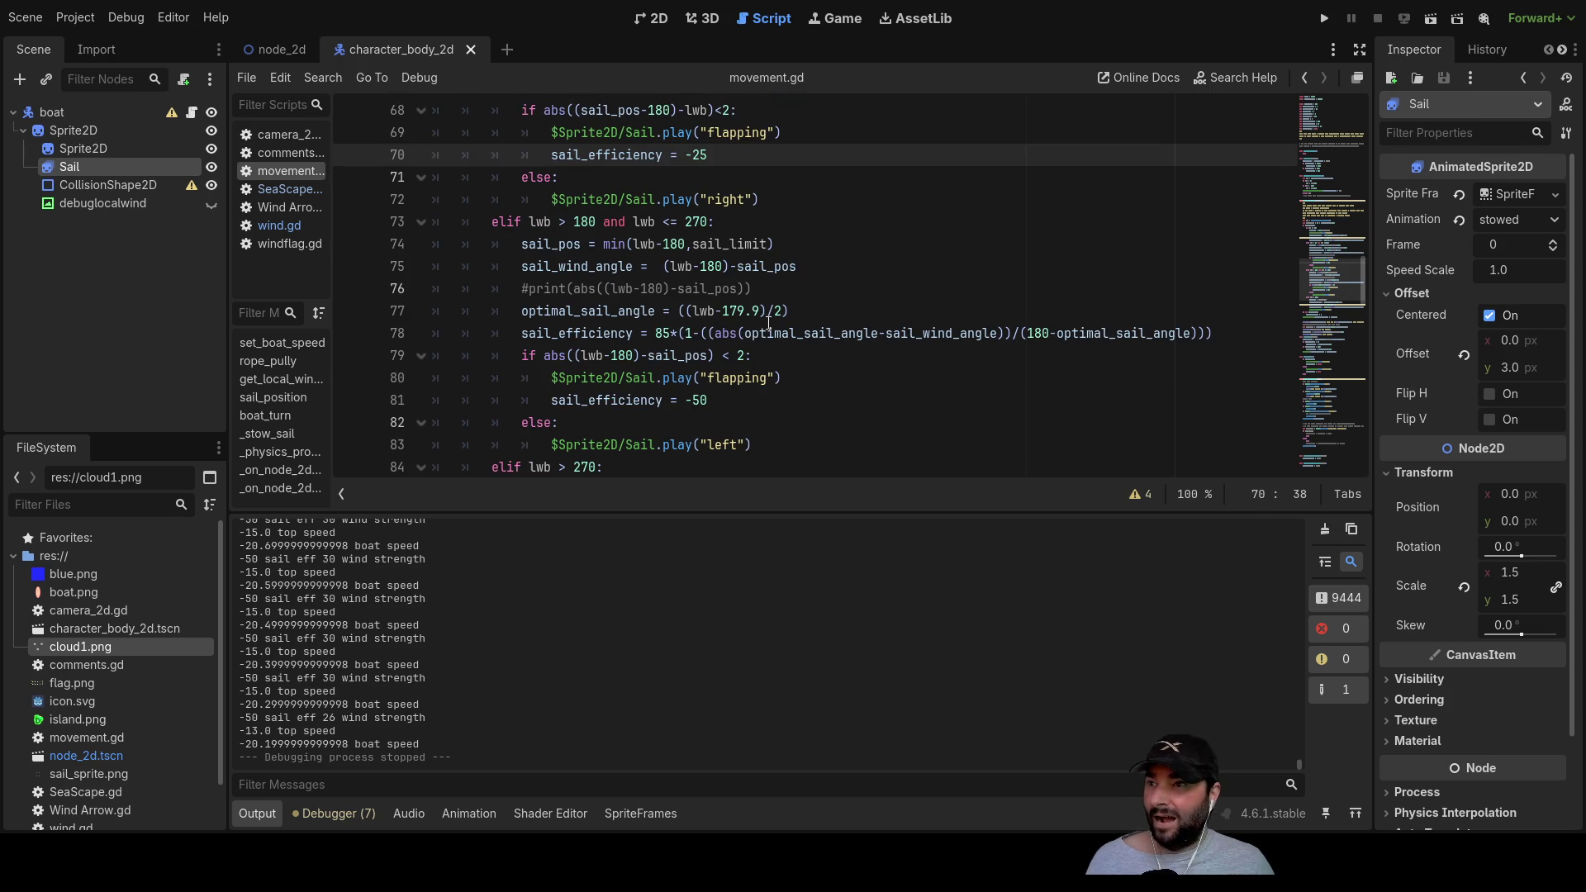
left_click(701, 403)
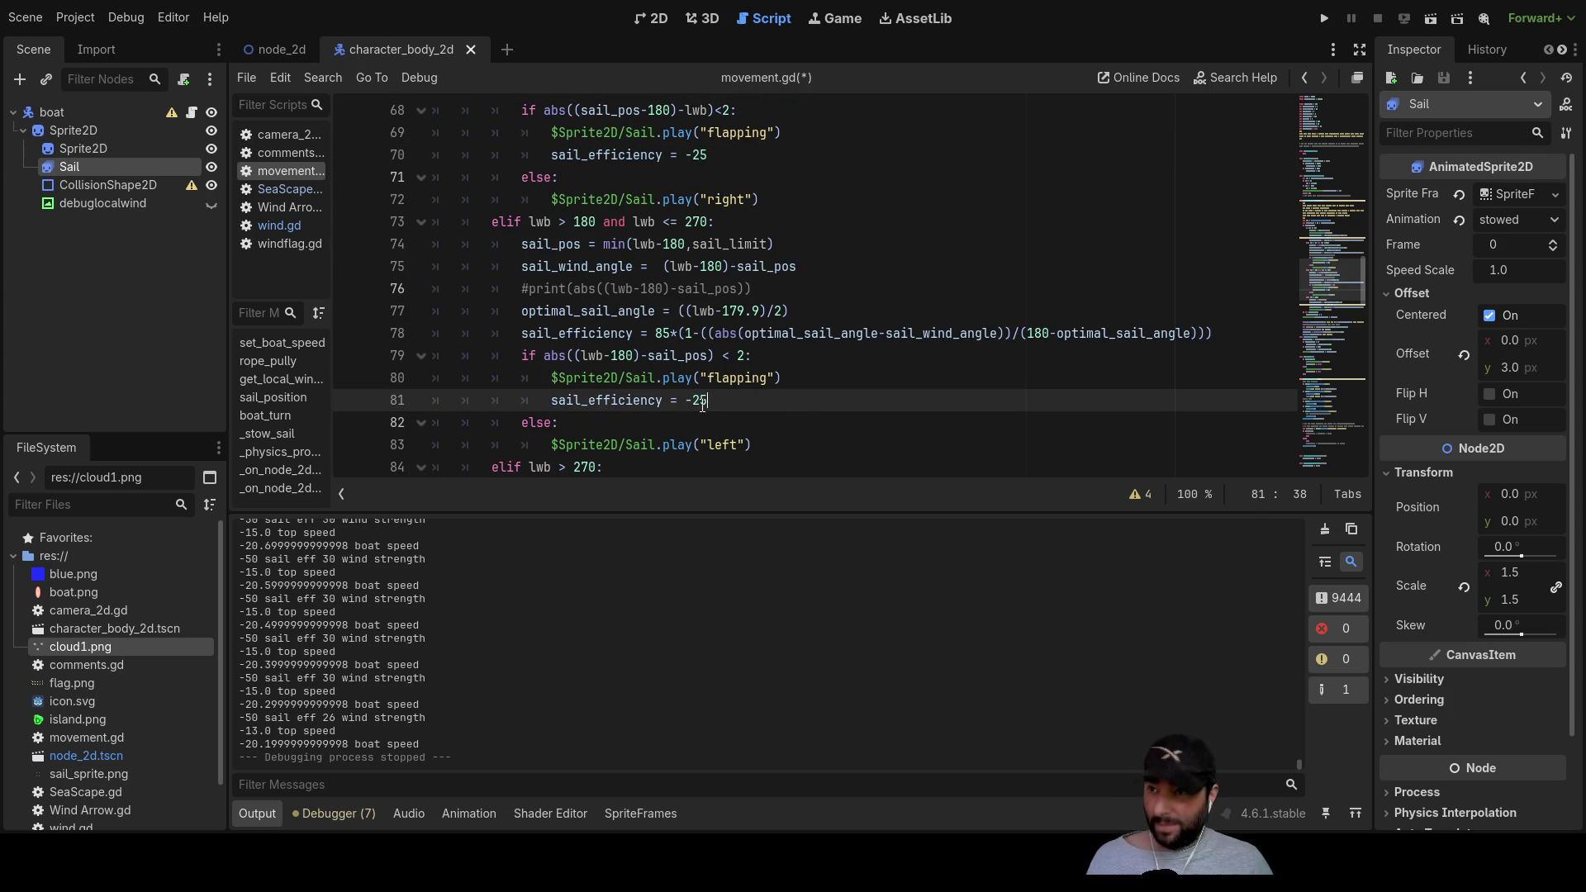
scroll(806, 410, "down", 9)
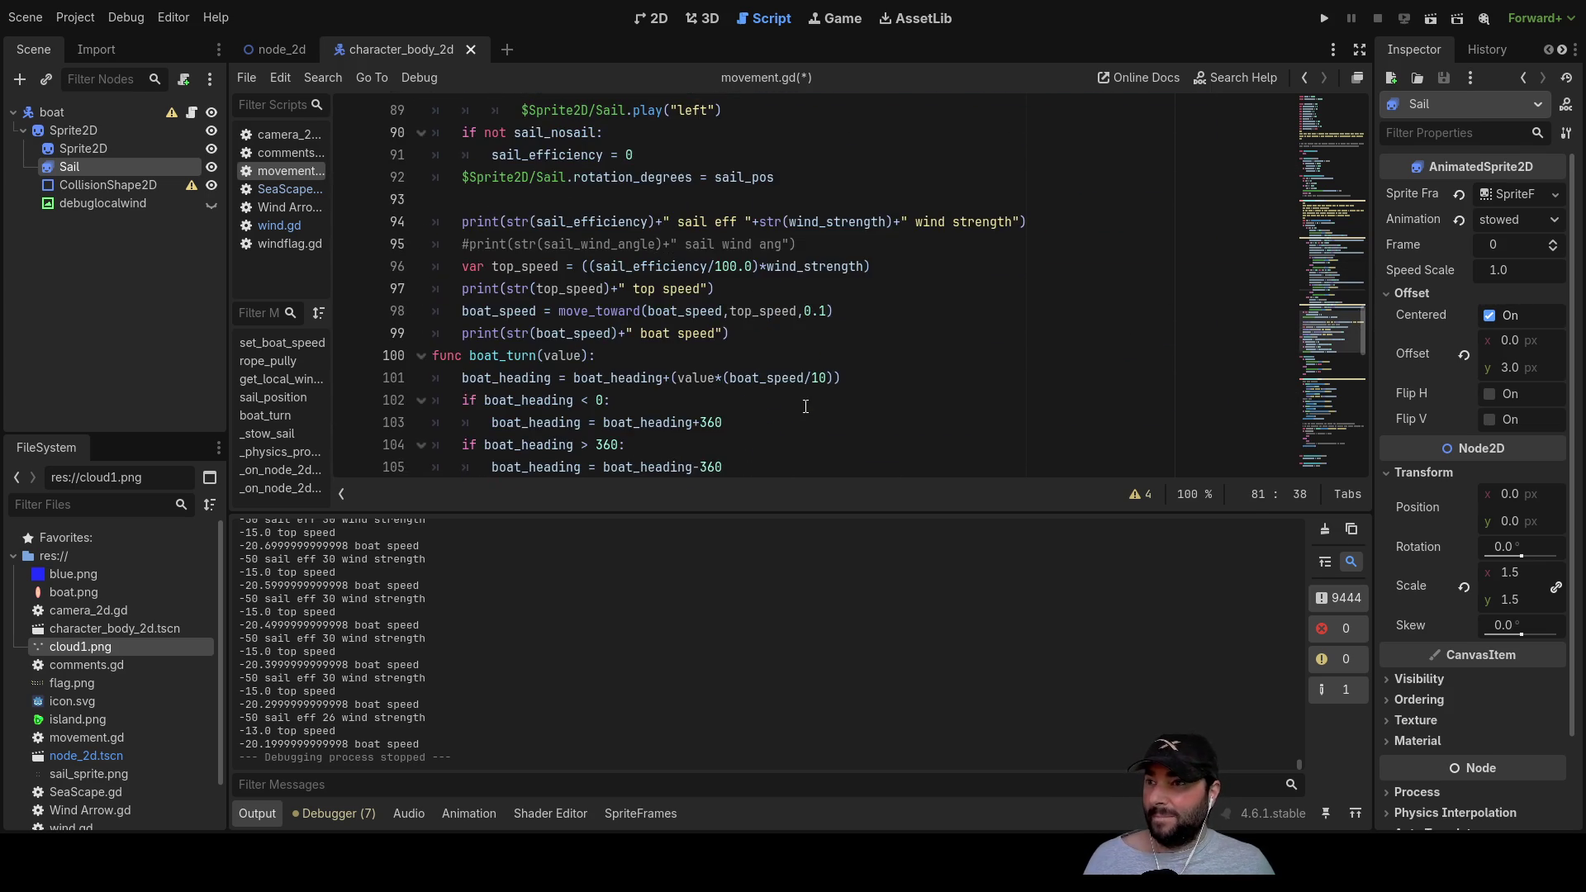
scroll(799, 397, "down", 1)
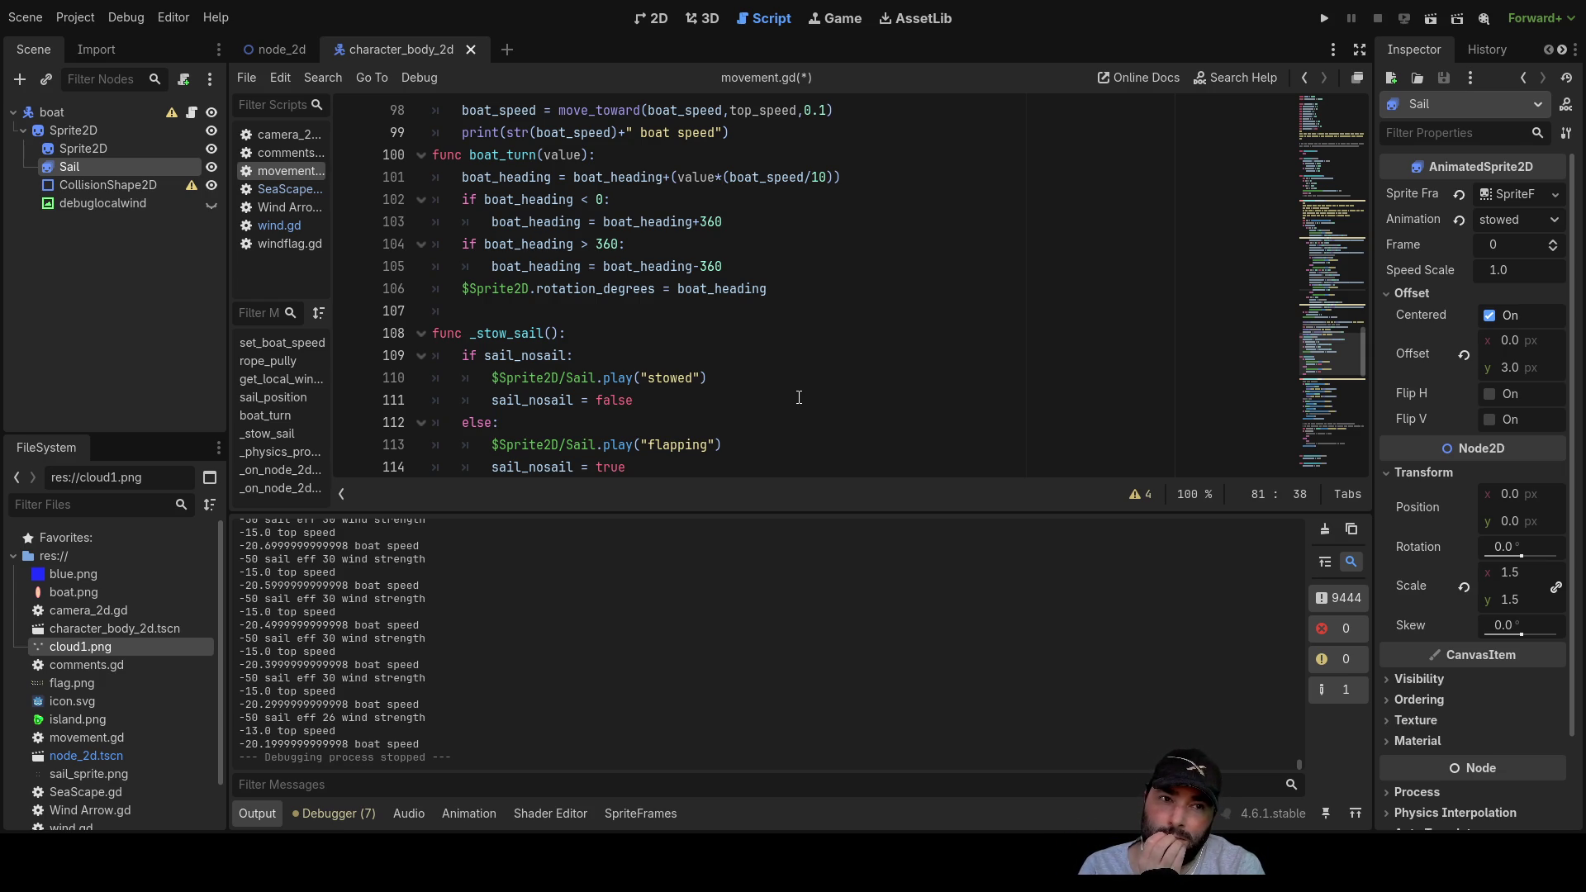
Step: Scroll to the top of movement.gd and place the cursor after water_drag's value 100
scroll(550, 307, "up", 20)
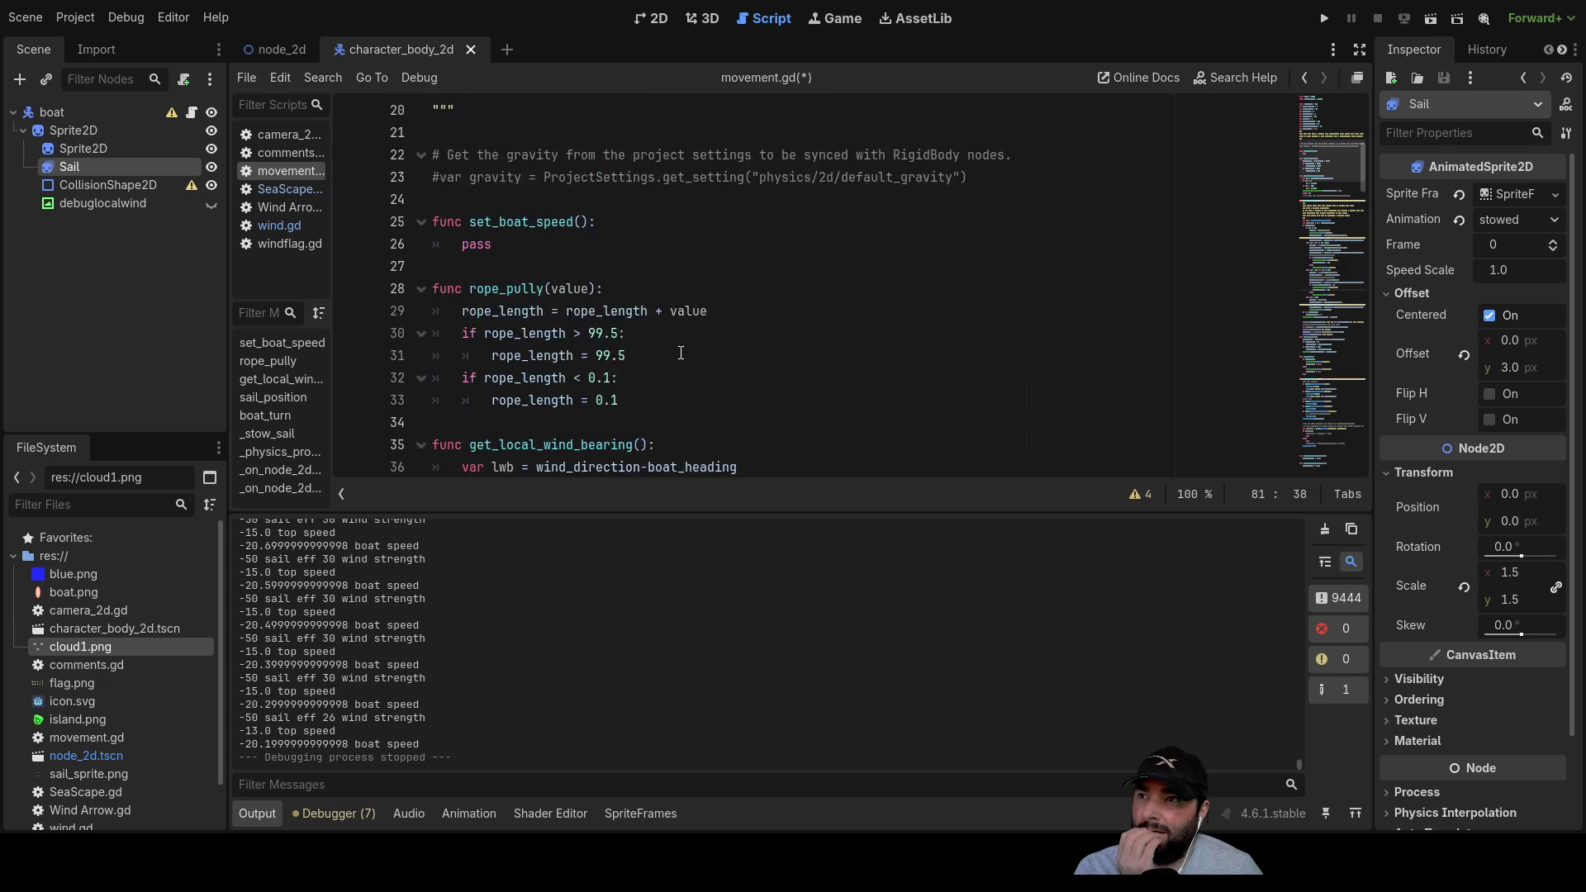
scroll(681, 353, "up", 6)
left_click(634, 228)
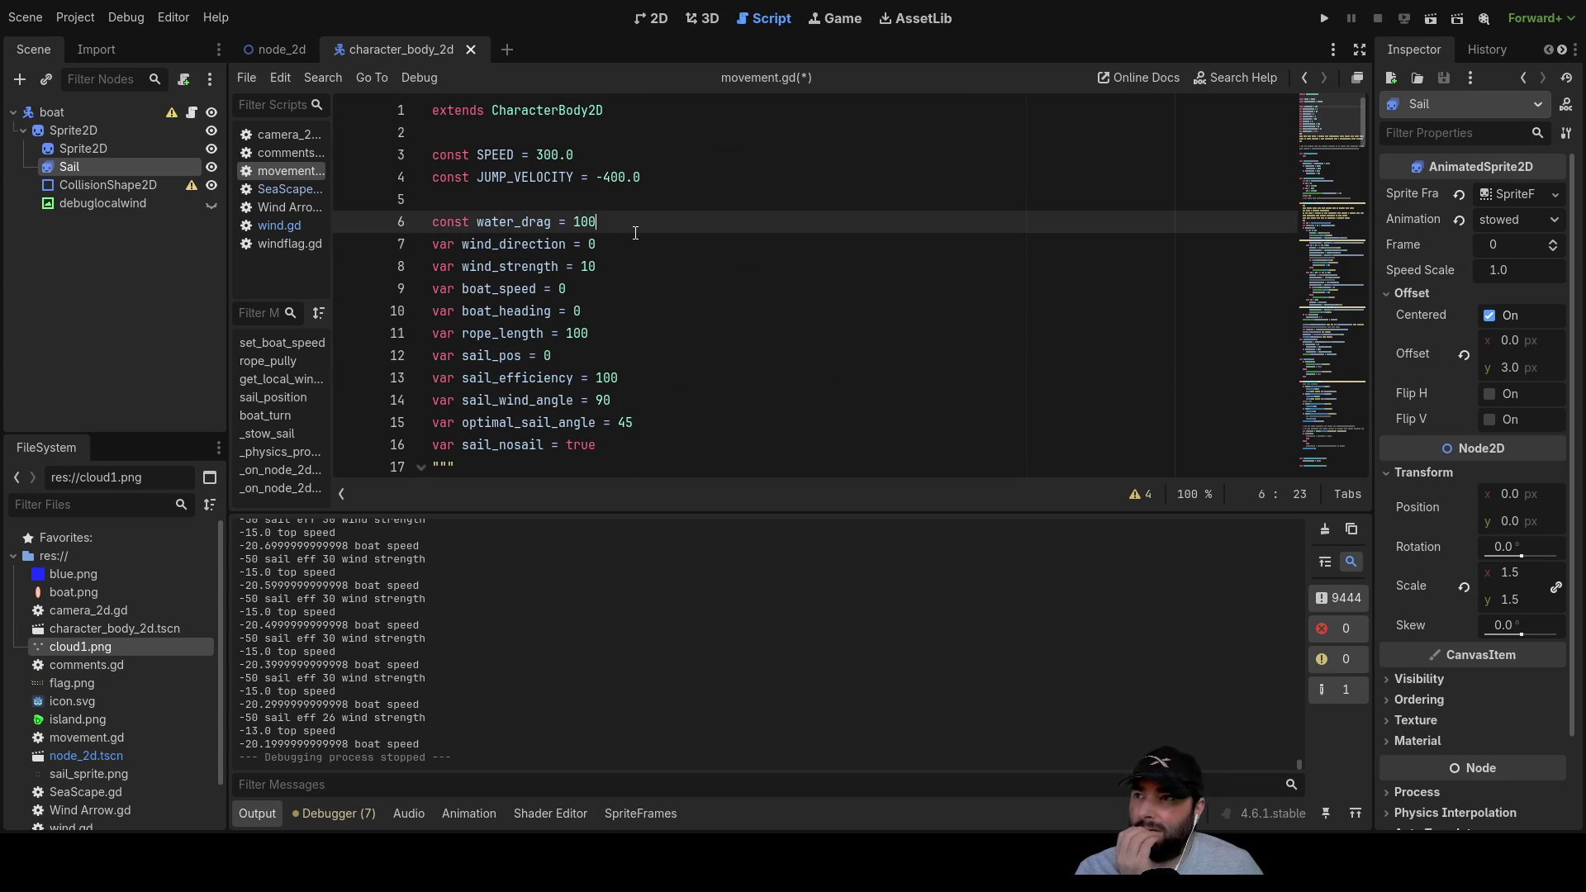
Step: Go through movement.gd's declarations to sail_wind_angle, making values float literals (100.0, 90.0, 45.0)
key("Down")
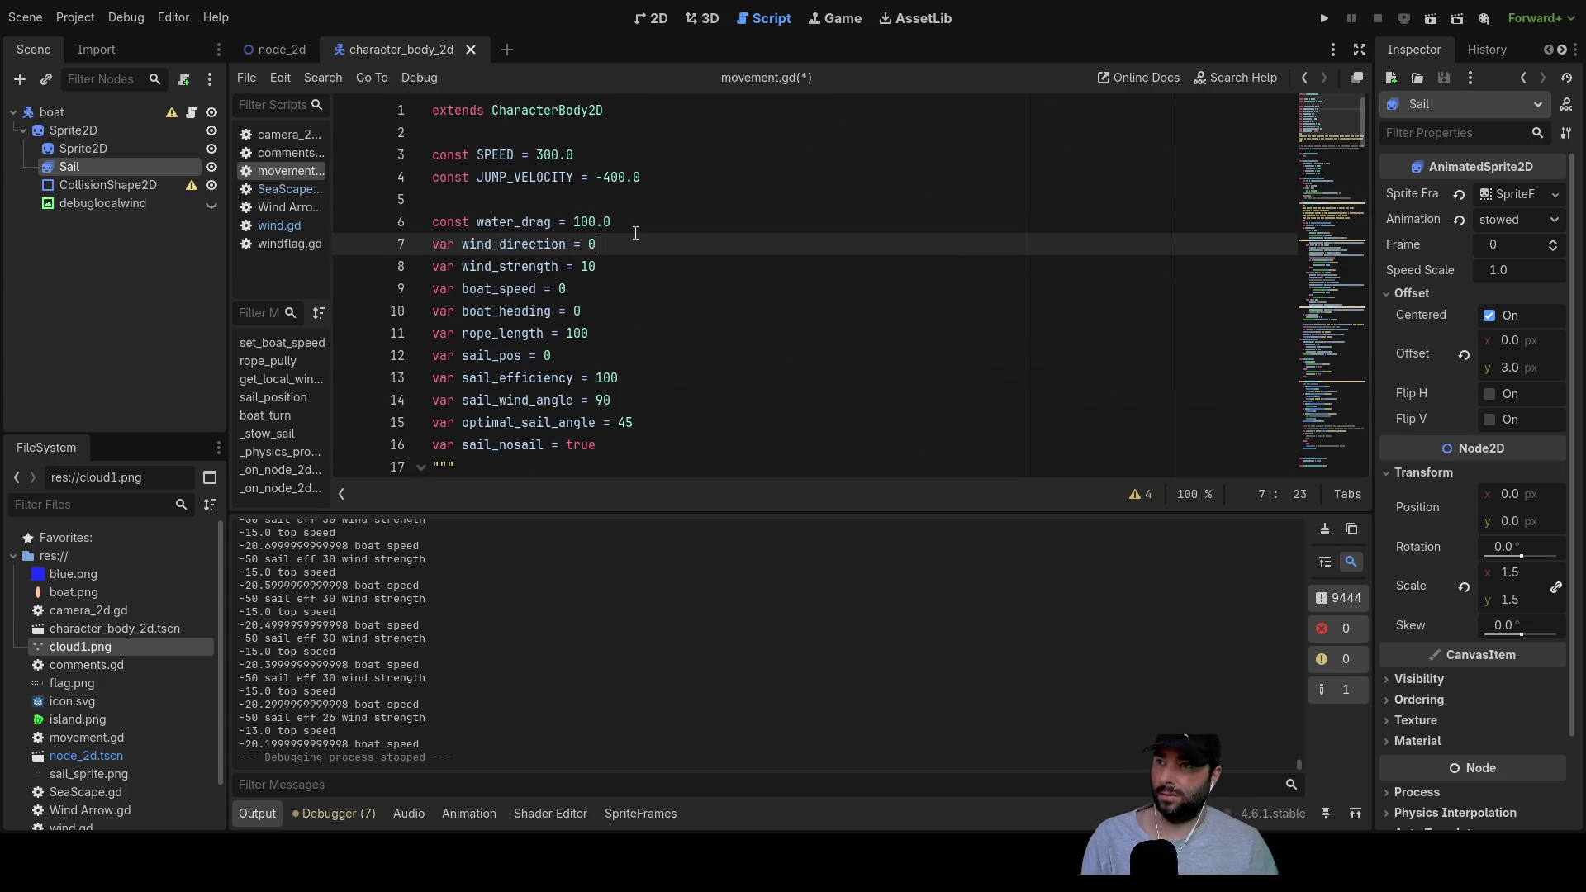
key("Down")
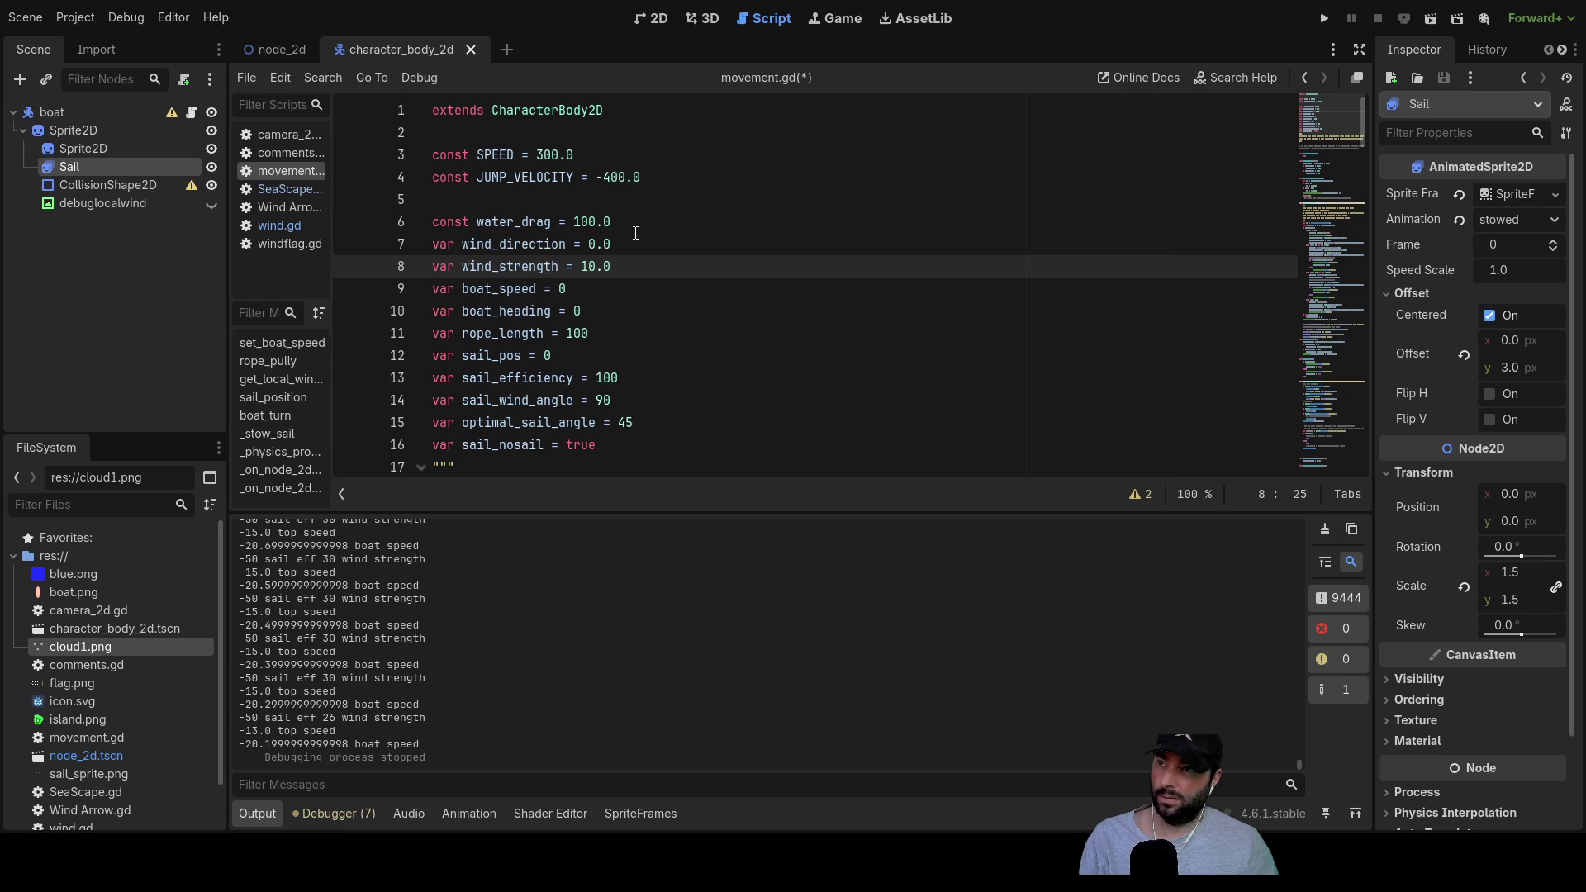
key("Down")
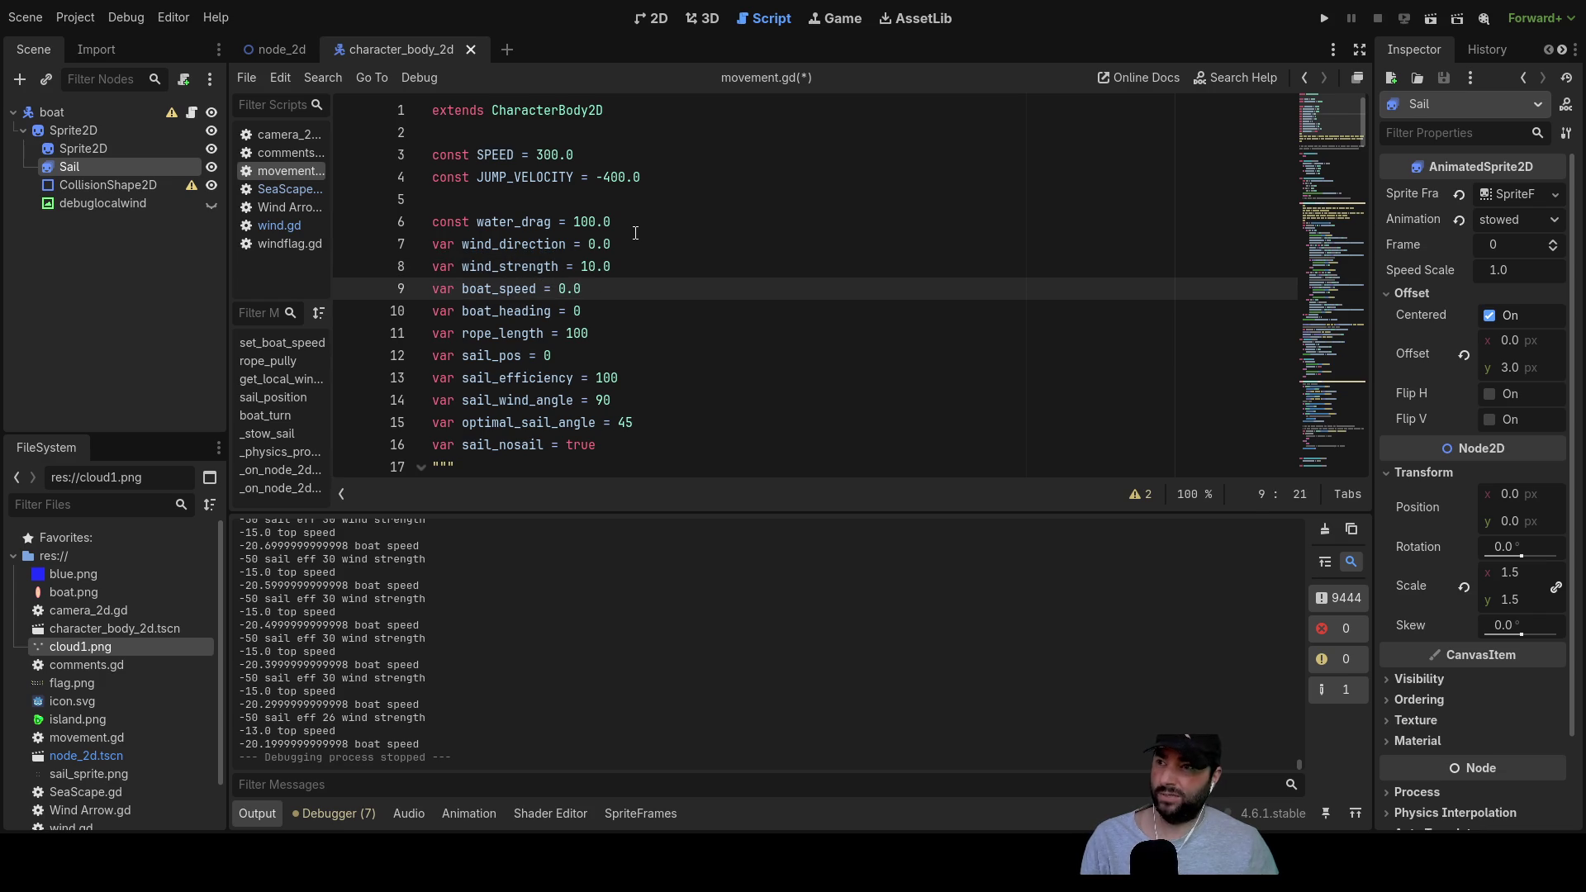
key("Down")
key("Down")
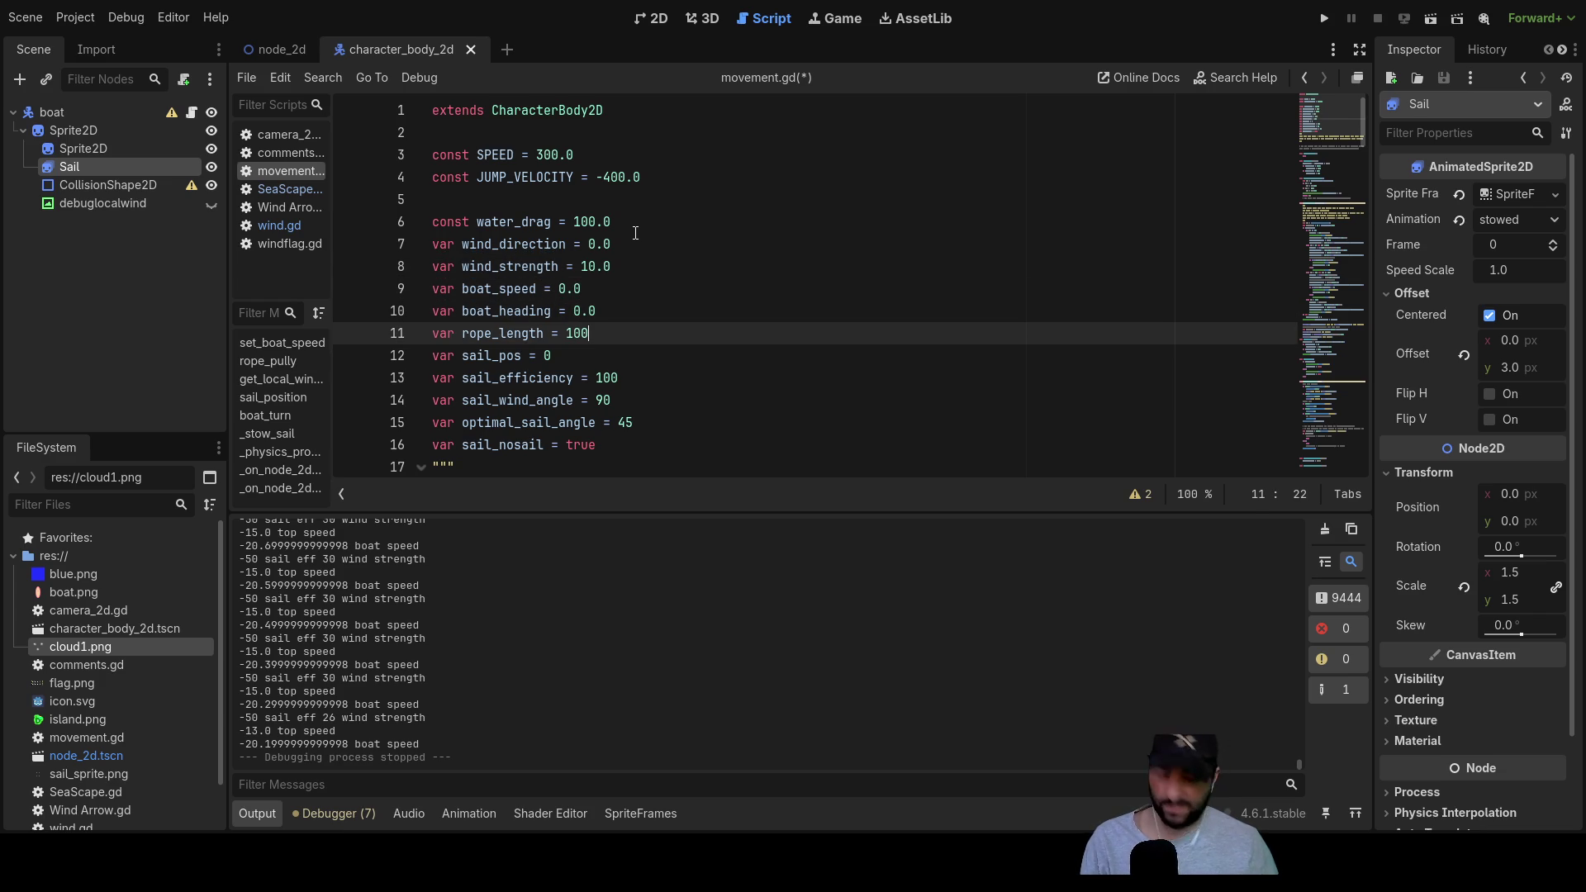
key("Down")
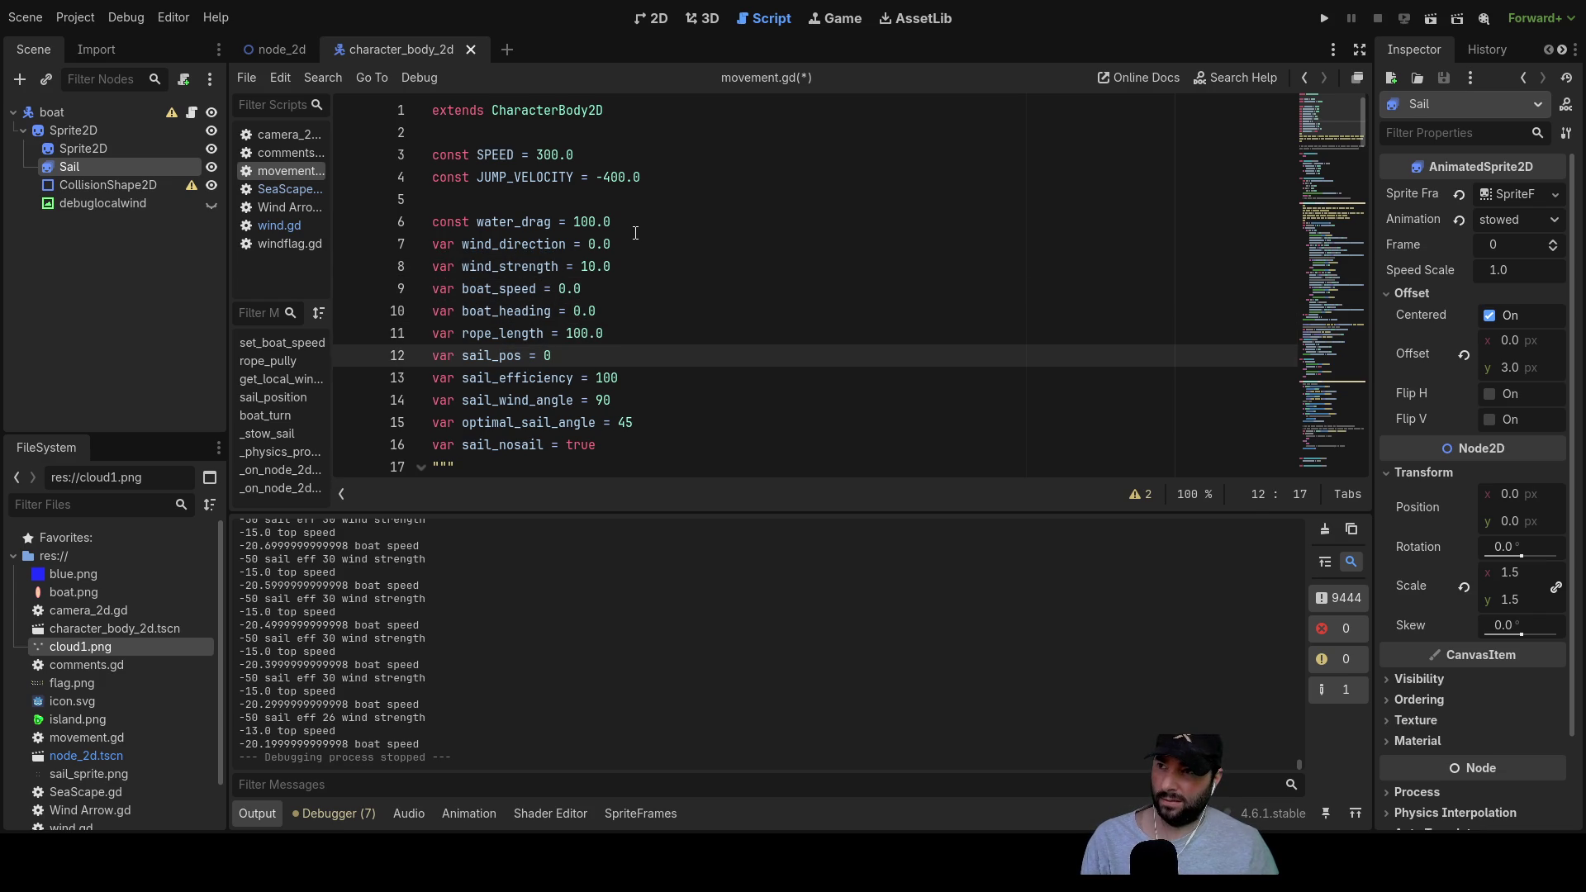
key("Down")
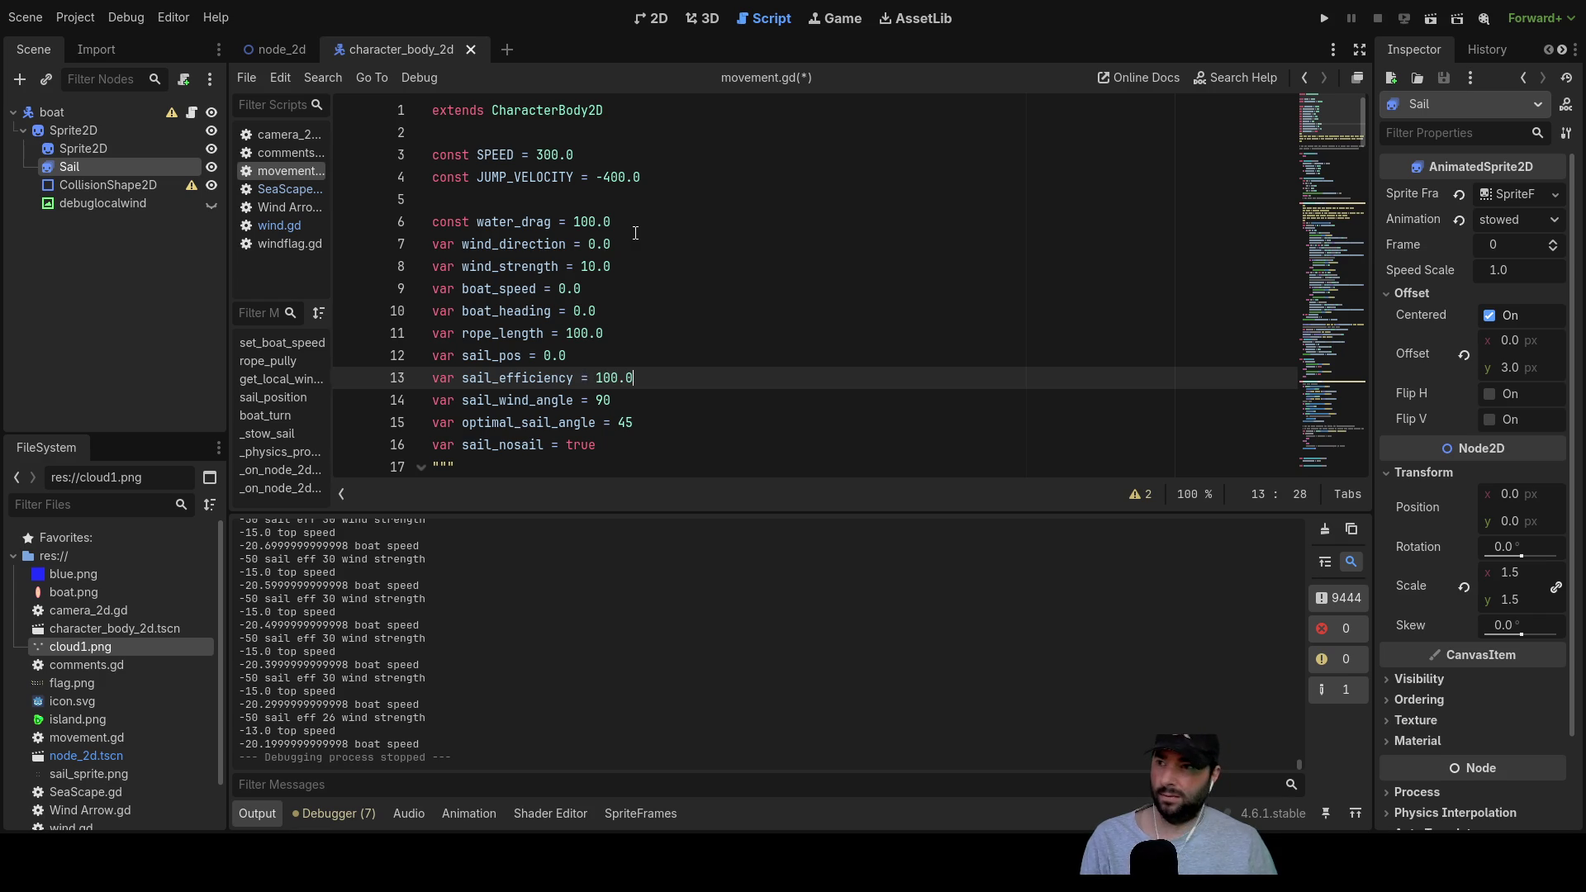
key("Down")
key("Down")
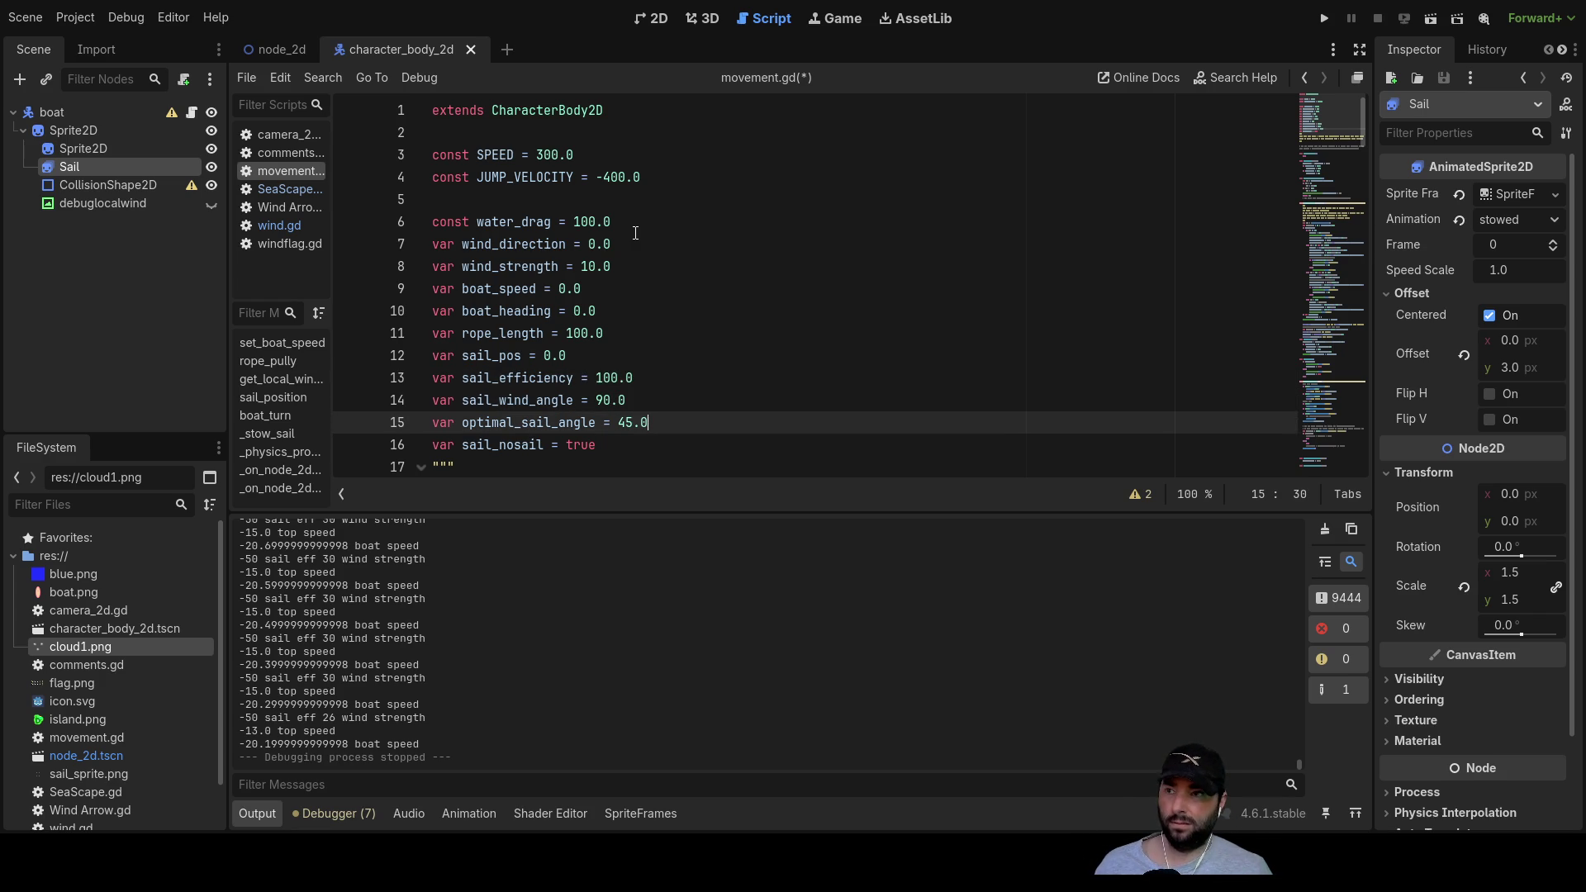
scroll(666, 294, "down", 2)
scroll(665, 306, "up", 2)
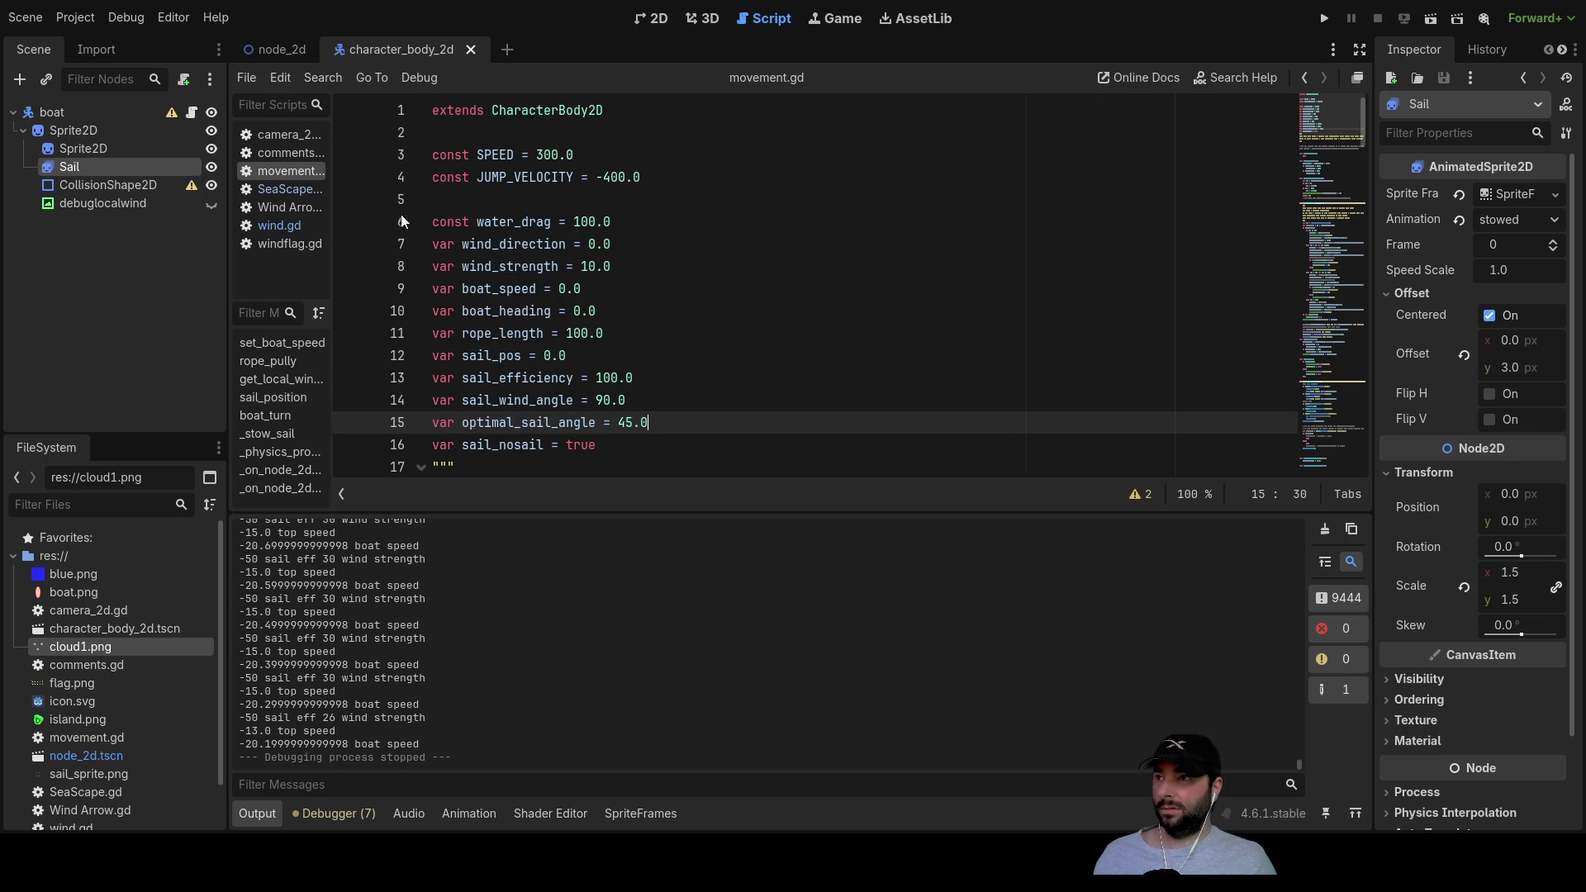
Step: Widen the script list to show full file names and add a blank line after the constants
left_click_drag(331, 239, 368, 242)
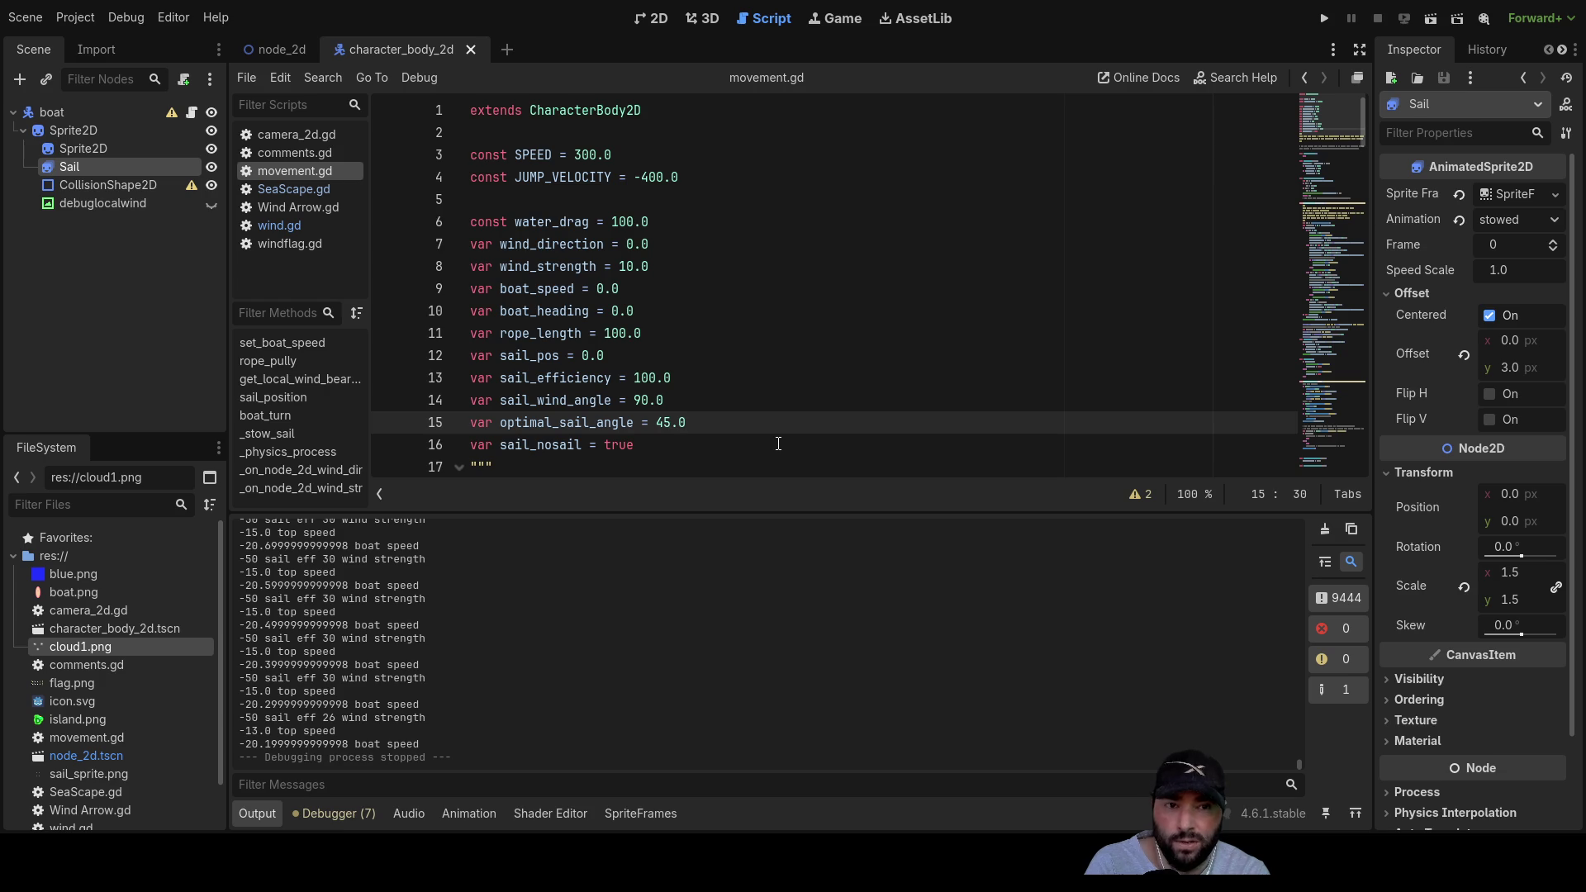
left_click(508, 199)
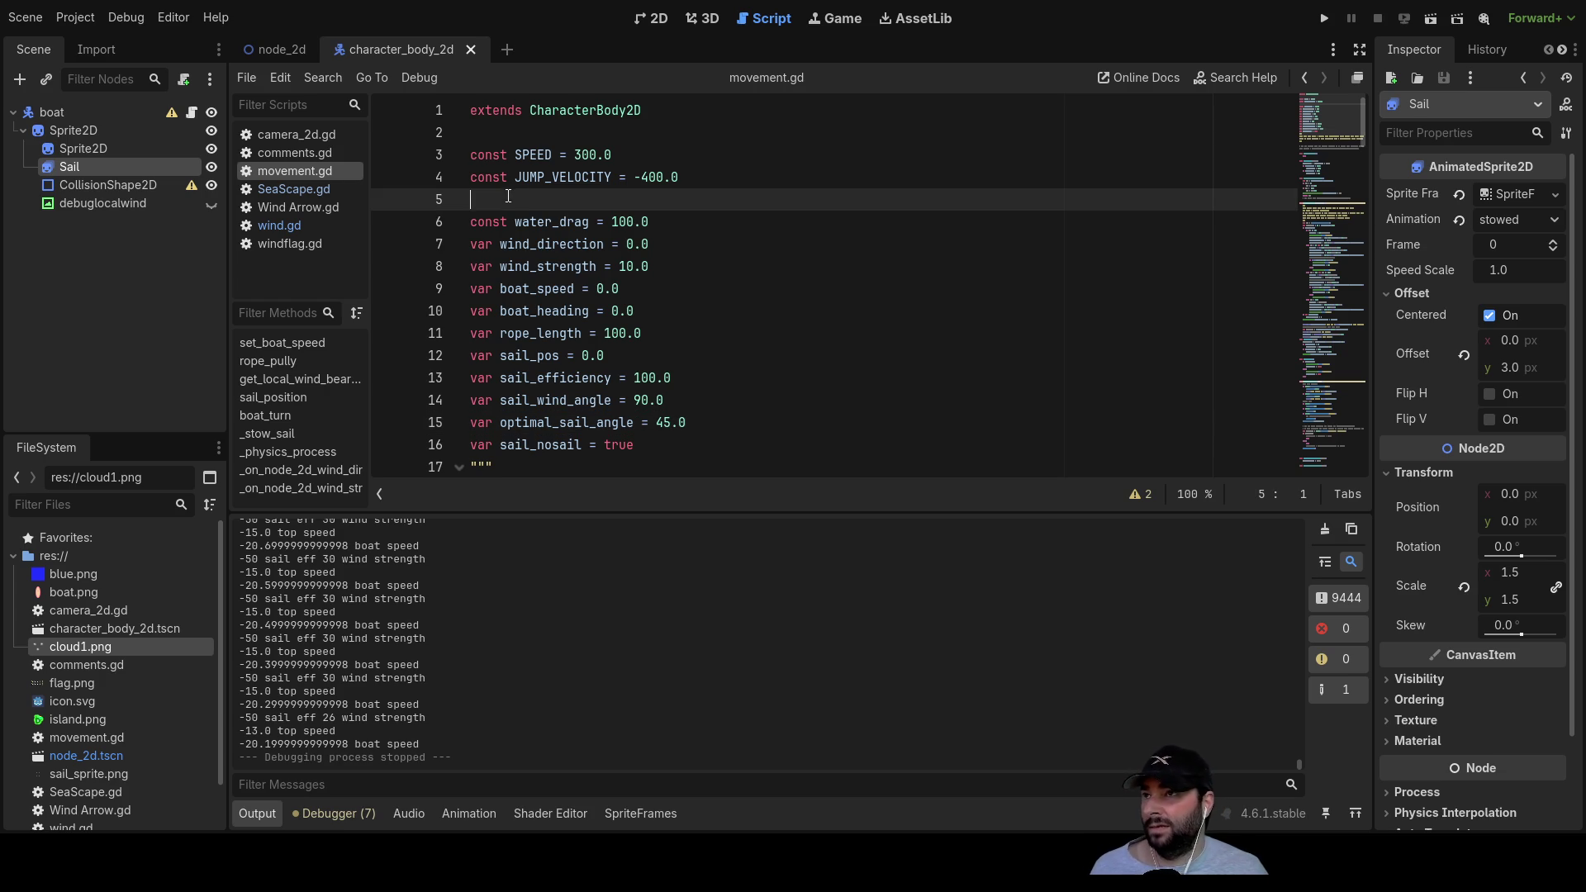
key("Return")
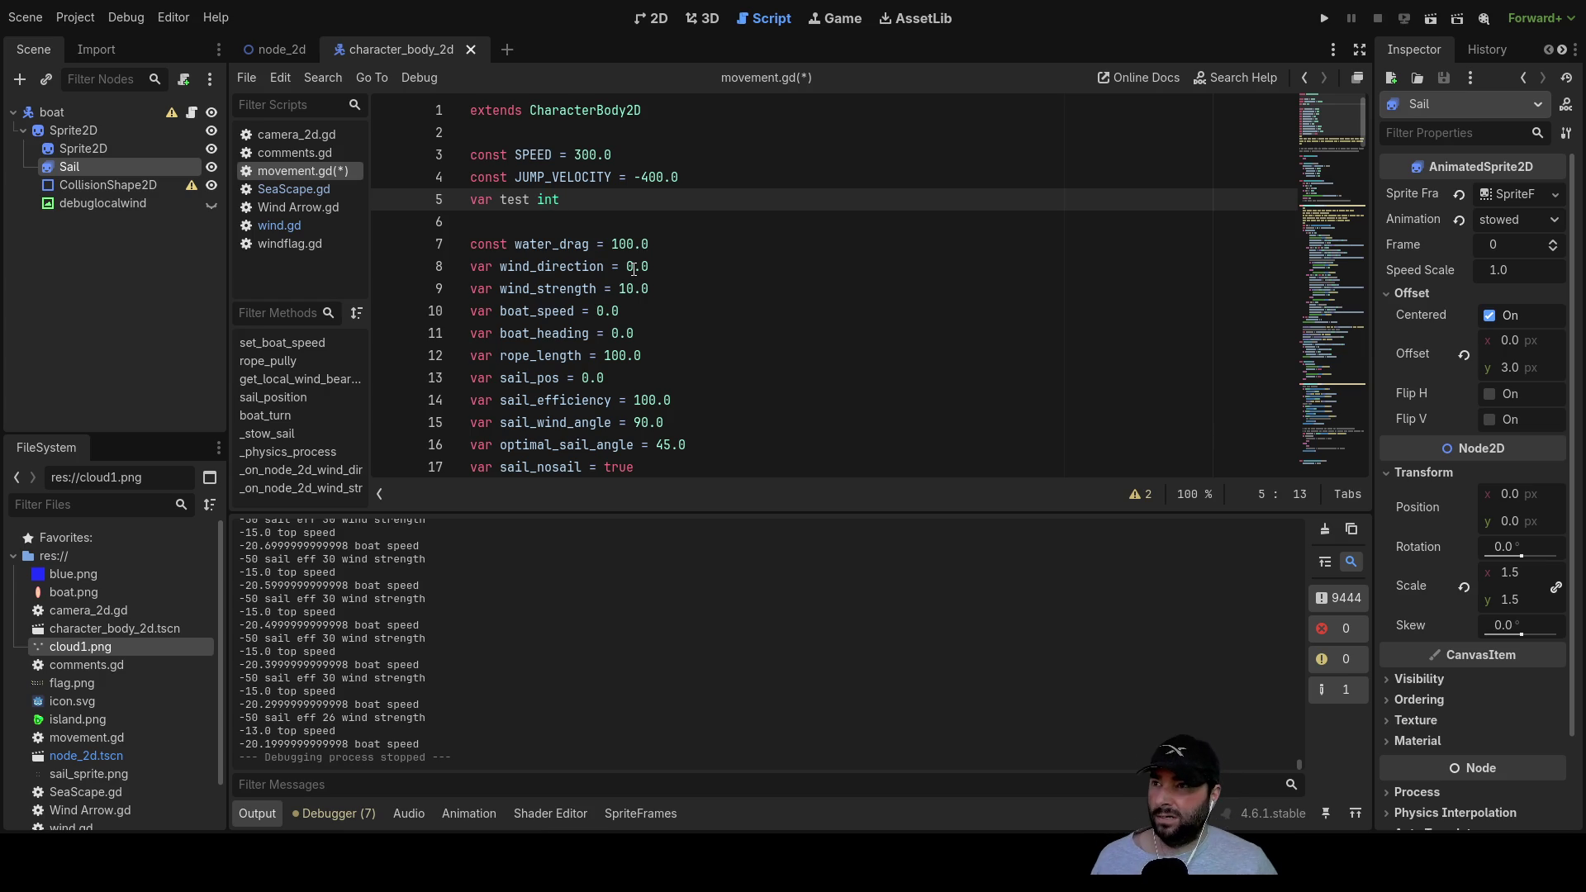
Step: Try a bool testbool declaration on line 5, then delete it and the leftover blank lines
key("Down")
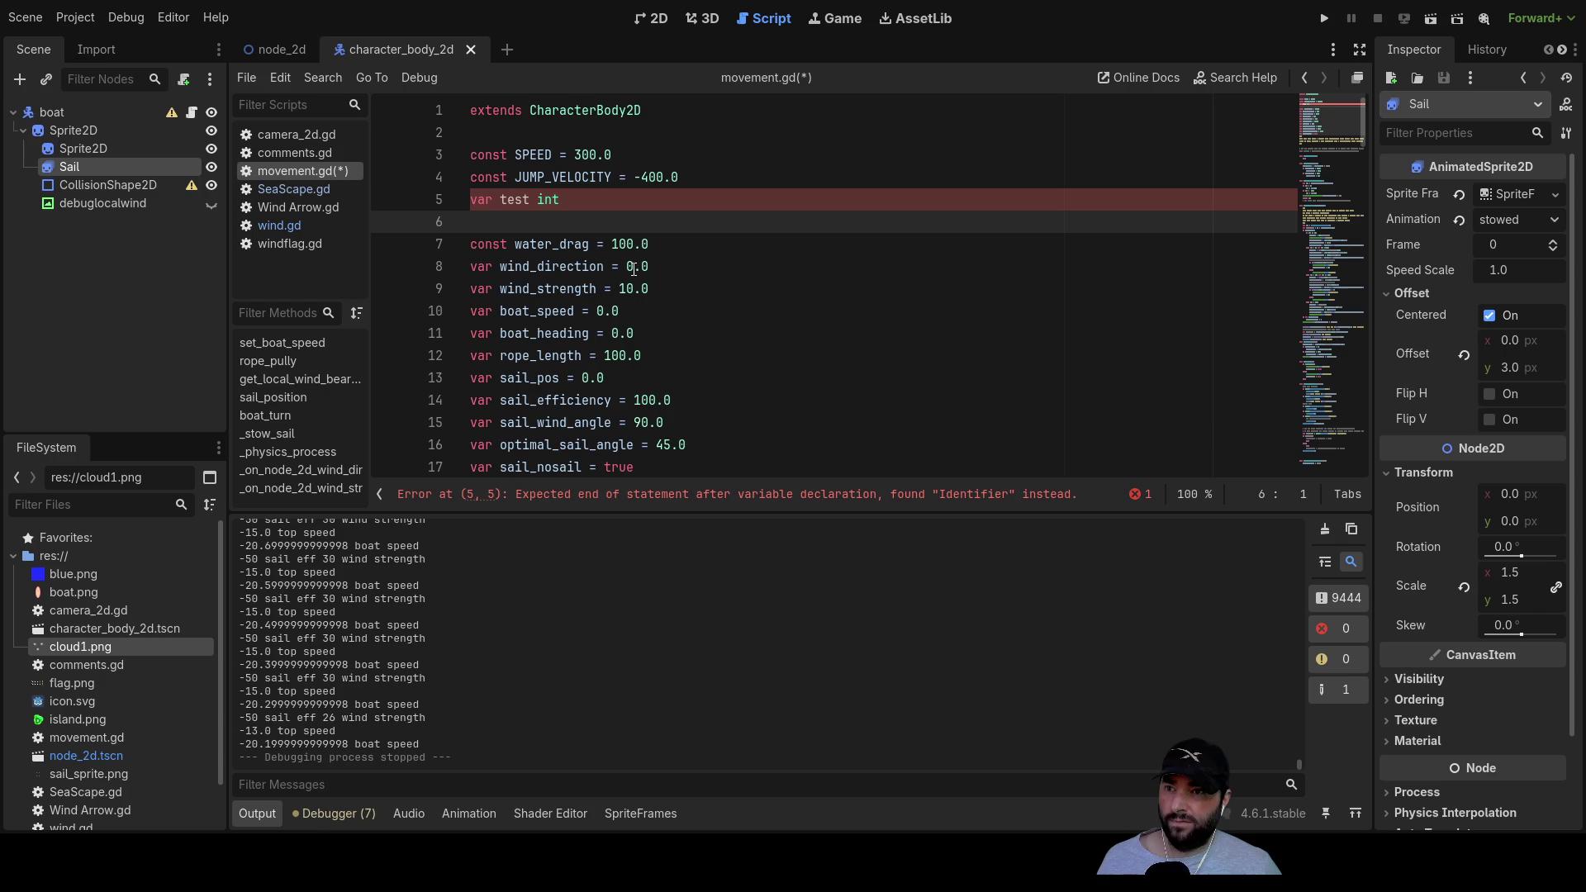
key("Up")
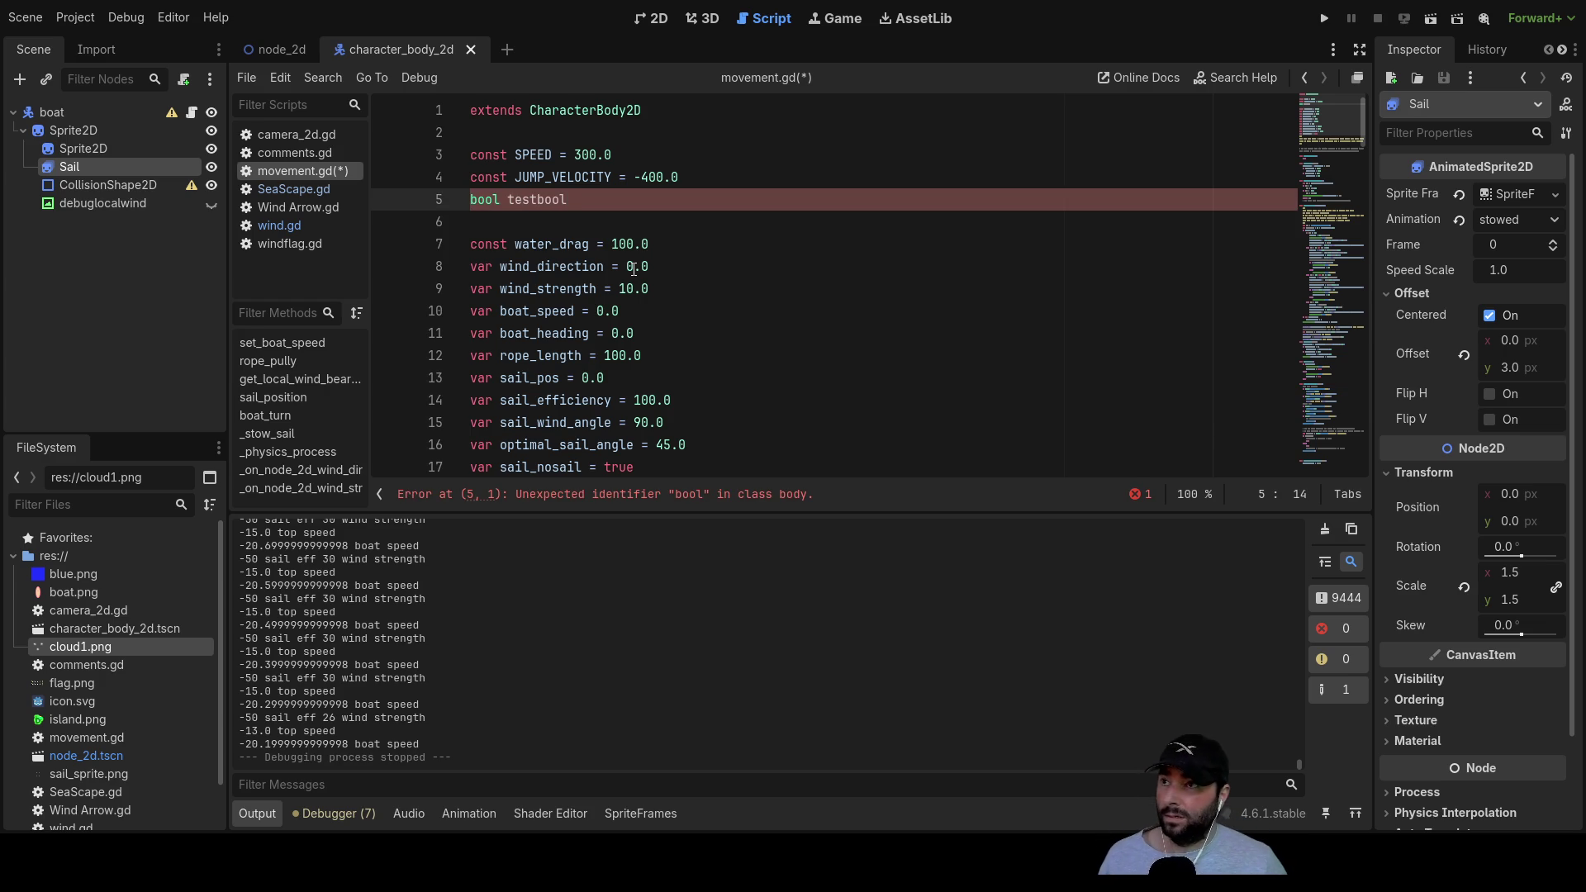
key("Return")
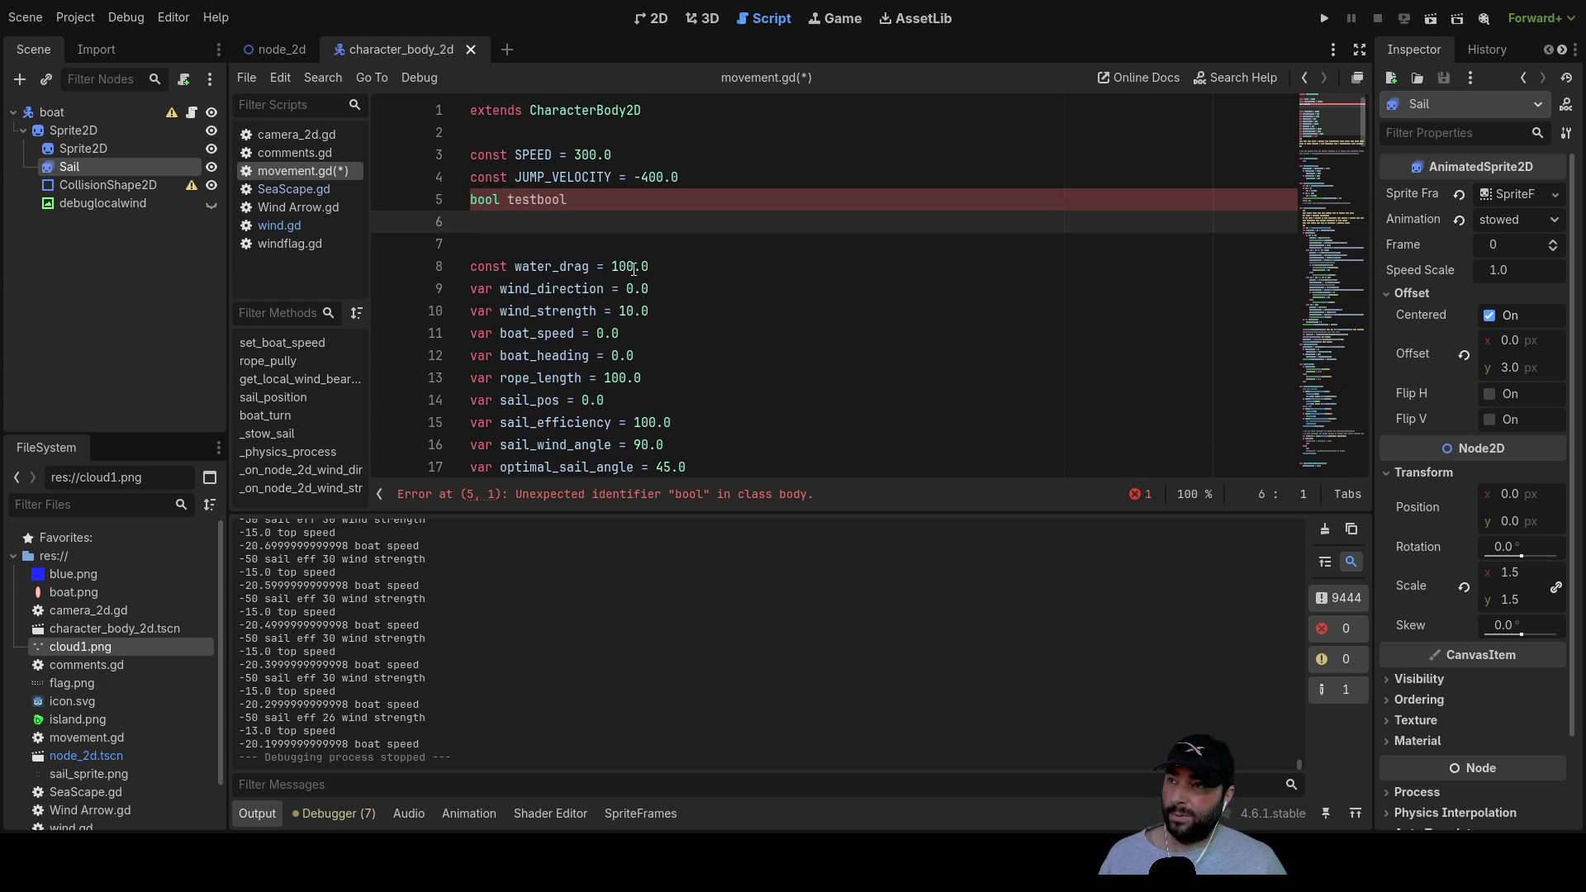
key("Up")
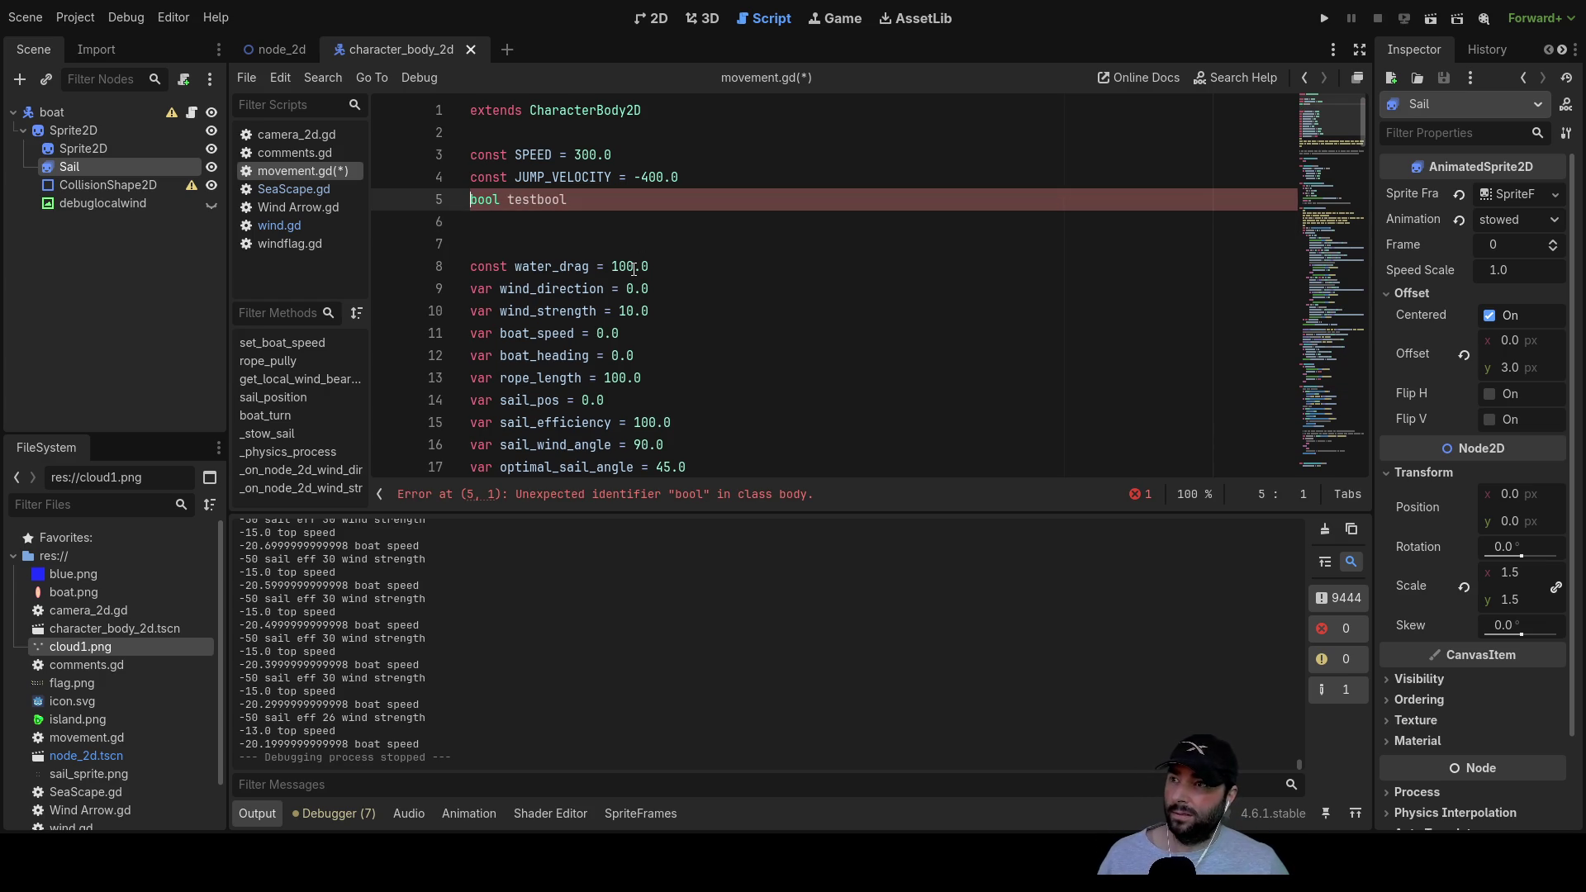
key("BackSpace")
key("BackSpace")
key("BackSpace")
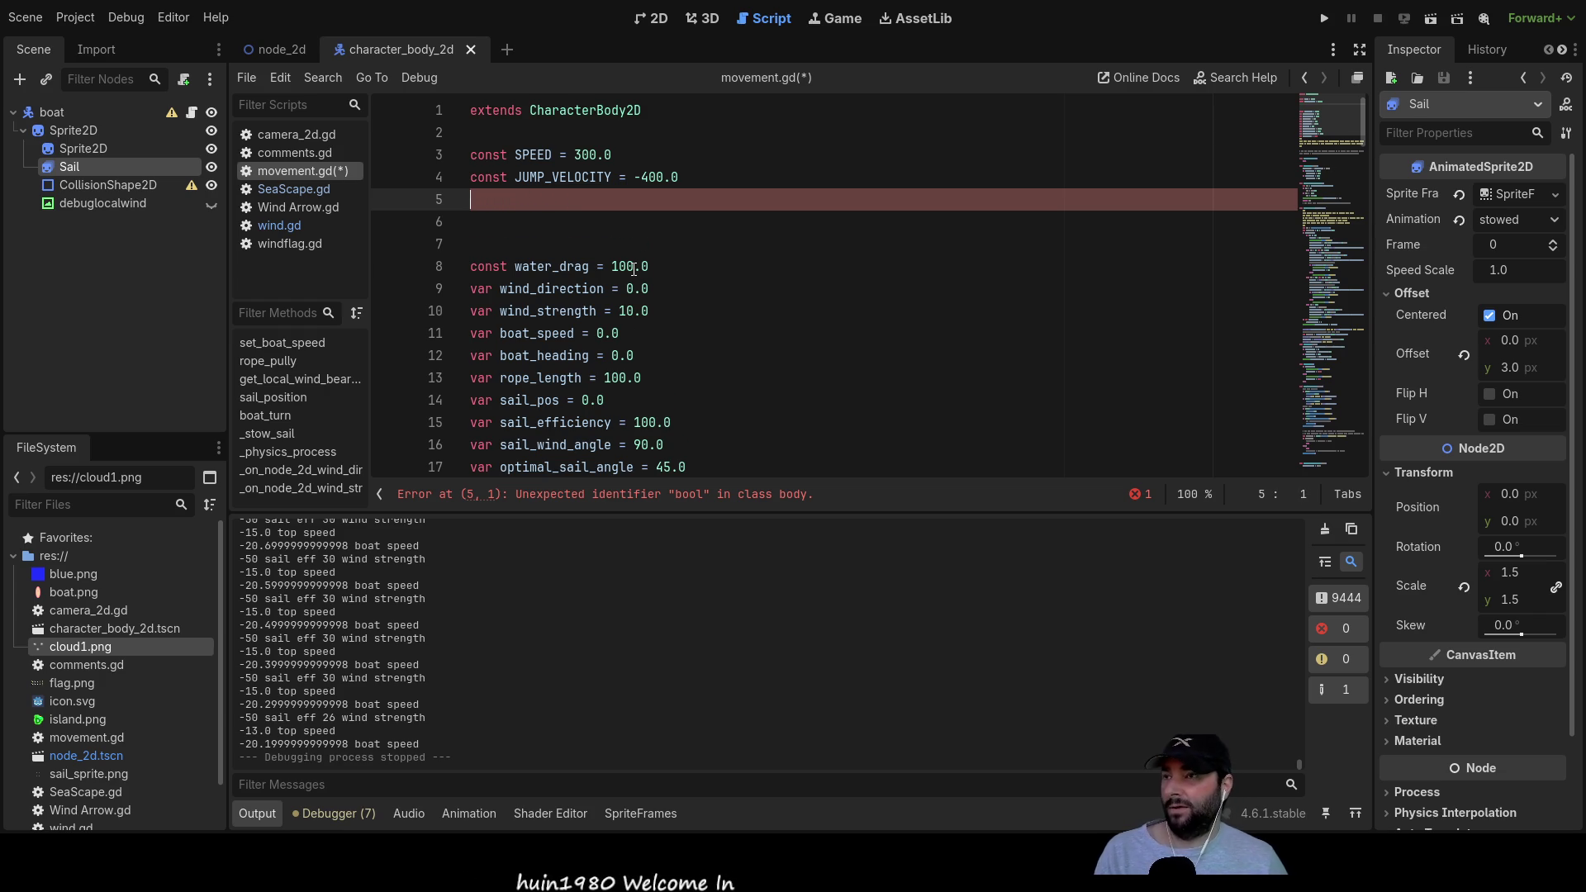
key("Delete")
key("Delete")
key("Delete")
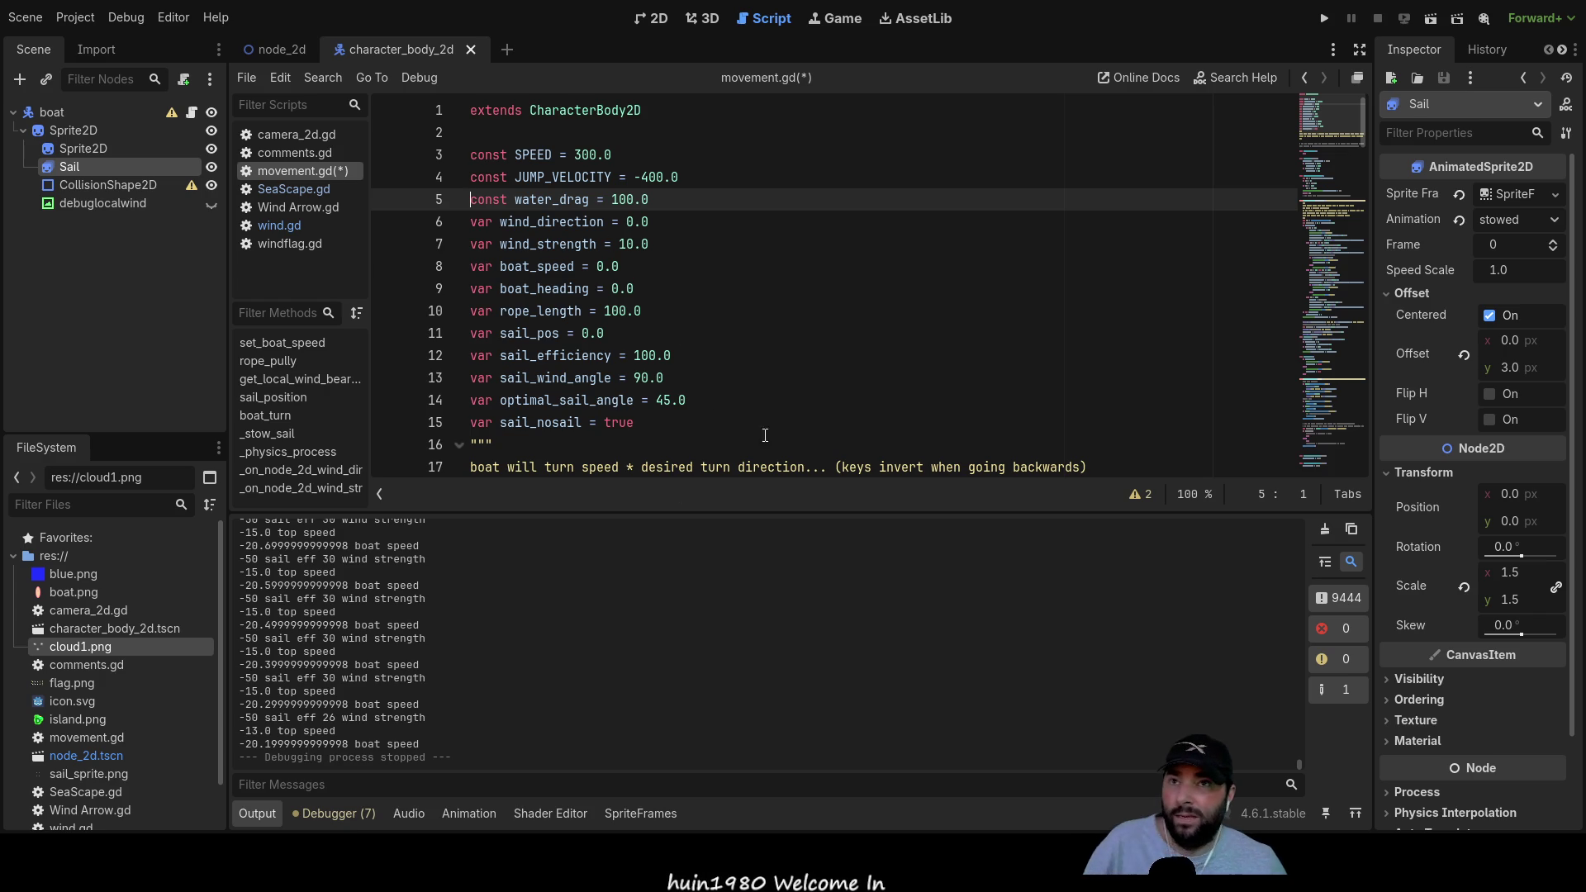
Step: Scroll to the last lines of movement.gd and run the sailing game
scroll(708, 427, "down", 20)
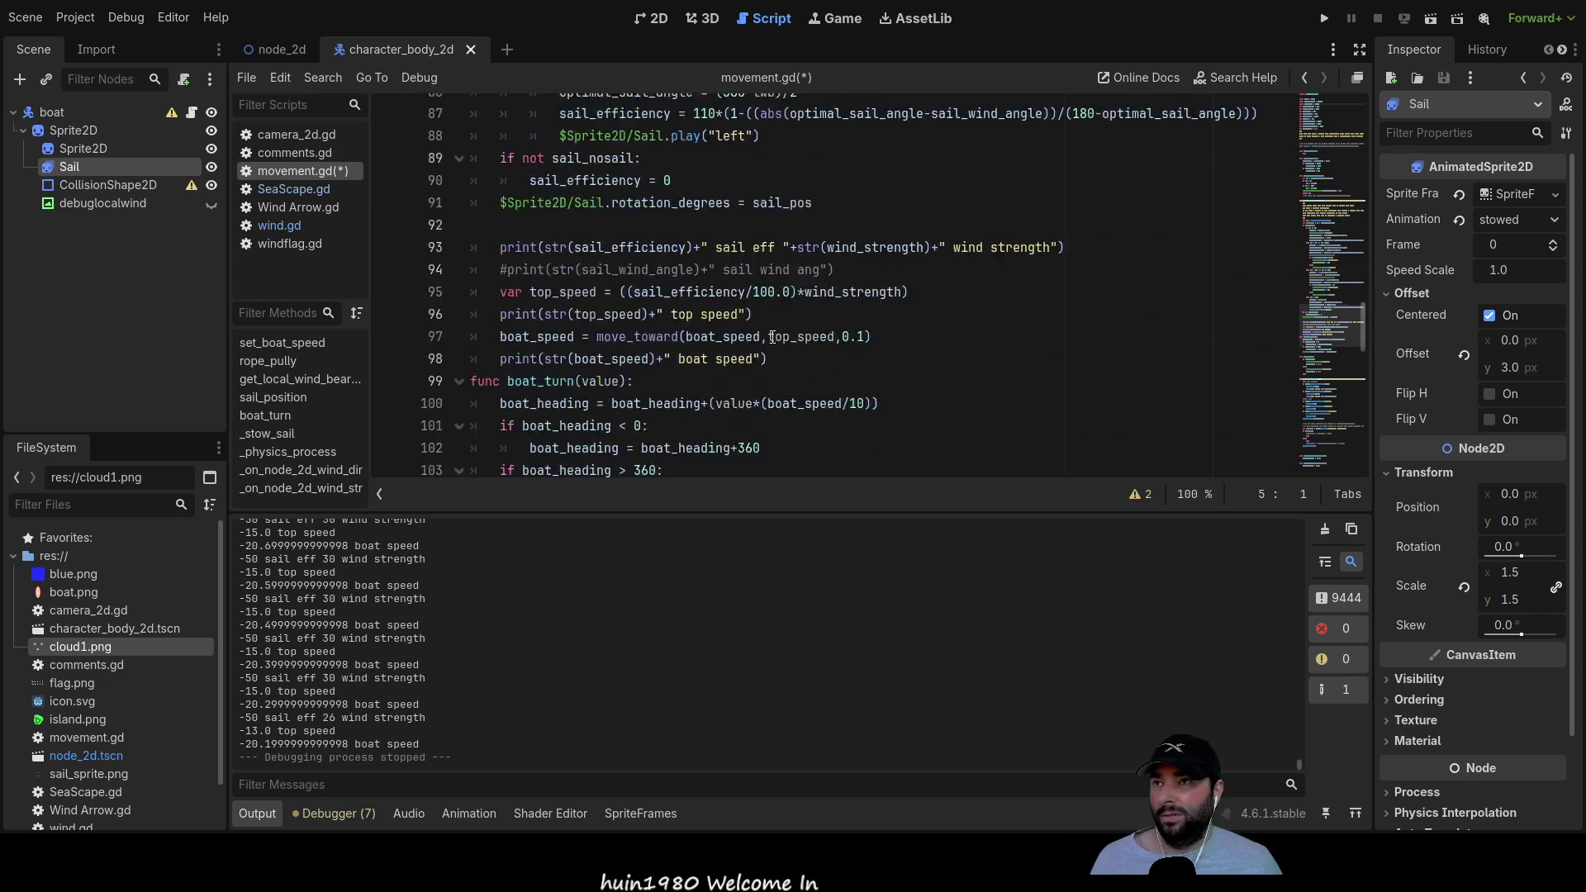
scroll(777, 344, "down", 6)
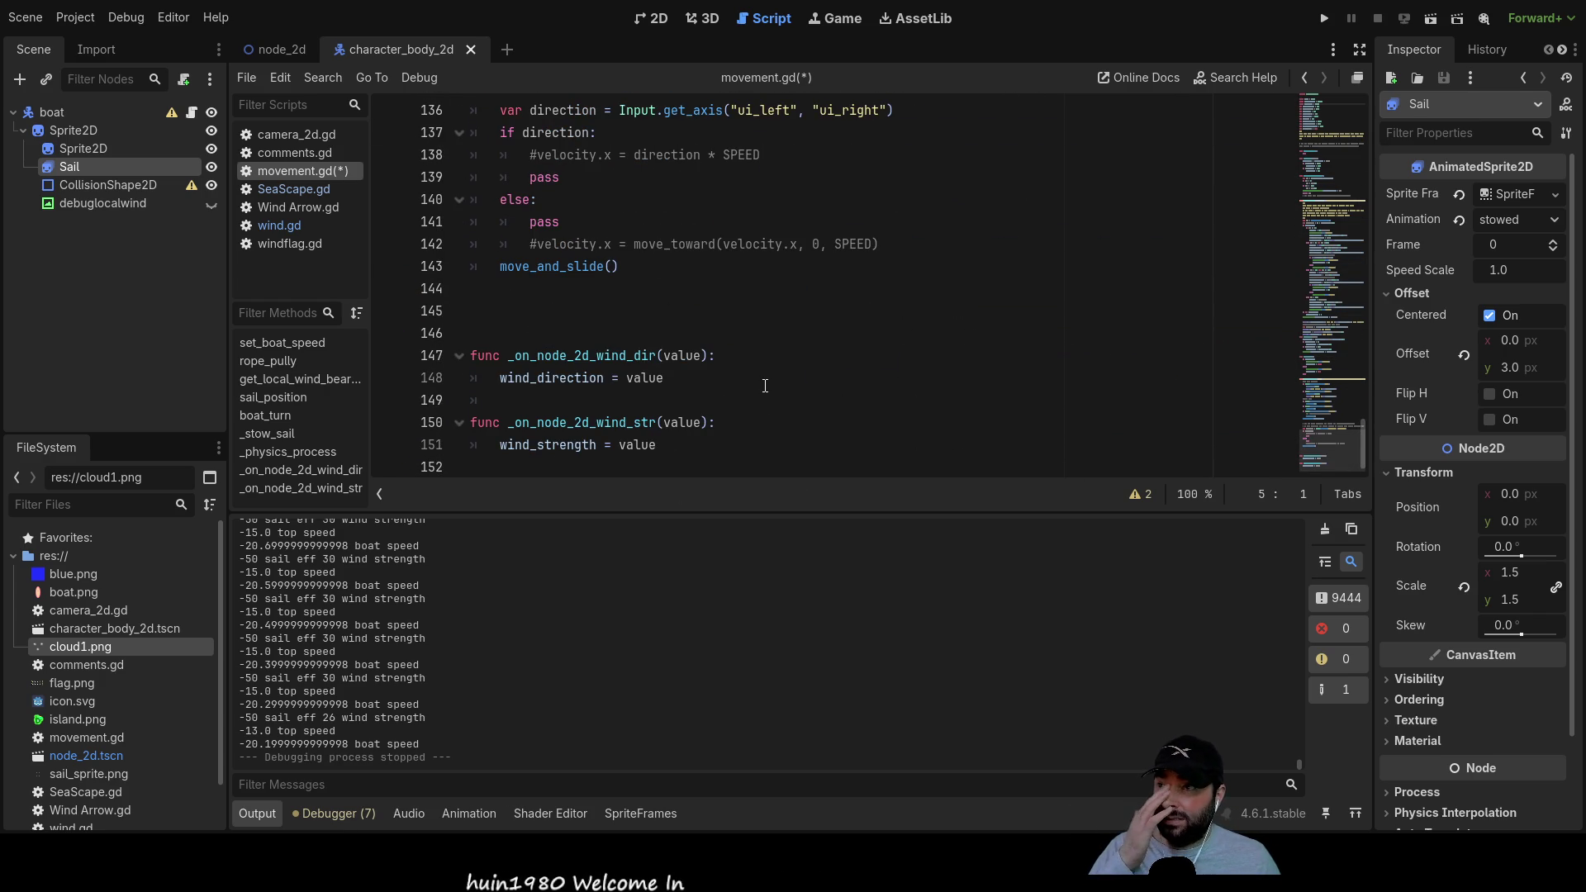
left_click(1321, 20)
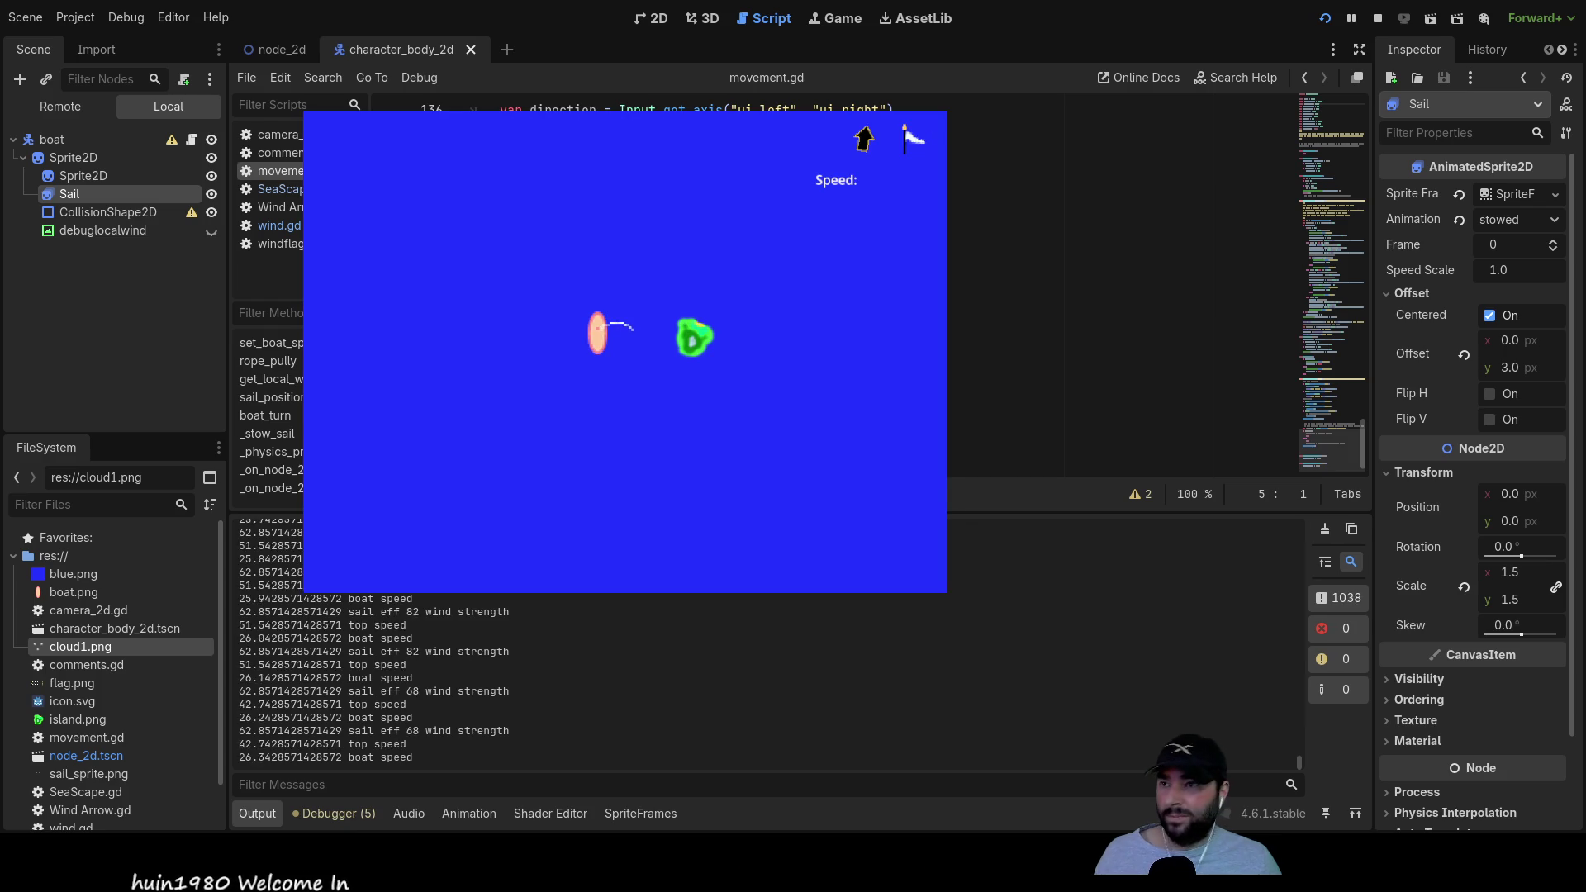
Step: Turn the boat to a horizontal heading, then shorten the sail rope and let it far out
key("Right")
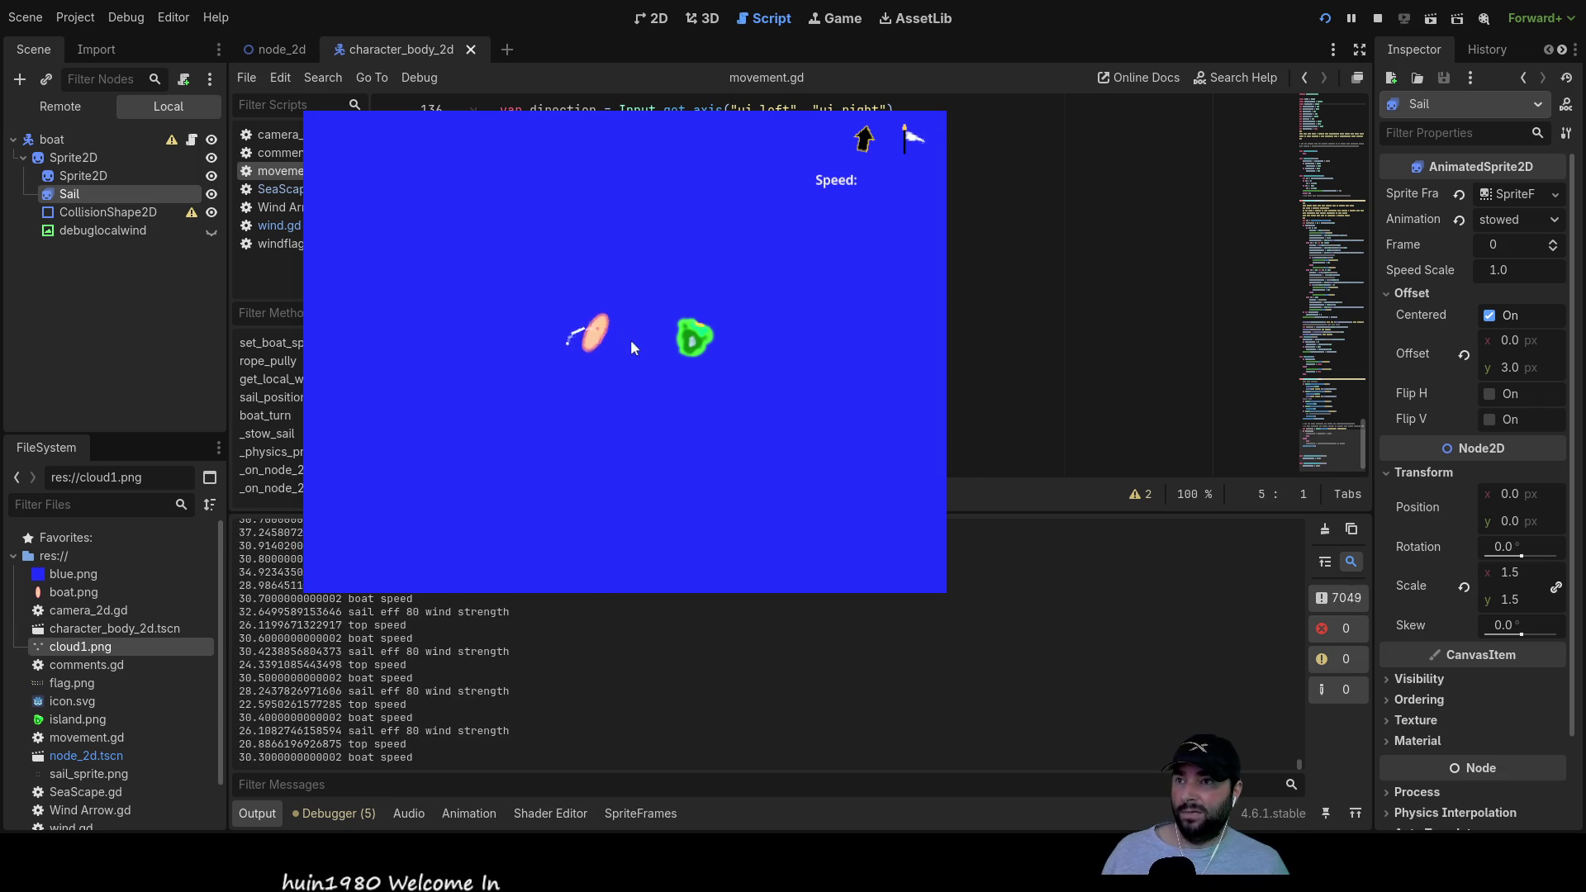
key("Down")
key("Up")
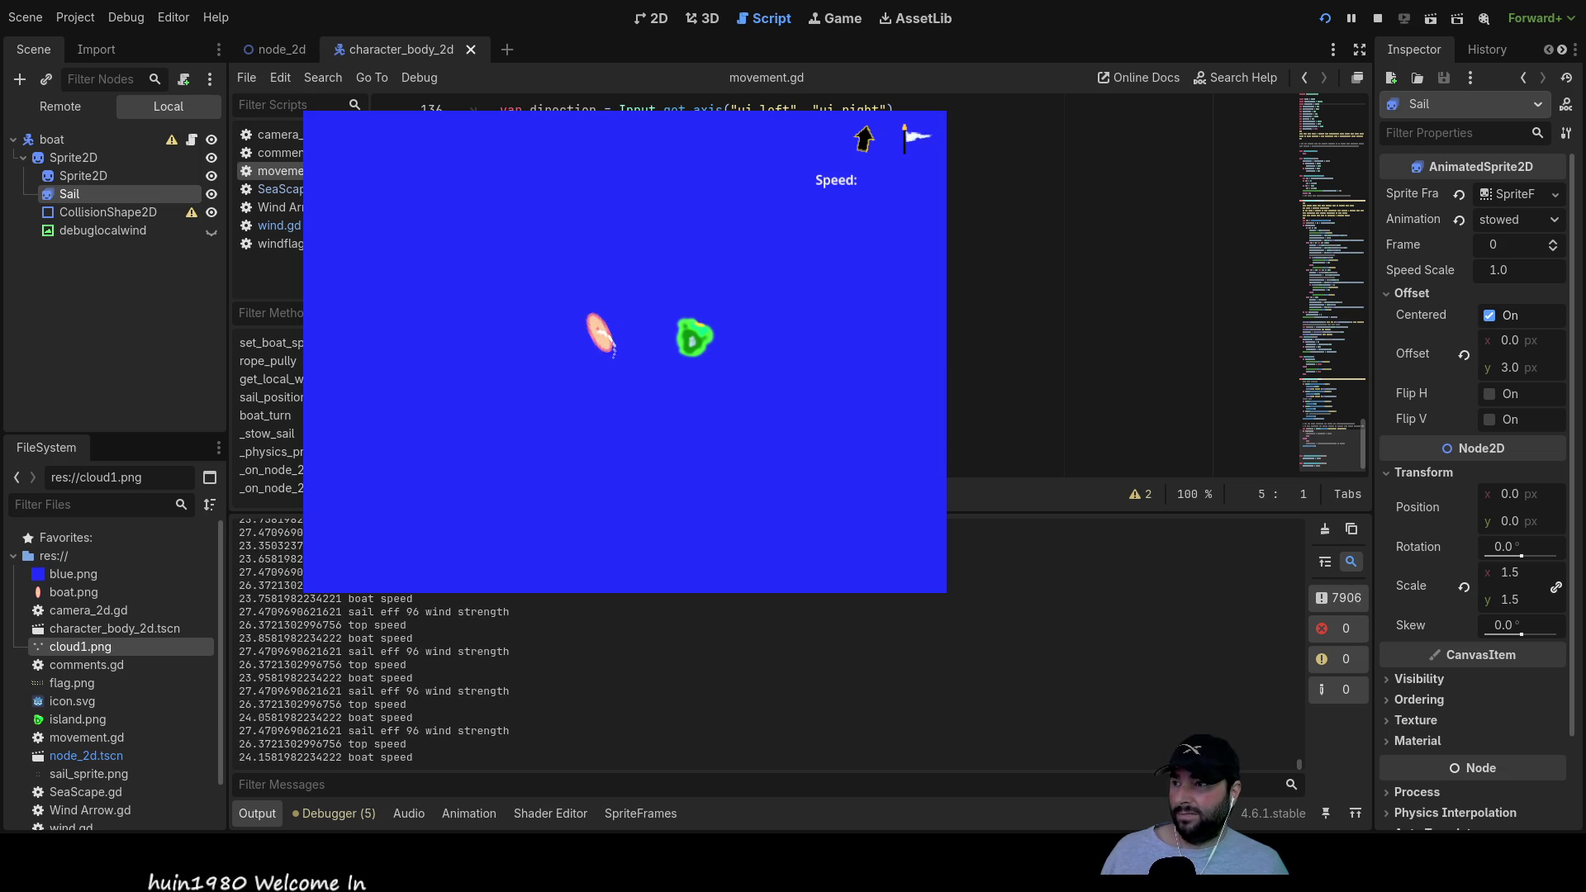
key("Up")
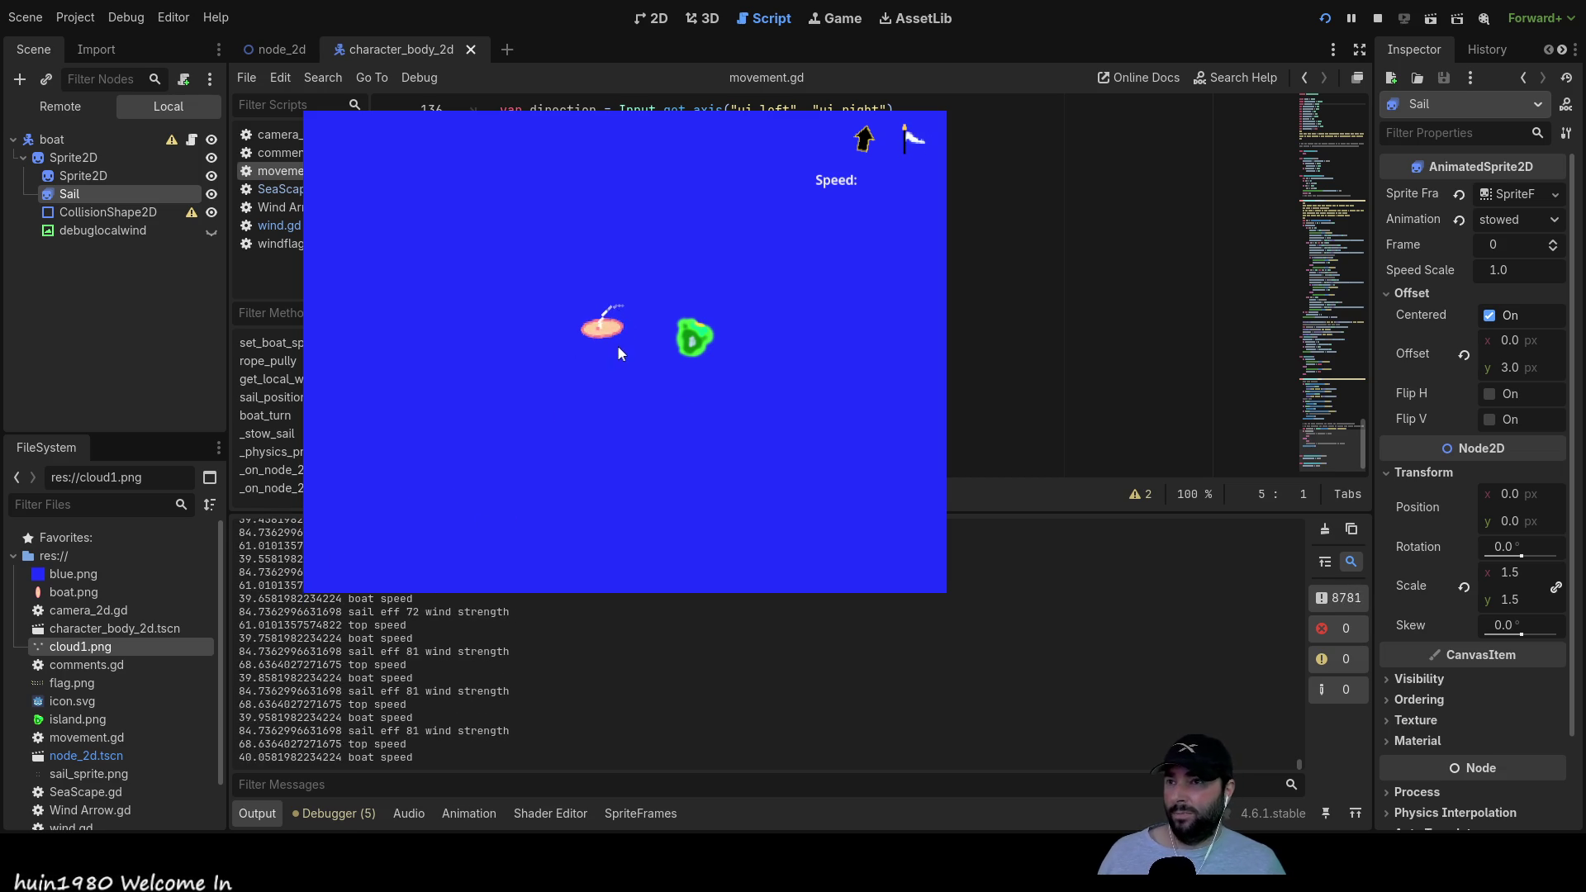
Step: Turn the boat counter-clockwise, pull the sail in and stow it, then raise and let it out
key("Left")
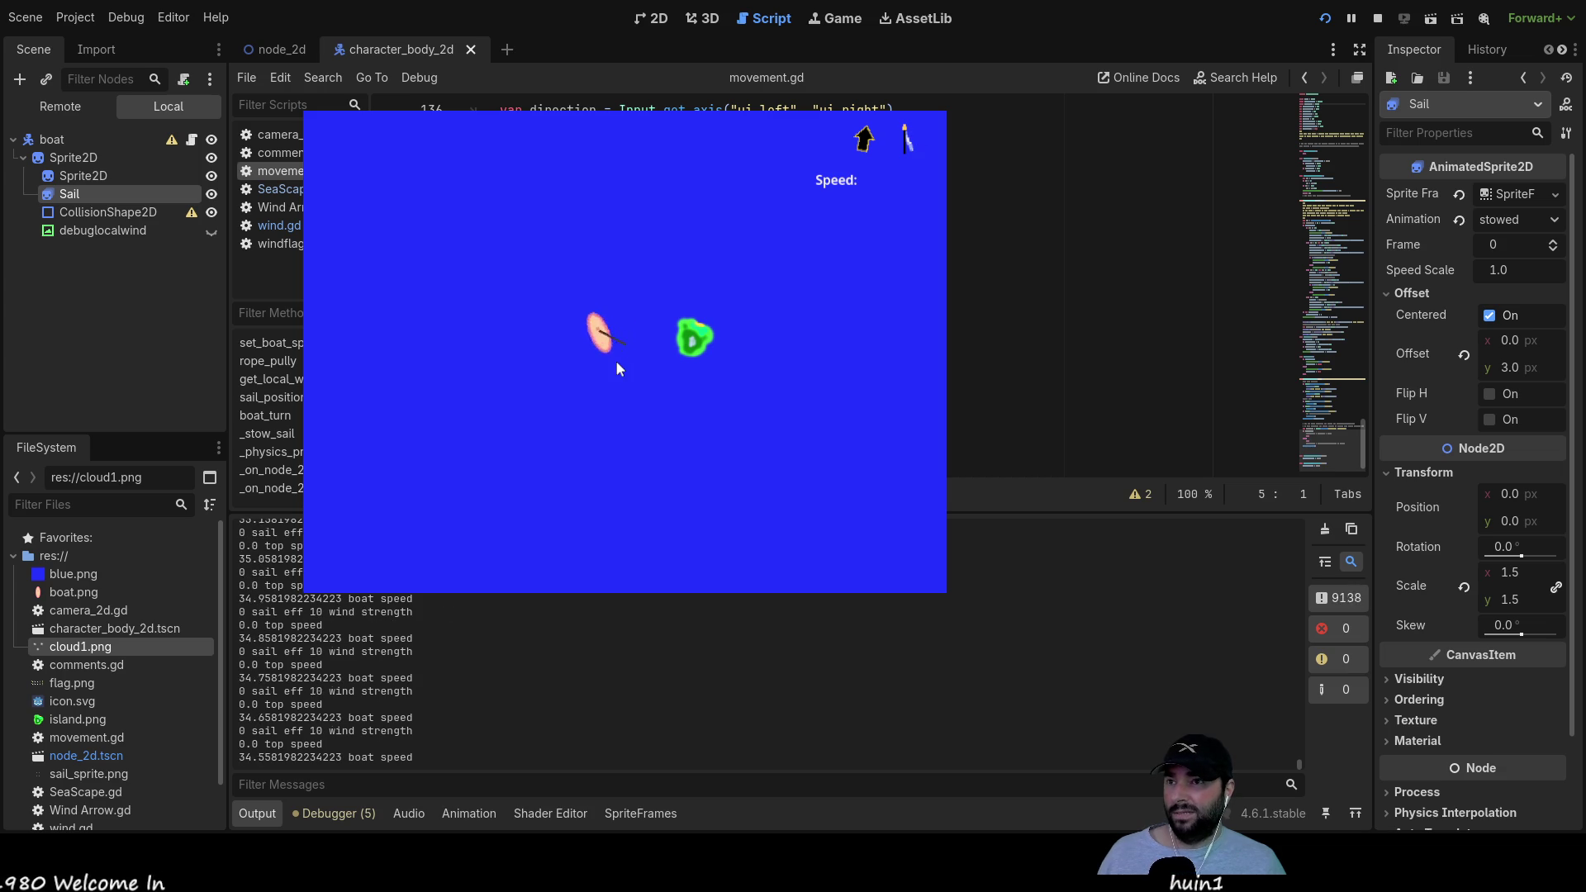
key("Down")
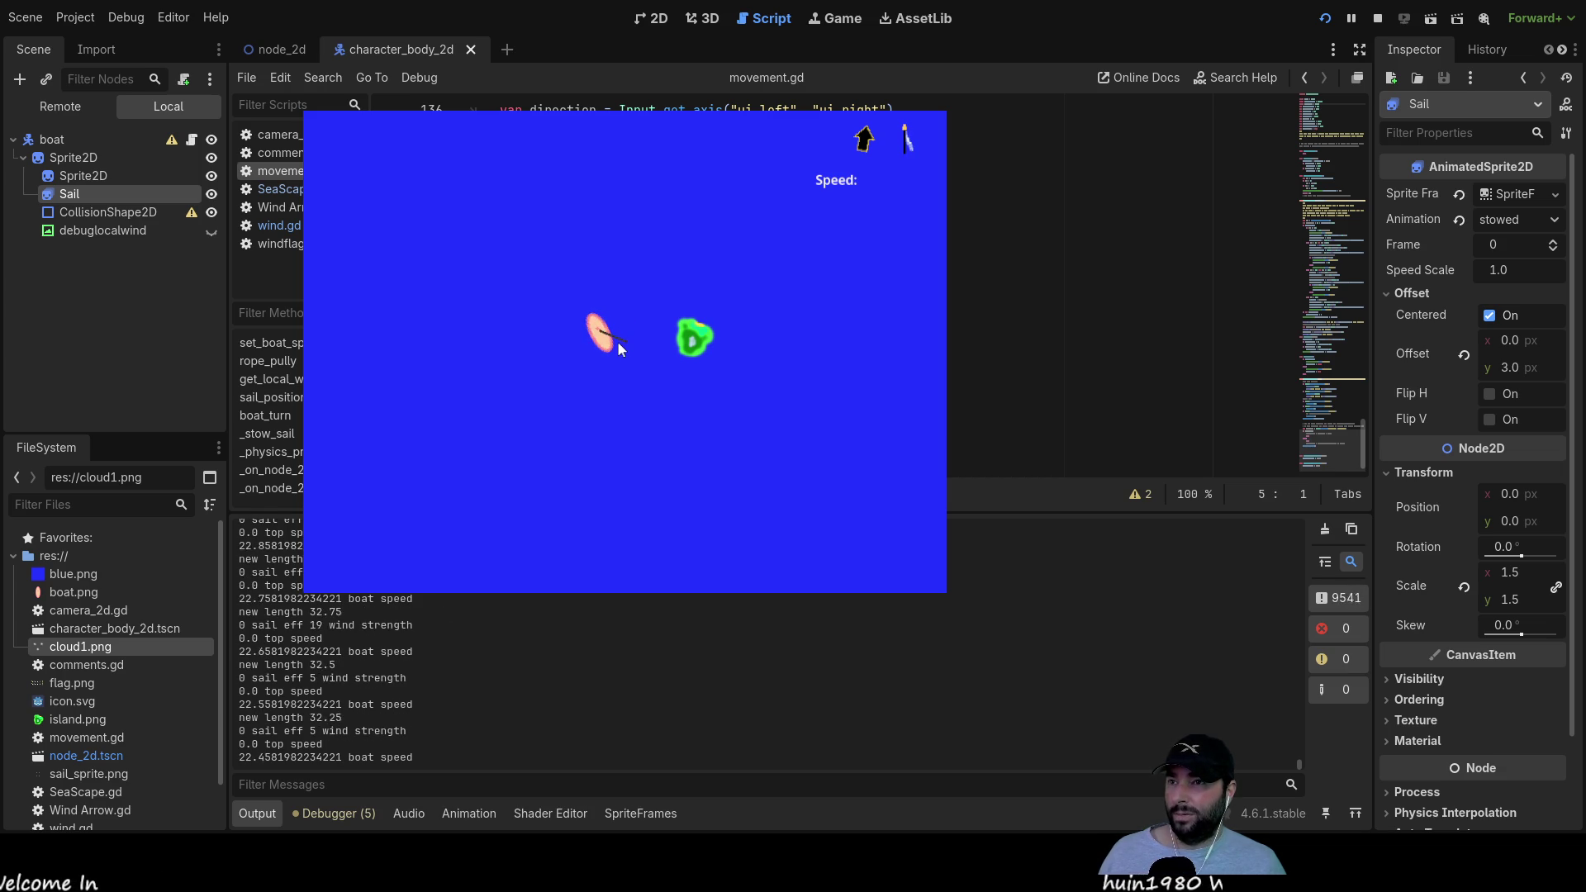
key("Down")
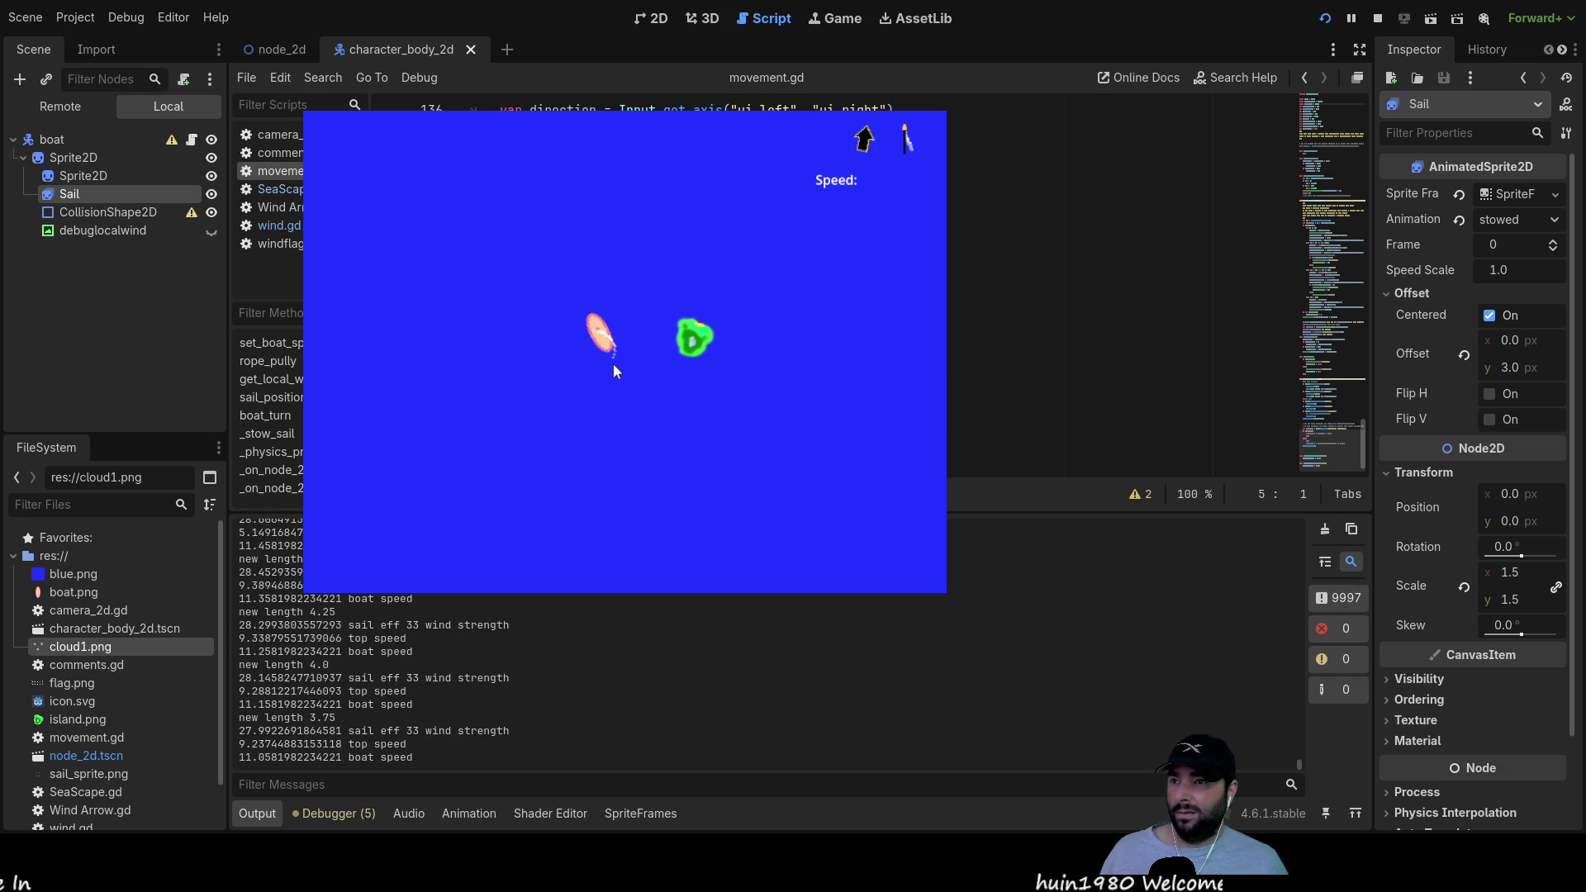
key("Down")
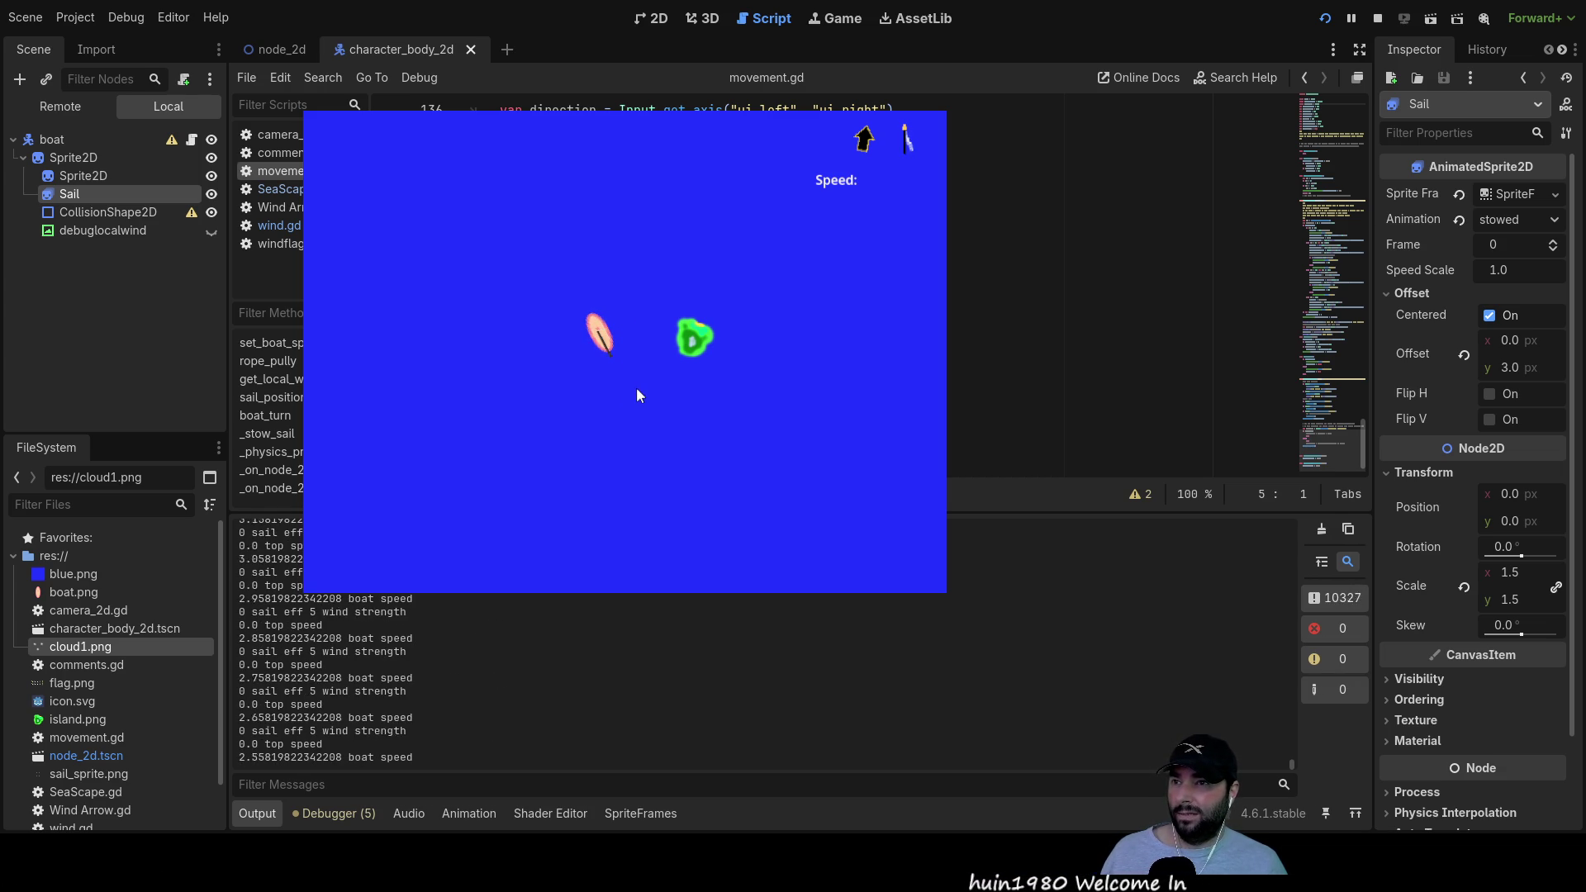
key("Up")
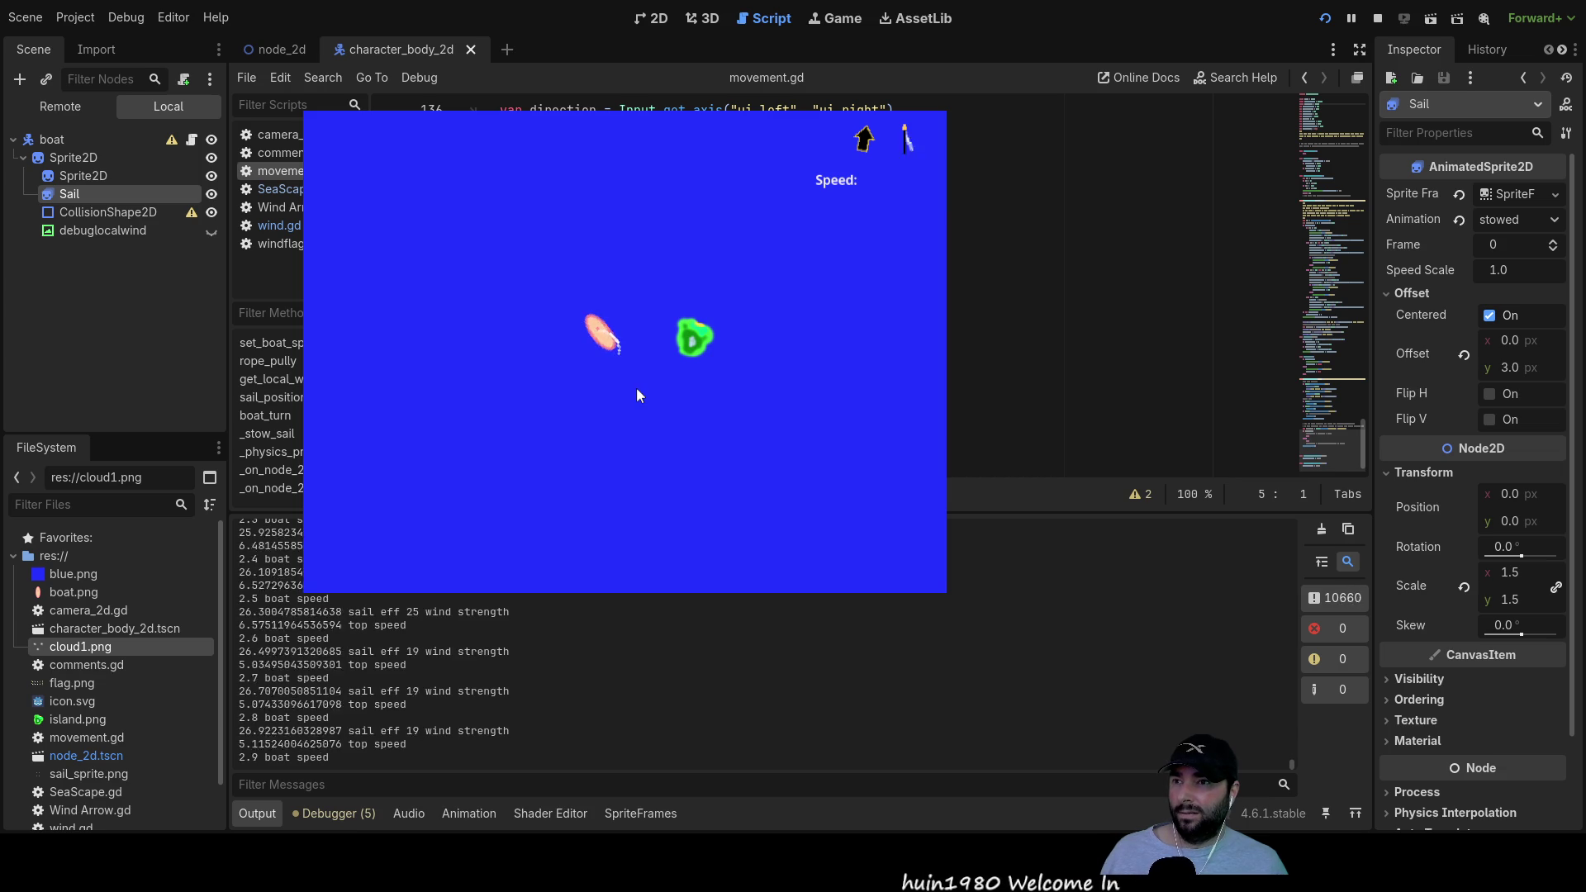
key("Up")
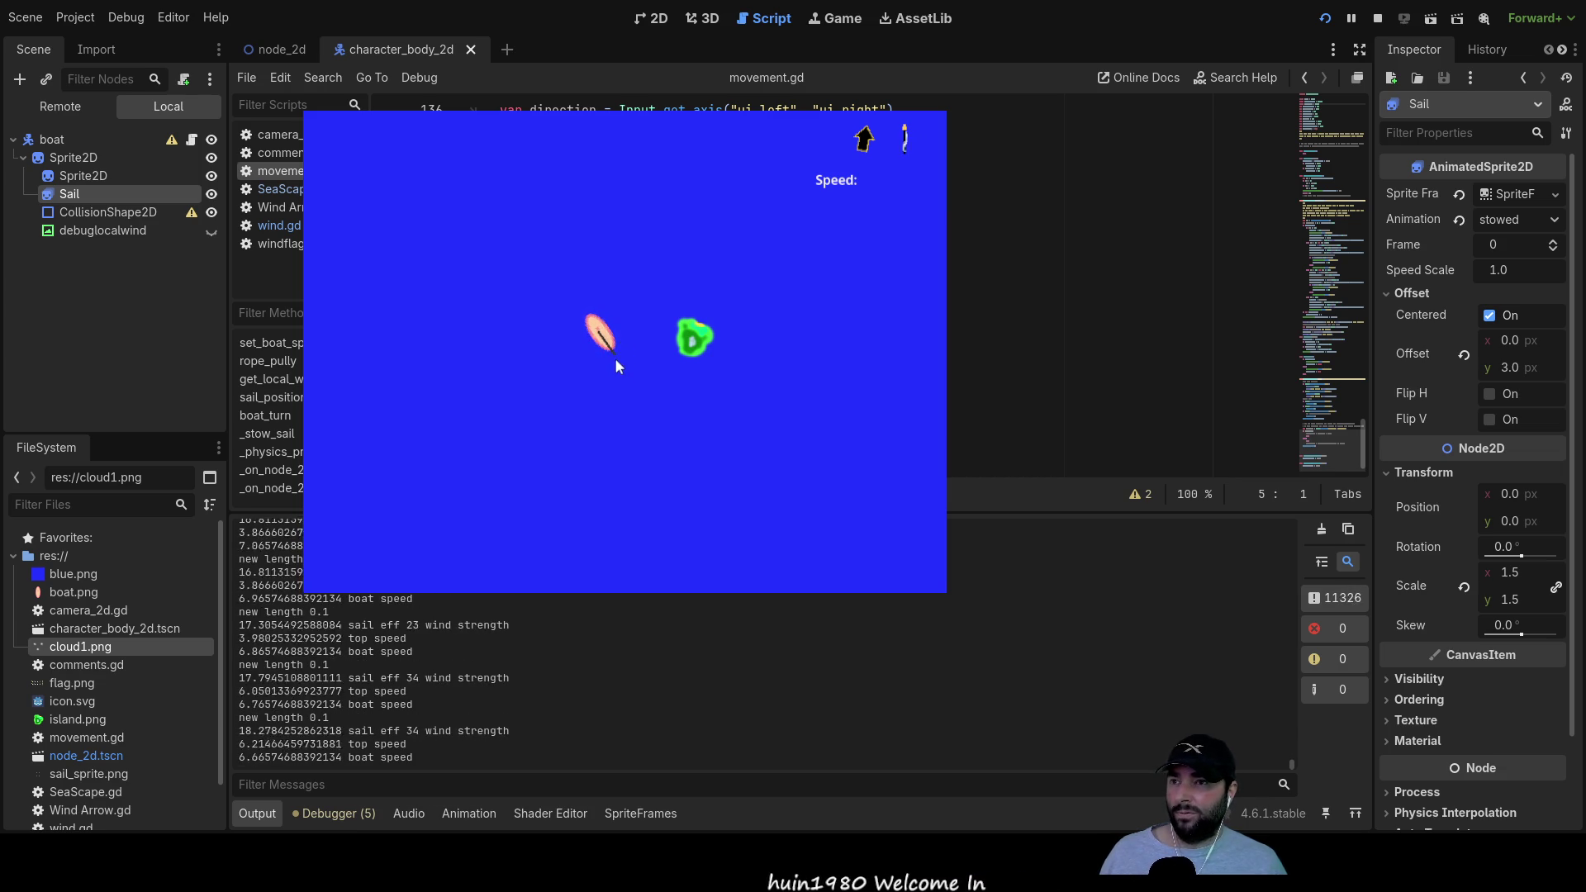
left_click(585, 332)
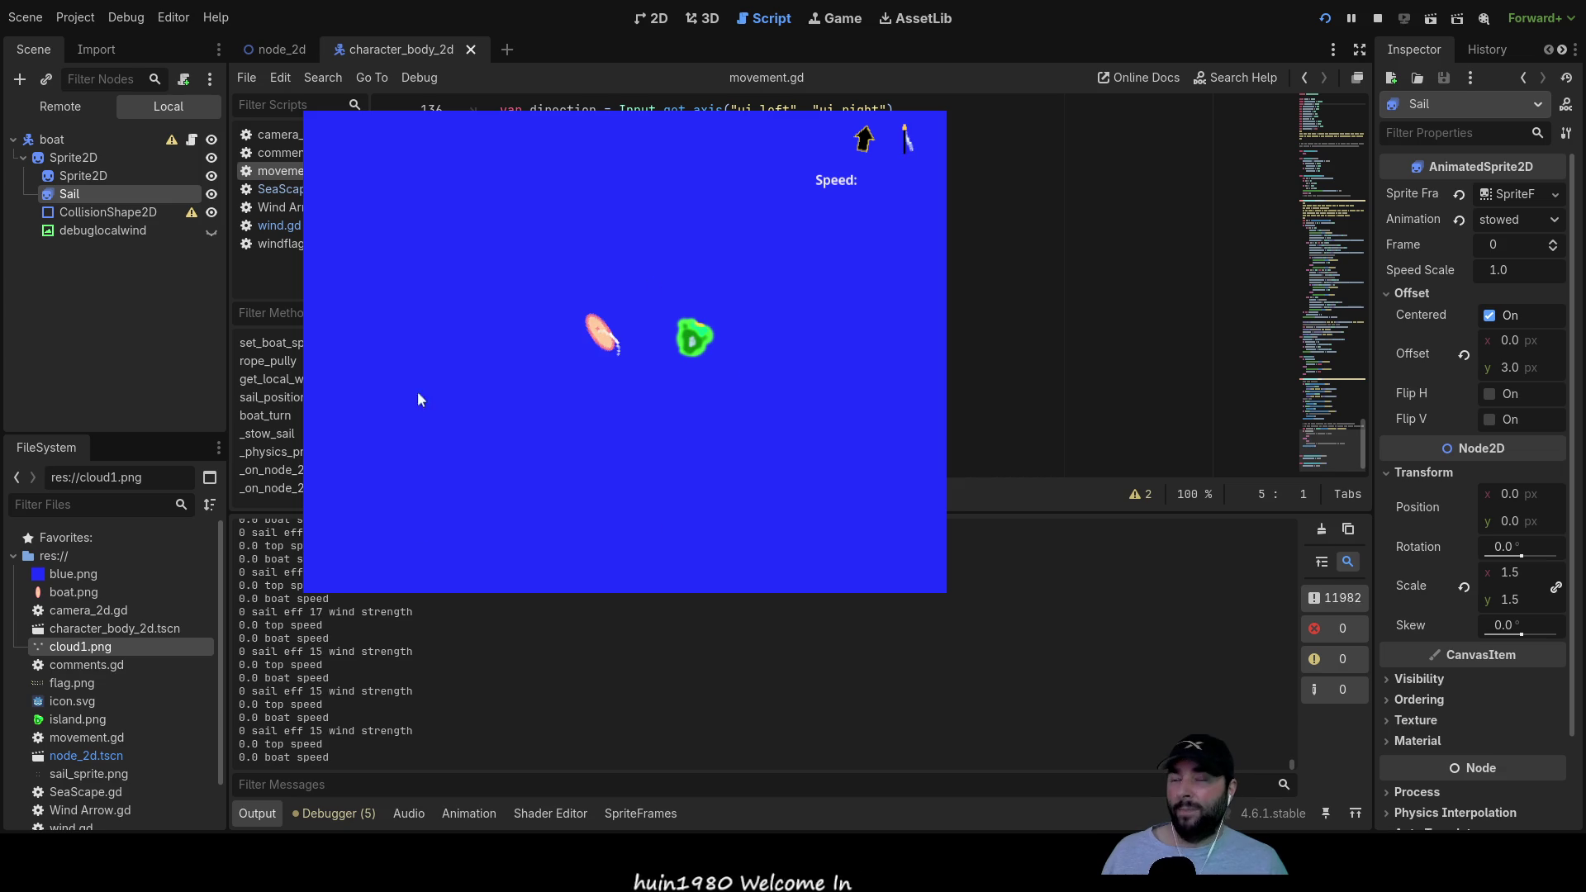
key("Up")
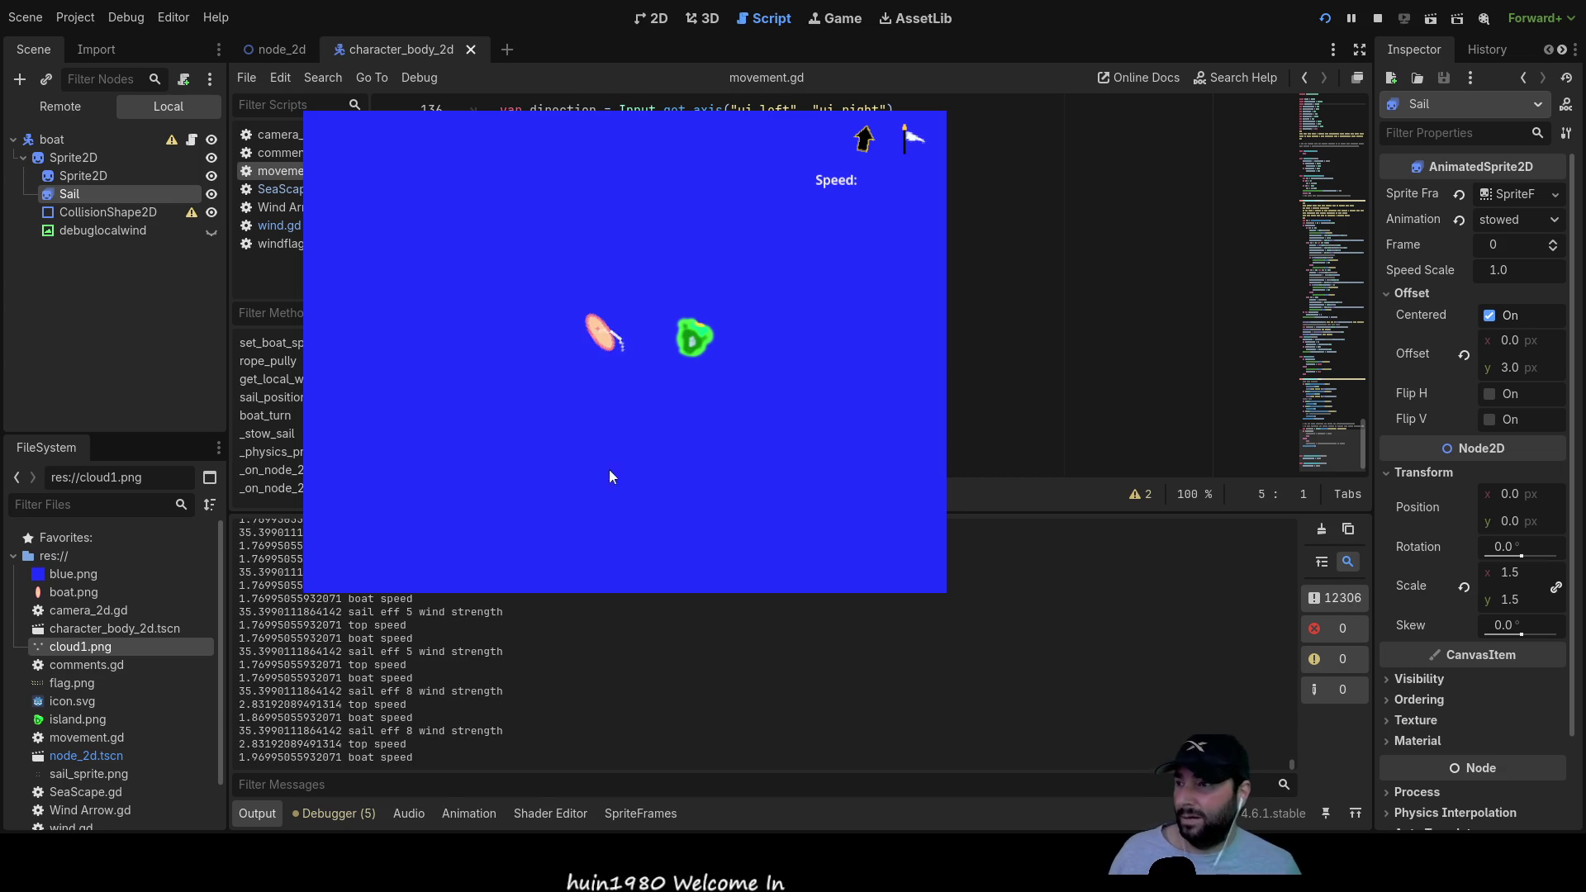
Step: Steer the boat upright, through horizontal to a left diagonal, then back near vertical
key("Up")
key("Right")
key("Left")
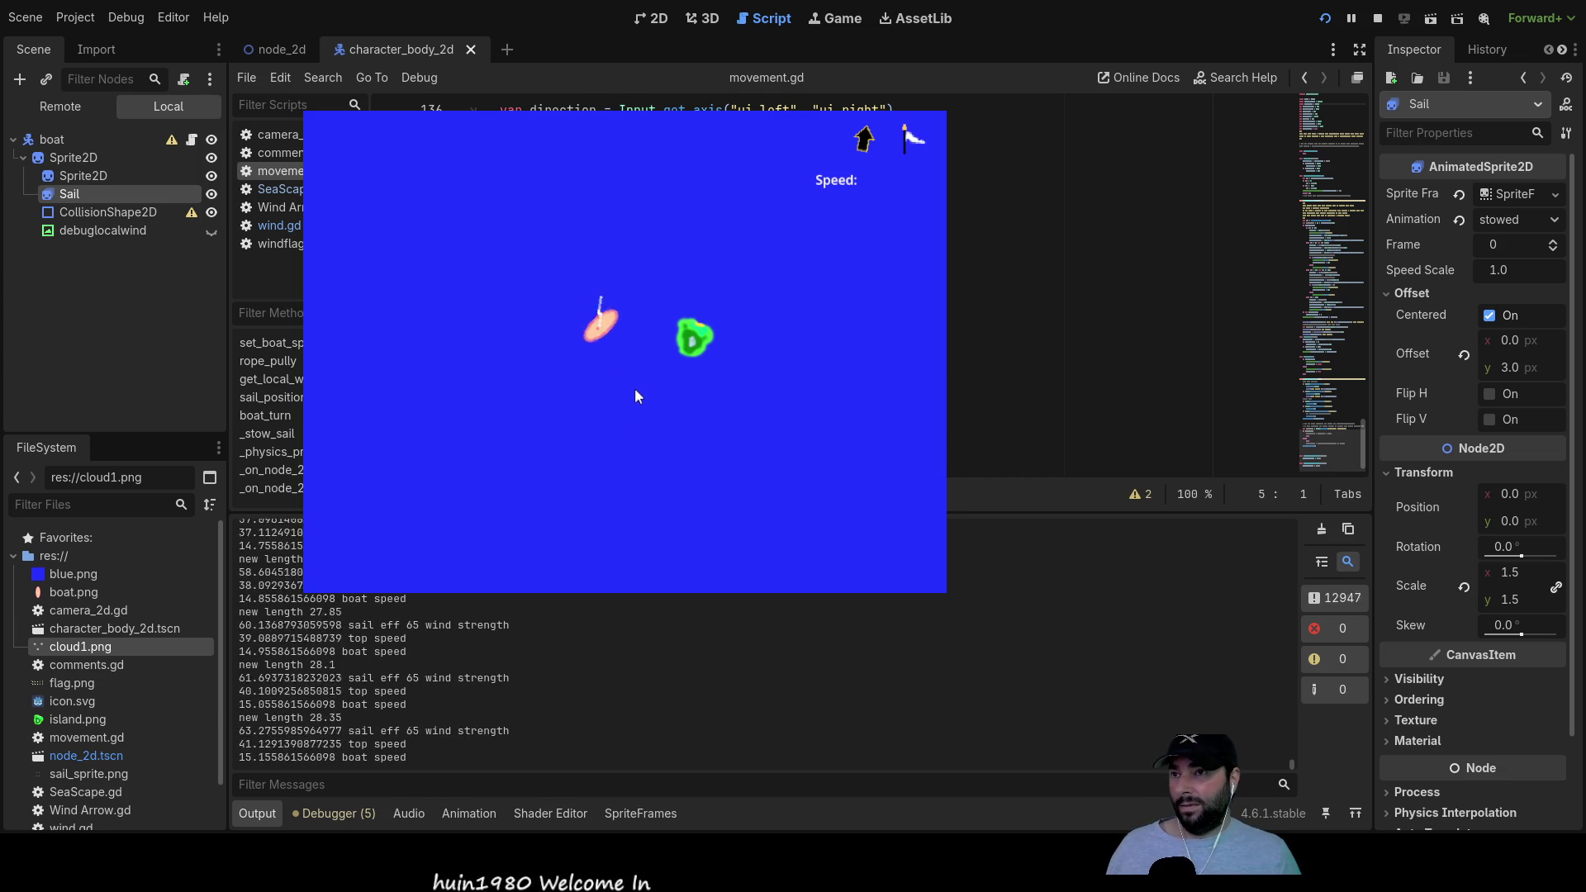
key("Left")
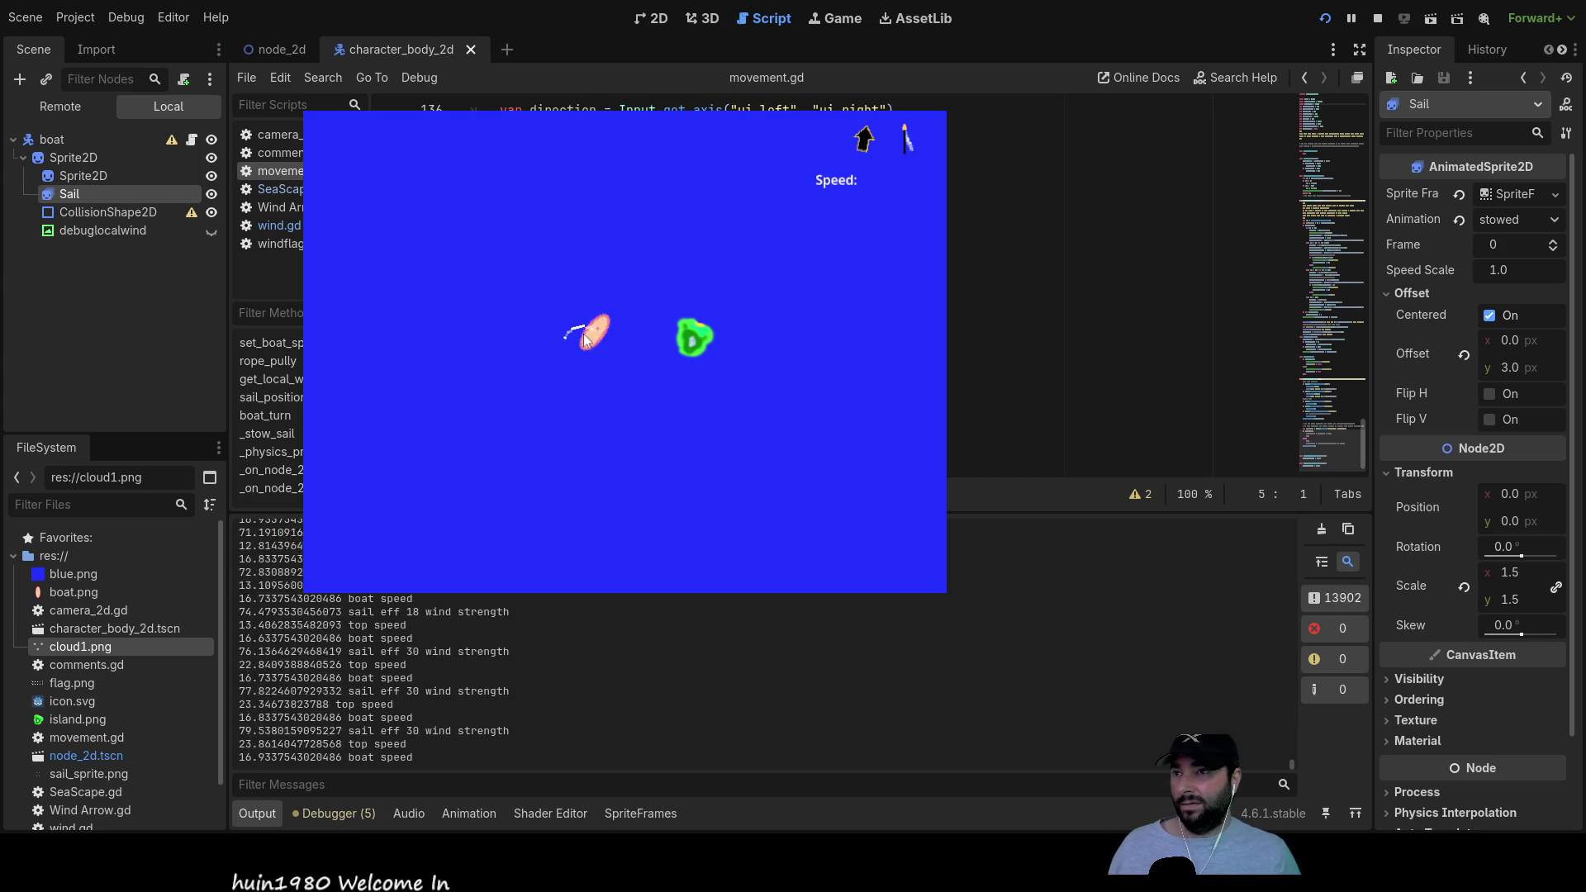
key("Left")
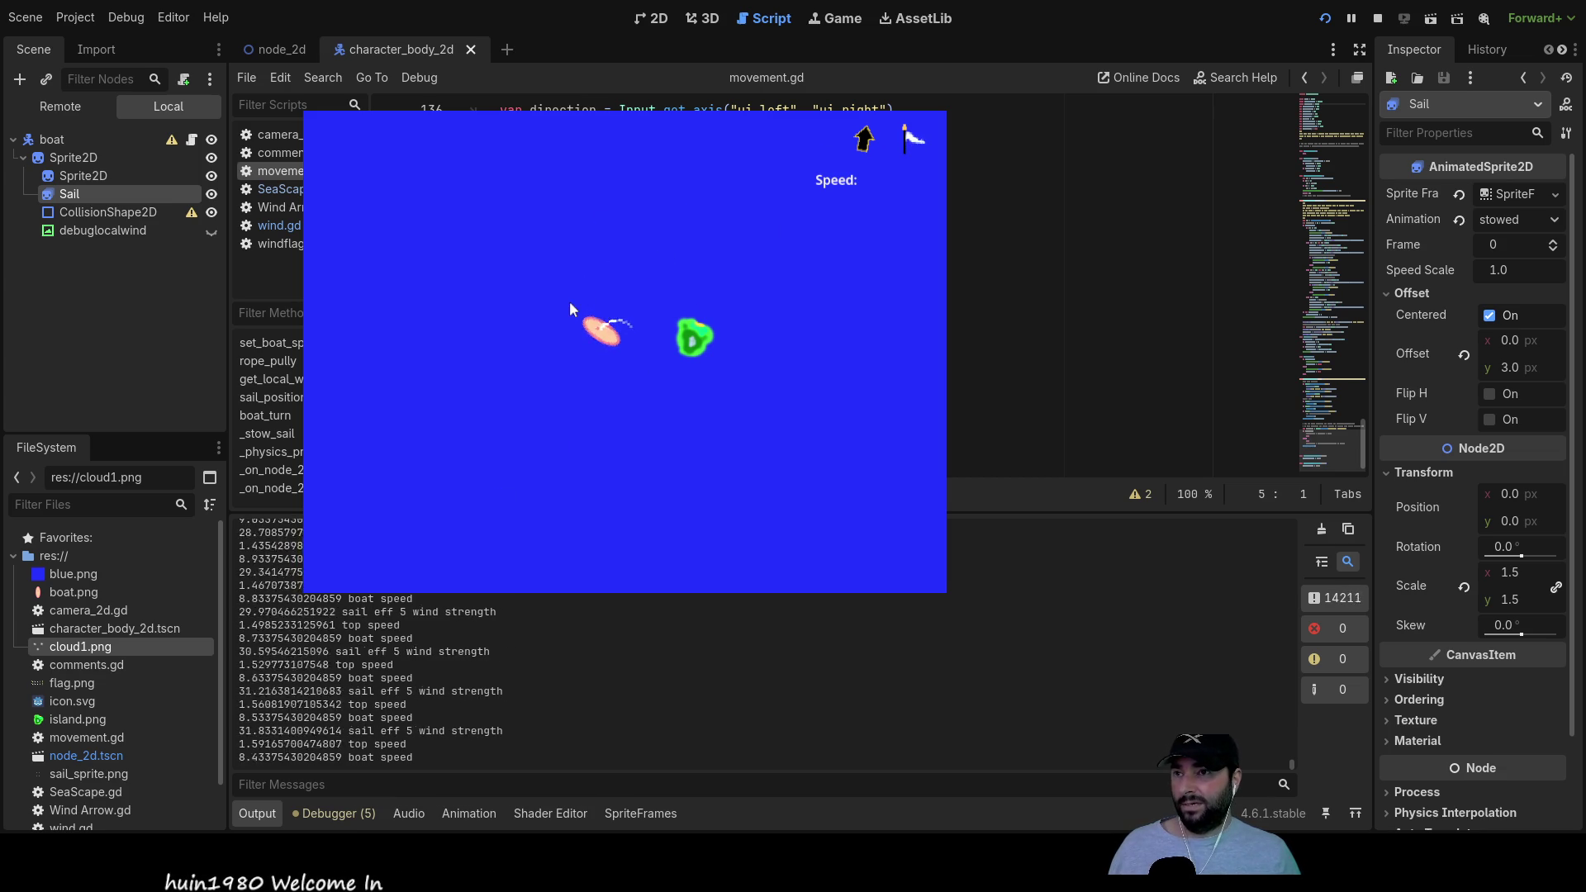
key("Left")
key("Right")
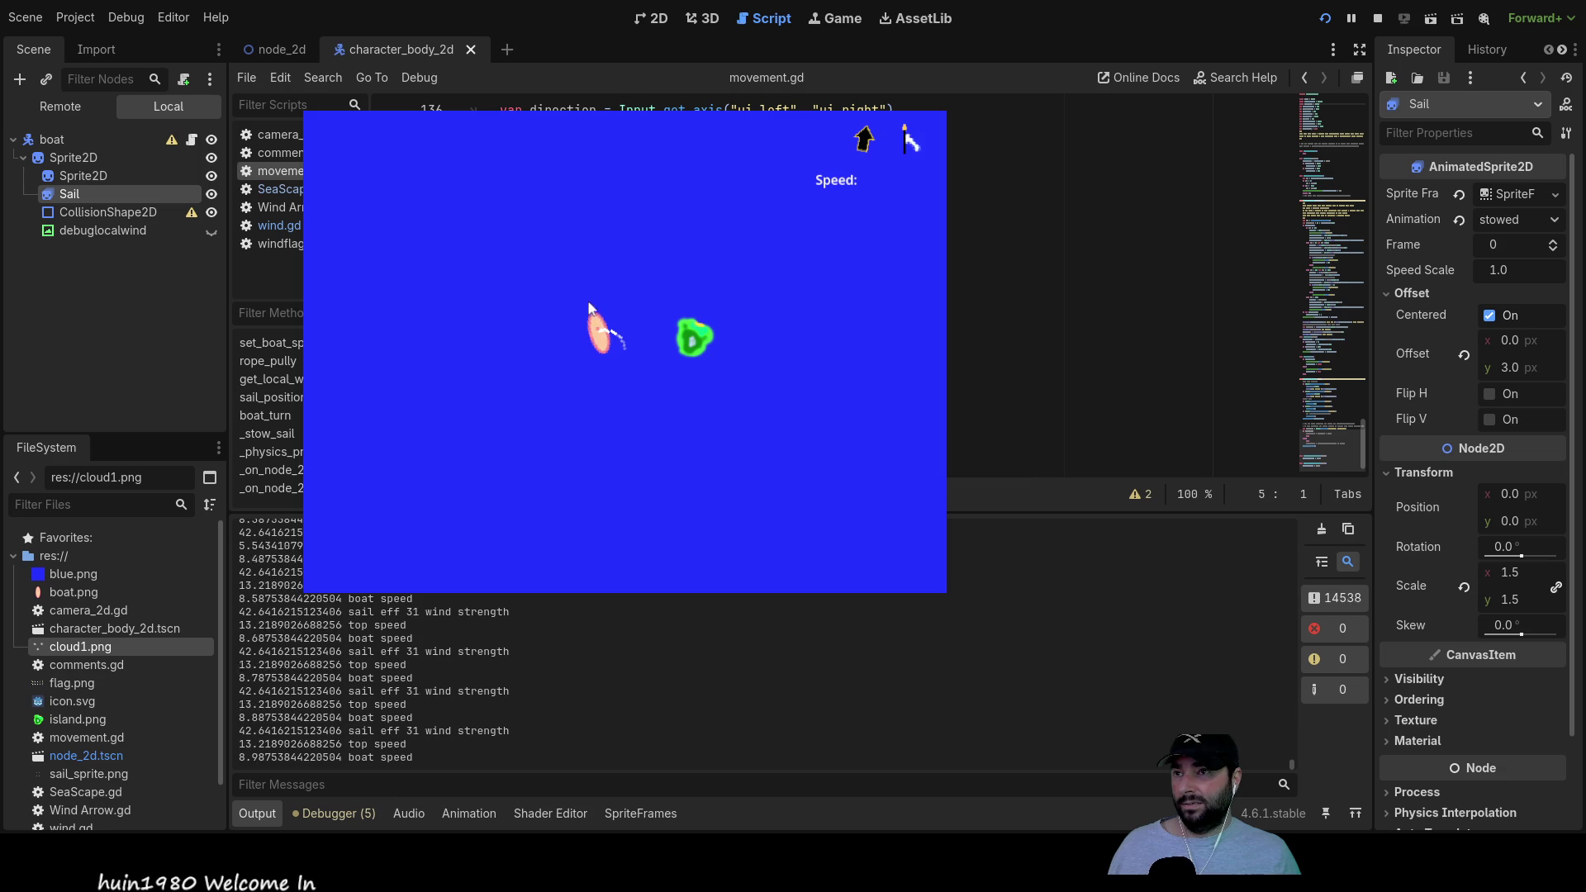
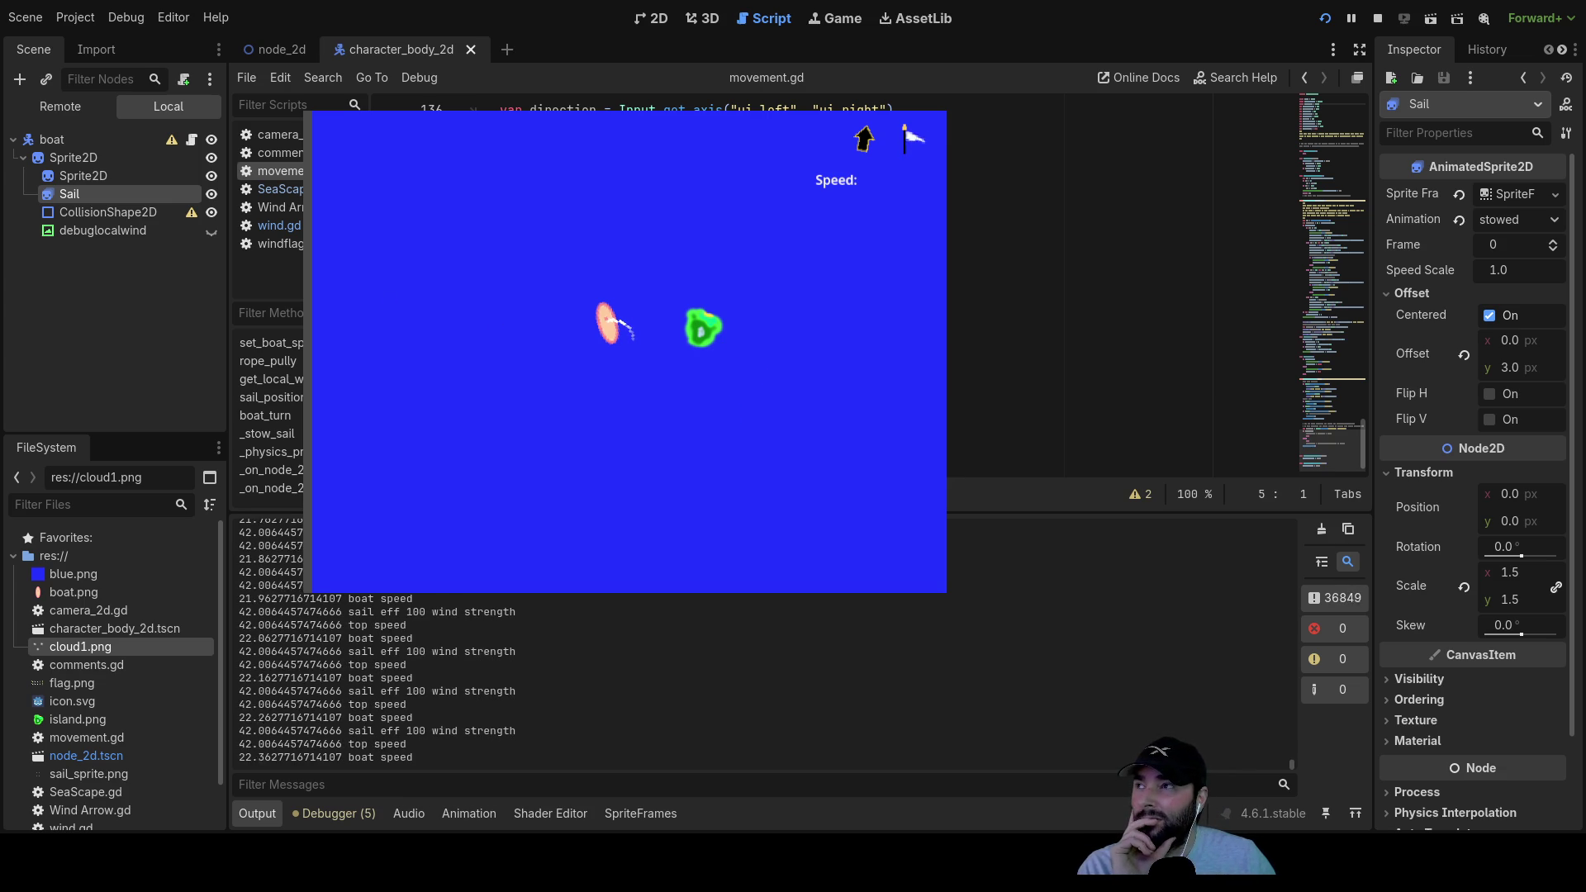
Step: Reparent Camera2D under CharacterBody2D in the node_2d scene, then restart and stop the game to test it
left_click(277, 50)
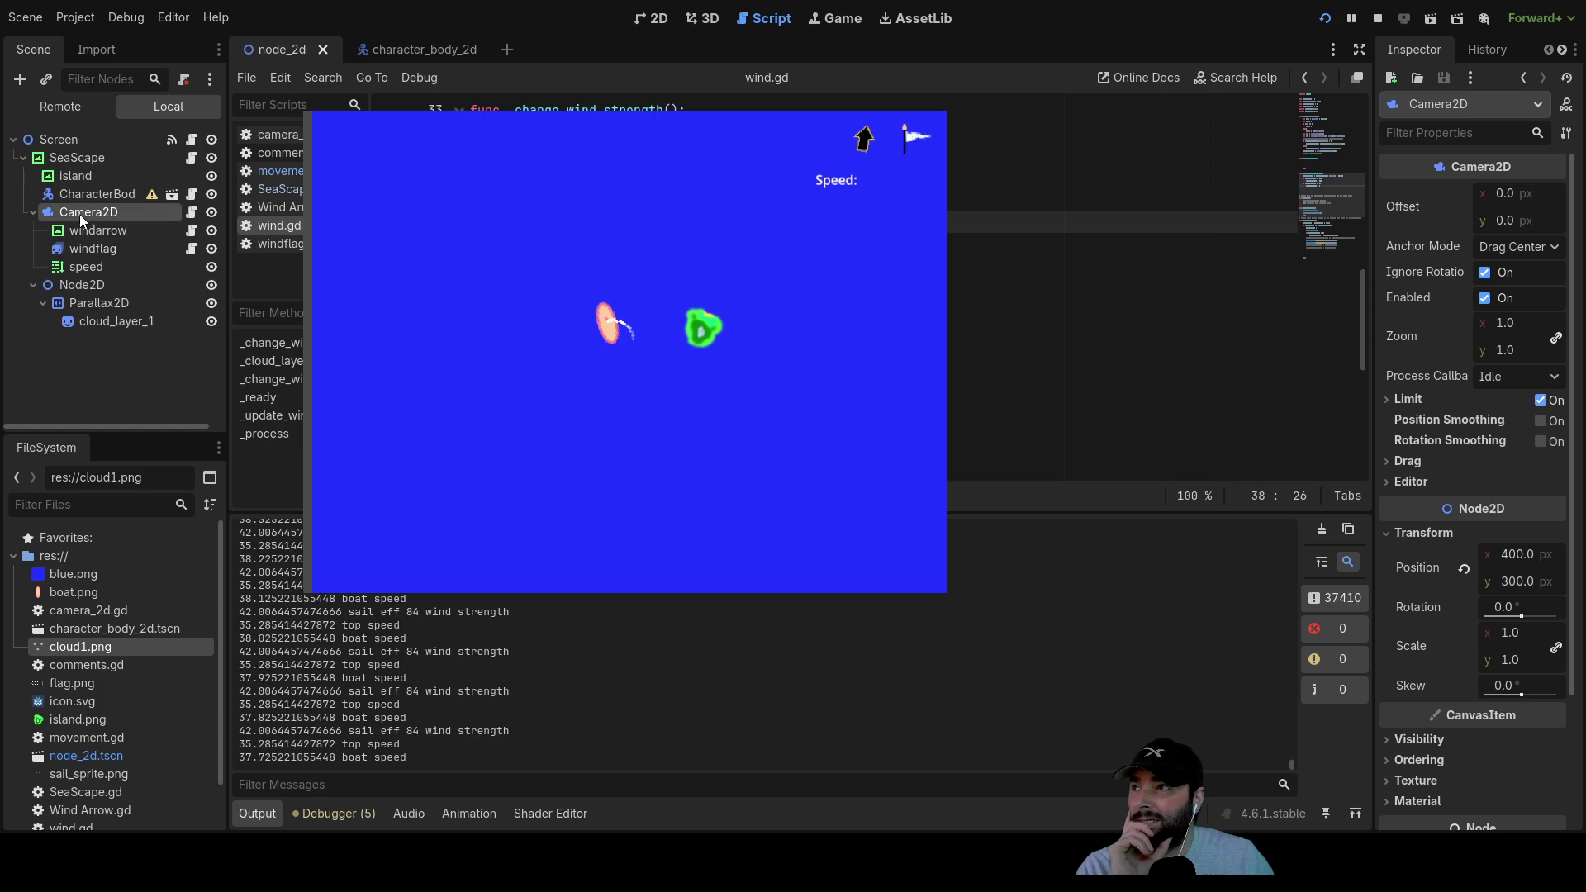
mouse_move(64, 210)
left_mouse_down()
mouse_move(104, 195)
mouse_move(103, 331)
mouse_move(97, 195)
left_mouse_up()
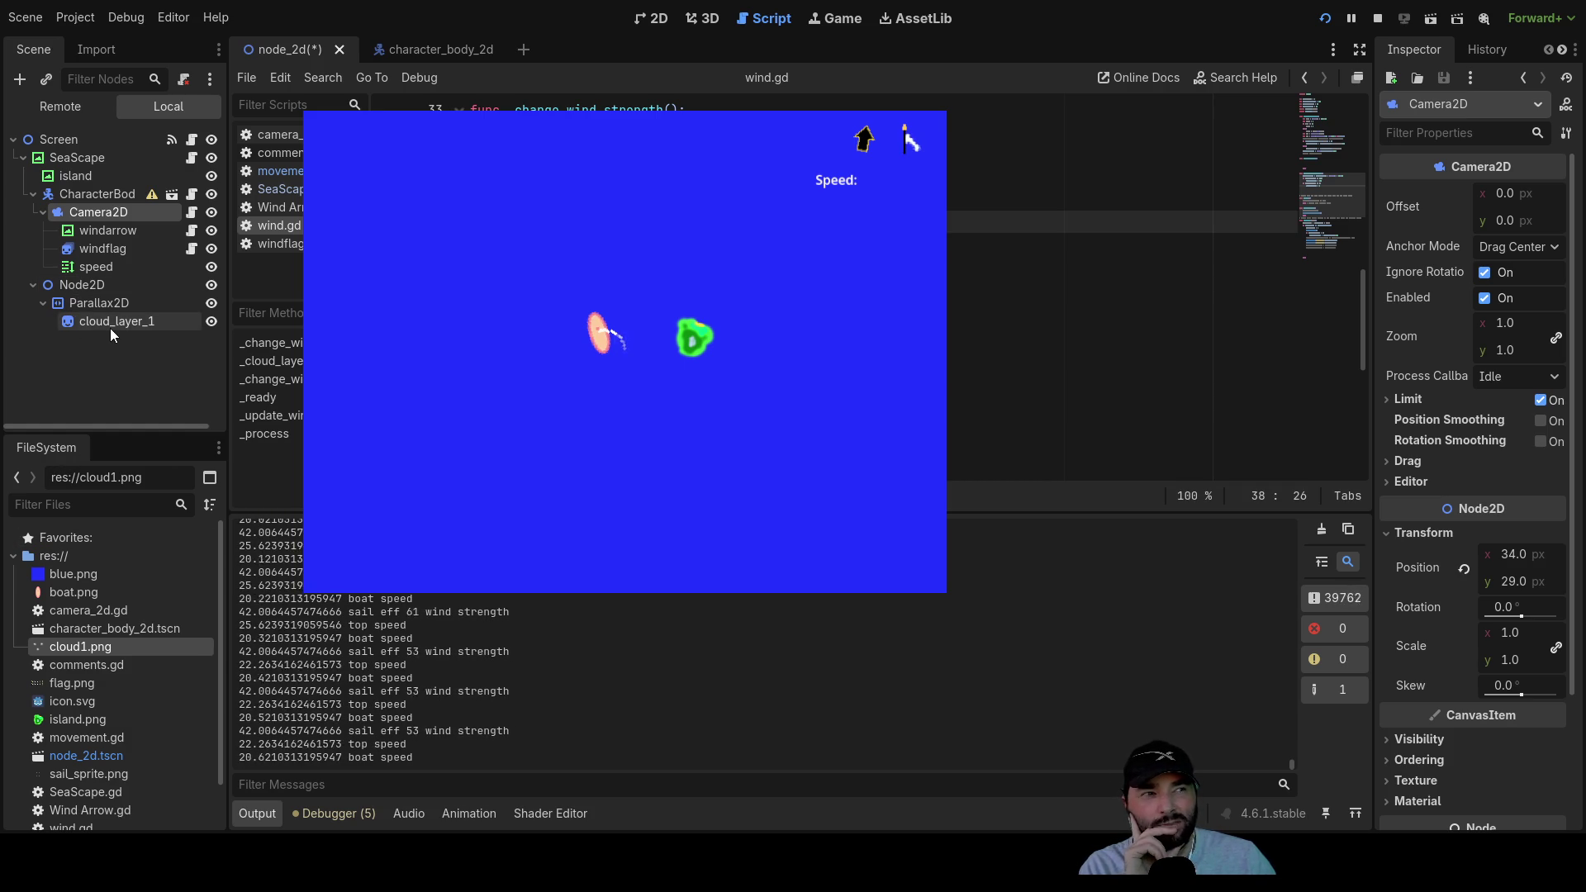
left_click(1377, 19)
left_click(1324, 20)
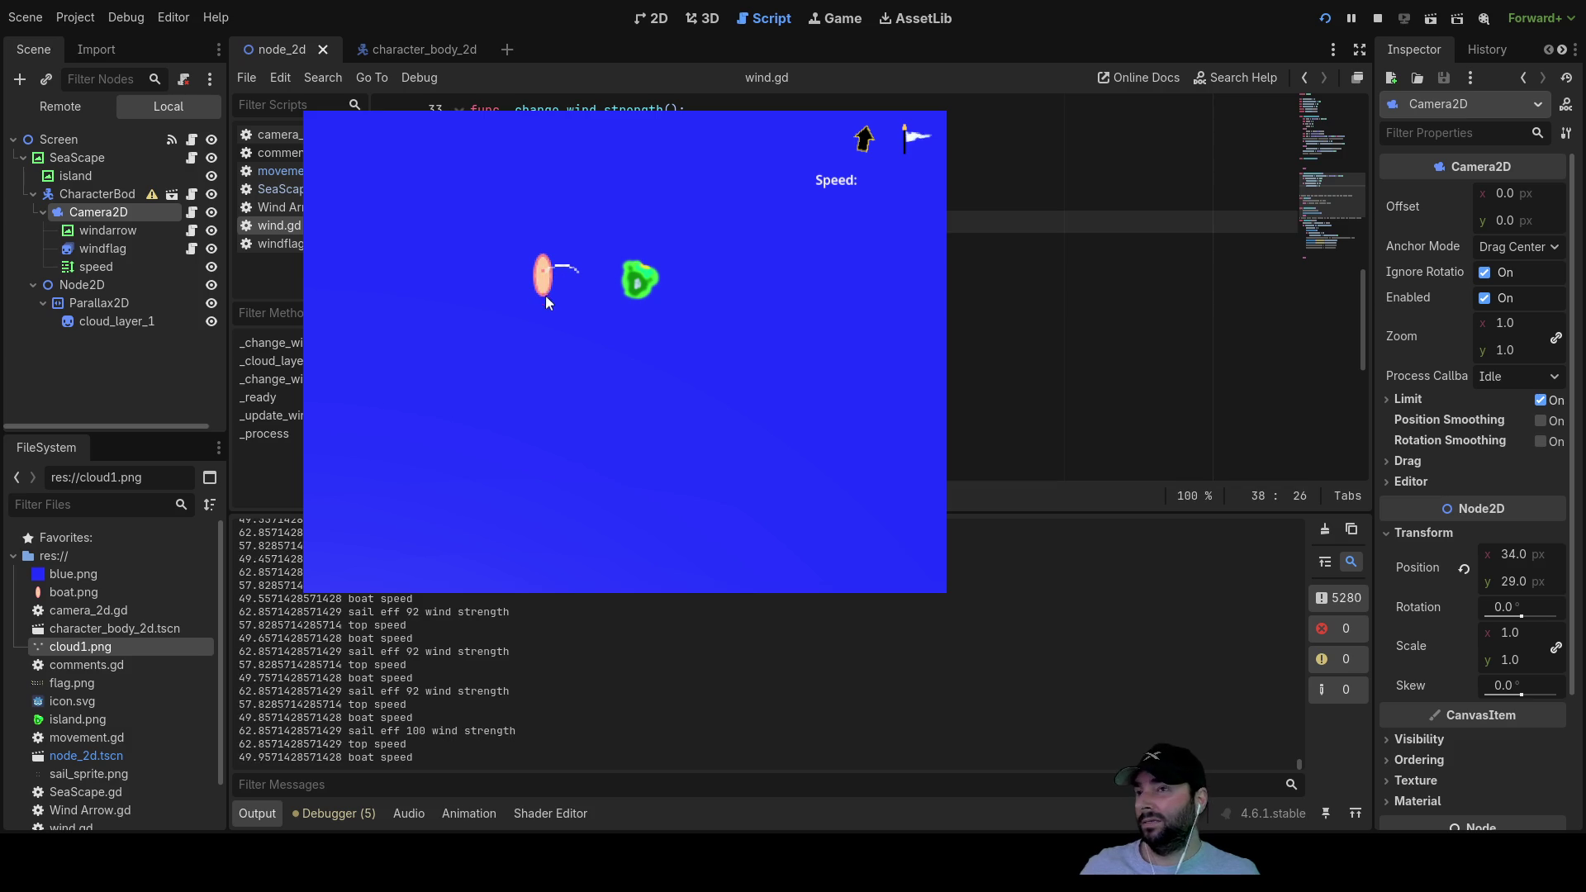
left_click(1375, 20)
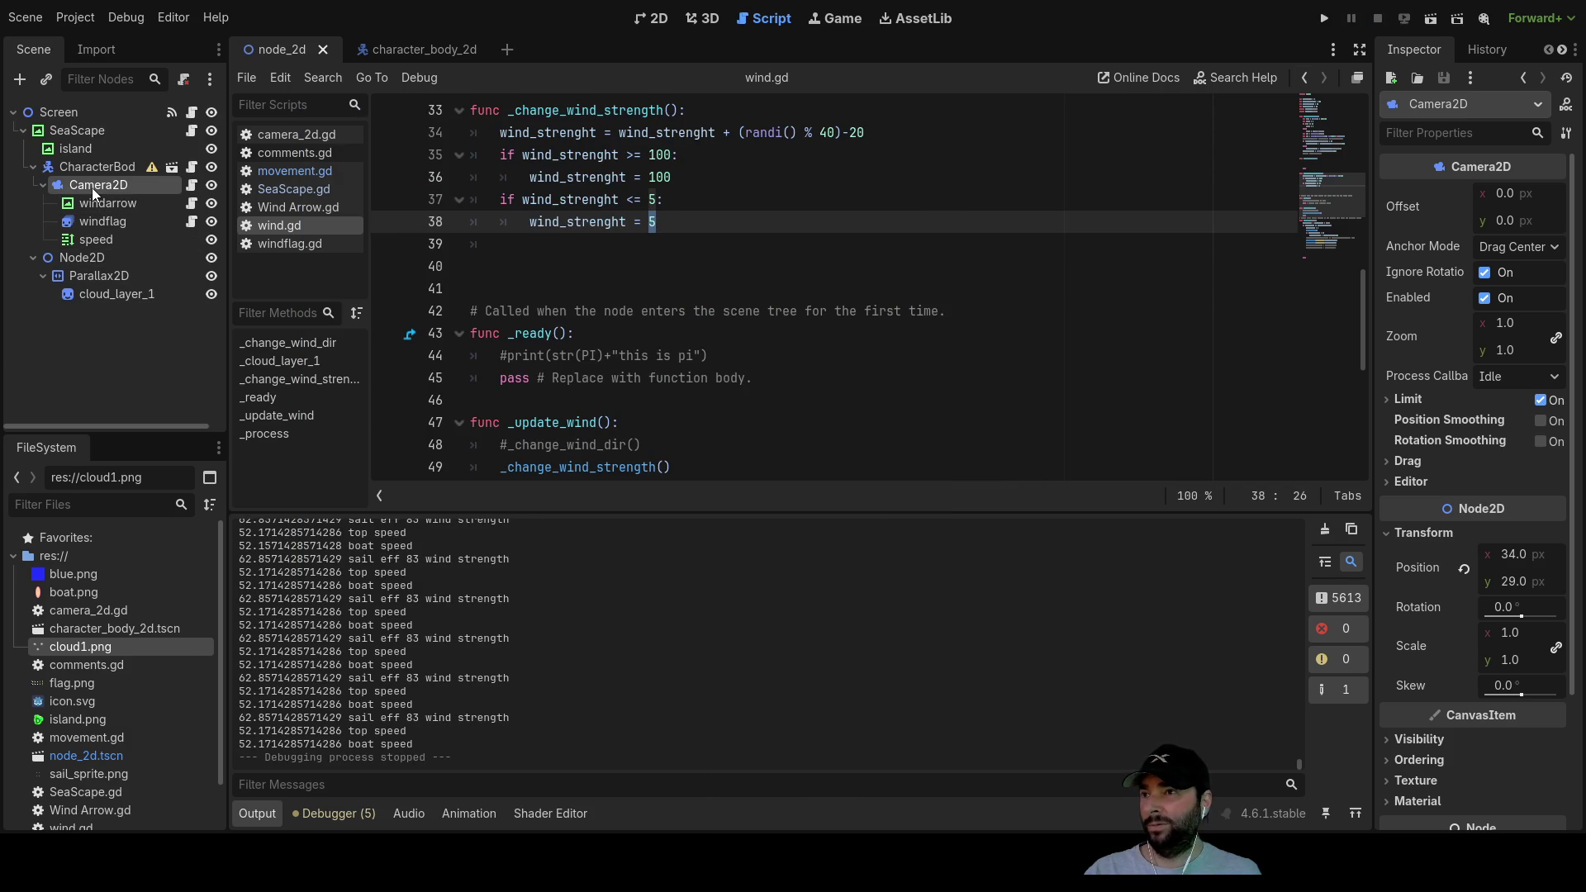
Step: Open camera_2d.gd from the script list to view its arrow-key movement code
scroll(784, 356, "down", 6)
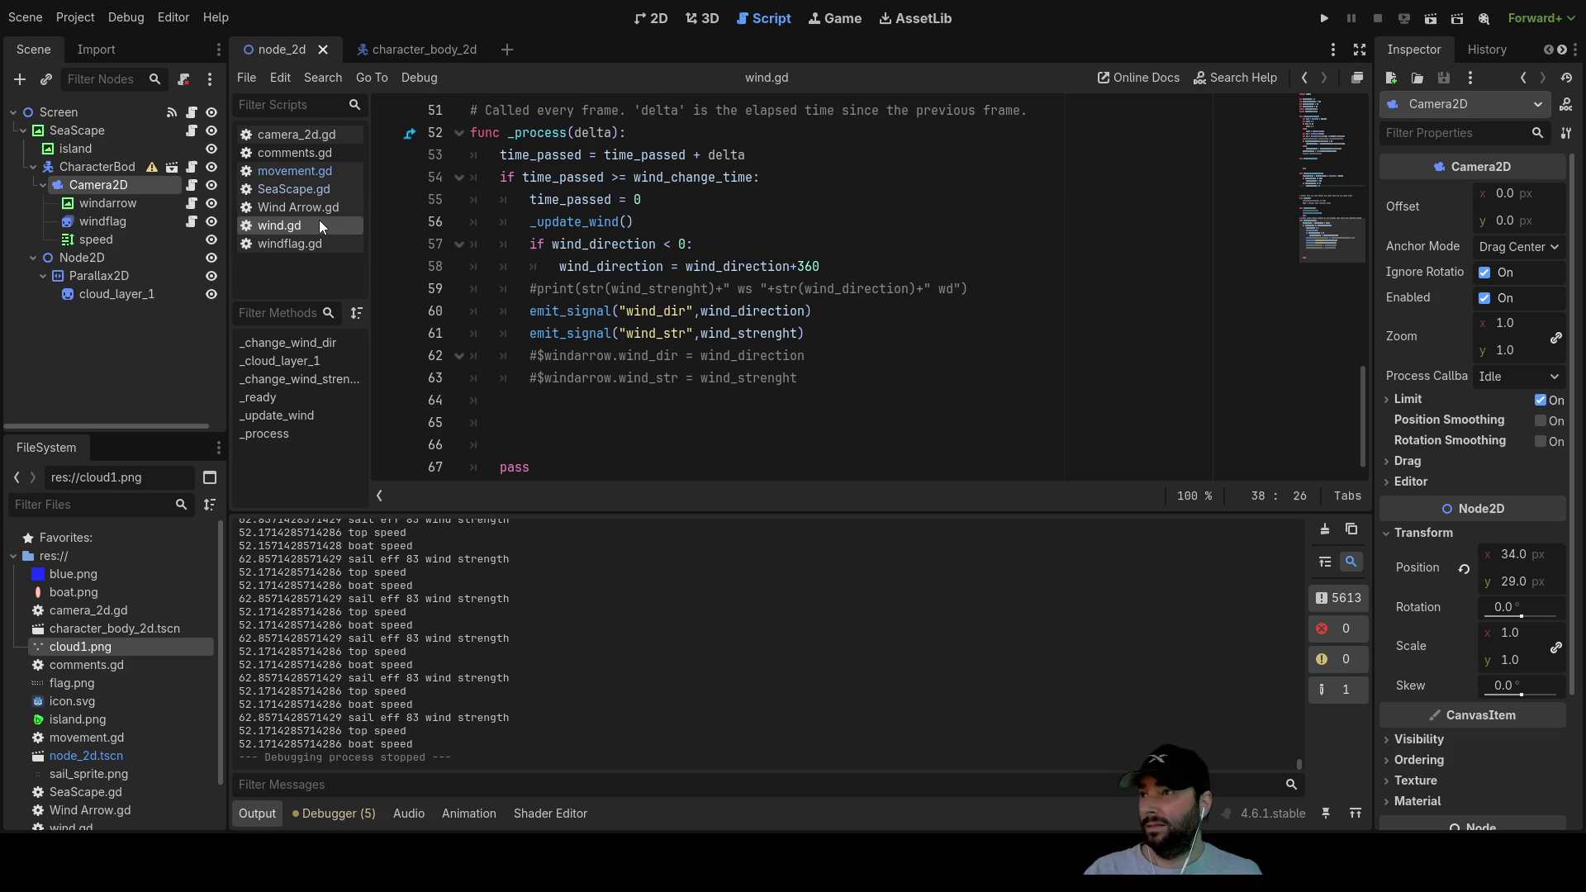
left_click(293, 134)
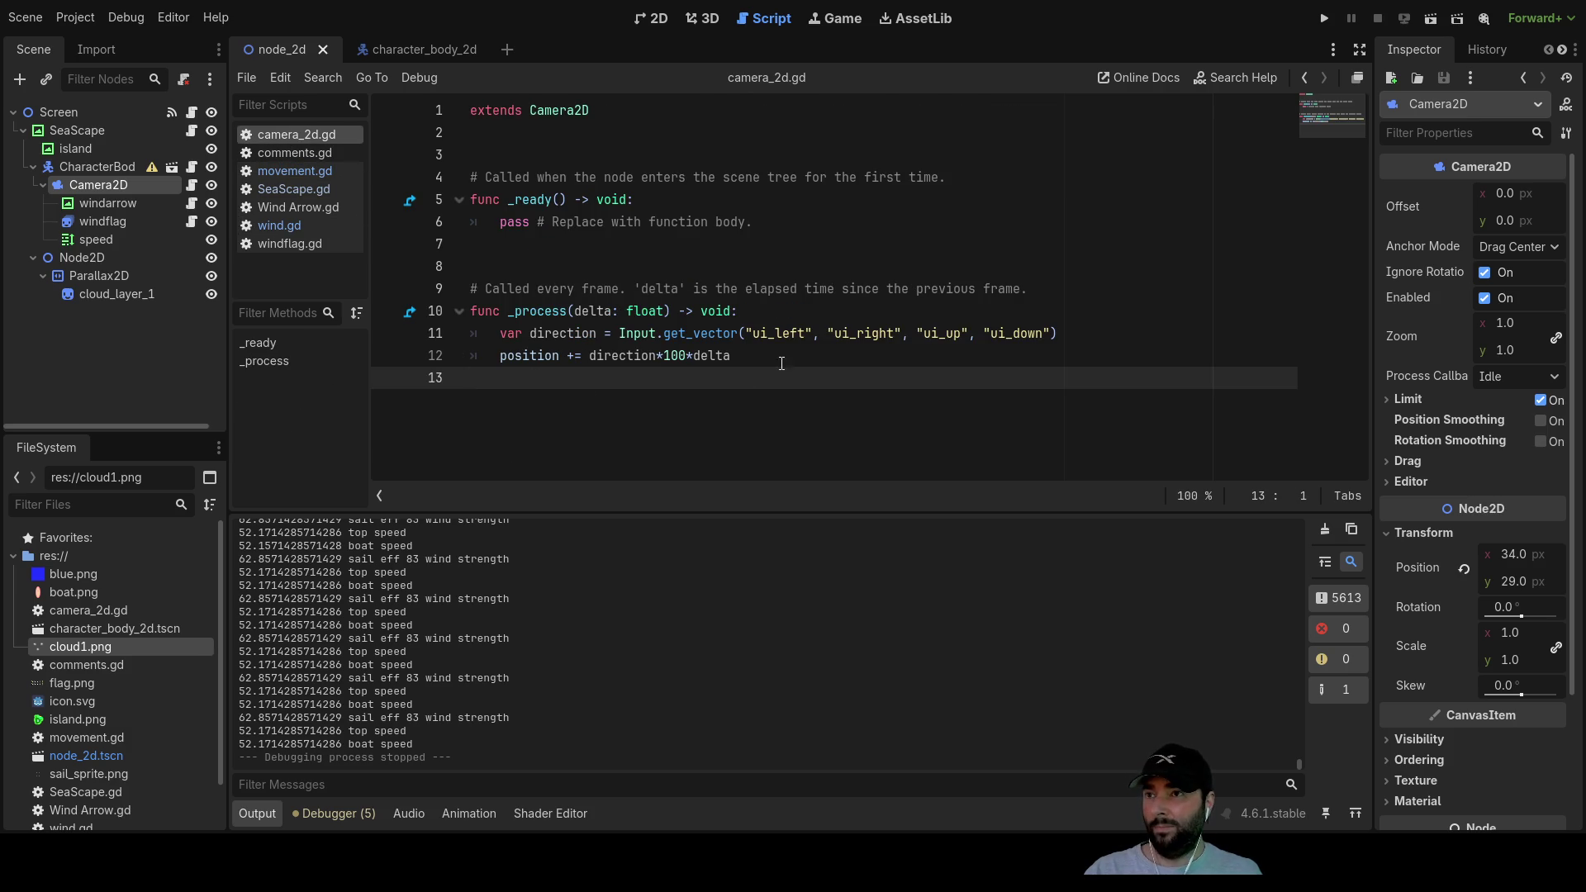
left_click(778, 333)
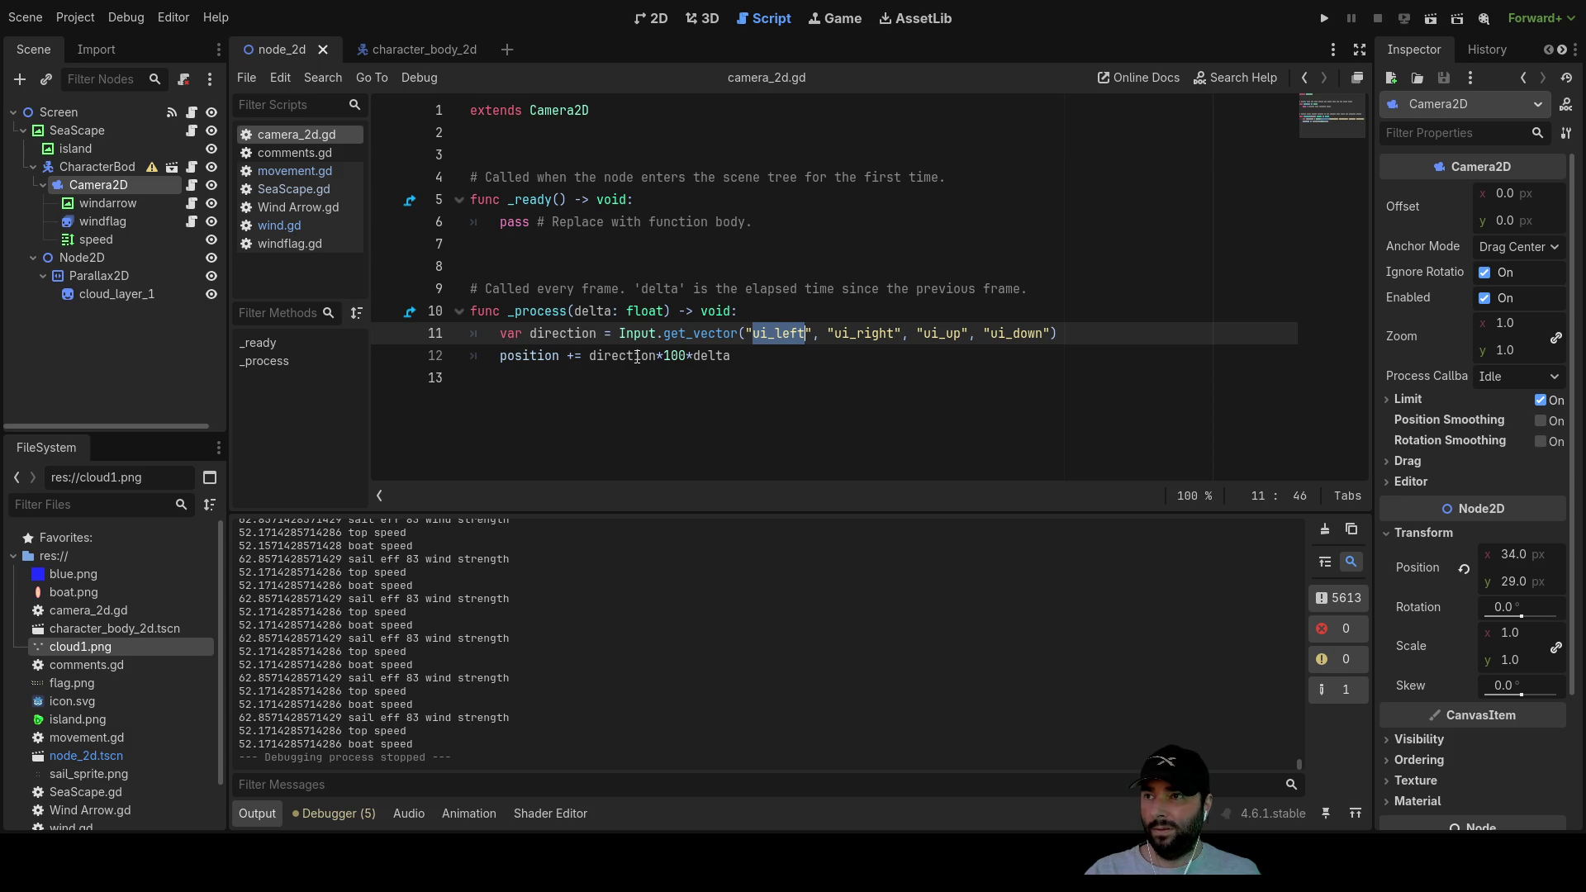
left_click_drag(736, 355, 656, 355)
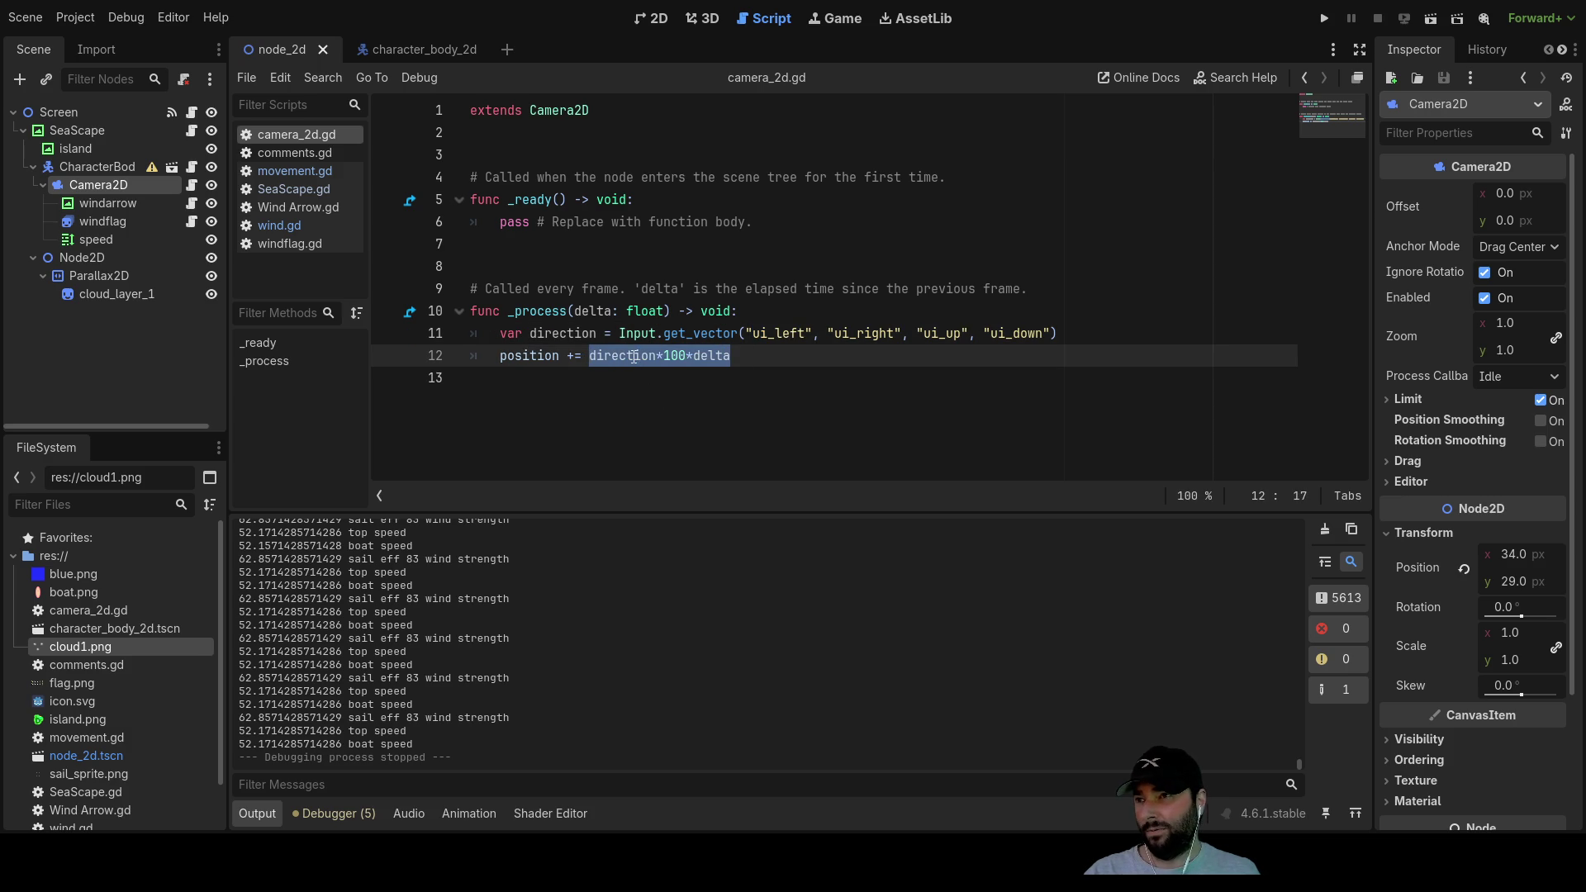
double_click(633, 356)
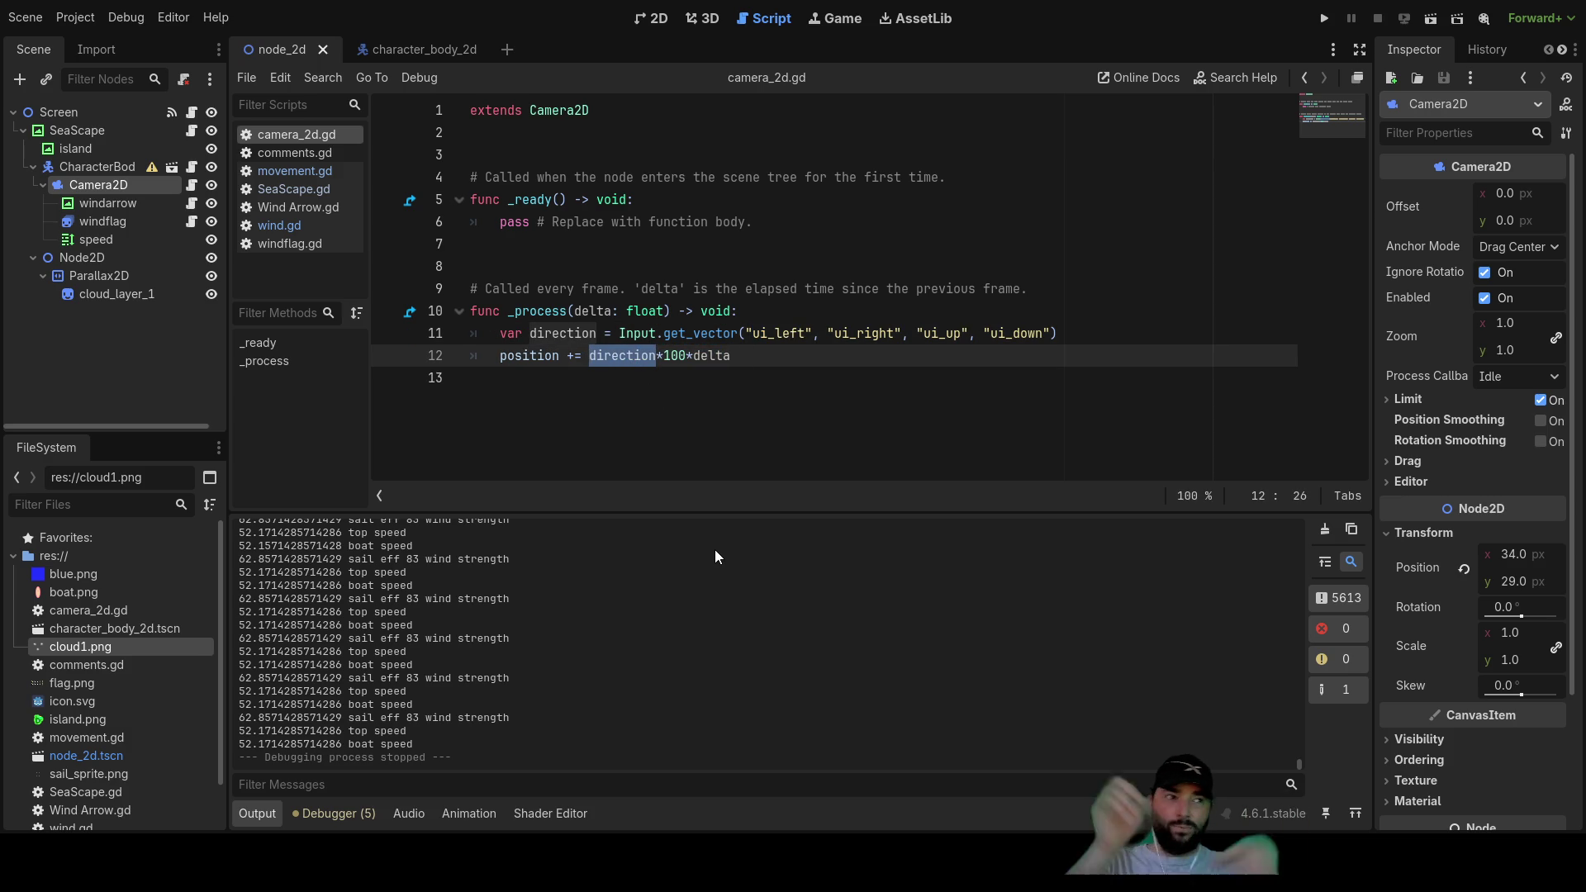